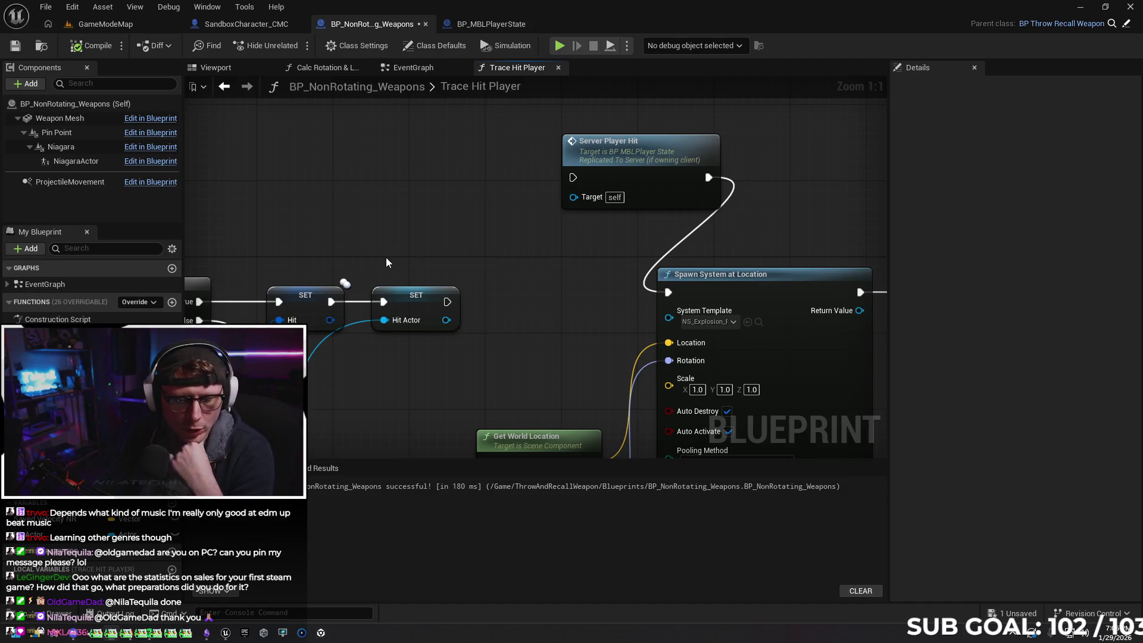
Place a Print String node after the Hit Actor SET node in Trace Hit Player
{"action": "mouse_move", "coordinate": [479, 228]}
{"action": "left_mouse_down"}
{"action": "mouse_move", "coordinate": [455, 198]}
{"action": "mouse_move", "coordinate": [493, 271]}
{"action": "mouse_move", "coordinate": [485, 250]}
{"action": "mouse_move", "coordinate": [506, 179]}
{"action": "mouse_move", "coordinate": [528, 166]}
{"action": "mouse_move", "coordinate": [466, 244]}
{"action": "mouse_move", "coordinate": [548, 241]}
{"action": "left_mouse_up"}
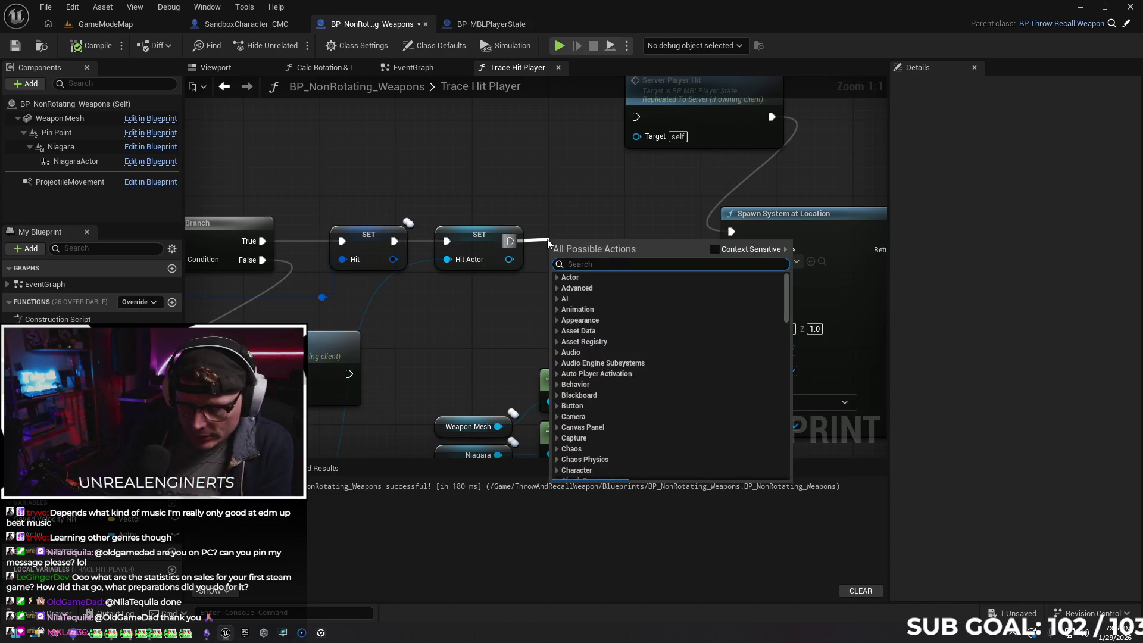
{"action": "type", "text": "inv"}
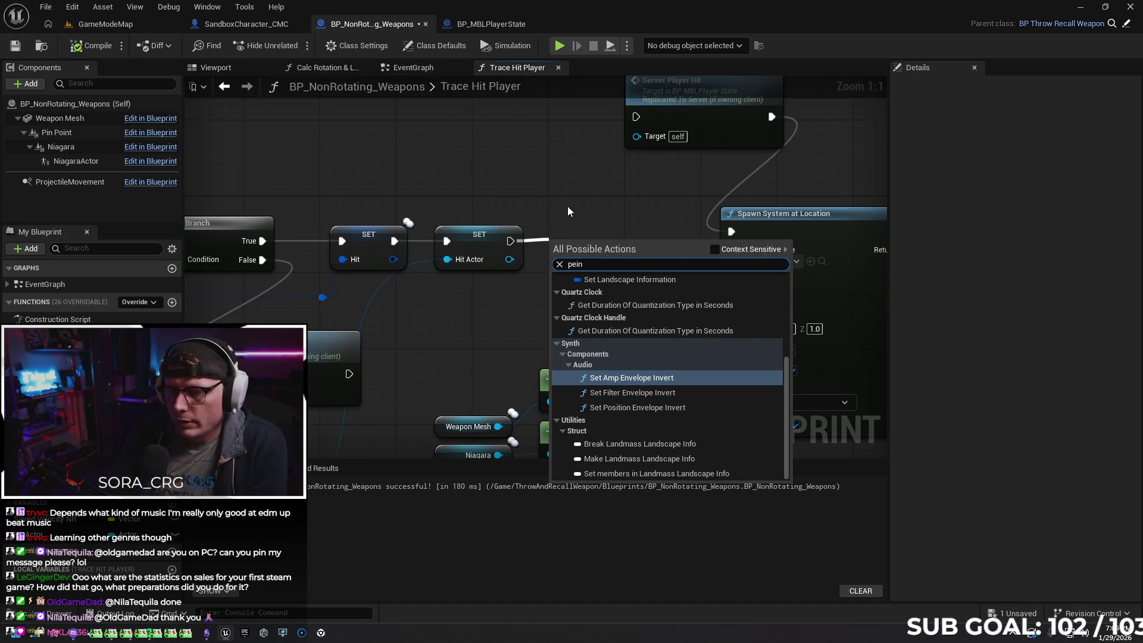
{"action": "key", "text": "Escape"}
{"action": "left_click_drag", "start_coordinate": [511, 241], "coordinate": [553, 235]}
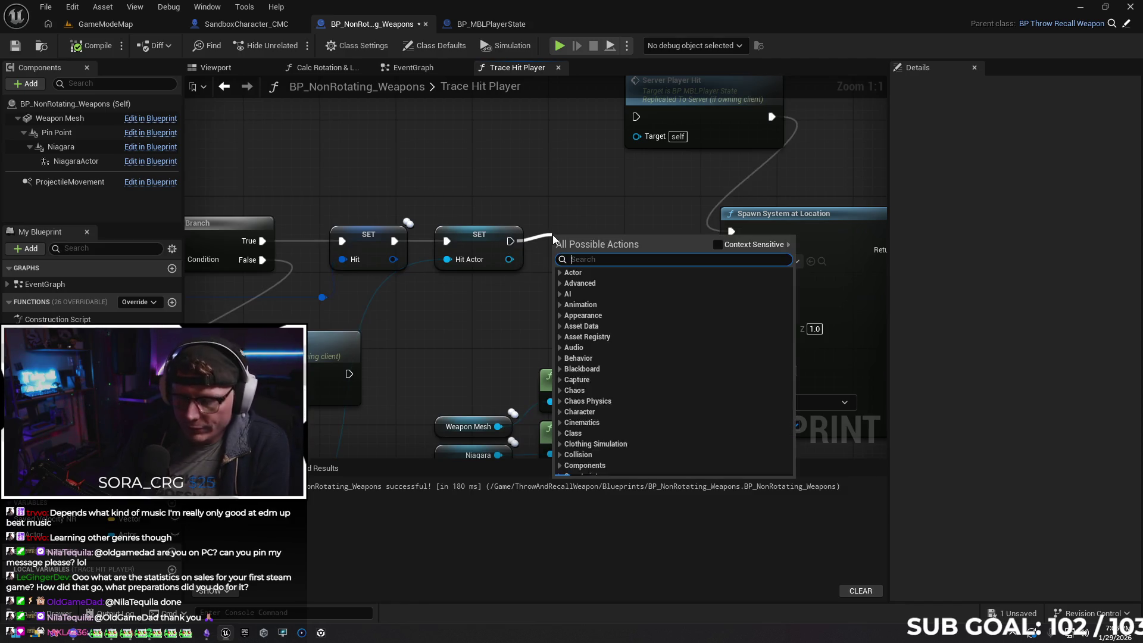
{"action": "type", "text": "print"}
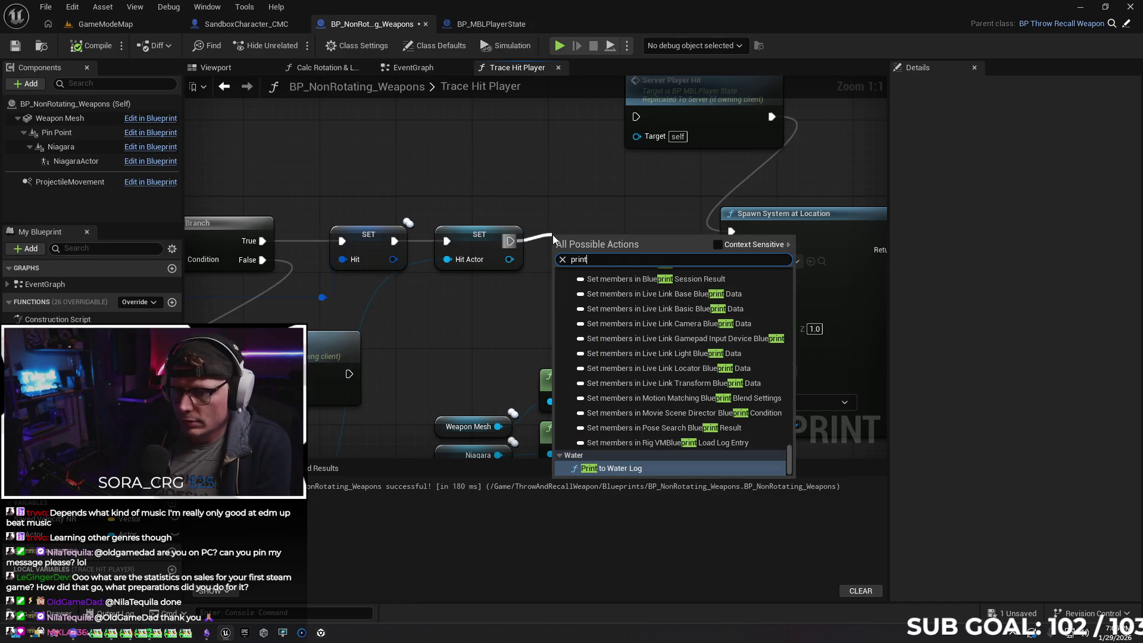
{"action": "type", "text": " stin"}
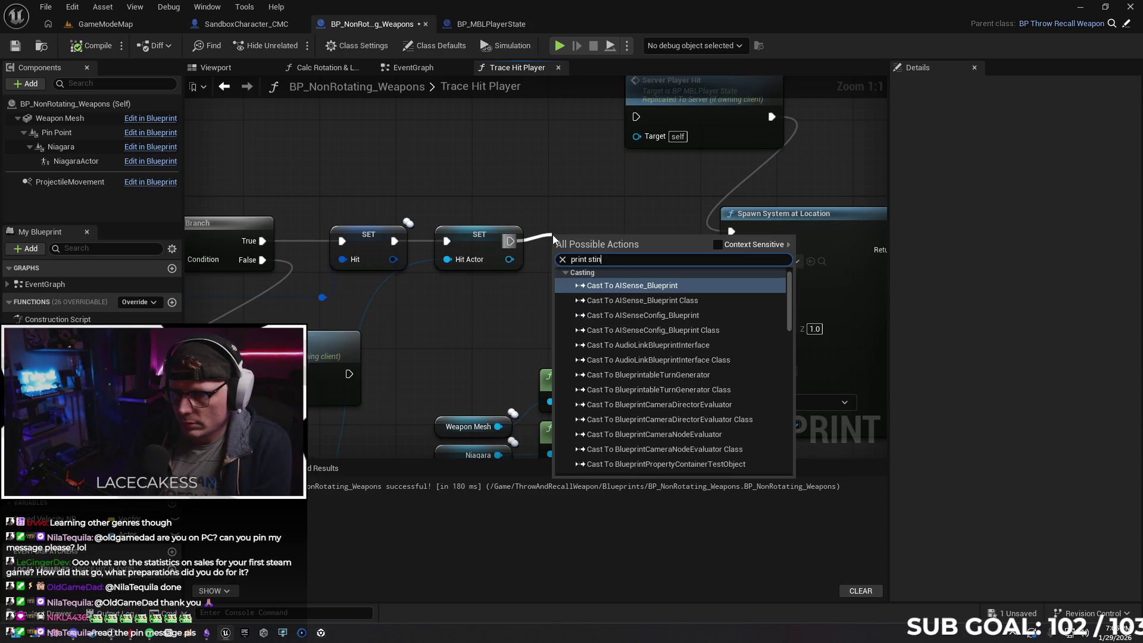
{"action": "key", "text": "BackSpace"}
{"action": "key", "text": "BackSpace"}
{"action": "type", "text": "ring"}
{"action": "key", "text": "Return"}
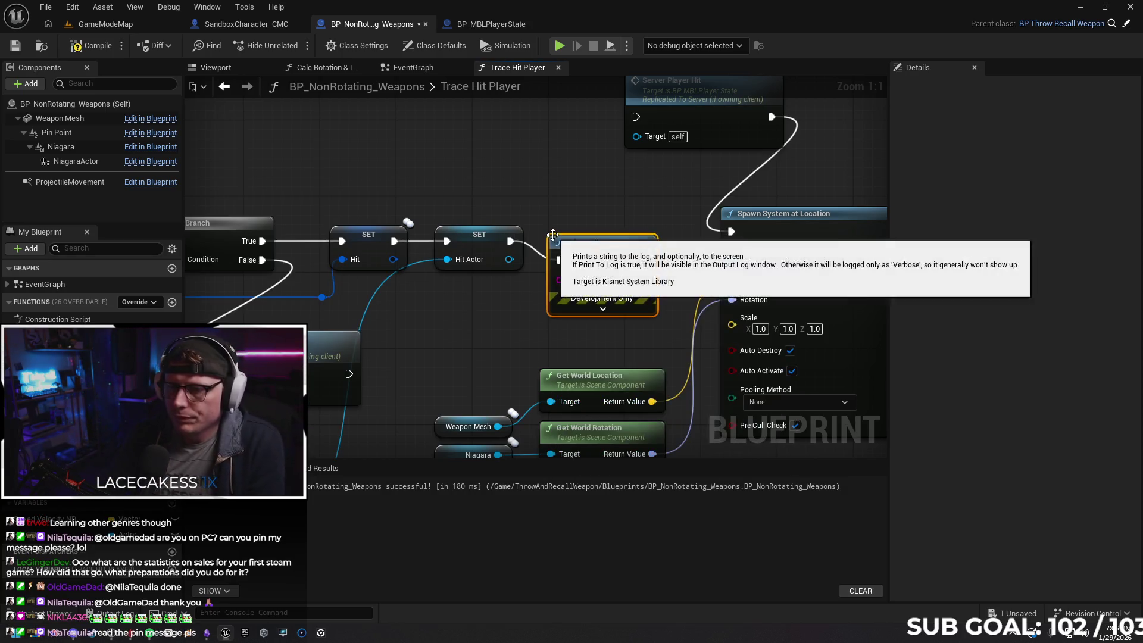
Feed Hit Actor into Print String's In String, then launch the two-client play preview
{"action": "key", "text": "q"}
{"action": "left_click_drag", "start_coordinate": [509, 259], "coordinate": [560, 261]}
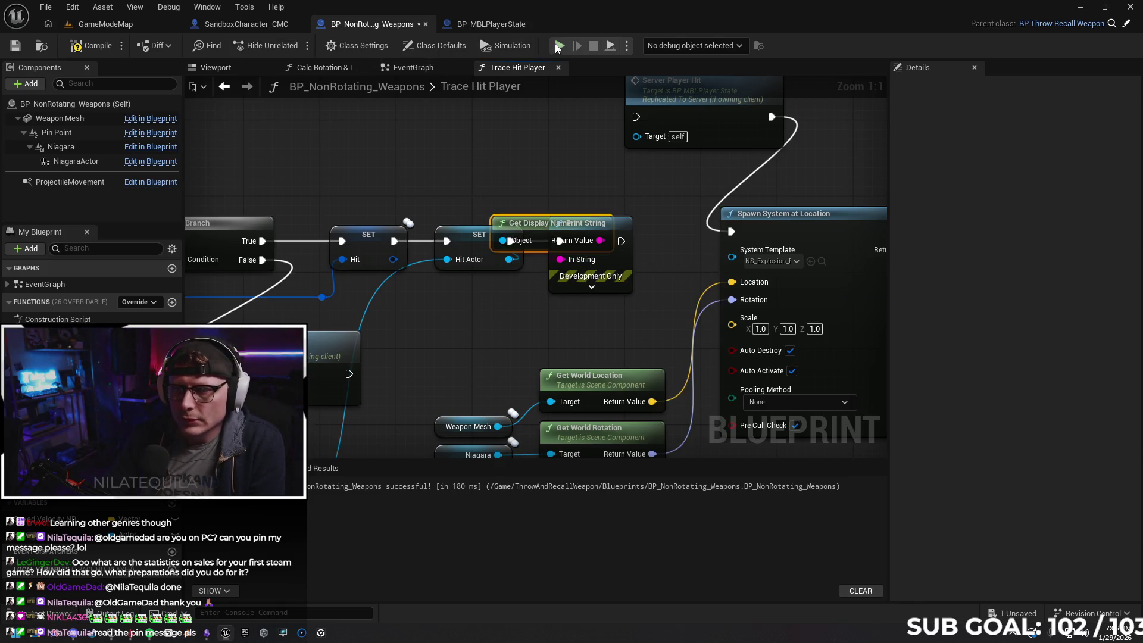
{"action": "key", "text": "alt+p"}
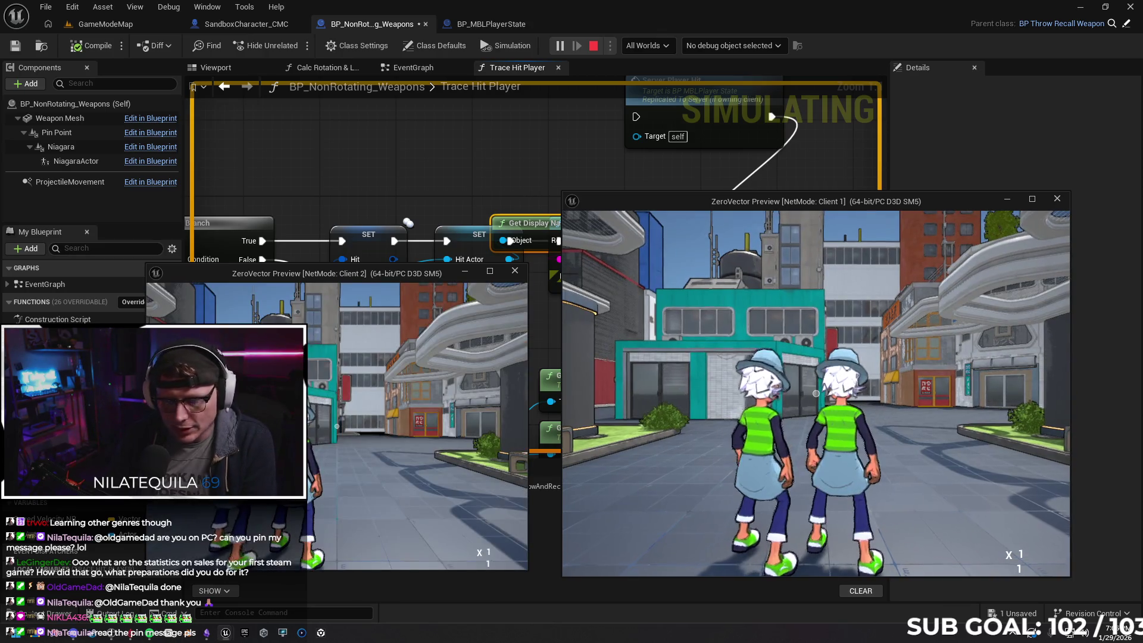
In Client 1, run toward the other player, throw the orb at them, then stop the preview
{"action": "key", "text": "s"}
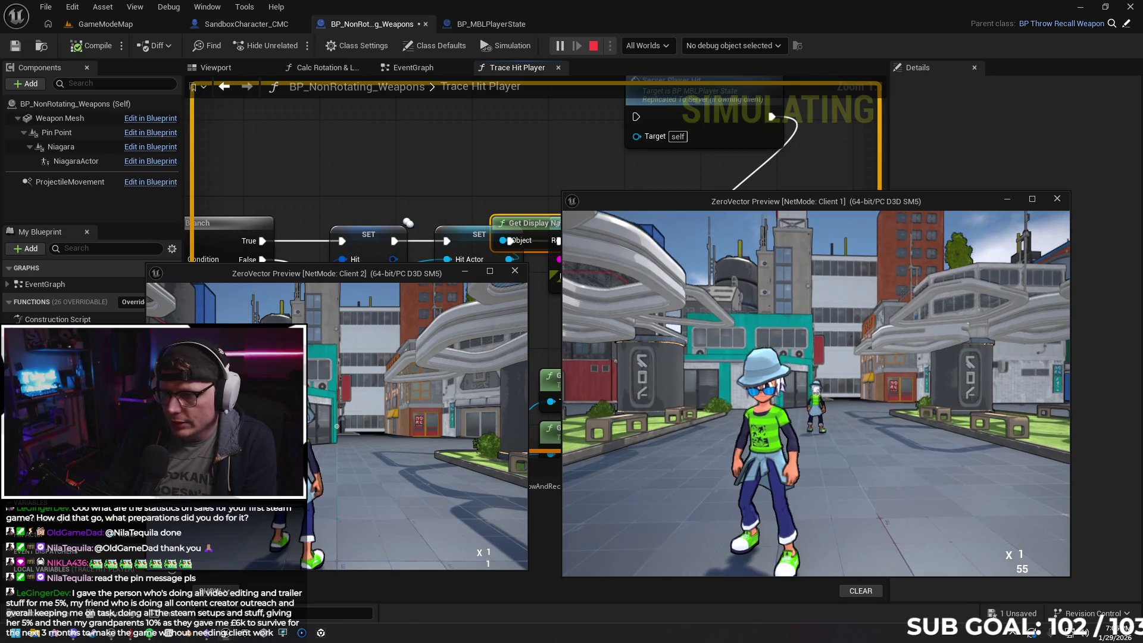
{"action": "key", "text": "w"}
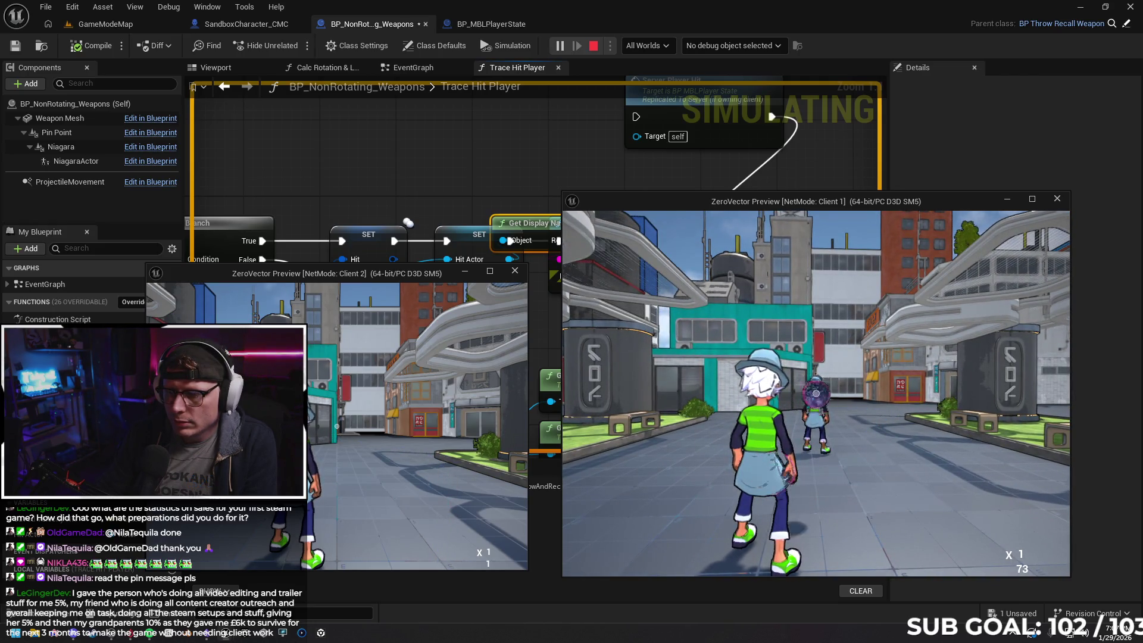
{"action": "left_click", "coordinate": [816, 393]}
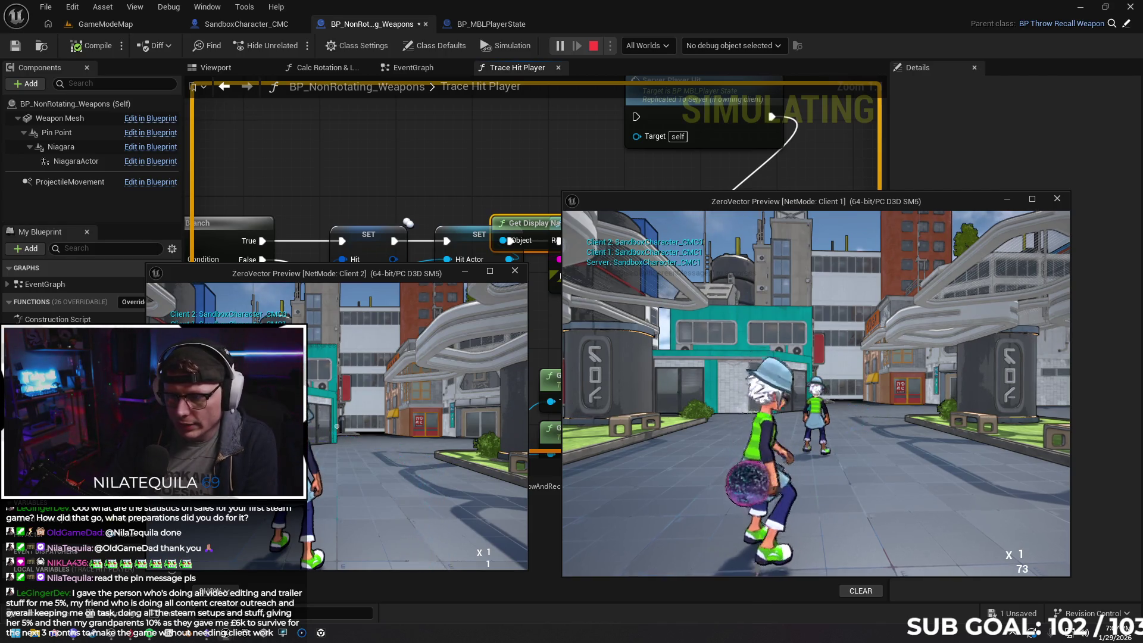
{"action": "key", "text": "super"}
{"action": "left_click", "coordinate": [674, 368]}
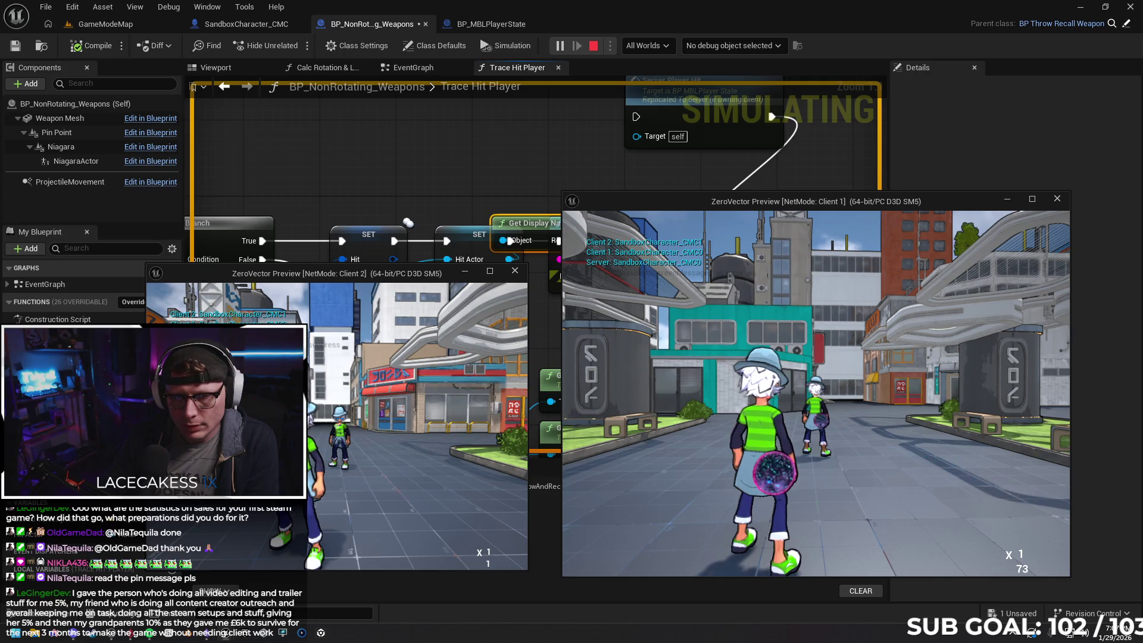
{"action": "key", "text": "Escape"}
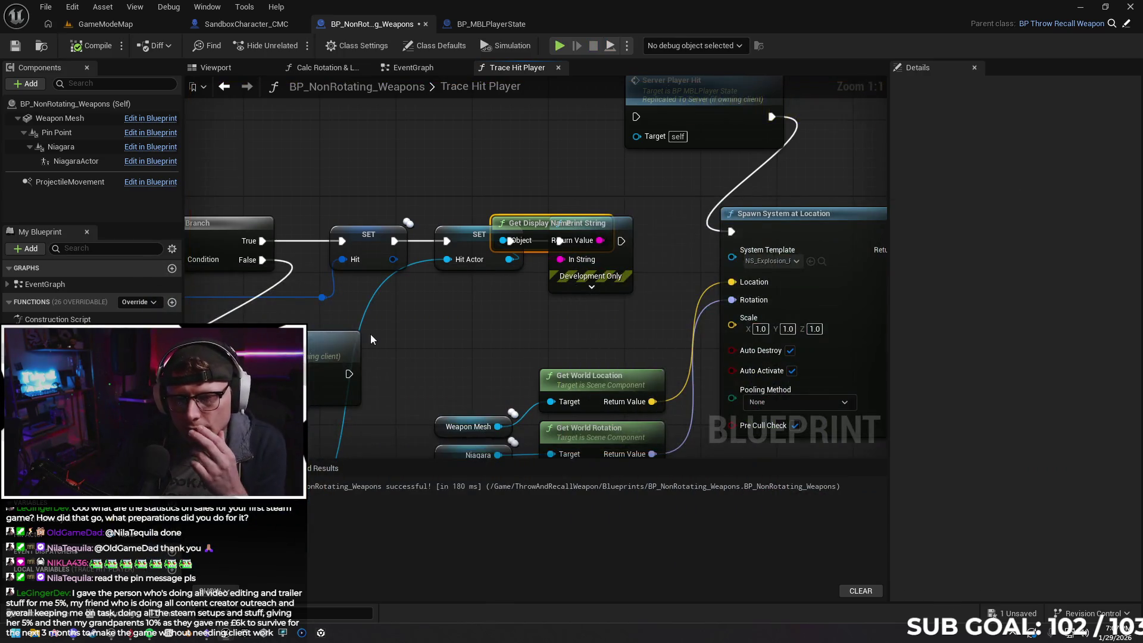
Delete the debug Print String and Get Display Name nodes, then relaunch the two-client preview
{"action": "mouse_move", "coordinate": [600, 275]}
{"action": "left_mouse_down"}
{"action": "mouse_move", "coordinate": [570, 237]}
{"action": "mouse_move", "coordinate": [563, 194]}
{"action": "left_mouse_up"}
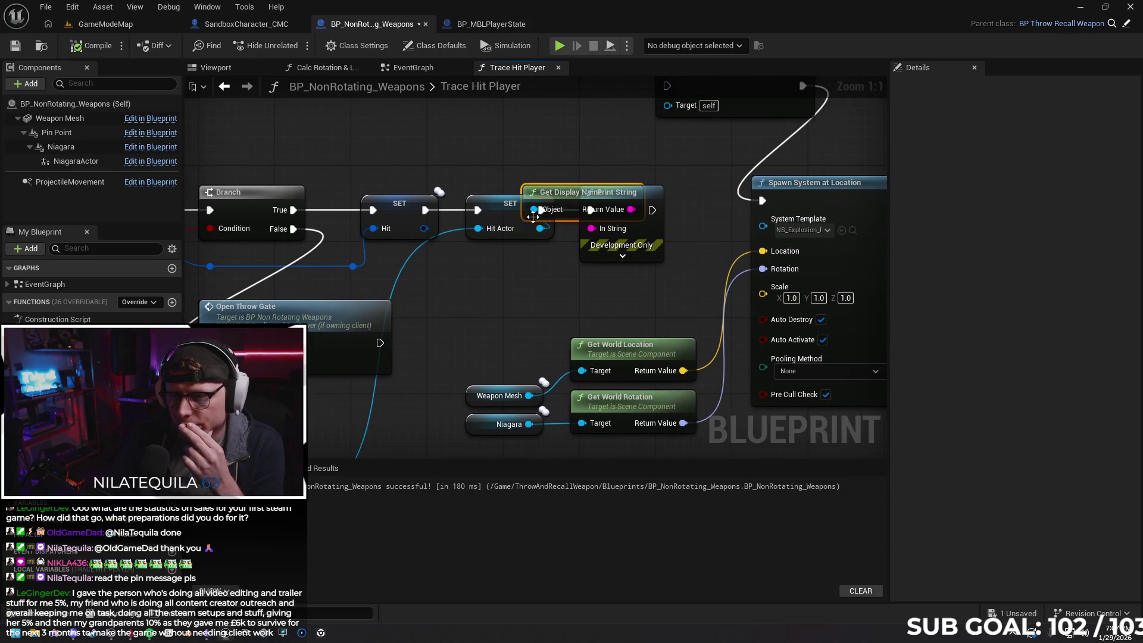
{"action": "left_click", "coordinate": [627, 220]}
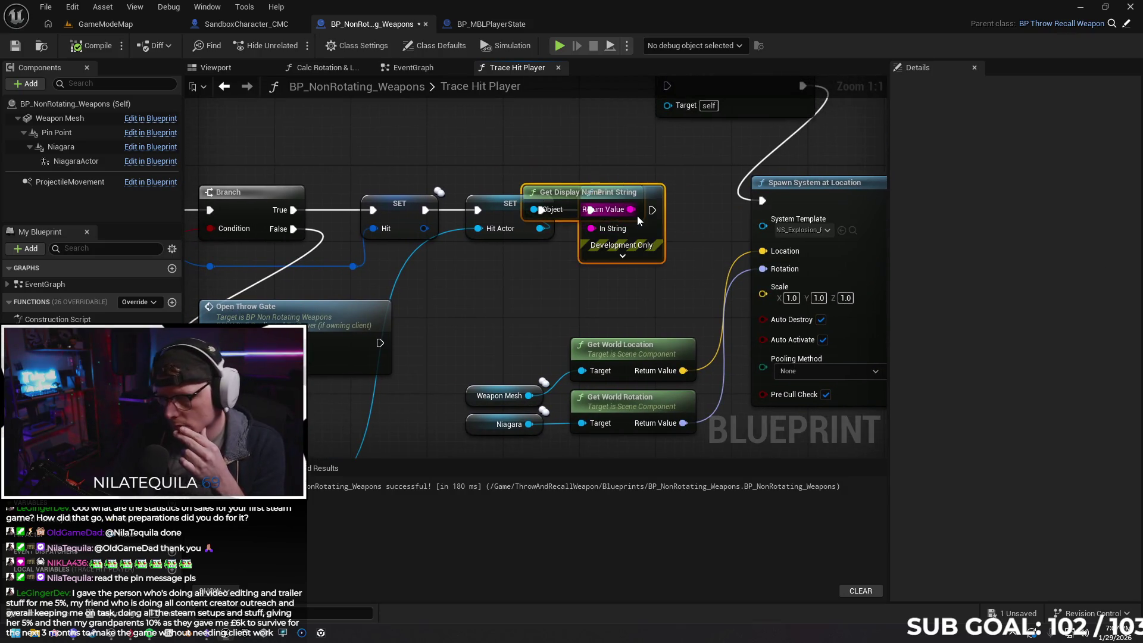
{"action": "key", "text": "Delete"}
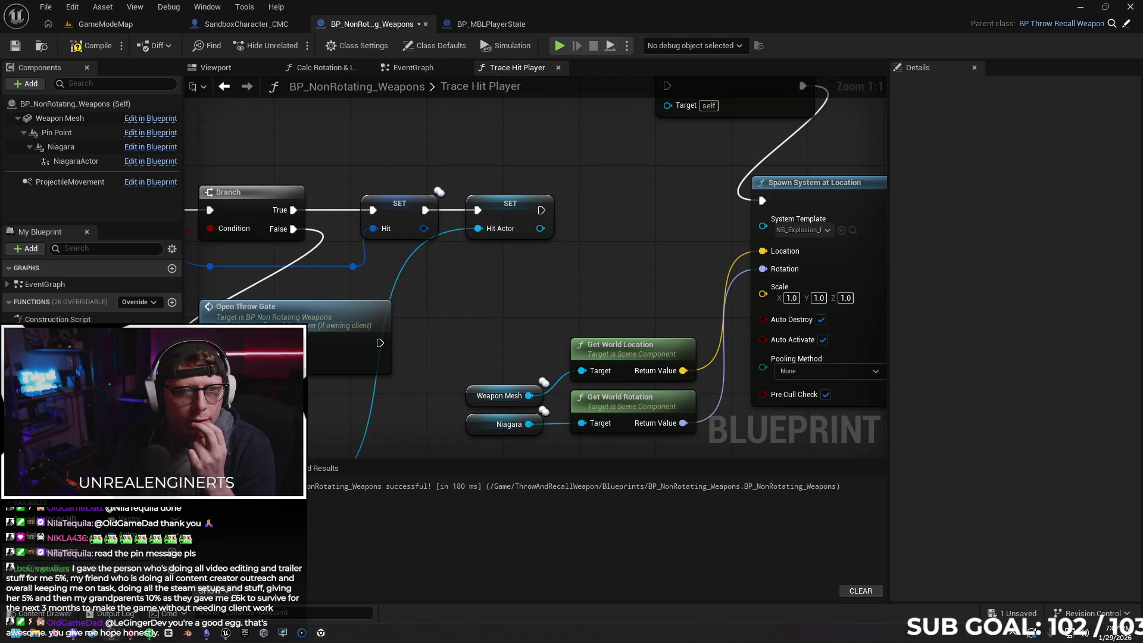
{"action": "key", "text": "alt+p"}
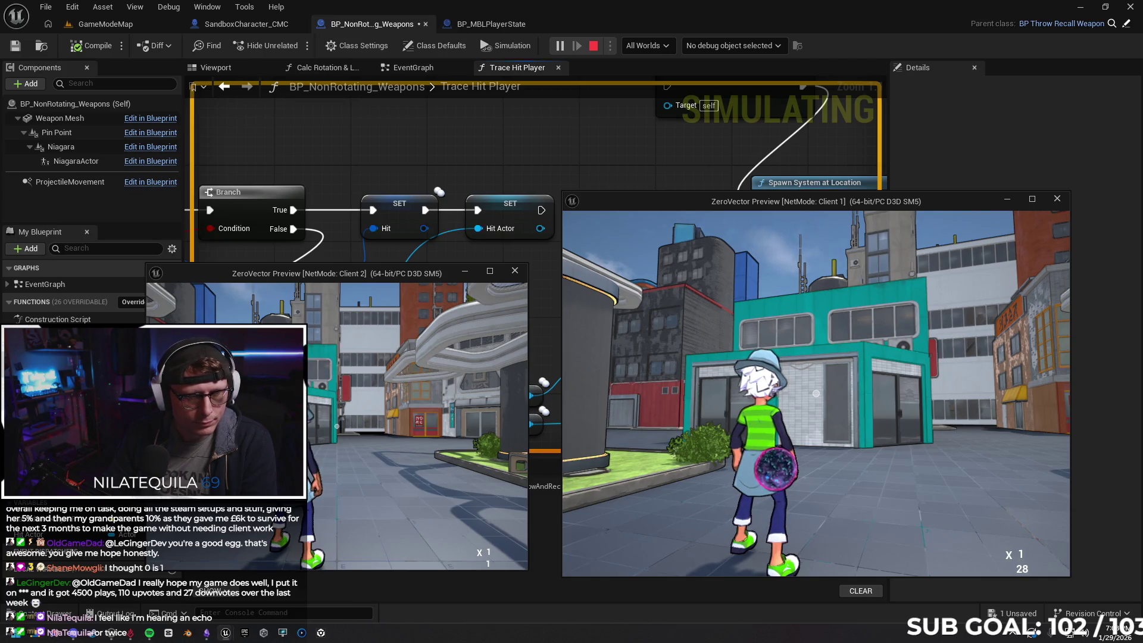
Recall the orb in Client 1 and end the play-in-editor session
{"action": "key", "text": "Escape"}
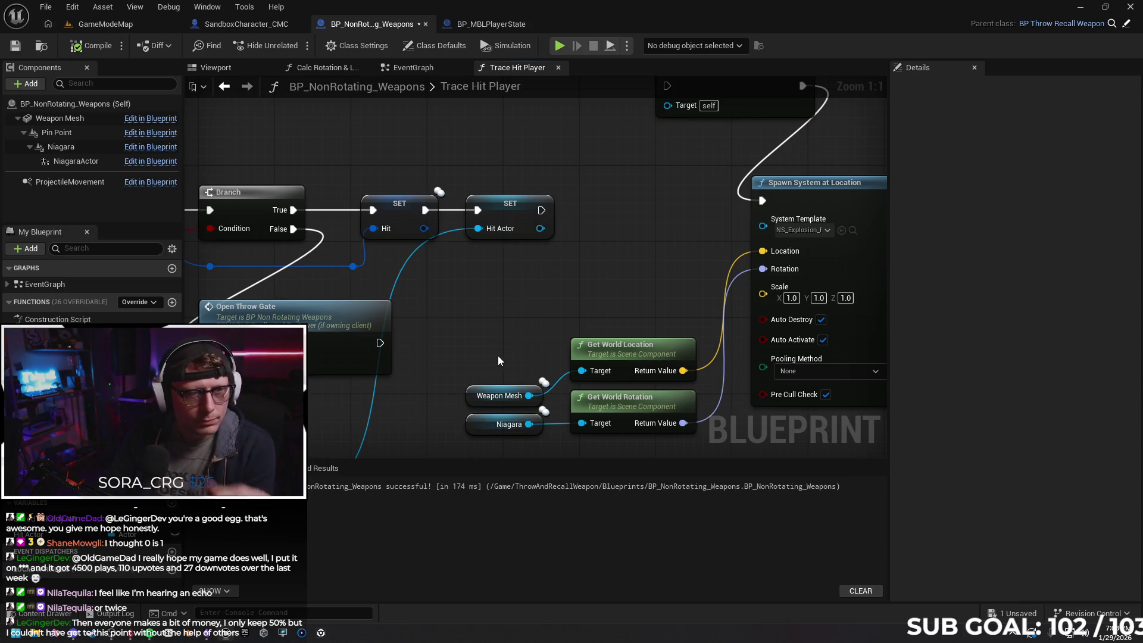
{"action": "mouse_move", "coordinate": [390, 411]}
{"action": "left_mouse_down"}
{"action": "mouse_move", "coordinate": [543, 374]}
{"action": "mouse_move", "coordinate": [617, 309]}
{"action": "mouse_move", "coordinate": [668, 297]}
{"action": "mouse_move", "coordinate": [727, 246]}
{"action": "mouse_move", "coordinate": [730, 224]}
{"action": "mouse_move", "coordinate": [897, 186]}
{"action": "left_mouse_up"}
{"action": "mouse_move", "coordinate": [772, 393]}
{"action": "left_mouse_down"}
{"action": "mouse_move", "coordinate": [676, 339]}
{"action": "mouse_move", "coordinate": [694, 280]}
{"action": "mouse_move", "coordinate": [695, 174]}
{"action": "left_mouse_up"}
{"action": "left_click", "coordinate": [492, 381]}
{"action": "mouse_move", "coordinate": [604, 324]}
{"action": "left_mouse_down"}
{"action": "mouse_move", "coordinate": [591, 316]}
{"action": "mouse_move", "coordinate": [590, 247]}
{"action": "left_mouse_up"}
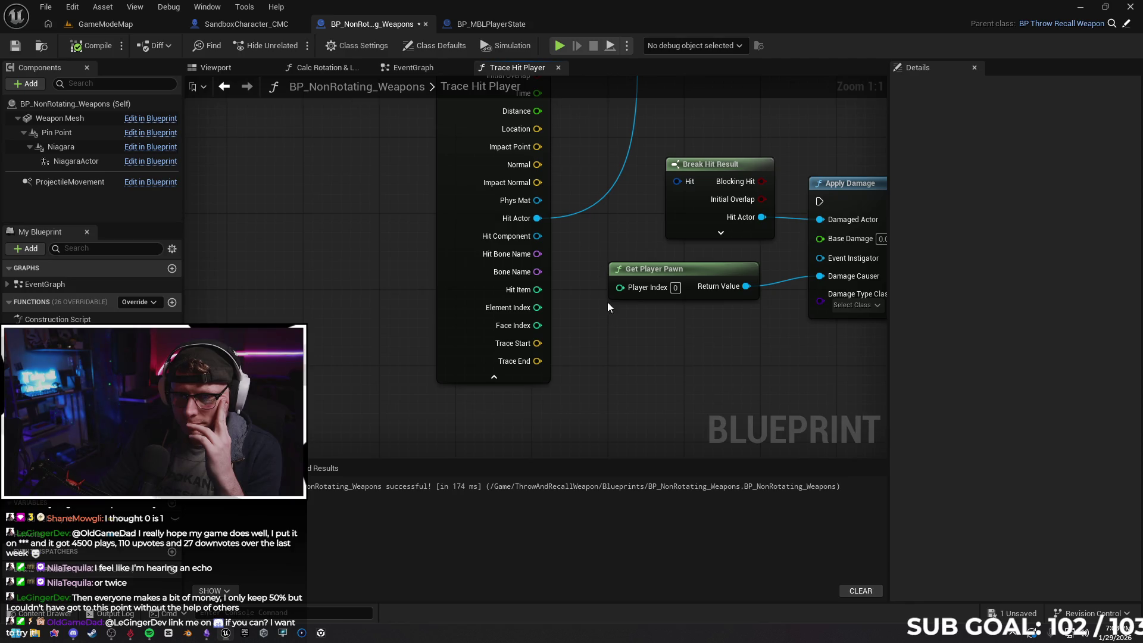
{"action": "left_click", "coordinate": [514, 375]}
{"action": "mouse_move", "coordinate": [602, 152]}
{"action": "left_mouse_down"}
{"action": "mouse_move", "coordinate": [474, 286]}
{"action": "mouse_move", "coordinate": [467, 380]}
{"action": "left_mouse_up"}
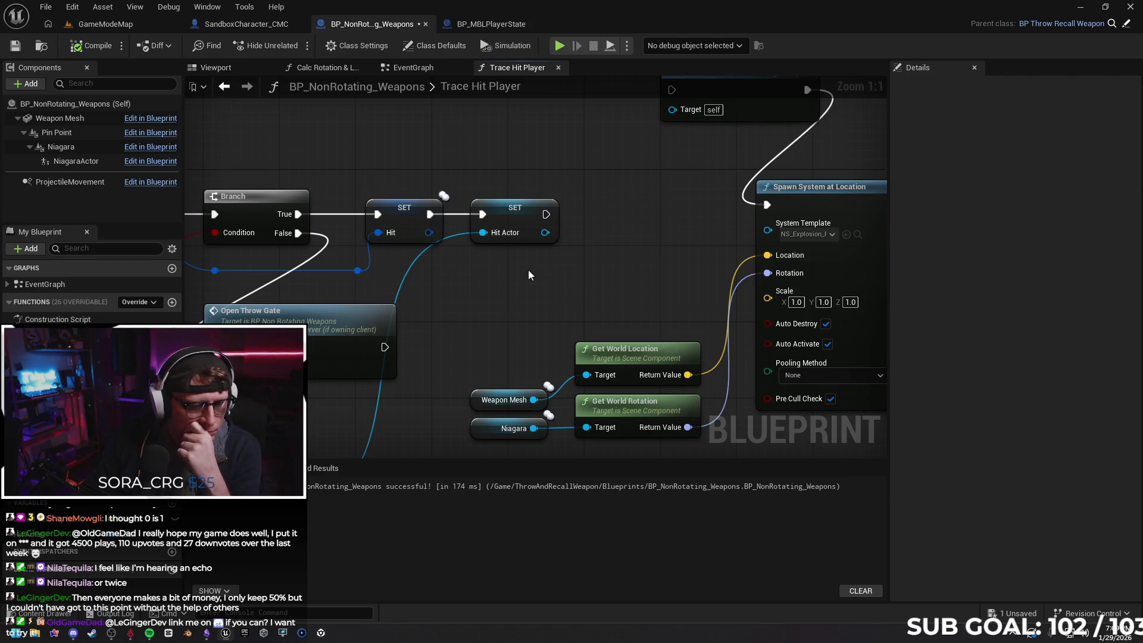
{"action": "left_click_drag", "start_coordinate": [566, 279], "coordinate": [455, 354]}
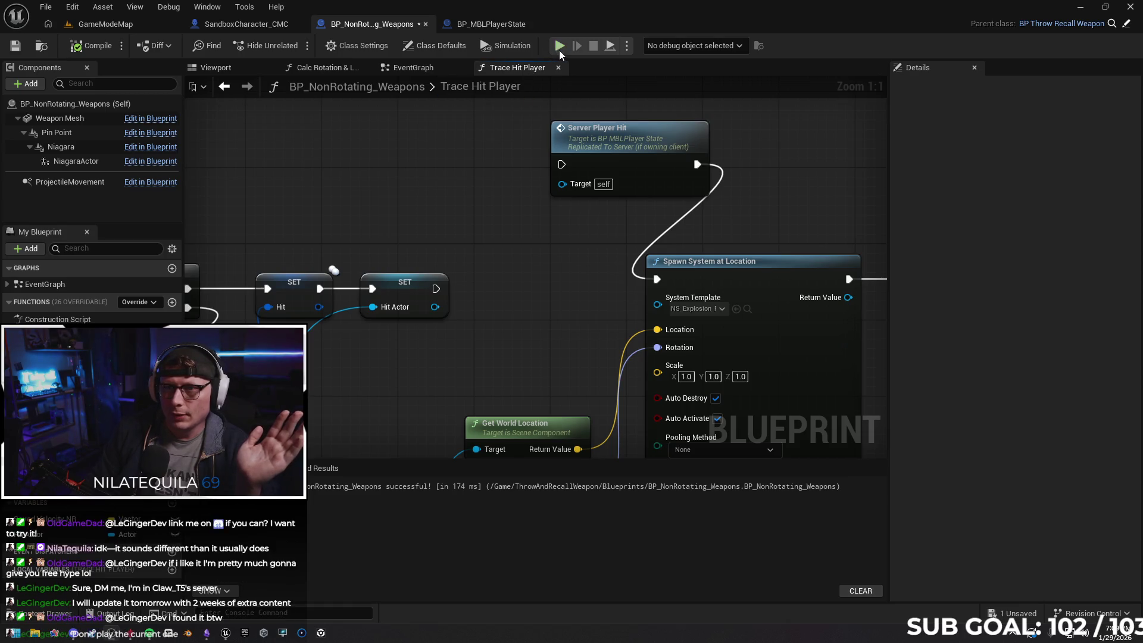
Run Client 1's character toward the teal building in a two-client preview, then stop and maximize the browser
{"action": "key", "text": "alt+p"}
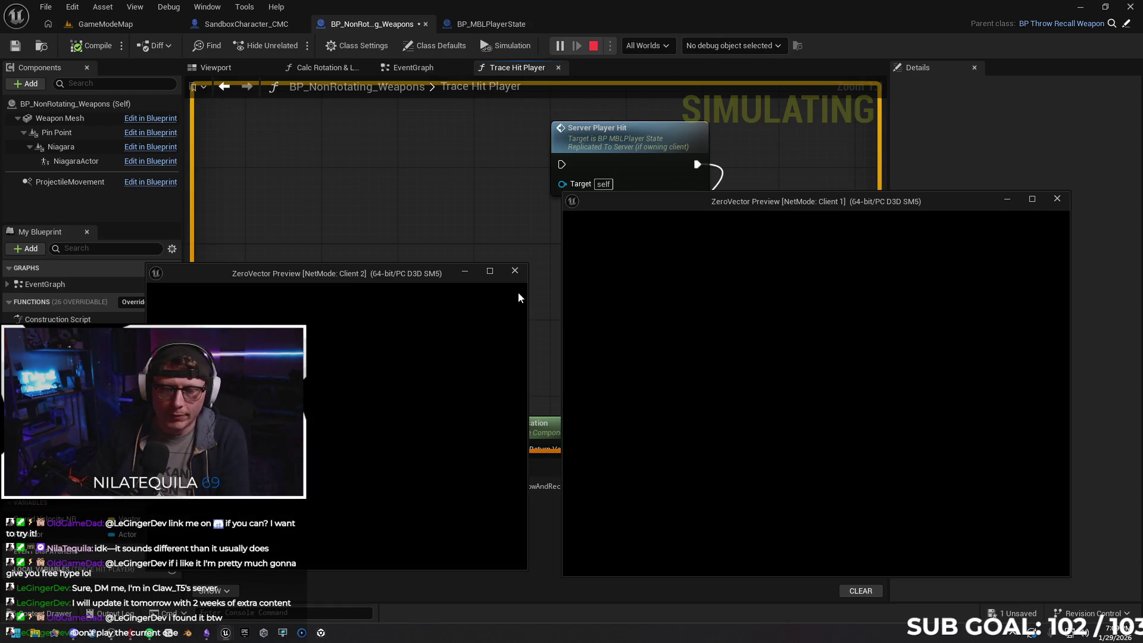
{"action": "left_click", "coordinate": [772, 391]}
{"action": "key", "text": "w"}
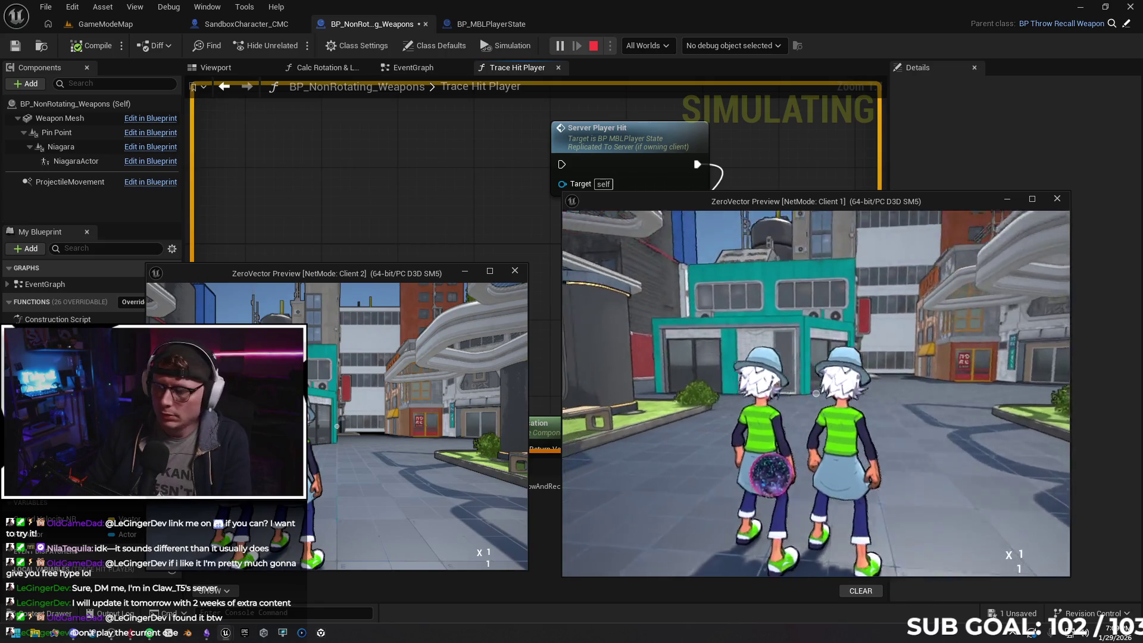
{"action": "key", "text": "a"}
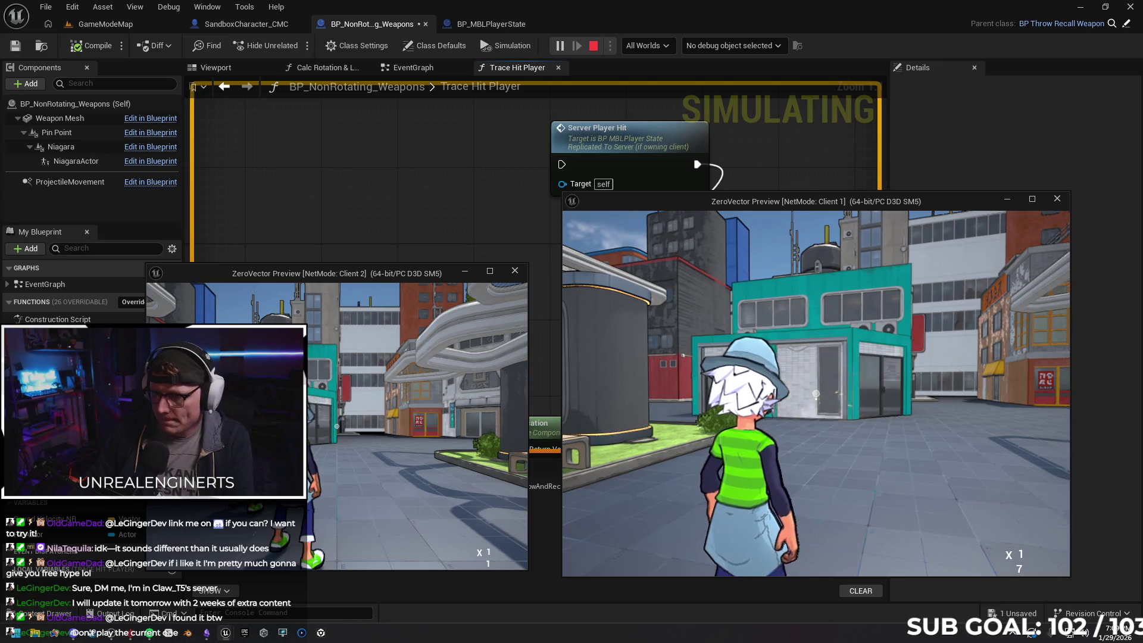
{"action": "key", "text": "w"}
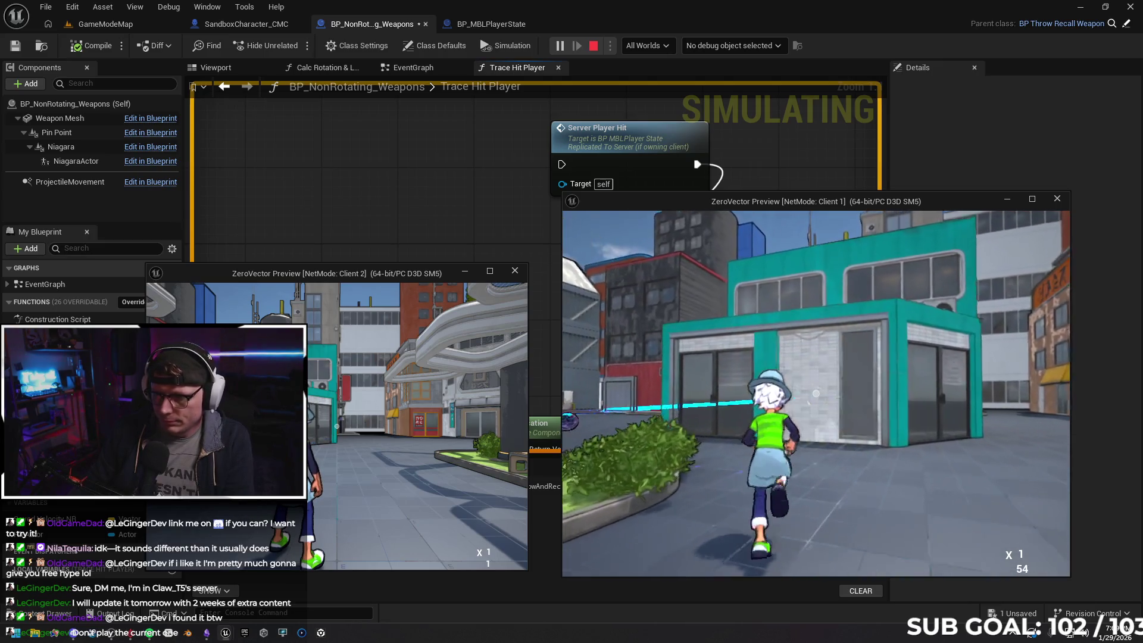
{"action": "key", "text": "Escape"}
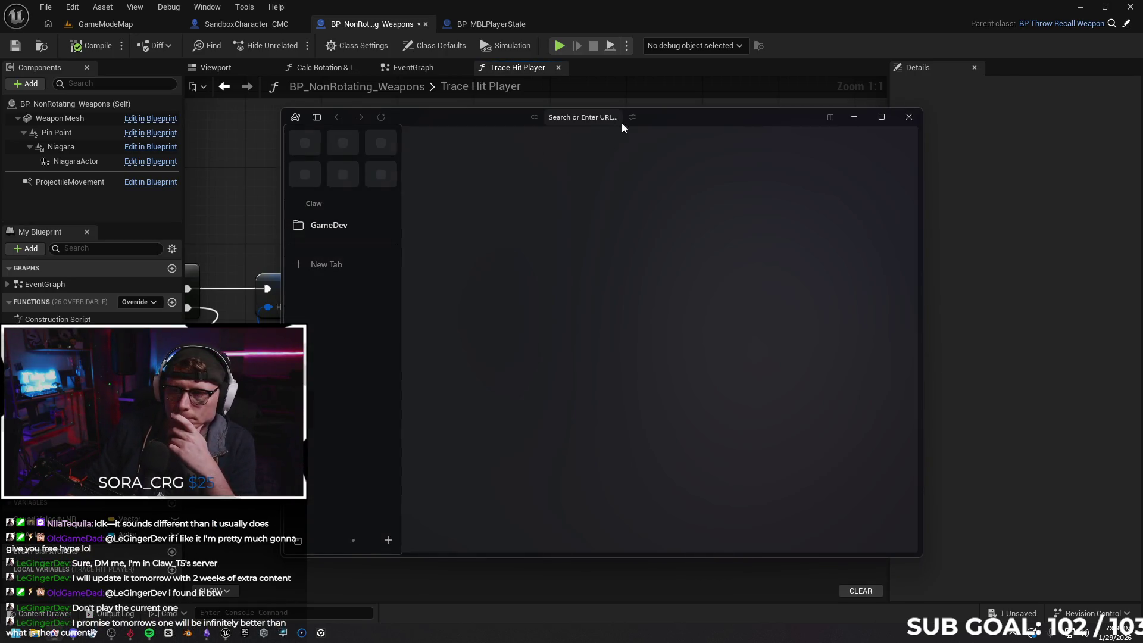
{"action": "left_click_drag", "start_coordinate": [622, 123], "coordinate": [647, 12]}
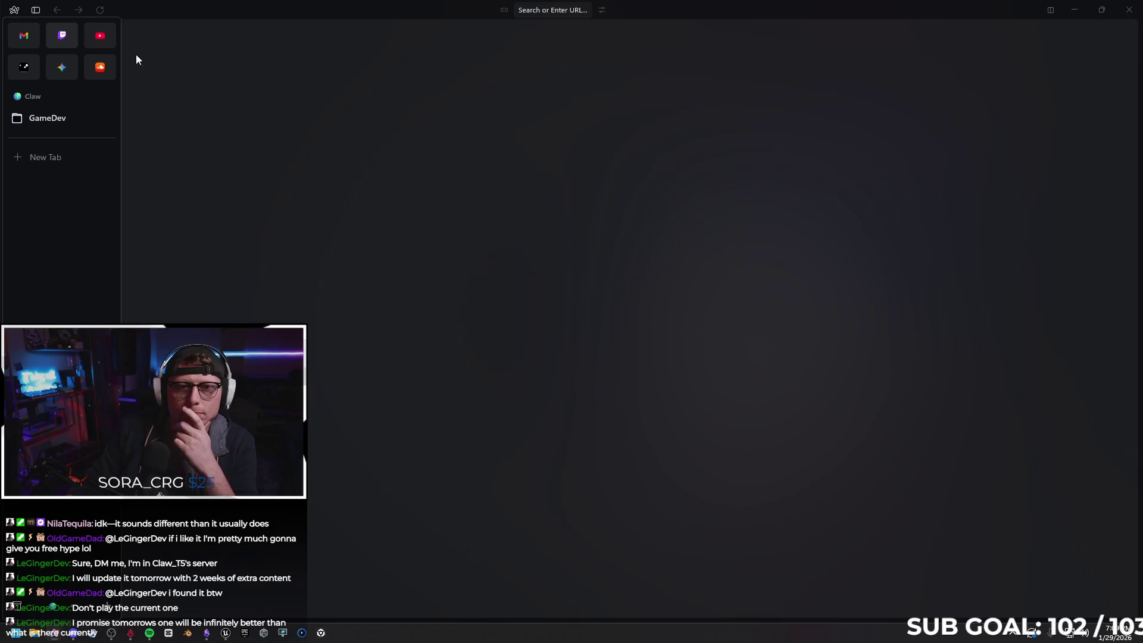
Open twitch.tv and start creating a clip of the live stream
{"action": "left_click", "coordinate": [62, 35]}
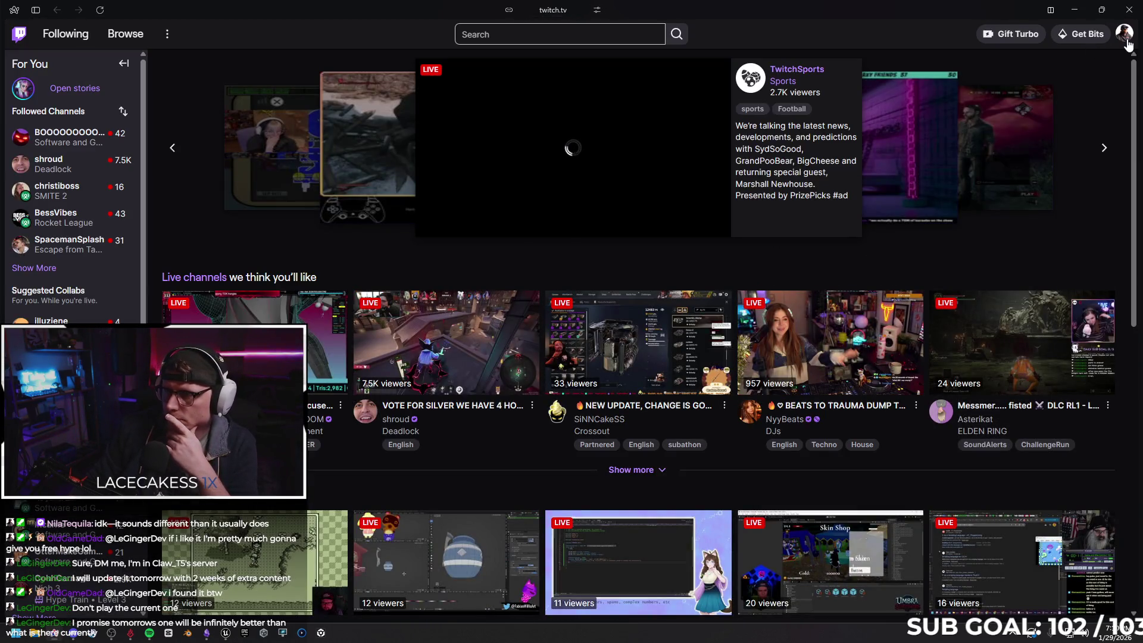
{"action": "left_click", "coordinate": [1128, 41]}
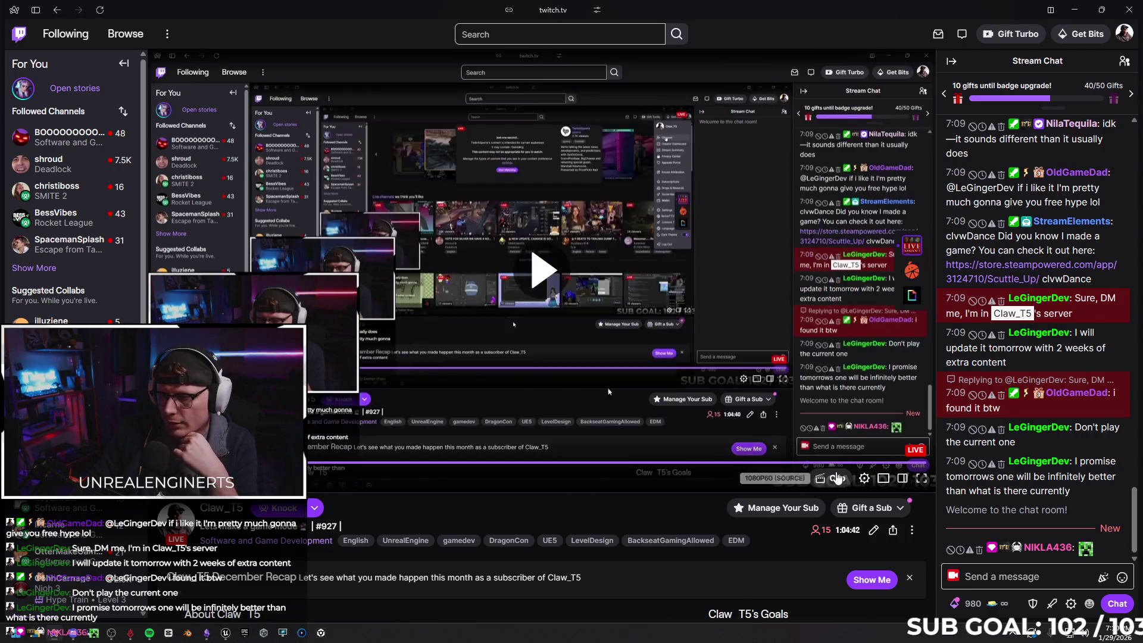
{"action": "left_click", "coordinate": [833, 478]}
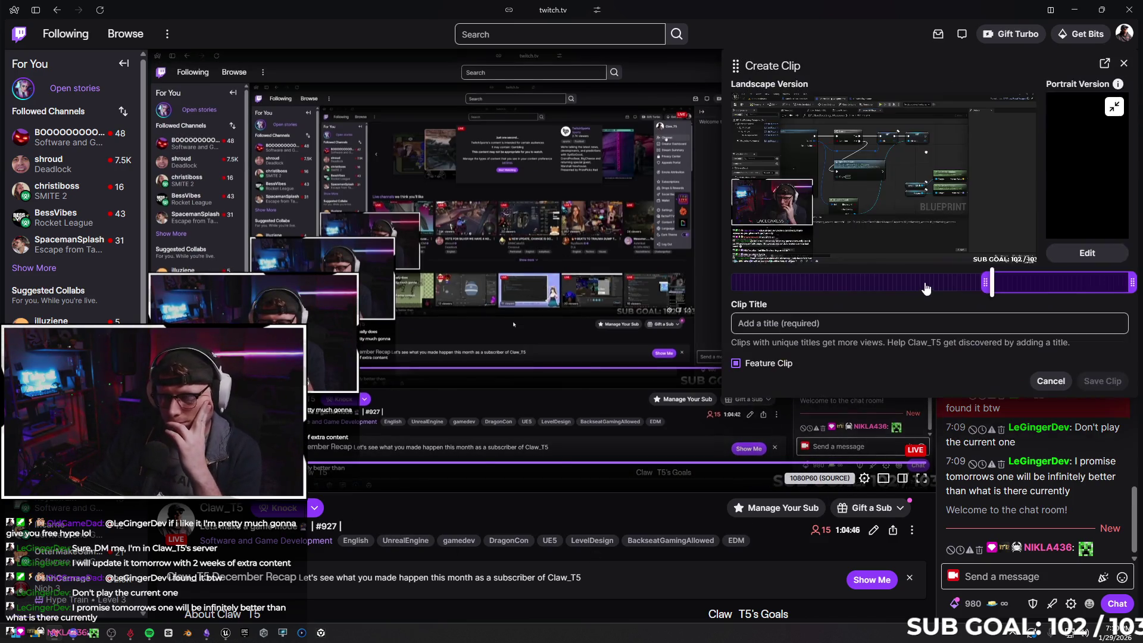
Slide the 30-second clip's trim range along the timeline, then discard the clip
{"action": "left_click_drag", "start_coordinate": [1056, 283], "coordinate": [705, 279]}
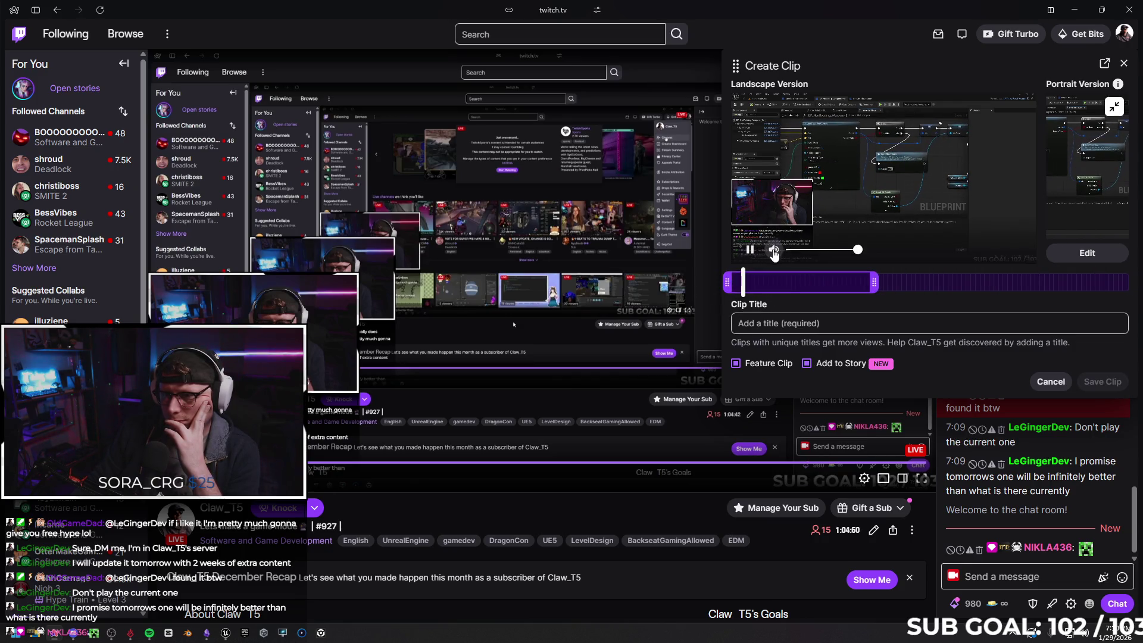
{"action": "mouse_move", "coordinate": [798, 288]}
{"action": "left_mouse_down"}
{"action": "mouse_move", "coordinate": [986, 288]}
{"action": "mouse_move", "coordinate": [896, 289]}
{"action": "left_mouse_up"}
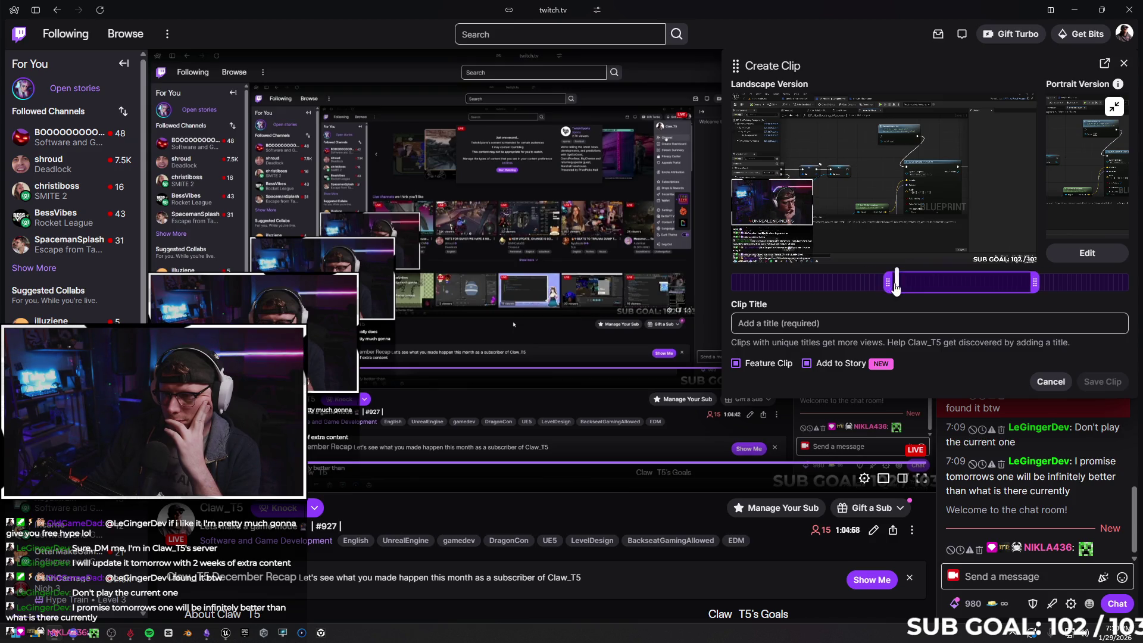
{"action": "mouse_move", "coordinate": [970, 285]}
{"action": "left_mouse_down"}
{"action": "mouse_move", "coordinate": [1112, 301]}
{"action": "mouse_move", "coordinate": [853, 288]}
{"action": "left_mouse_up"}
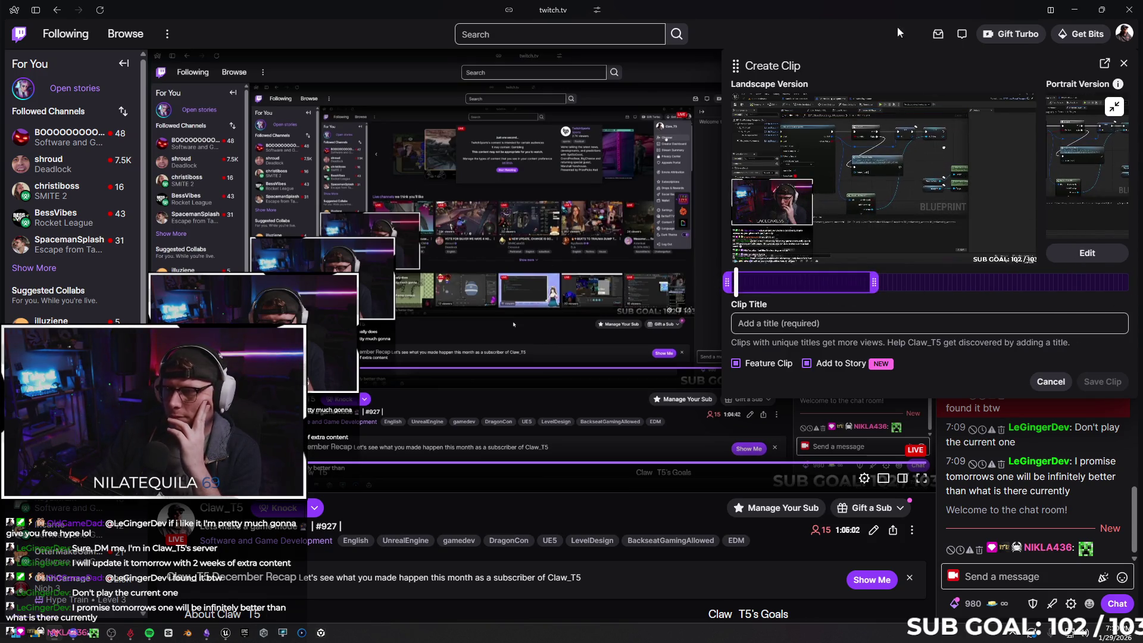
{"action": "left_click", "coordinate": [1124, 64]}
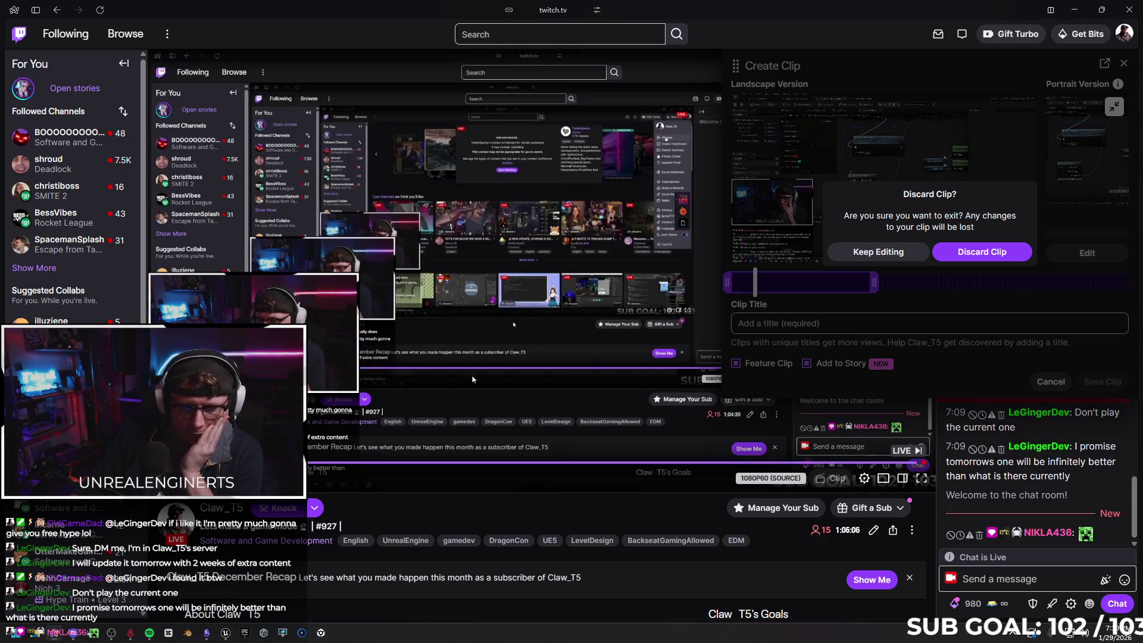
{"action": "left_click", "coordinate": [982, 252]}
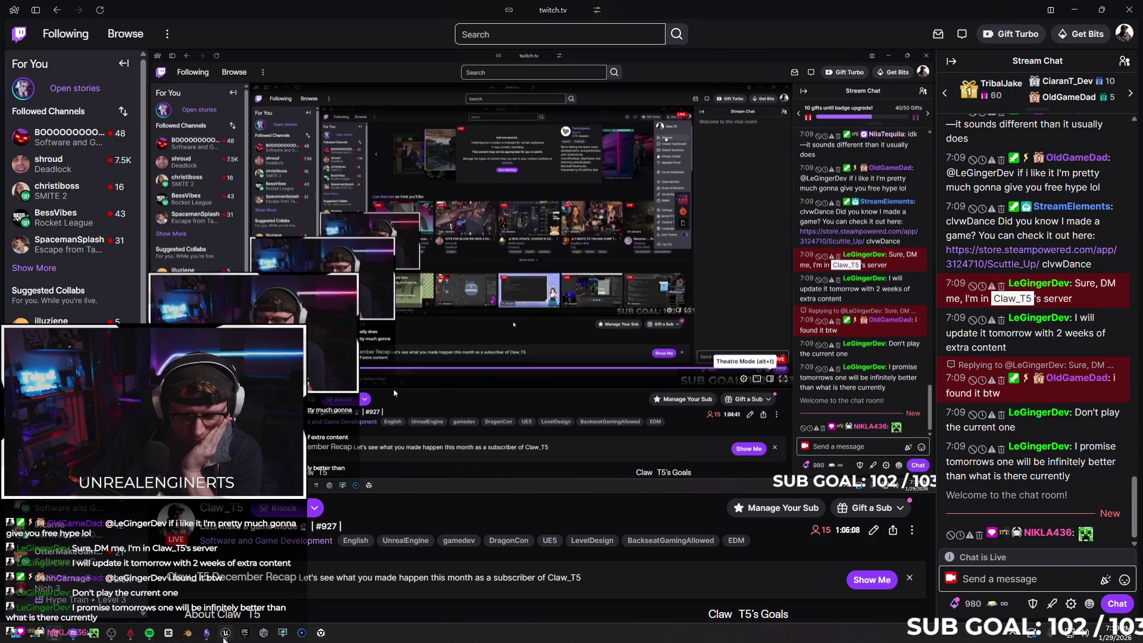
Run a two-client test throwing the weapon at the teal building's door, then switch to Twitch
{"action": "left_click", "coordinate": [226, 633]}
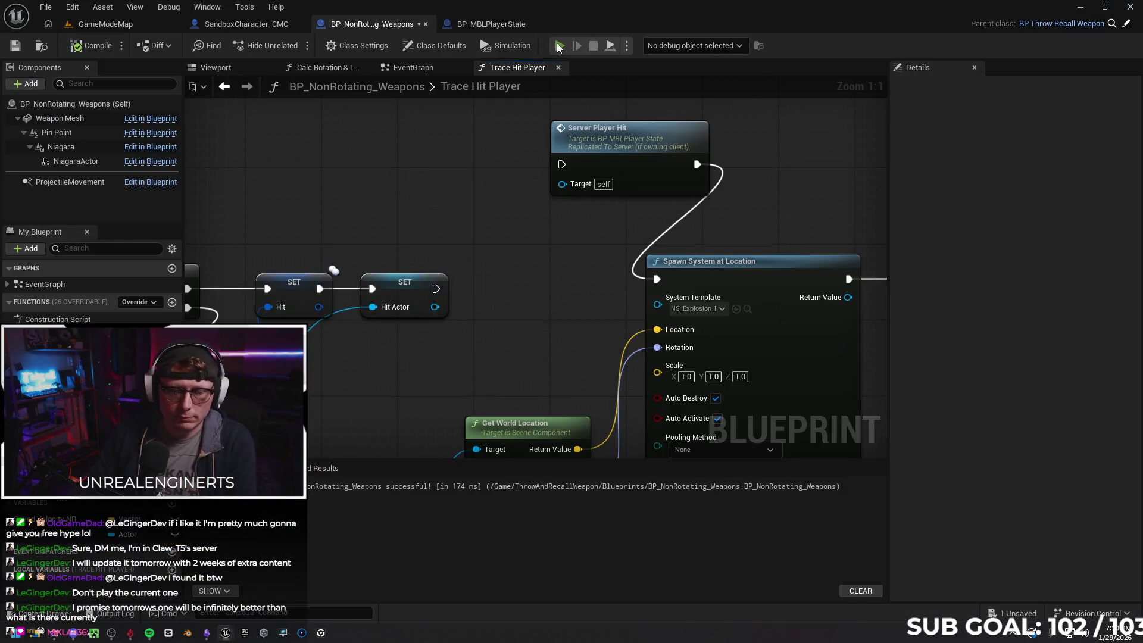
{"action": "left_click", "coordinate": [560, 46]}
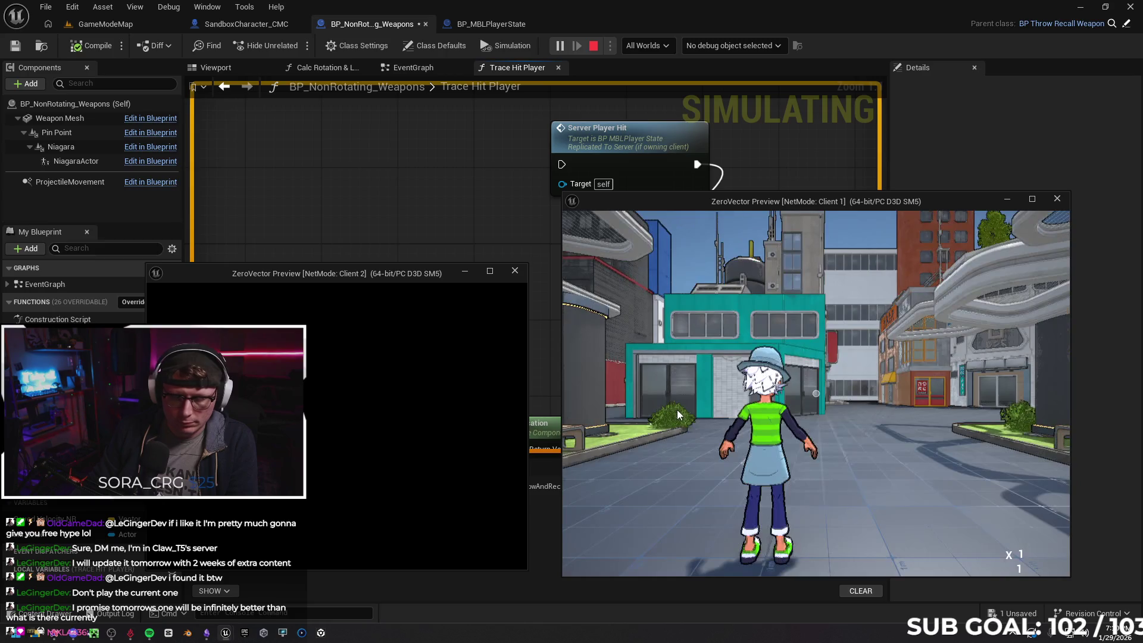
{"action": "key", "text": "w"}
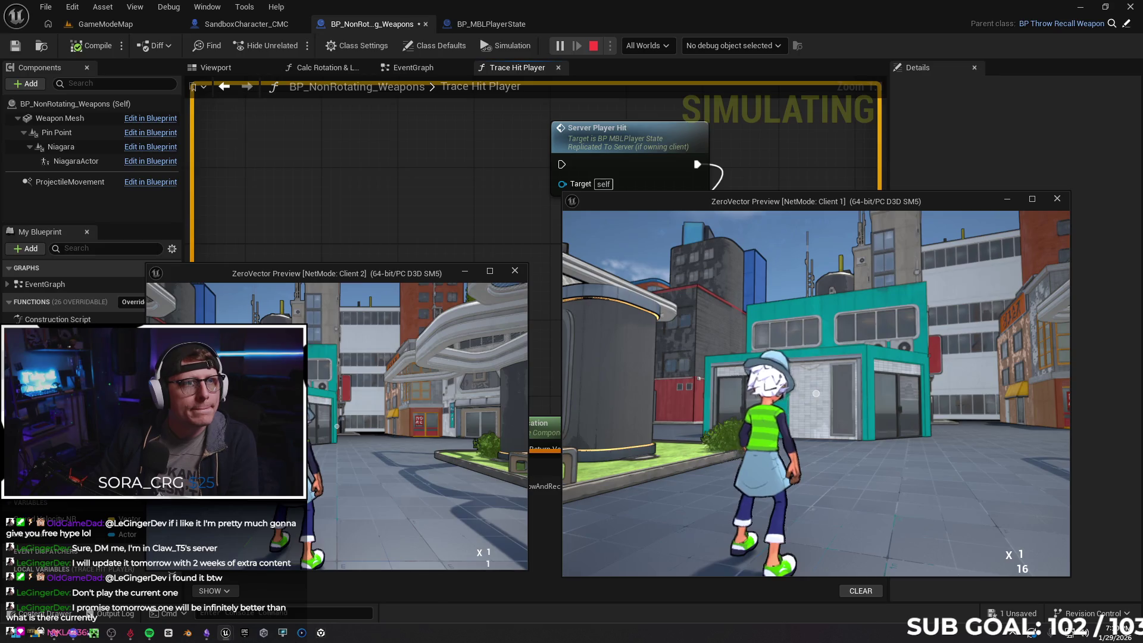
{"action": "left_click", "coordinate": [817, 393]}
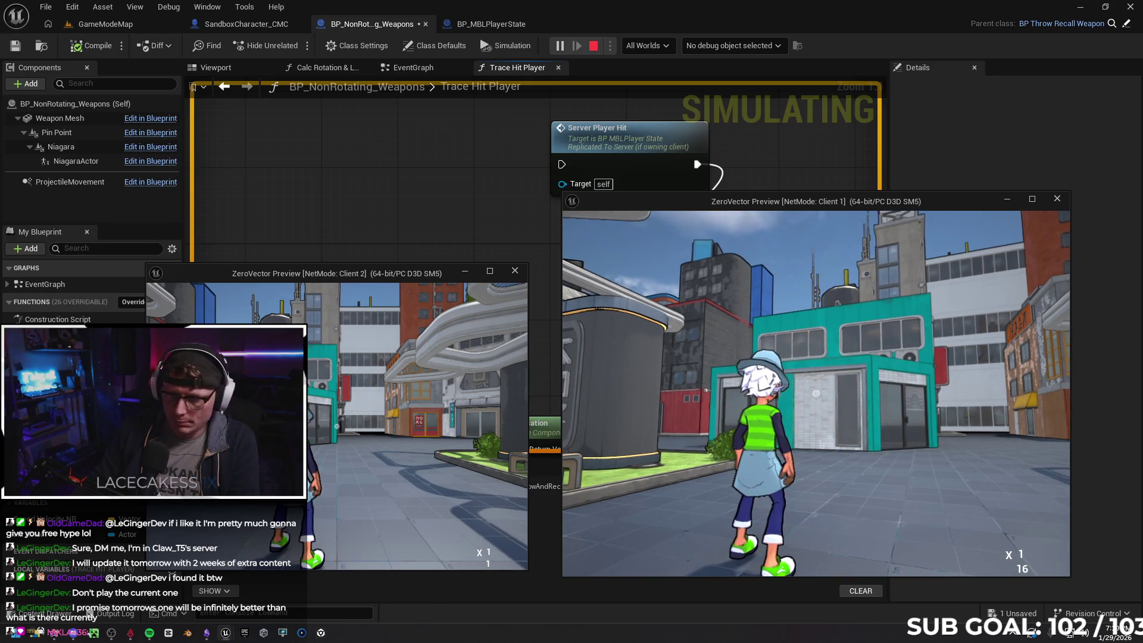
{"action": "key", "text": "Escape"}
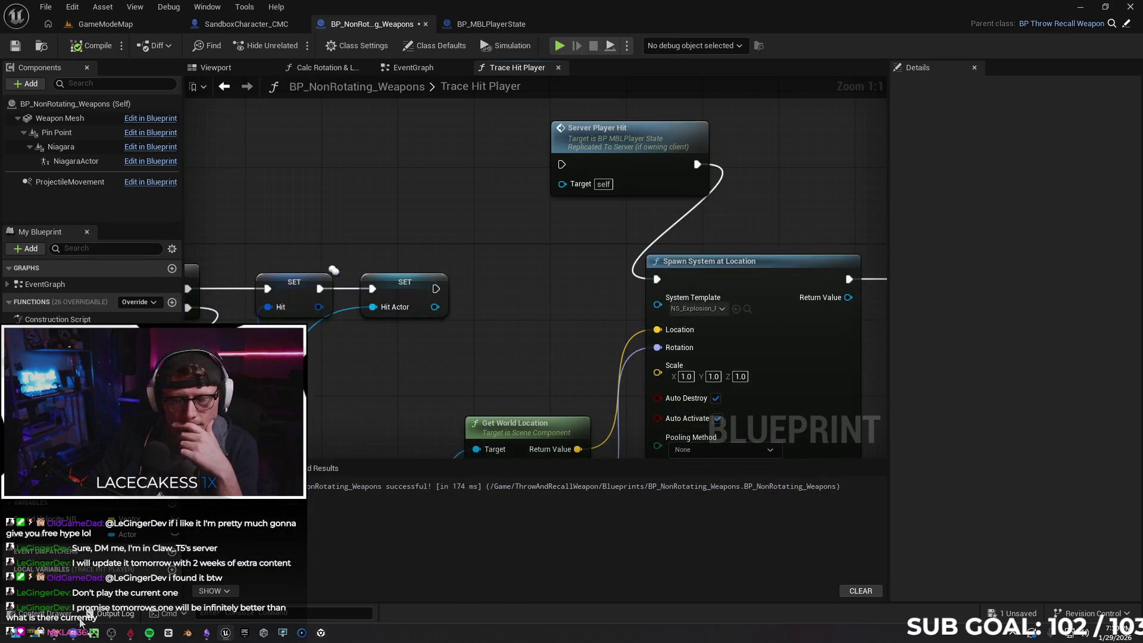
{"action": "left_click", "coordinate": [58, 633]}
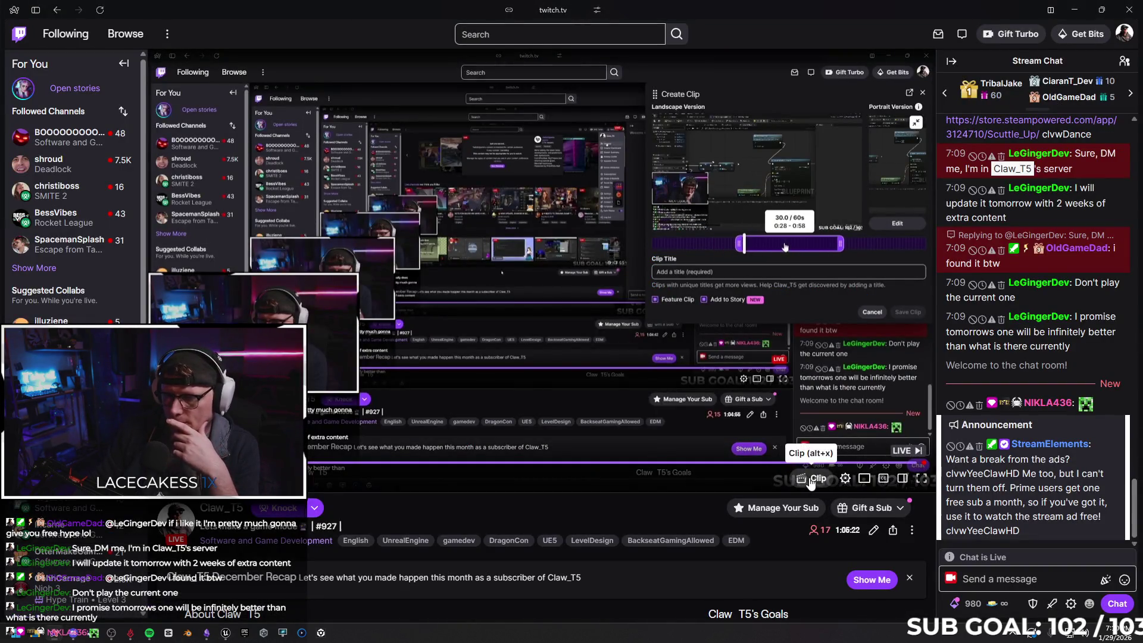
Create a stream clip trimmed to 0:42–1:12, then begin discarding it and restore the browser window
{"action": "left_click", "coordinate": [819, 478]}
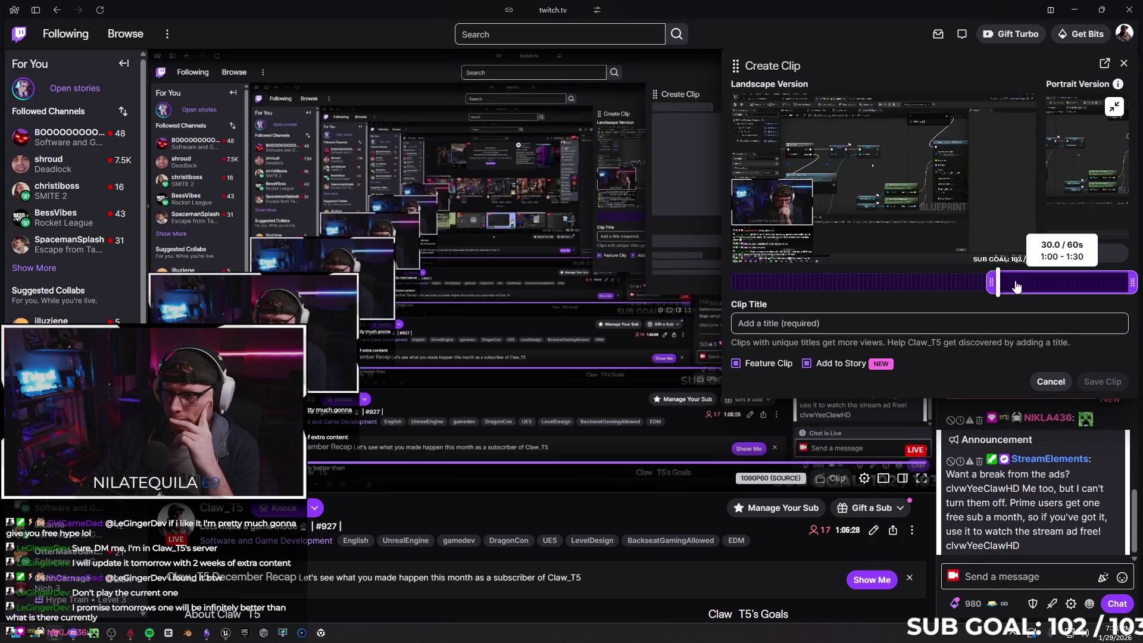
{"action": "mouse_move", "coordinate": [999, 289]}
{"action": "left_mouse_down"}
{"action": "mouse_move", "coordinate": [1078, 292]}
{"action": "mouse_move", "coordinate": [1013, 288]}
{"action": "left_mouse_up"}
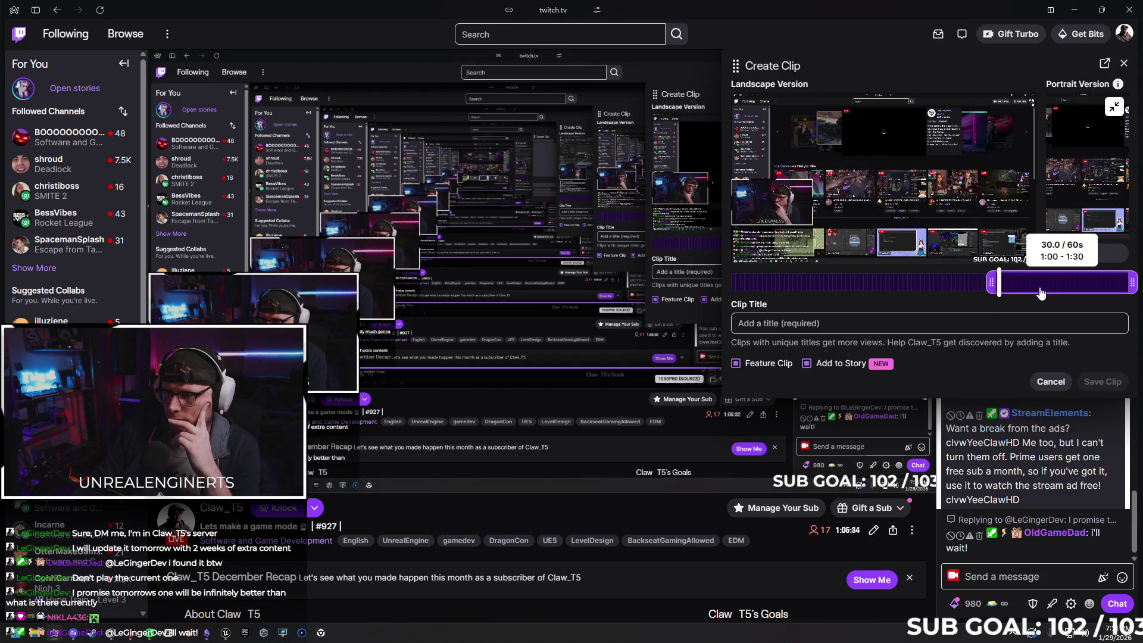
{"action": "left_click_drag", "start_coordinate": [1043, 292], "coordinate": [993, 290]}
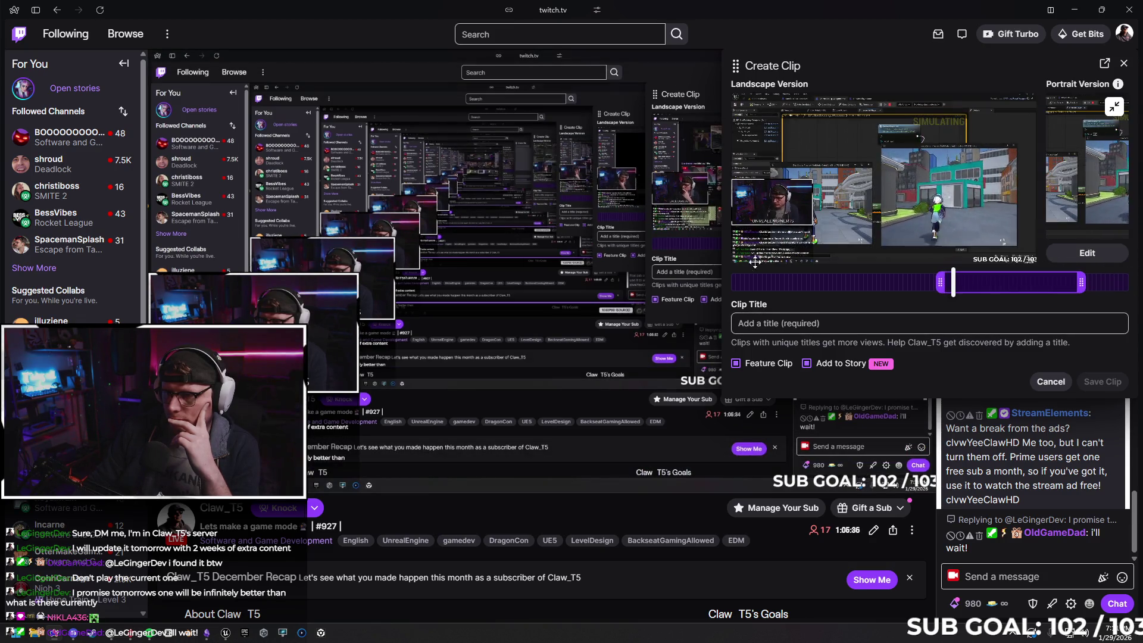
{"action": "left_click_drag", "start_coordinate": [972, 290], "coordinate": [919, 290]}
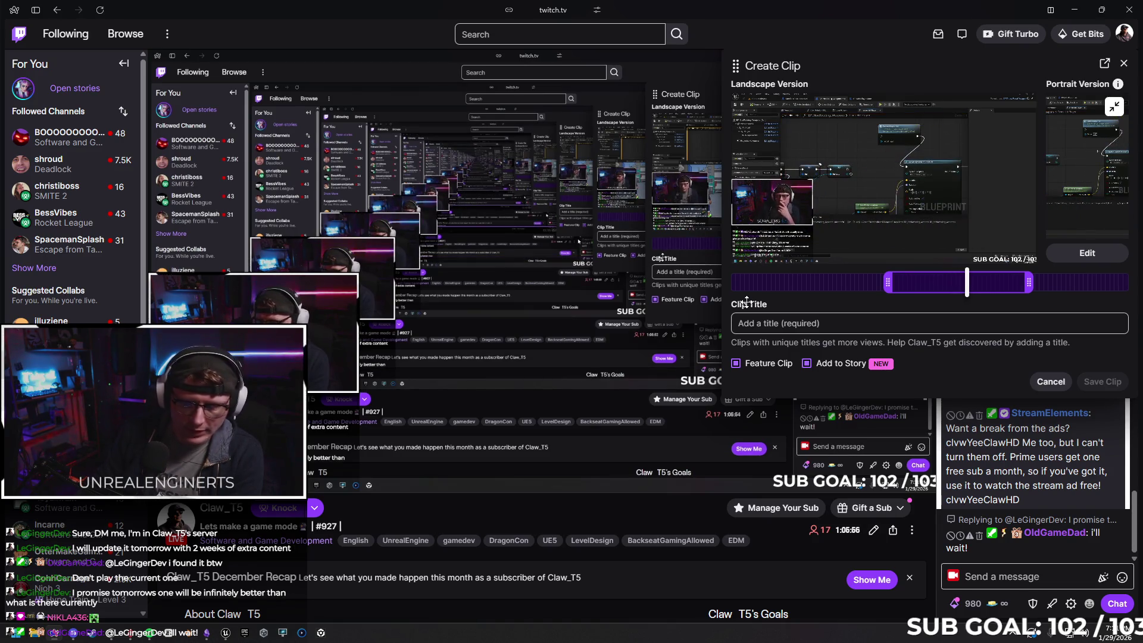
{"action": "left_click", "coordinate": [653, 145]}
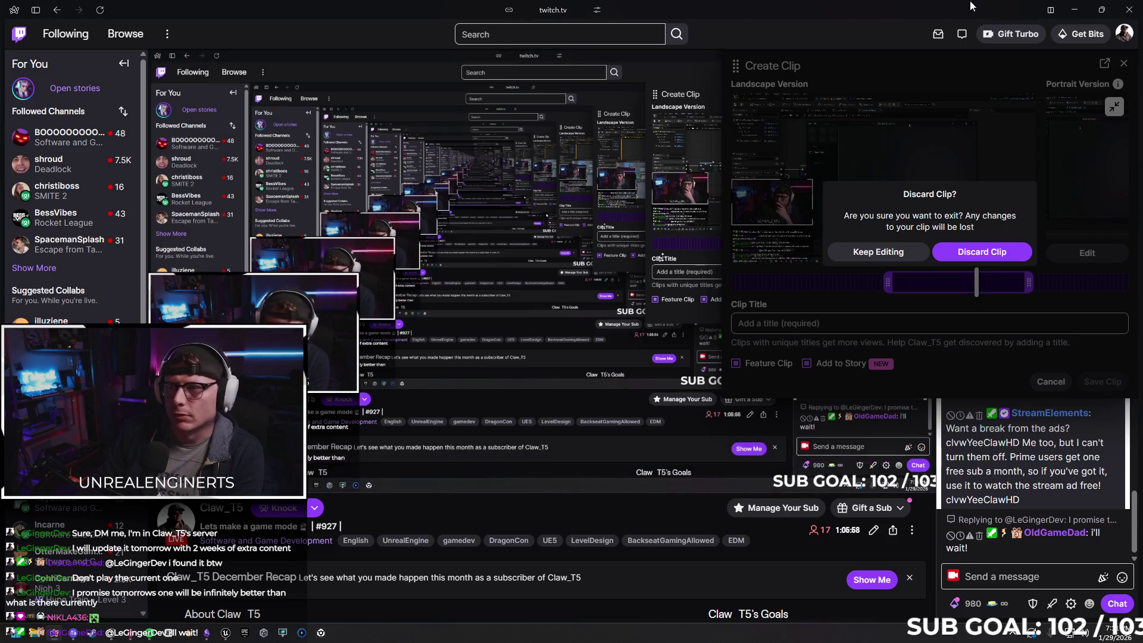
{"action": "left_click", "coordinate": [1102, 9]}
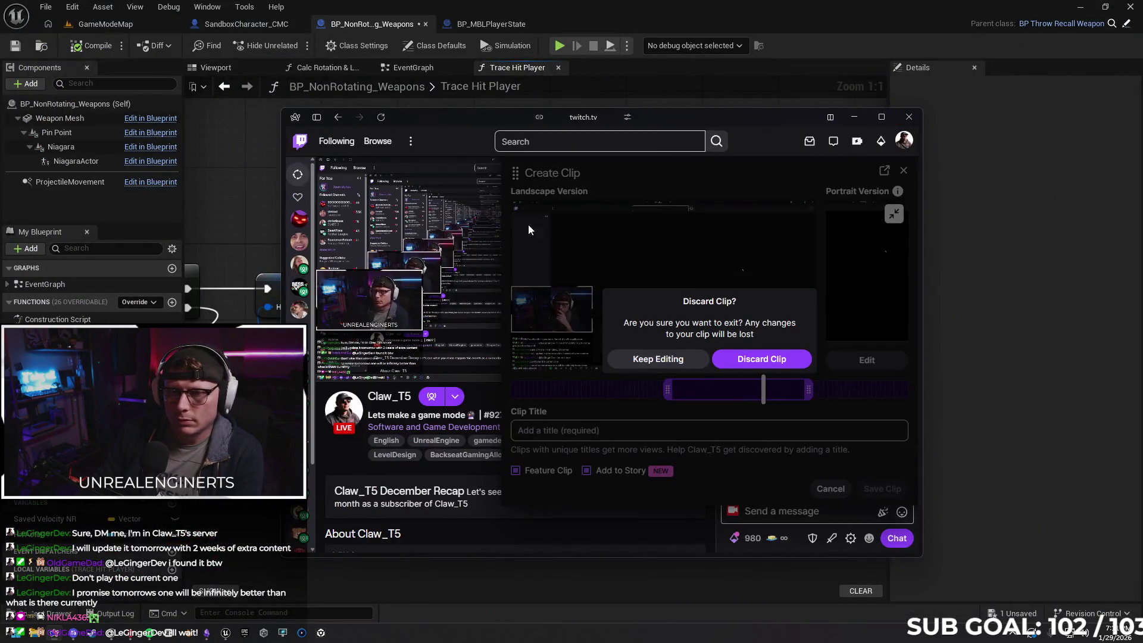
Wire the Hit Actor SET node's exec output into Server Player Hit's exec input
{"action": "left_click", "coordinate": [908, 119]}
{"action": "left_click", "coordinate": [636, 356]}
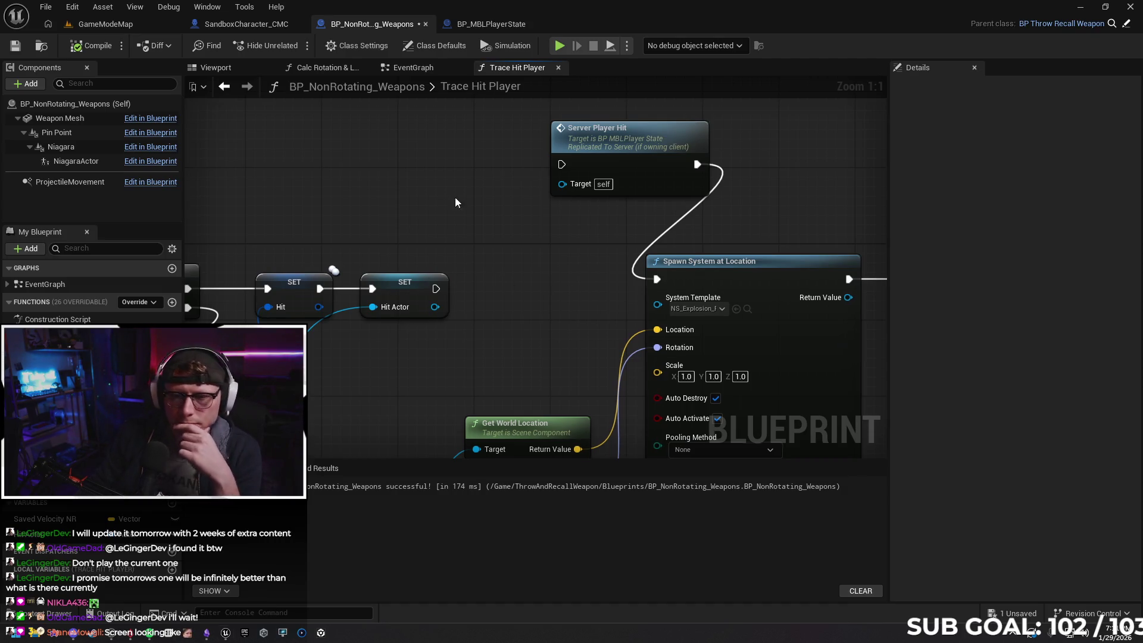
{"action": "scroll", "coordinate": [471, 232], "scroll_direction": "down", "scroll_amount": 2}
{"action": "left_click_drag", "start_coordinate": [546, 241], "coordinate": [513, 138]}
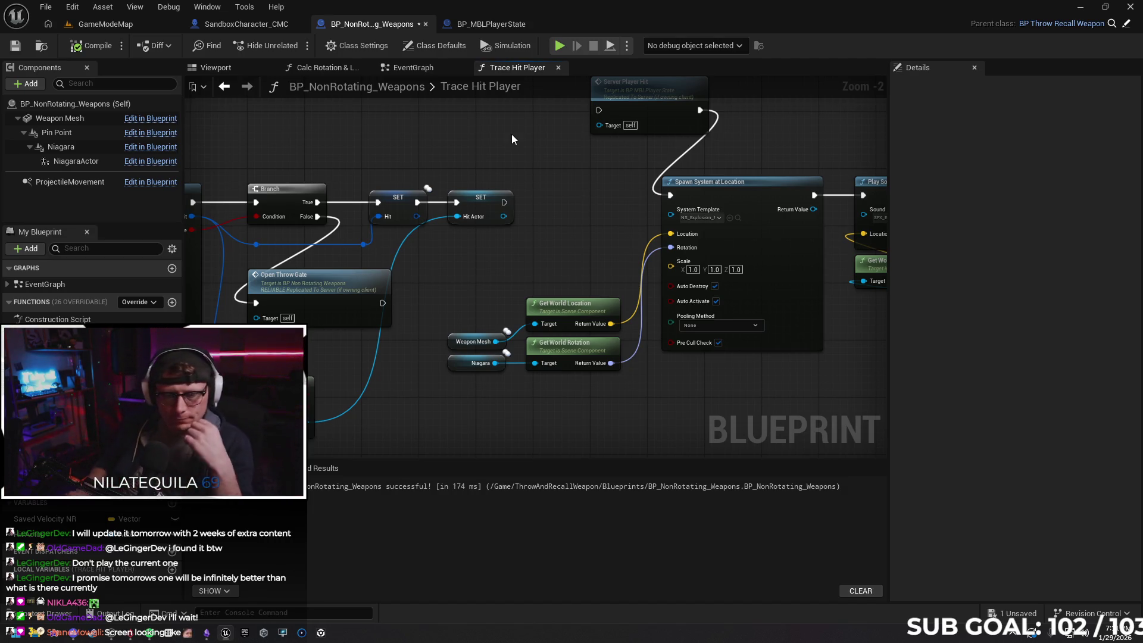
{"action": "mouse_move", "coordinate": [536, 191]}
{"action": "left_mouse_down"}
{"action": "mouse_move", "coordinate": [524, 239]}
{"action": "mouse_move", "coordinate": [533, 202]}
{"action": "mouse_move", "coordinate": [496, 193]}
{"action": "mouse_move", "coordinate": [419, 209]}
{"action": "mouse_move", "coordinate": [417, 232]}
{"action": "mouse_move", "coordinate": [393, 208]}
{"action": "left_mouse_up"}
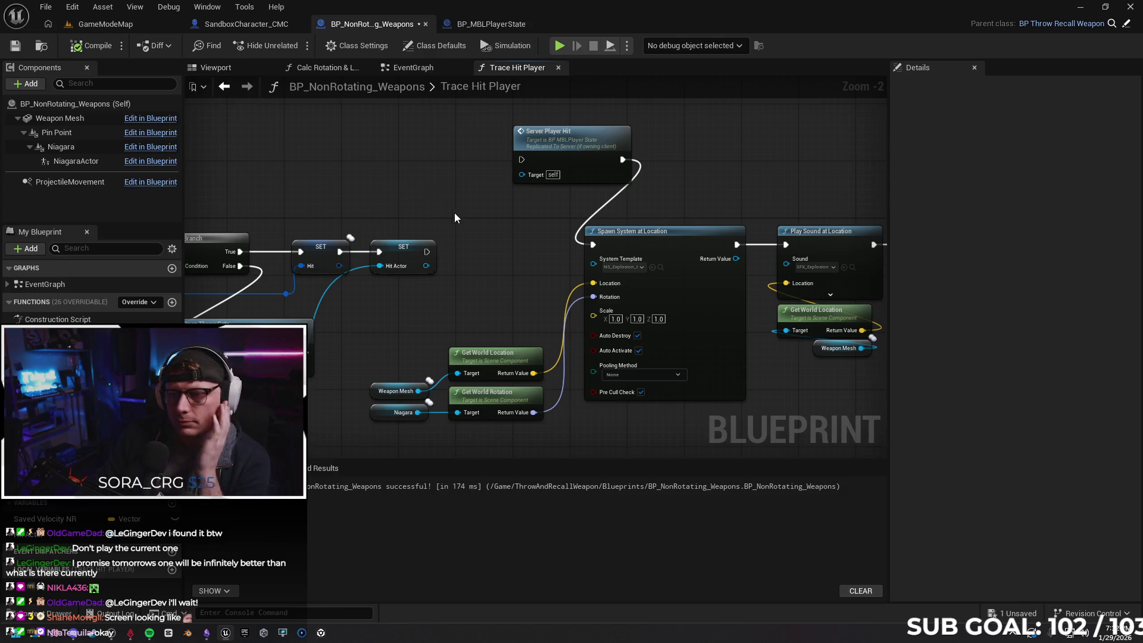
{"action": "scroll", "coordinate": [436, 214], "scroll_direction": "up", "scroll_amount": 2}
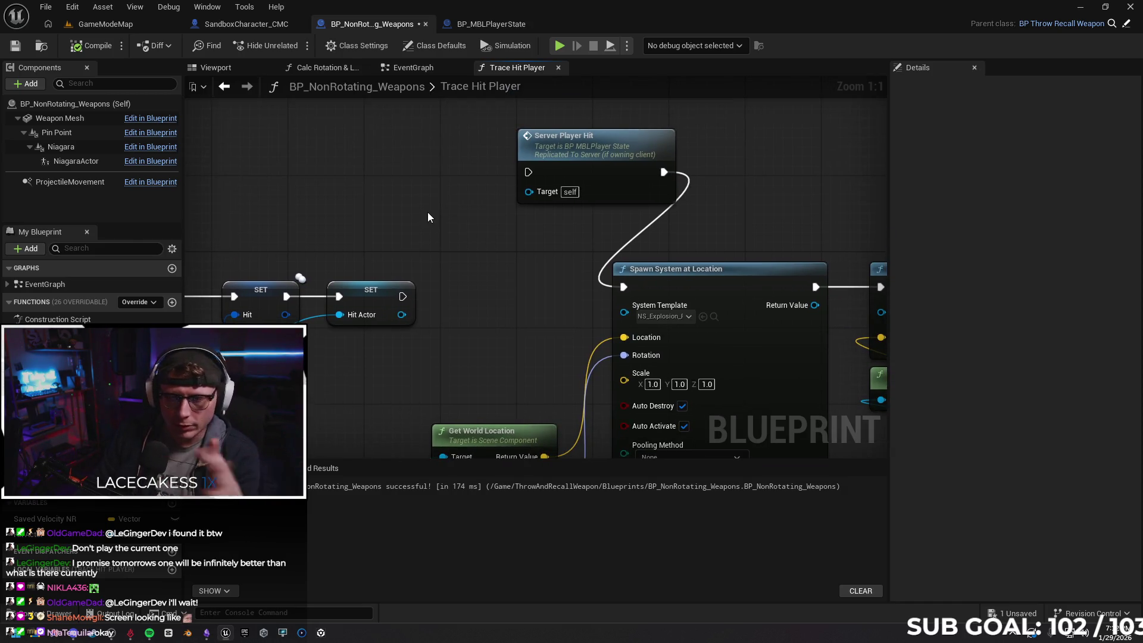
{"action": "mouse_move", "coordinate": [454, 218]}
{"action": "left_mouse_down"}
{"action": "mouse_move", "coordinate": [456, 241]}
{"action": "mouse_move", "coordinate": [427, 172]}
{"action": "mouse_move", "coordinate": [480, 165]}
{"action": "left_mouse_up"}
{"action": "mouse_move", "coordinate": [509, 316]}
{"action": "left_mouse_down"}
{"action": "mouse_move", "coordinate": [520, 260]}
{"action": "mouse_move", "coordinate": [625, 189]}
{"action": "mouse_move", "coordinate": [638, 192]}
{"action": "mouse_move", "coordinate": [612, 238]}
{"action": "mouse_move", "coordinate": [645, 209]}
{"action": "mouse_move", "coordinate": [622, 230]}
{"action": "left_mouse_up"}
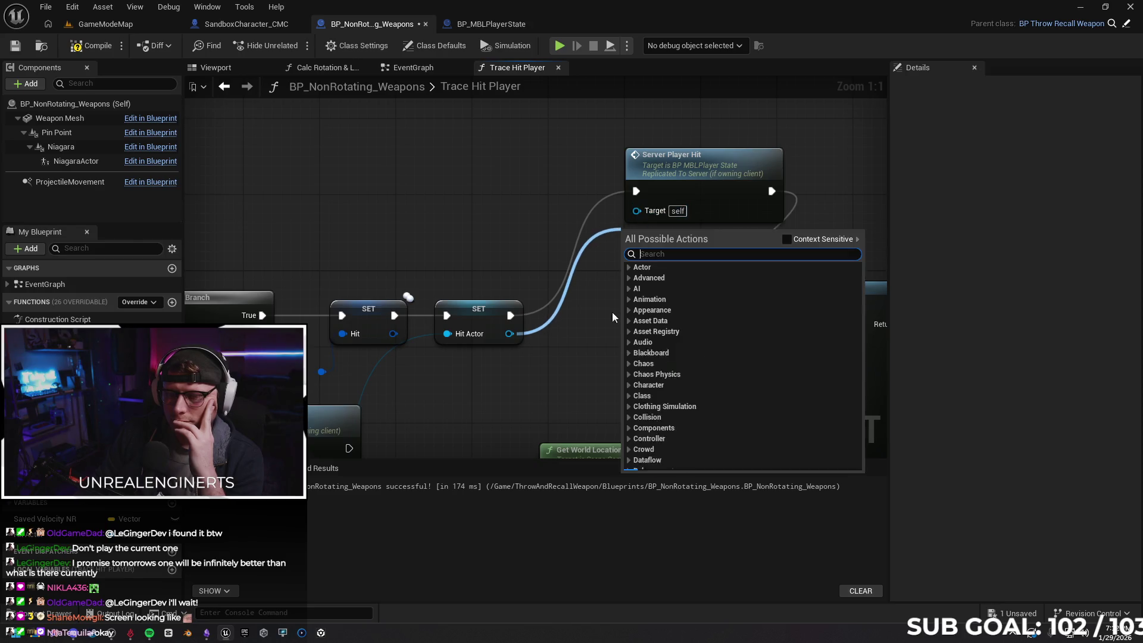
Add a Cast To PlayerController node after the Hit Actor SET node
{"action": "left_click", "coordinate": [551, 362]}
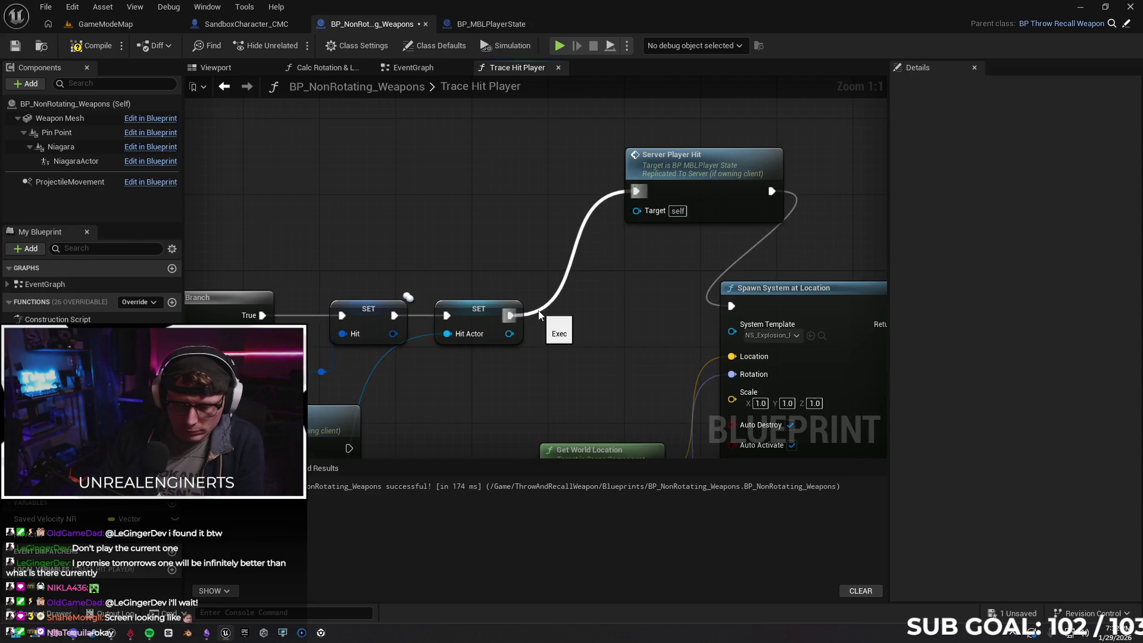
{"action": "left_click_drag", "start_coordinate": [510, 316], "coordinate": [470, 212]}
{"action": "type", "text": "cast to"}
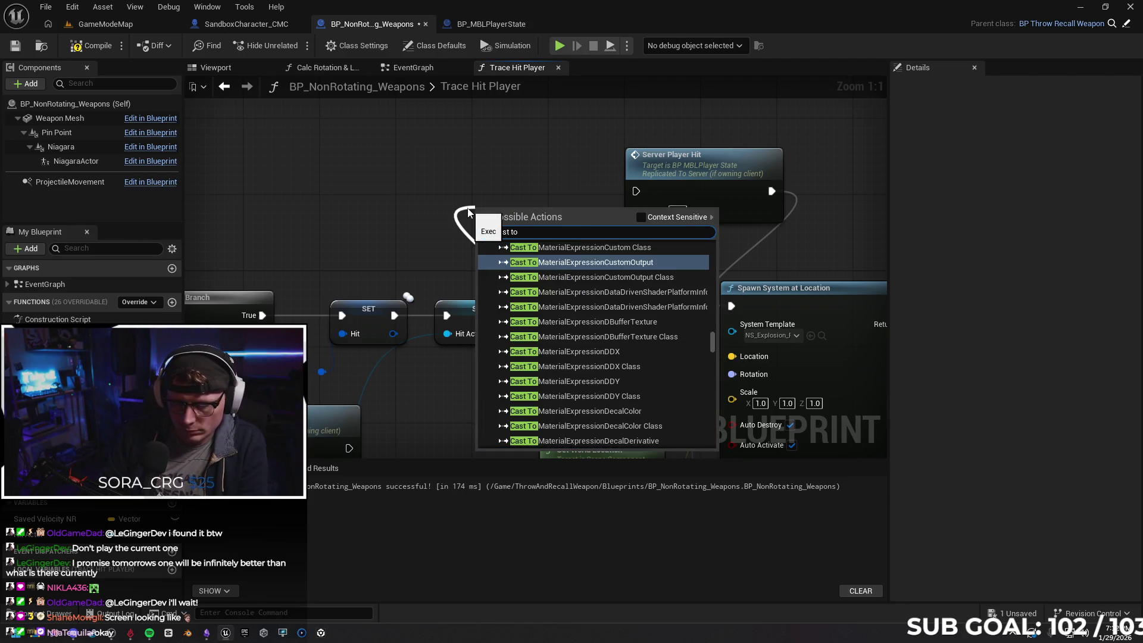
{"action": "type", "text": " player"}
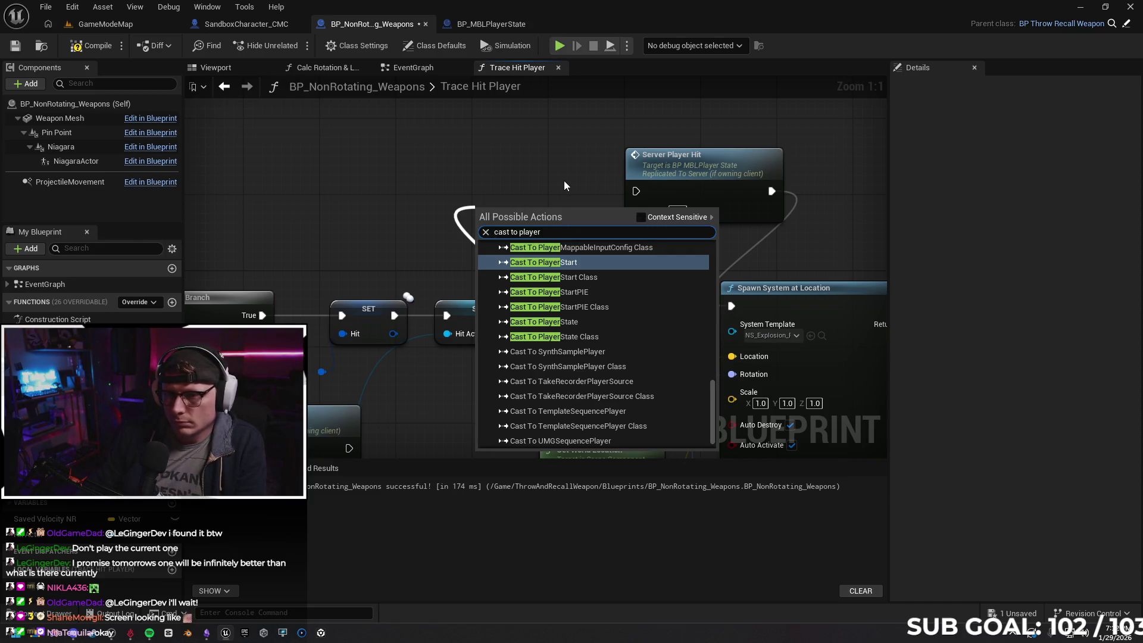
{"action": "type", "text": " state"}
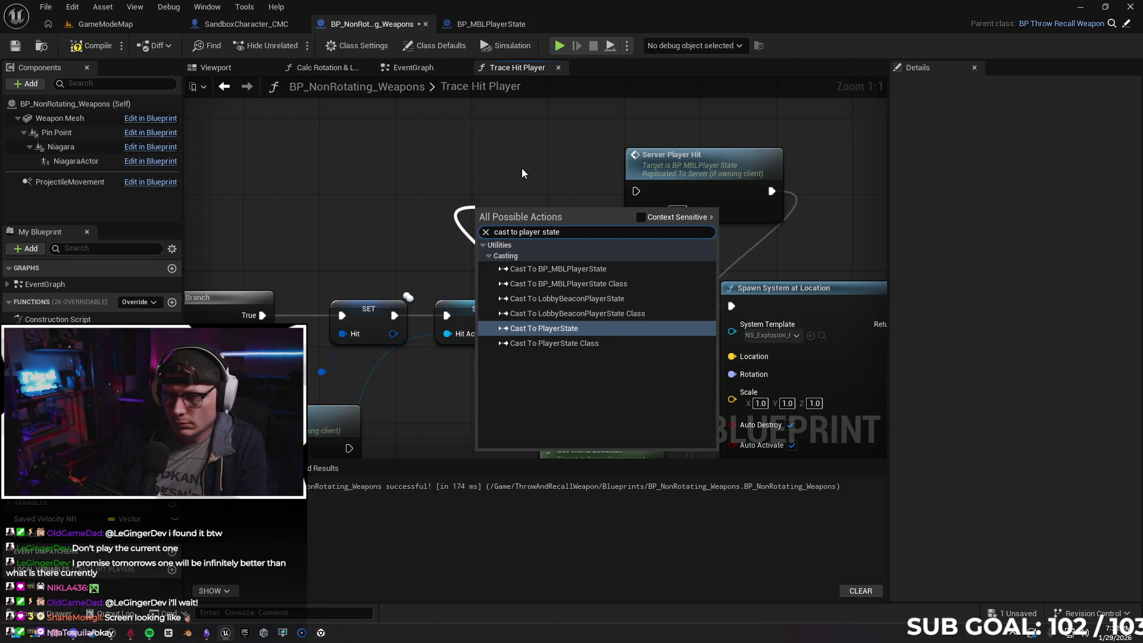
{"action": "key", "text": "BackSpace"}
{"action": "key", "text": "BackSpace"}
{"action": "key", "text": "BackSpace"}
{"action": "key", "text": "BackSpace"}
{"action": "key", "text": "BackSpace"}
{"action": "type", "text": "p"}
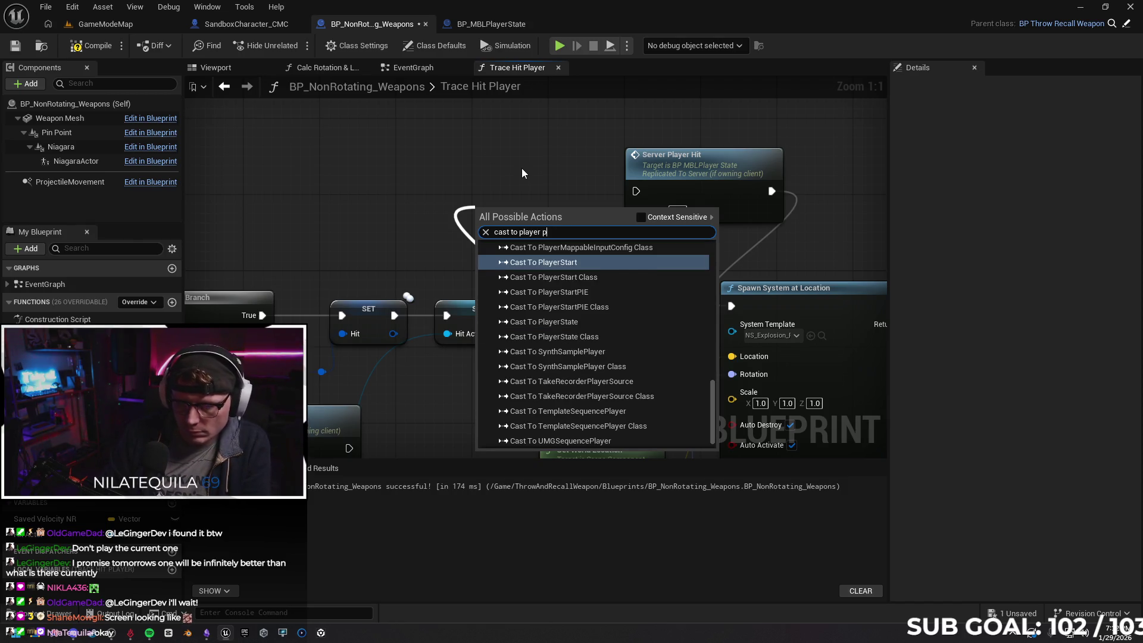
{"action": "type", "text": "awn"}
{"action": "key", "text": "BackSpace"}
{"action": "key", "text": "BackSpace"}
{"action": "key", "text": "BackSpace"}
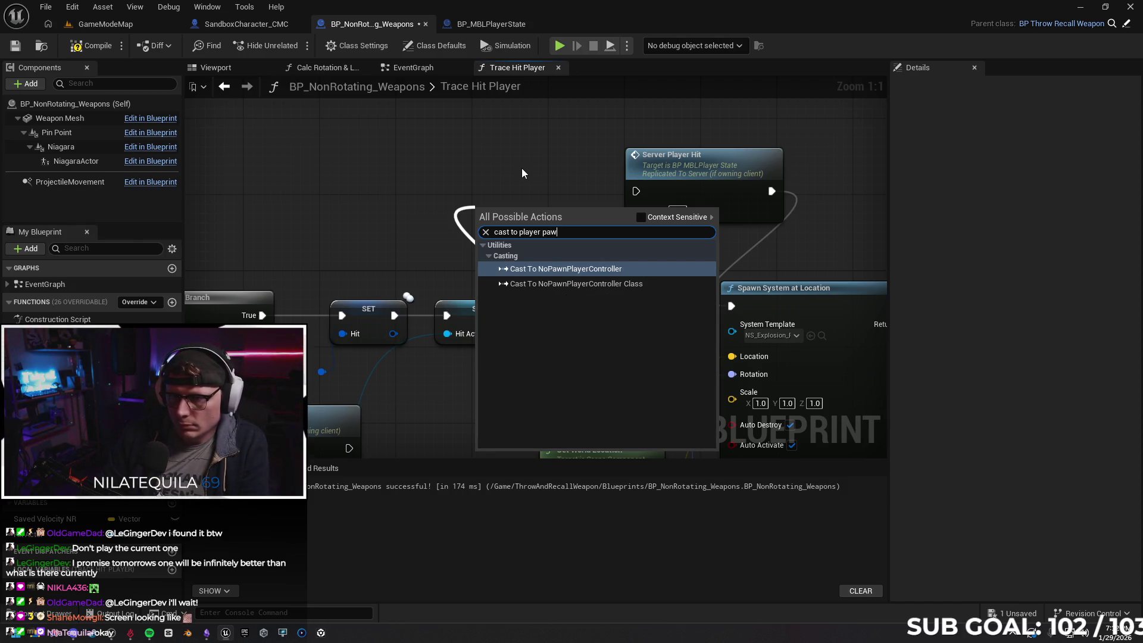
{"action": "type", "text": "cont"}
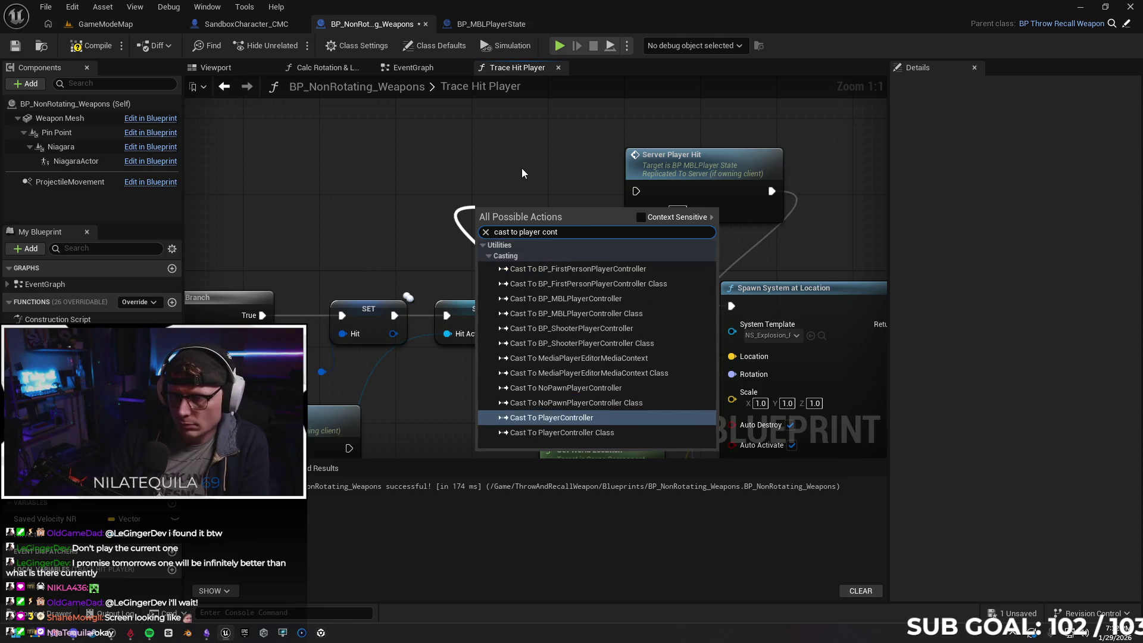
{"action": "key", "text": "Return"}
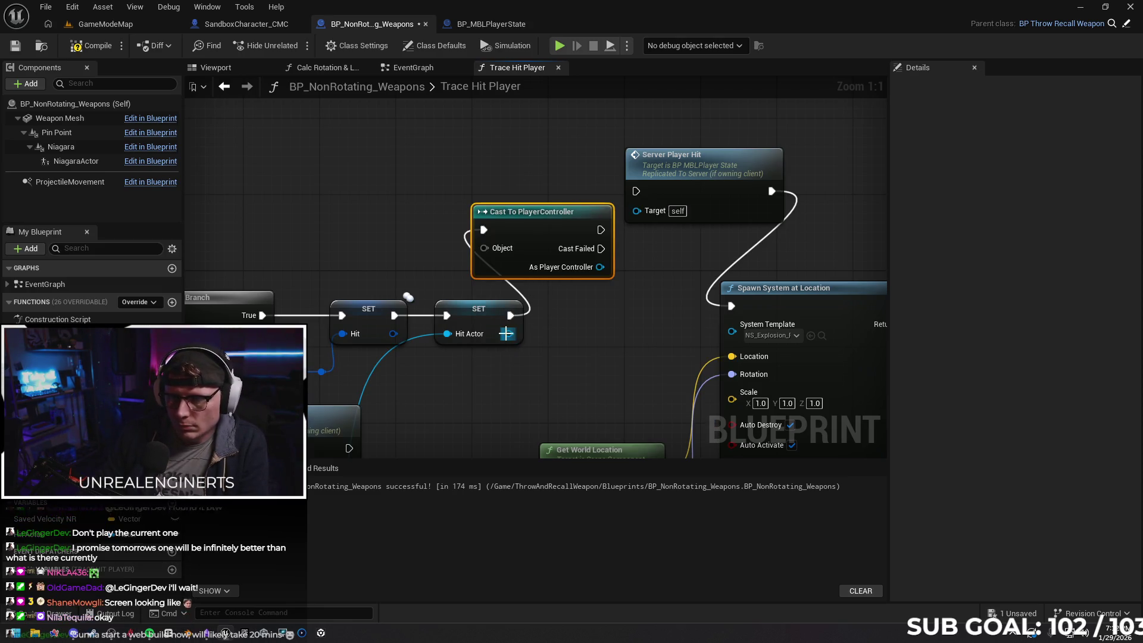
{"action": "mouse_move", "coordinate": [525, 215]}
{"action": "left_mouse_down"}
{"action": "mouse_move", "coordinate": [506, 193]}
{"action": "mouse_move", "coordinate": [434, 167]}
{"action": "mouse_move", "coordinate": [387, 166]}
{"action": "mouse_move", "coordinate": [503, 184]}
{"action": "left_mouse_up"}
Add Cast To PlayerState fed by As Player Controller, with its exec leading into Server Player Hit
{"action": "type", "text": "cast"}
{"action": "type", "text": " to player"}
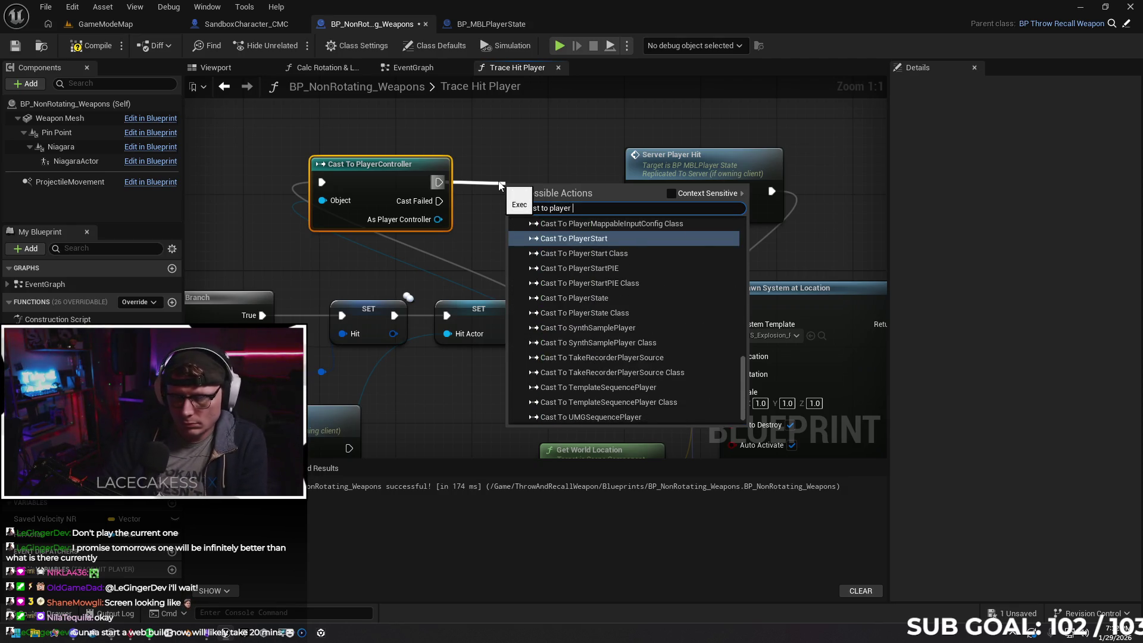
{"action": "type", "text": "stat"}
{"action": "key", "text": "Return"}
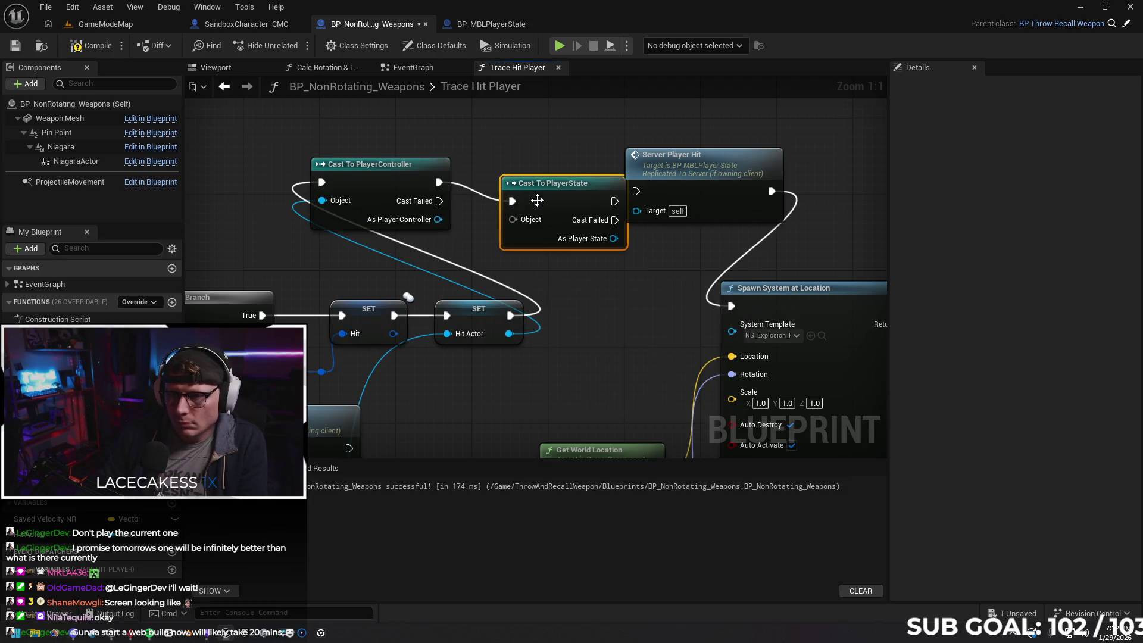
{"action": "left_click_drag", "start_coordinate": [542, 187], "coordinate": [514, 167]}
{"action": "left_click_drag", "start_coordinate": [438, 219], "coordinate": [484, 201]}
{"action": "left_click_drag", "start_coordinate": [587, 183], "coordinate": [636, 191]}
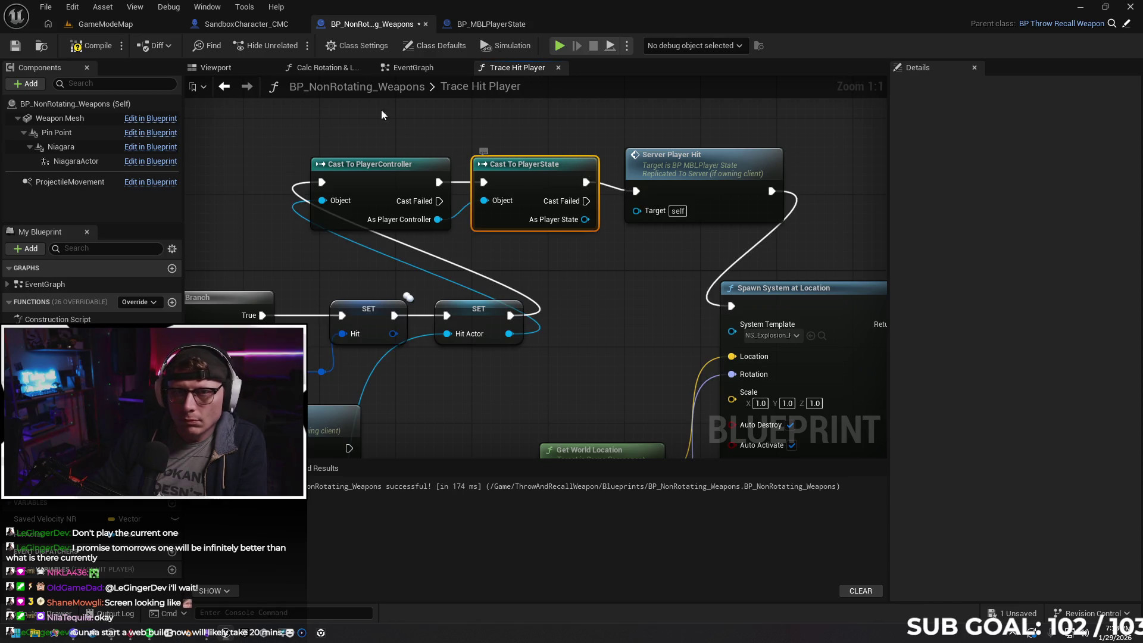
{"action": "left_click", "coordinate": [492, 25]}
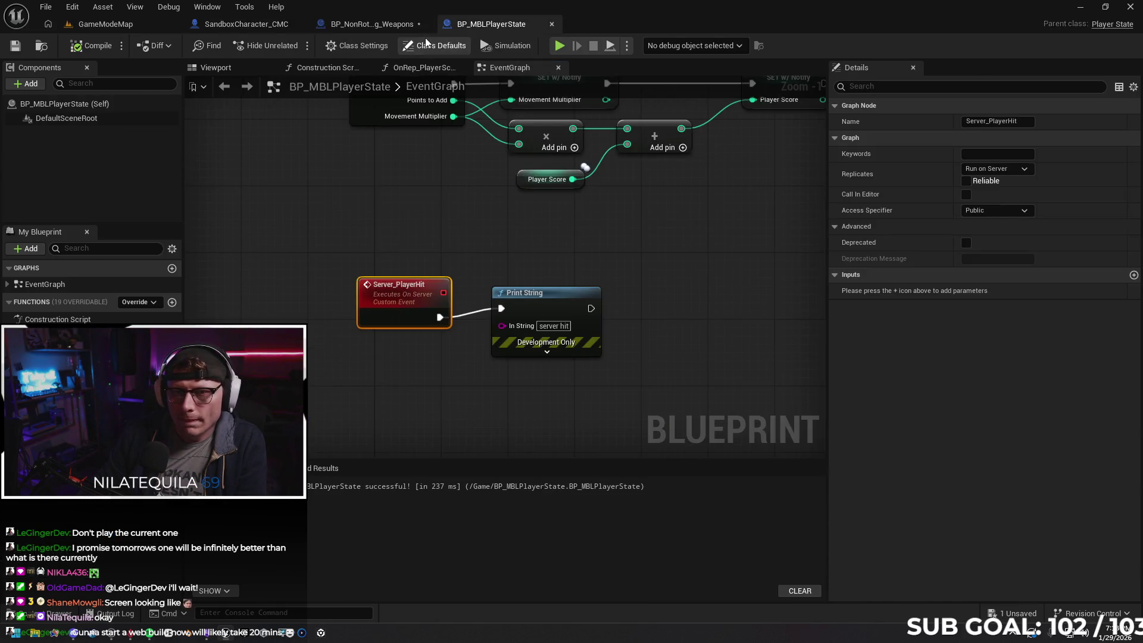
{"action": "left_click", "coordinate": [374, 25]}
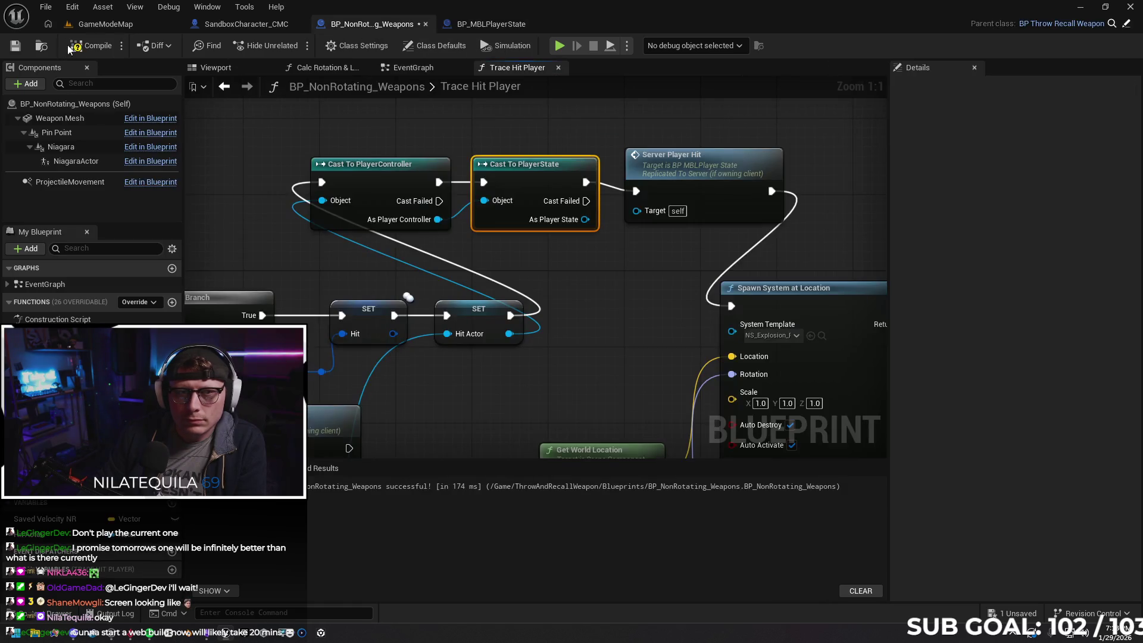
Compile, then try connecting As Player State to Server Player Hit's Target
{"action": "left_click", "coordinate": [87, 48]}
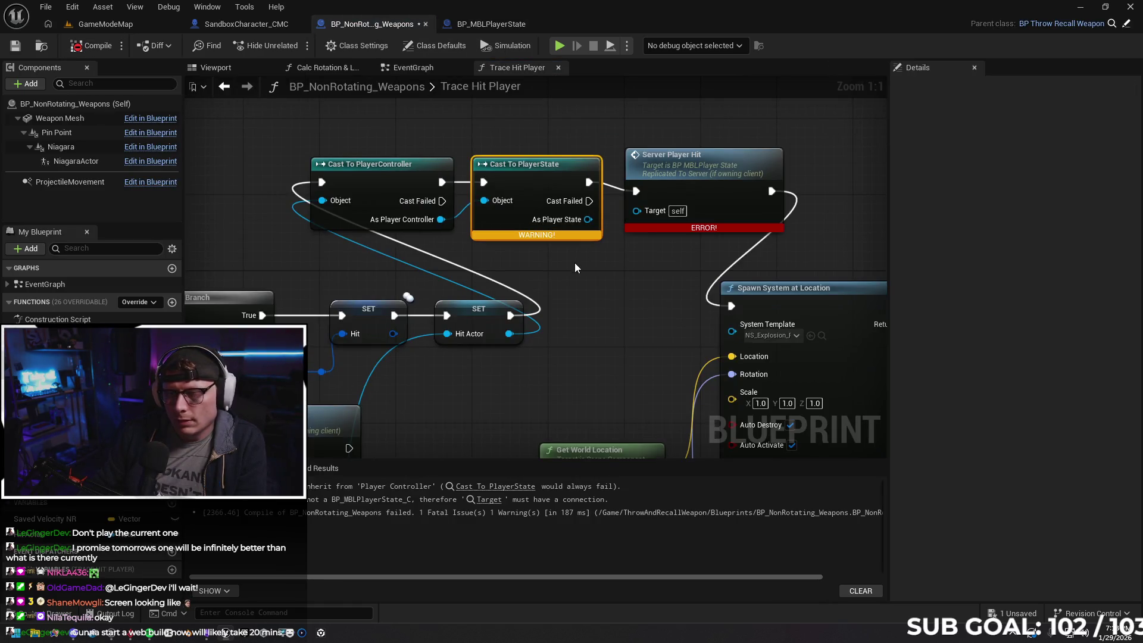
{"action": "left_click_drag", "start_coordinate": [584, 228], "coordinate": [641, 213]}
{"action": "left_click", "coordinate": [629, 226]}
{"action": "mouse_move", "coordinate": [587, 219]}
{"action": "left_mouse_down"}
{"action": "mouse_move", "coordinate": [651, 211]}
{"action": "mouse_move", "coordinate": [638, 215]}
{"action": "left_mouse_up"}
{"action": "left_click", "coordinate": [554, 323]}
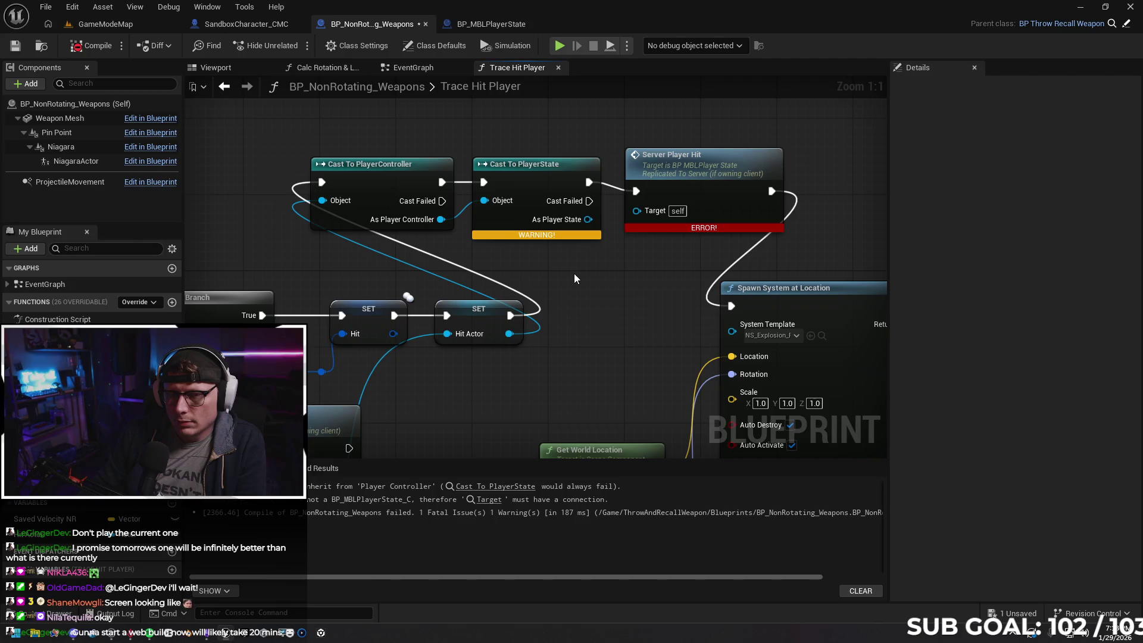
{"action": "left_click", "coordinate": [462, 210], "text": "alt"}
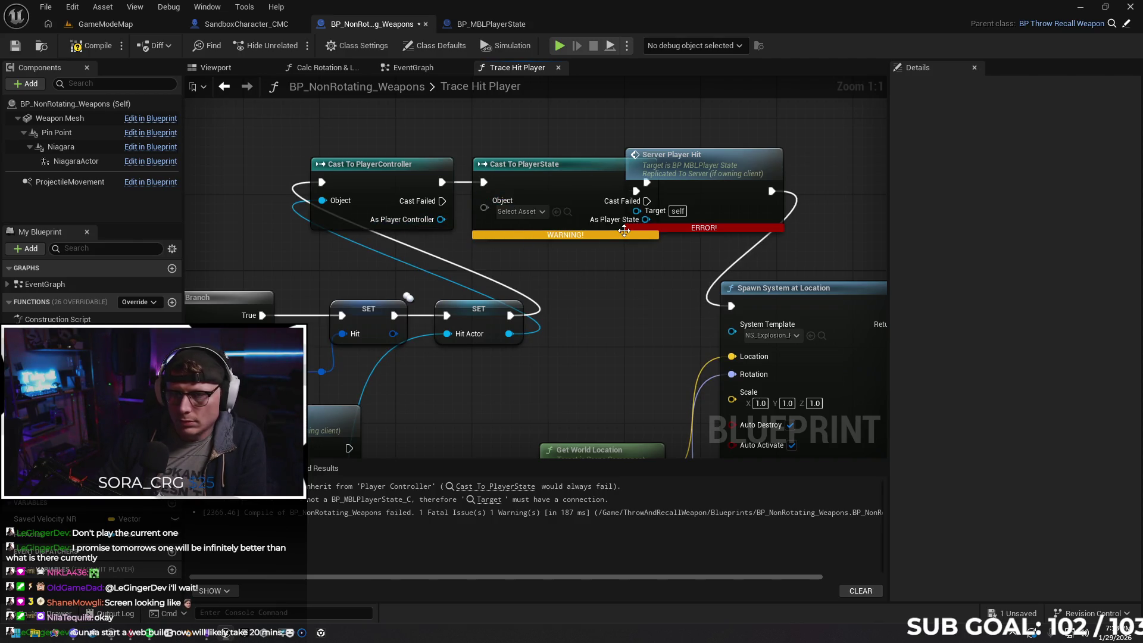
{"action": "mouse_move", "coordinate": [647, 219]}
{"action": "left_mouse_down"}
{"action": "mouse_move", "coordinate": [640, 241]}
{"action": "mouse_move", "coordinate": [307, 153]}
{"action": "left_mouse_up"}
Shift both cast nodes left and retry wiring As Player State and Hit Actor into the casts
{"action": "left_click", "coordinate": [606, 274]}
{"action": "mouse_move", "coordinate": [483, 164]}
{"action": "left_mouse_down"}
{"action": "mouse_move", "coordinate": [411, 164]}
{"action": "mouse_move", "coordinate": [425, 164]}
{"action": "left_mouse_up"}
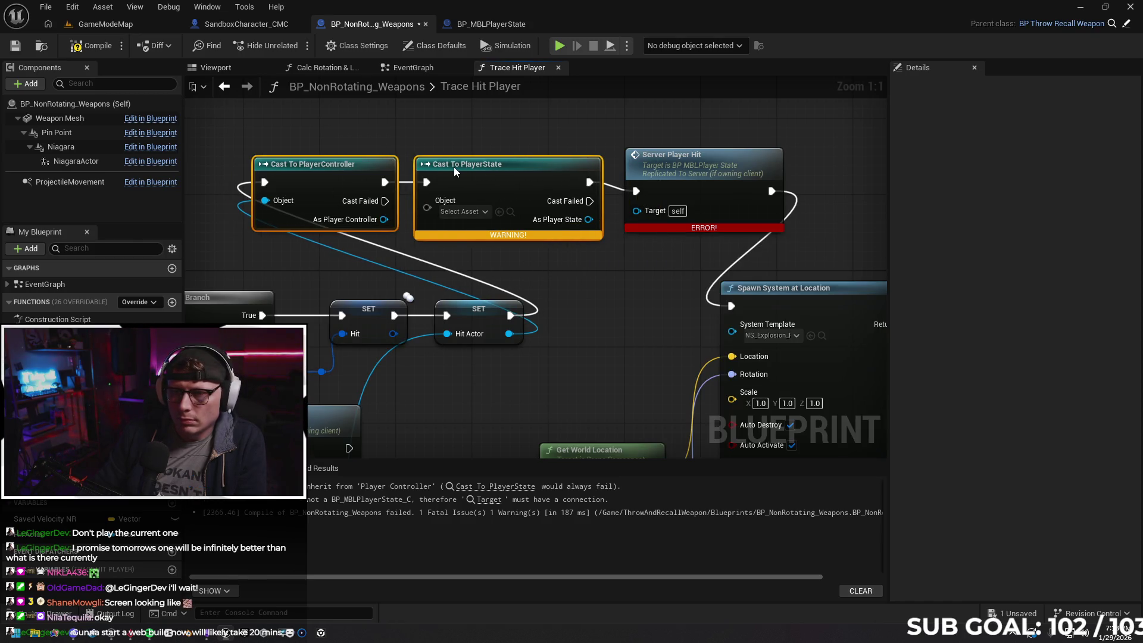
{"action": "left_click", "coordinate": [613, 238]}
{"action": "mouse_move", "coordinate": [589, 220]}
{"action": "left_mouse_down"}
{"action": "mouse_move", "coordinate": [611, 230]}
{"action": "mouse_move", "coordinate": [633, 210]}
{"action": "left_mouse_up"}
{"action": "left_click", "coordinate": [565, 287]}
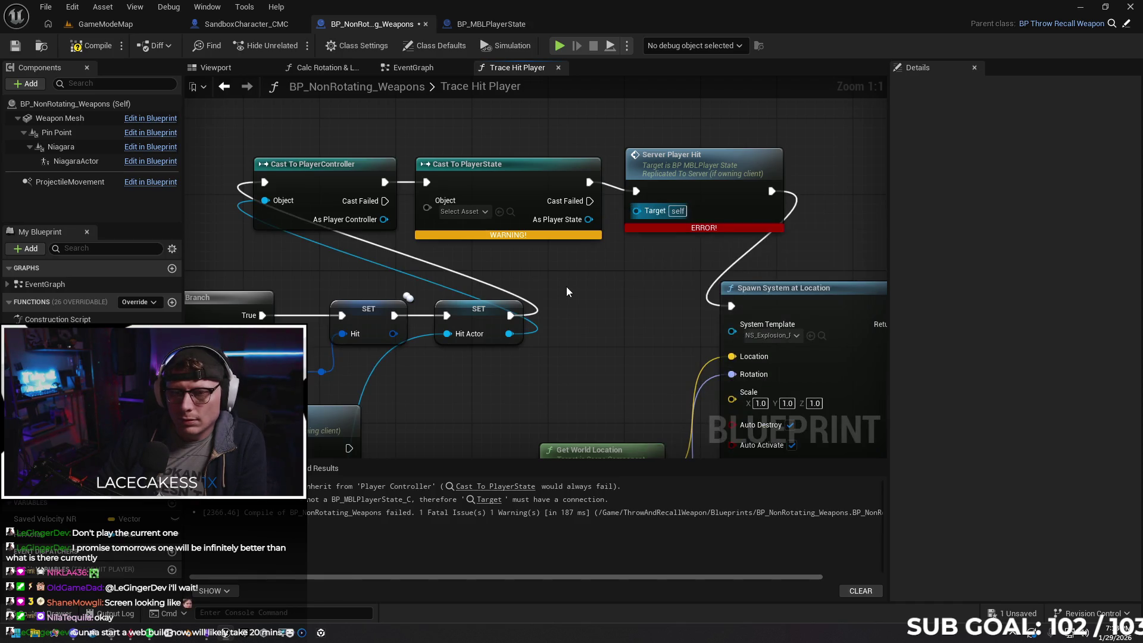
{"action": "left_click_drag", "start_coordinate": [509, 333], "coordinate": [428, 209]}
{"action": "left_click_drag", "start_coordinate": [531, 219], "coordinate": [645, 211]}
{"action": "left_click", "coordinate": [543, 259]}
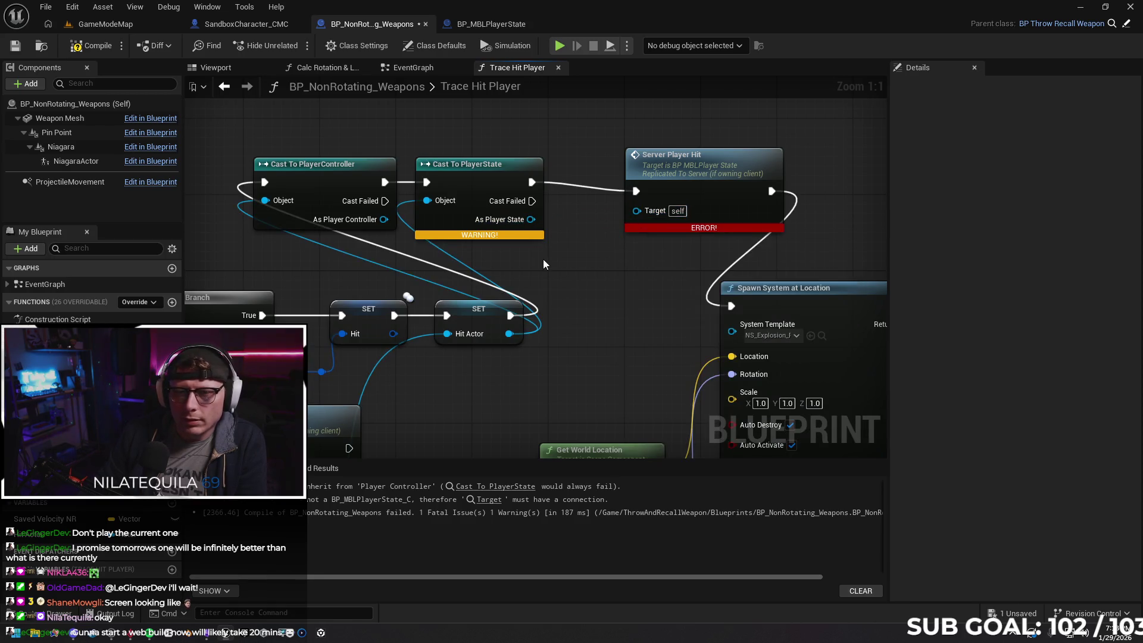
Delete the Cast To PlayerState node, select Cast To PlayerController, and open the Content Drawer
{"action": "left_click", "coordinate": [473, 182]}
{"action": "key", "text": "Delete"}
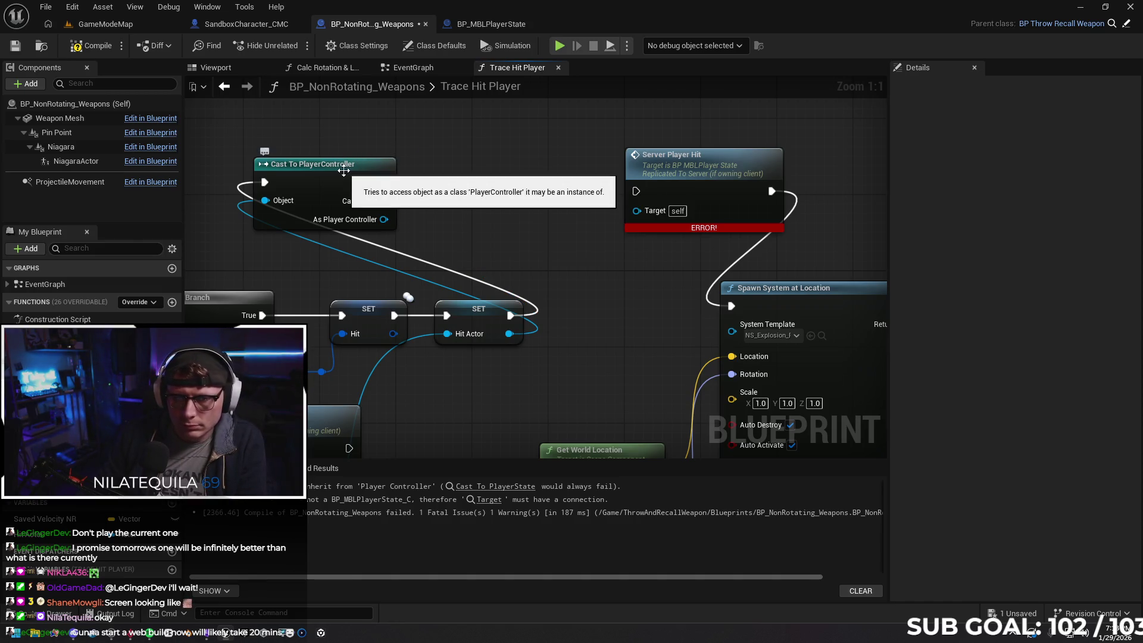
{"action": "left_click", "coordinate": [344, 171]}
{"action": "left_click", "coordinate": [59, 614]}
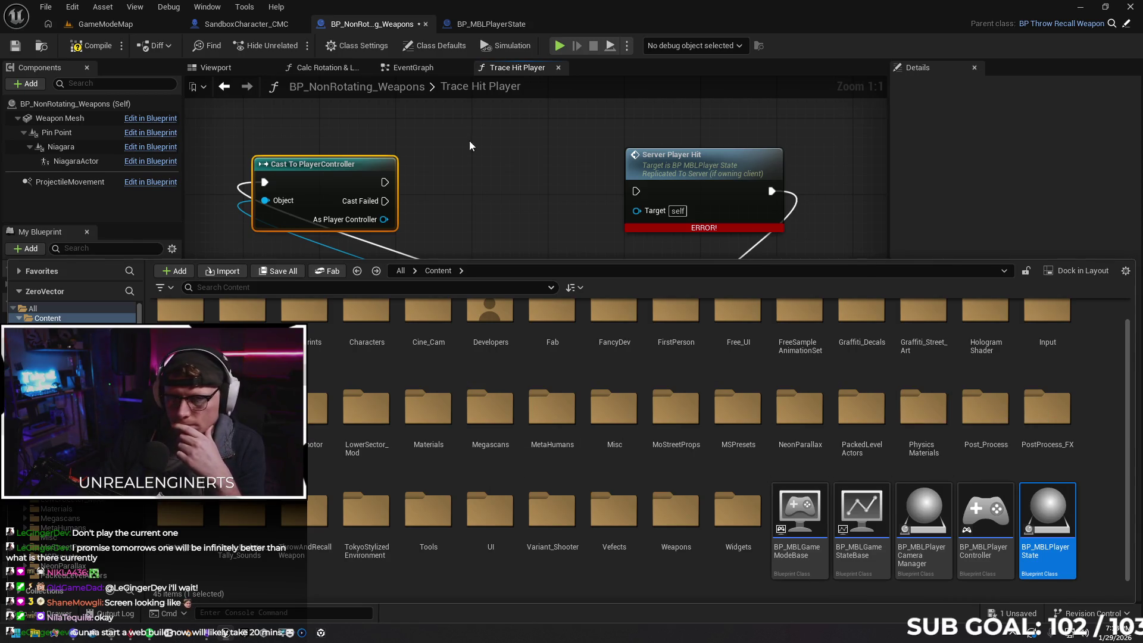
Replace the old controller cast with a Cast To BP_MBLPlayerController node fed by Hit Actor
{"action": "left_click", "coordinate": [358, 170]}
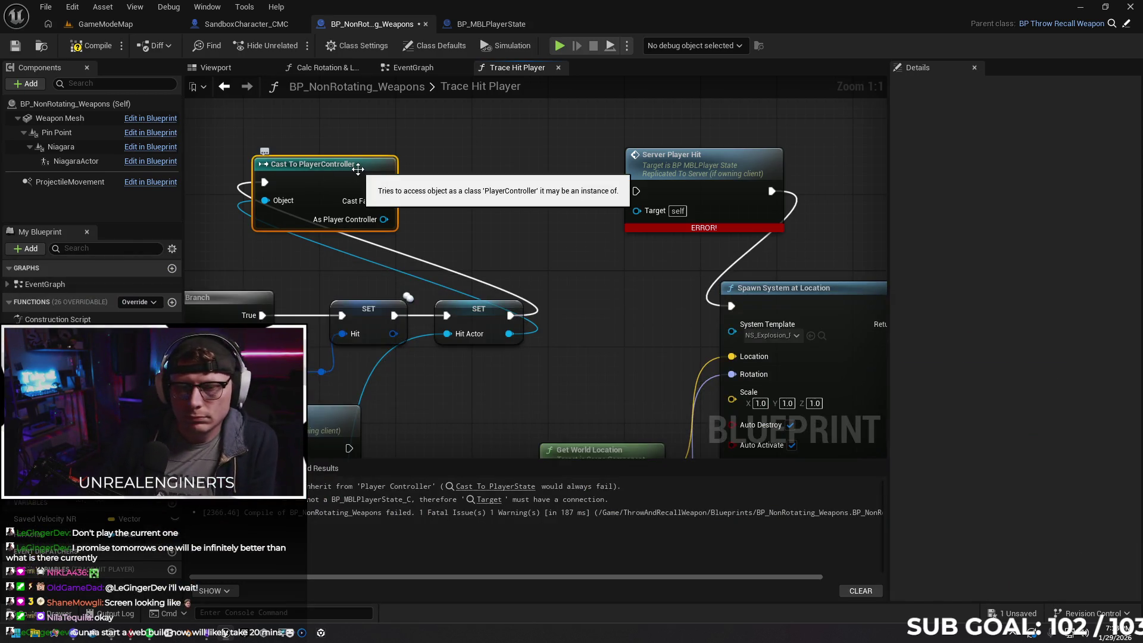
{"action": "key", "text": "Delete"}
{"action": "mouse_move", "coordinate": [510, 336]}
{"action": "left_mouse_down"}
{"action": "mouse_move", "coordinate": [537, 293]}
{"action": "mouse_move", "coordinate": [387, 170]}
{"action": "left_mouse_up"}
{"action": "type", "text": "cast to player con"}
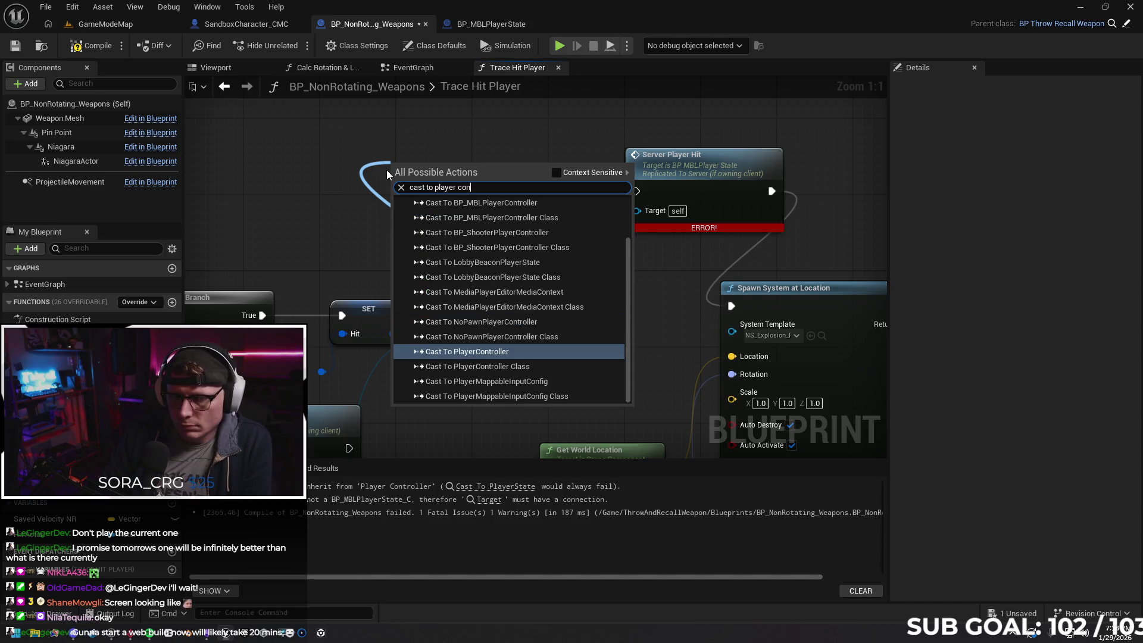
{"action": "type", "text": "troller"}
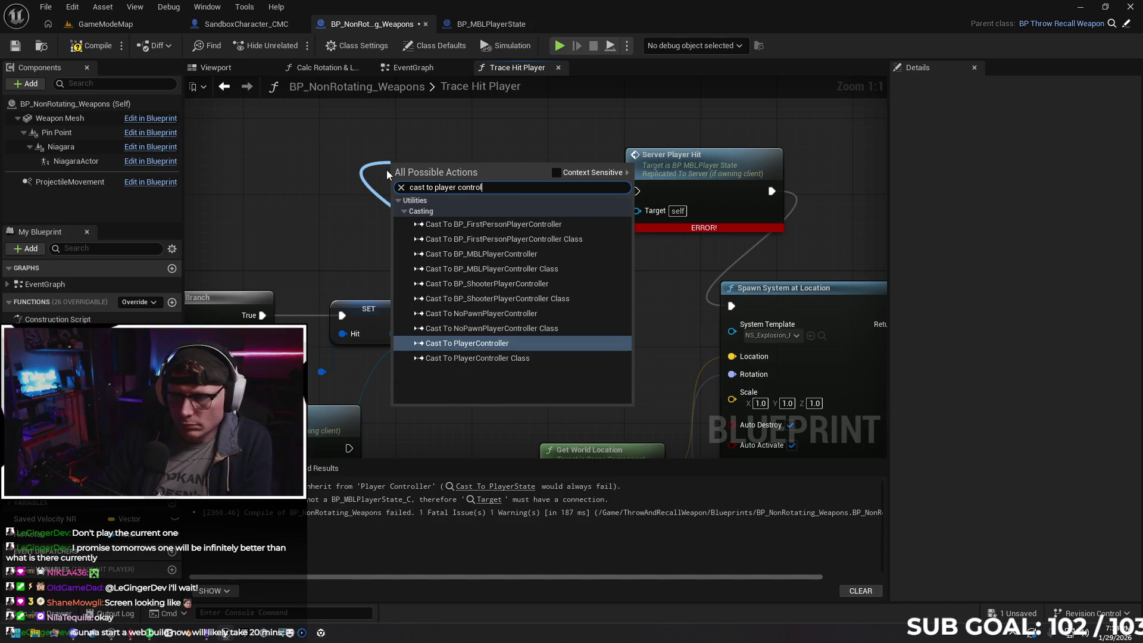
{"action": "left_click", "coordinate": [489, 253]}
{"action": "left_click_drag", "start_coordinate": [462, 170], "coordinate": [319, 176]}
Chain a Cast To BP_MBLPlayerState node into Server Player Hit's Target and execution
{"action": "left_click_drag", "start_coordinate": [401, 182], "coordinate": [448, 178]}
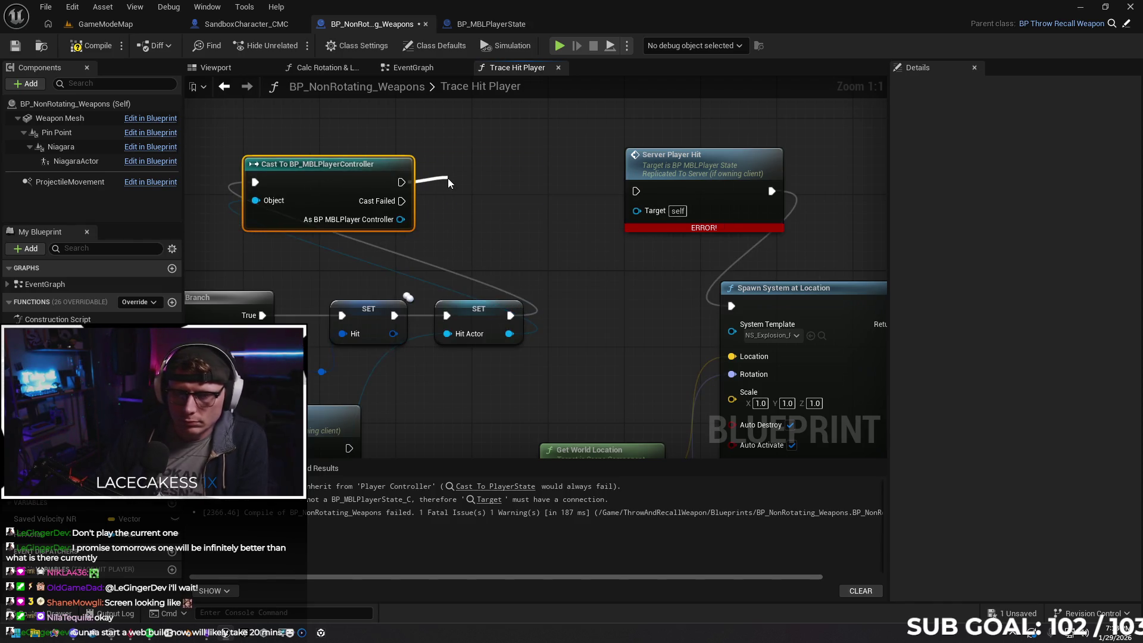
{"action": "type", "text": "cast"}
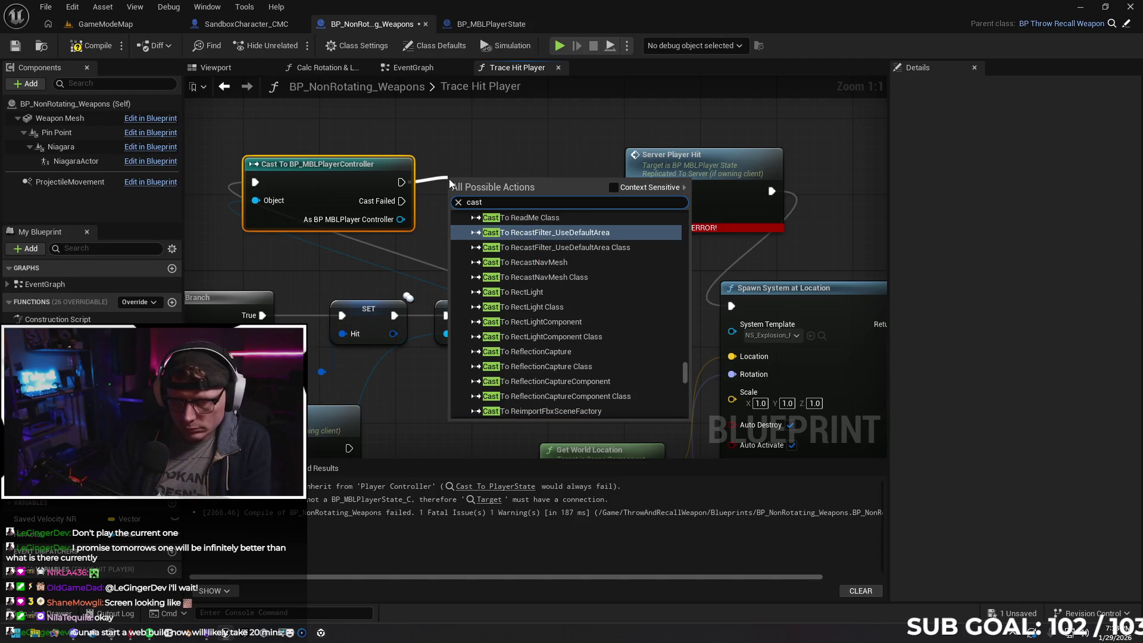
{"action": "type", "text": " to mbl"}
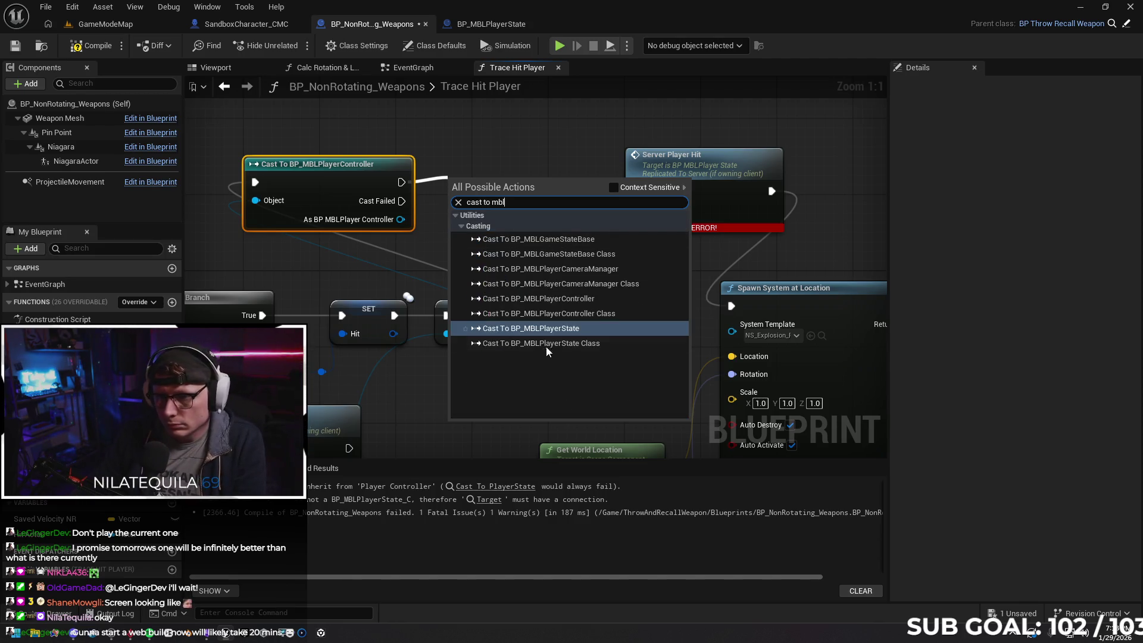
{"action": "left_click", "coordinate": [544, 329]}
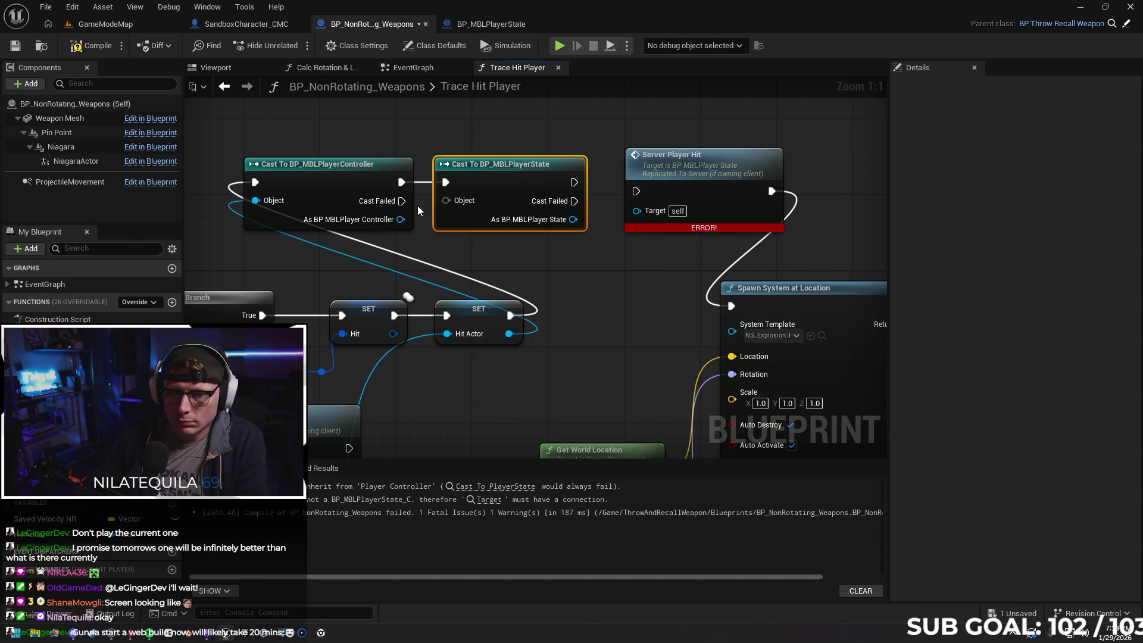
{"action": "left_click_drag", "start_coordinate": [402, 220], "coordinate": [446, 201]}
{"action": "left_click_drag", "start_coordinate": [573, 219], "coordinate": [636, 210]}
{"action": "mouse_move", "coordinate": [574, 183]}
{"action": "left_mouse_down"}
{"action": "mouse_move", "coordinate": [649, 200]}
{"action": "mouse_move", "coordinate": [637, 191]}
{"action": "left_mouse_up"}
Feed Hit Actor directly into the player state cast to clear the compile warning, and delete the controller cast
{"action": "left_click", "coordinate": [92, 45]}
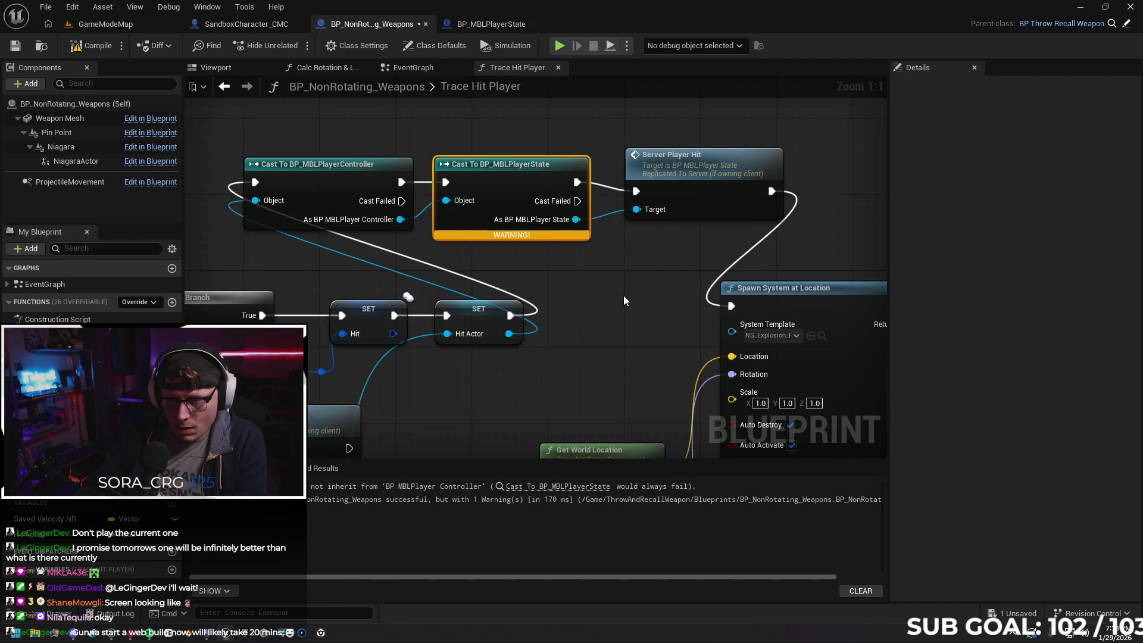
{"action": "left_click", "coordinate": [584, 486]}
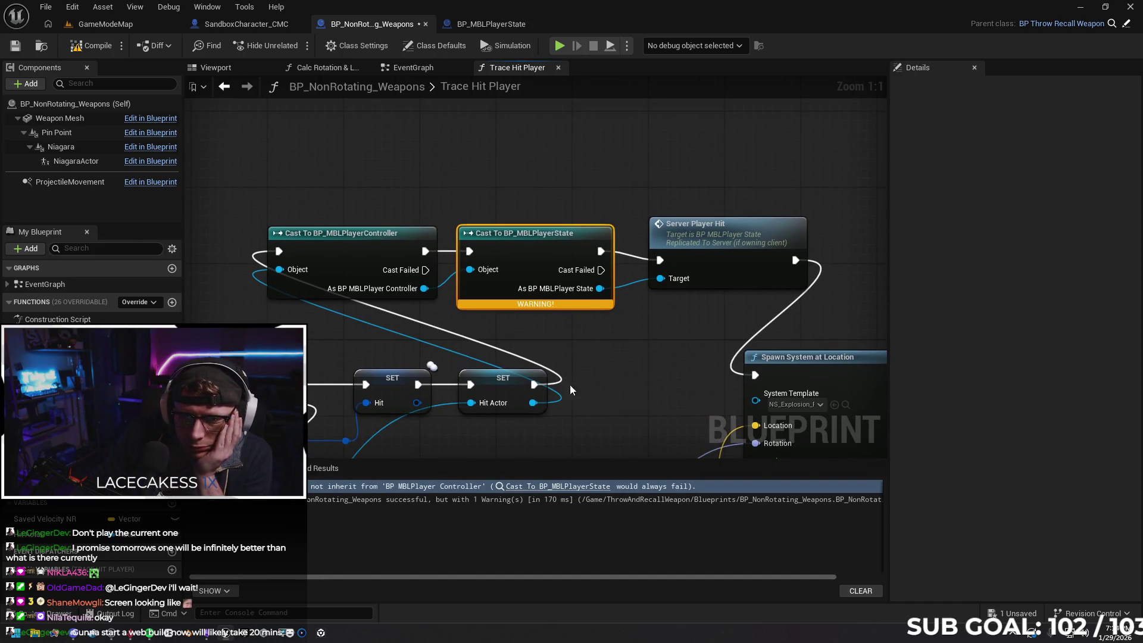
{"action": "left_click_drag", "start_coordinate": [533, 402], "coordinate": [471, 269]}
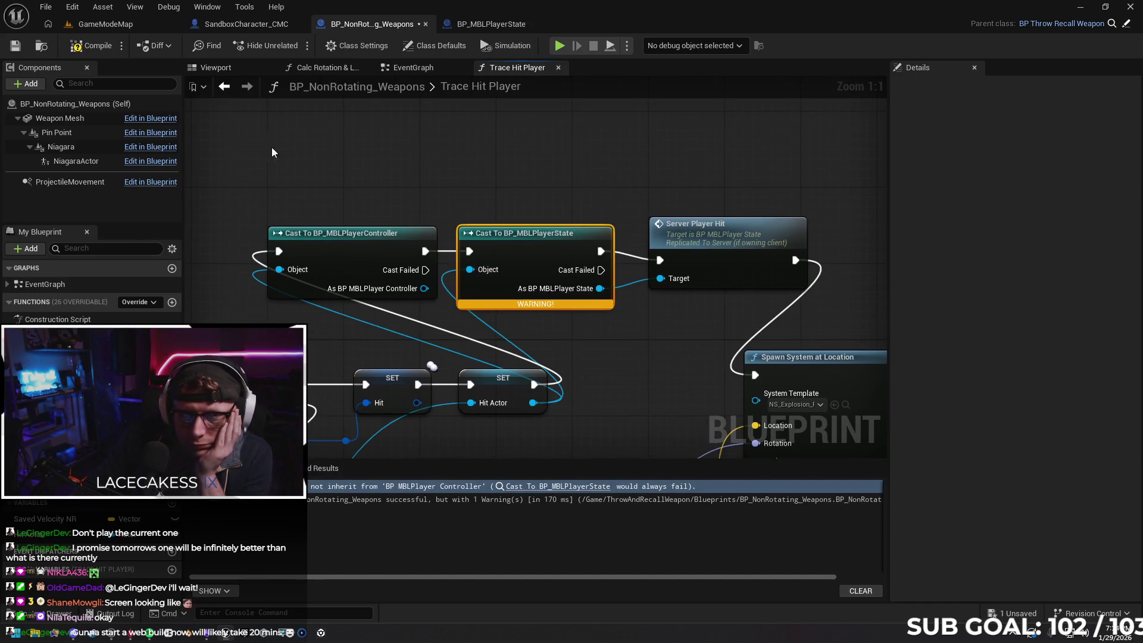
{"action": "left_click", "coordinate": [89, 45]}
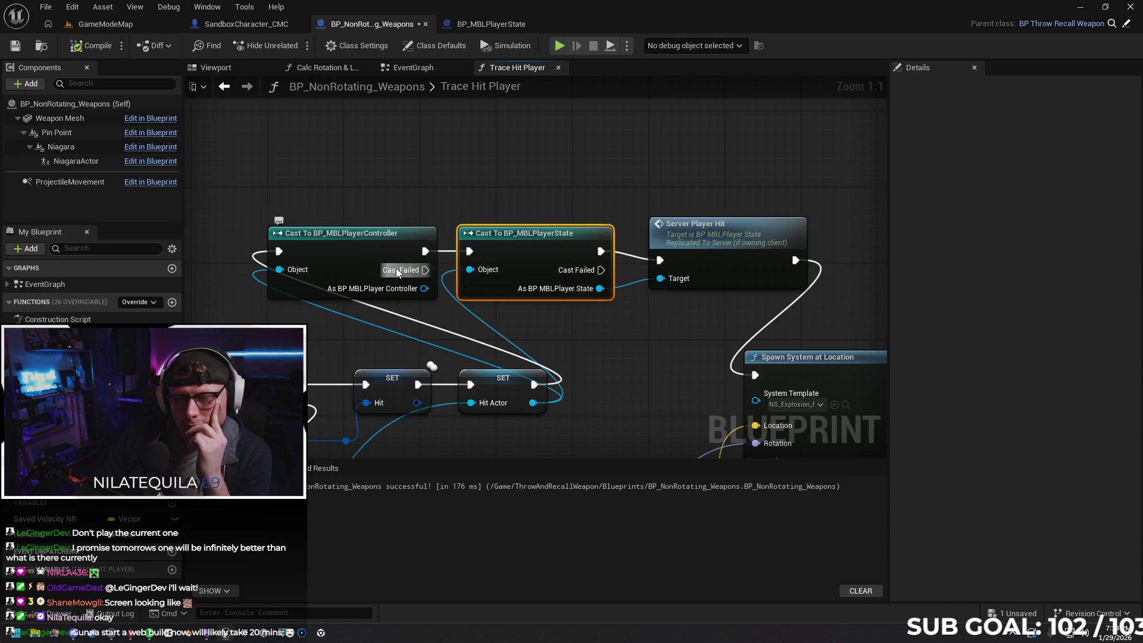
{"action": "left_click", "coordinate": [388, 253]}
{"action": "key", "text": "Delete"}
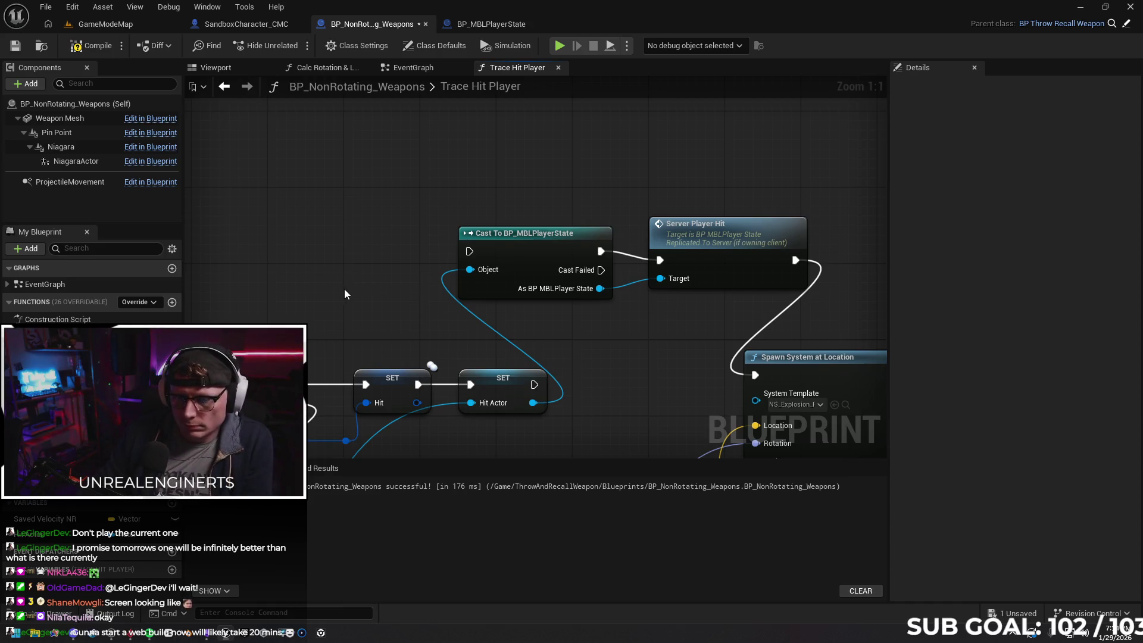
Add Get Player Pawn and Cast To Pawn nodes to the Trace Hit Player graph
{"action": "right_click", "coordinate": [291, 250]}
{"action": "type", "text": "get player"}
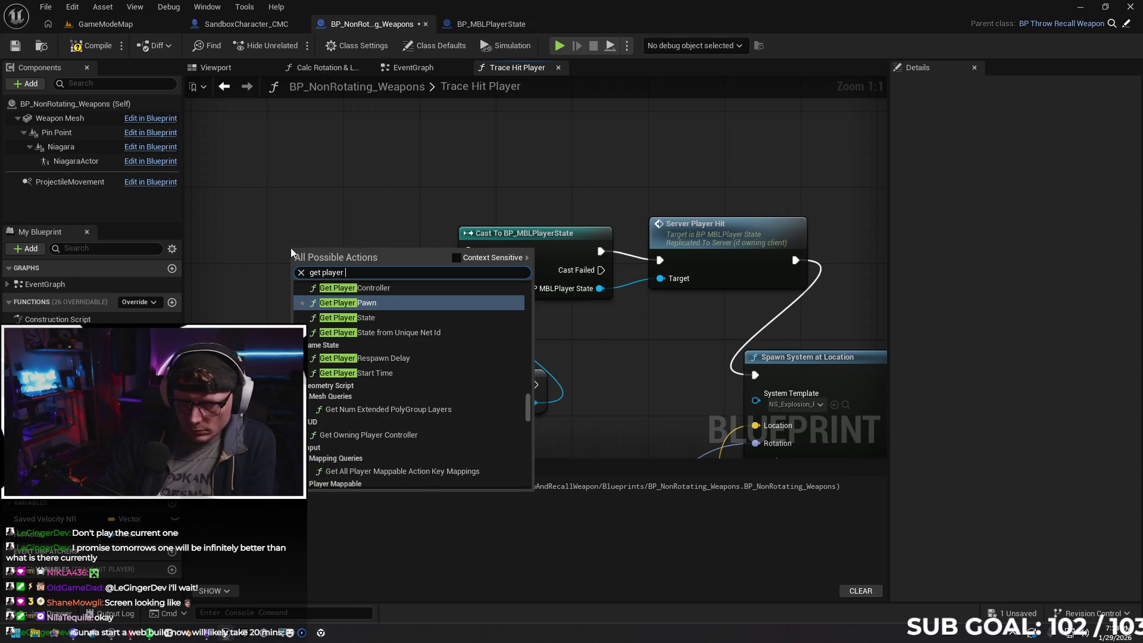
{"action": "key", "text": "Return"}
{"action": "mouse_move", "coordinate": [398, 253]}
{"action": "left_mouse_down"}
{"action": "mouse_move", "coordinate": [296, 264]}
{"action": "mouse_move", "coordinate": [302, 274]}
{"action": "left_mouse_up"}
{"action": "left_click_drag", "start_coordinate": [334, 210], "coordinate": [447, 183]}
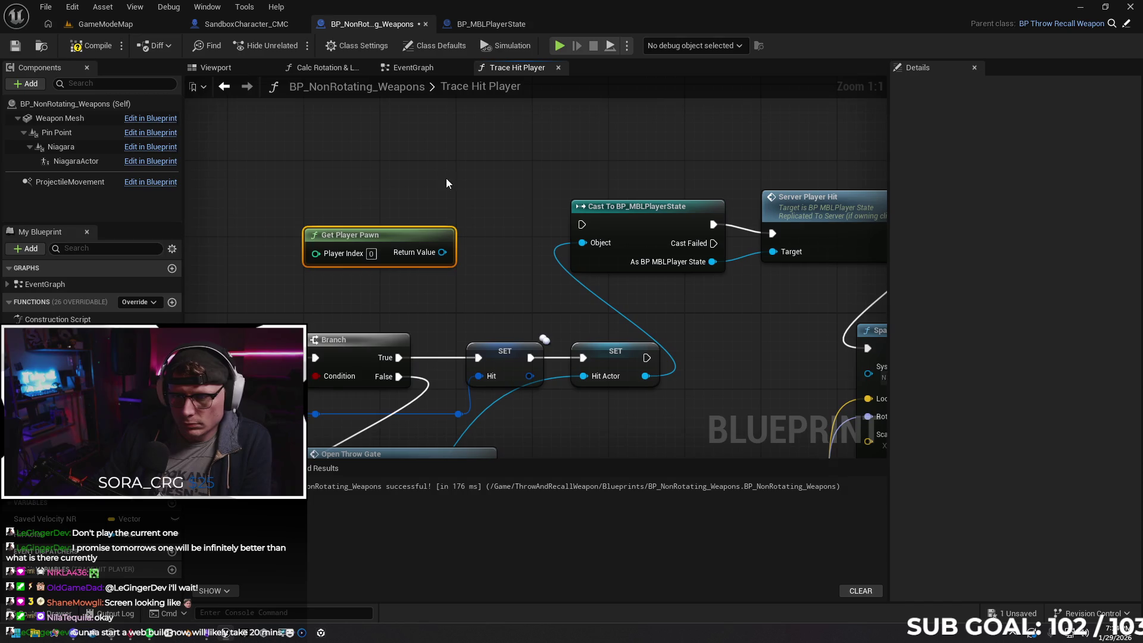
{"action": "right_click", "coordinate": [416, 171]}
{"action": "type", "text": "cast to pawn"}
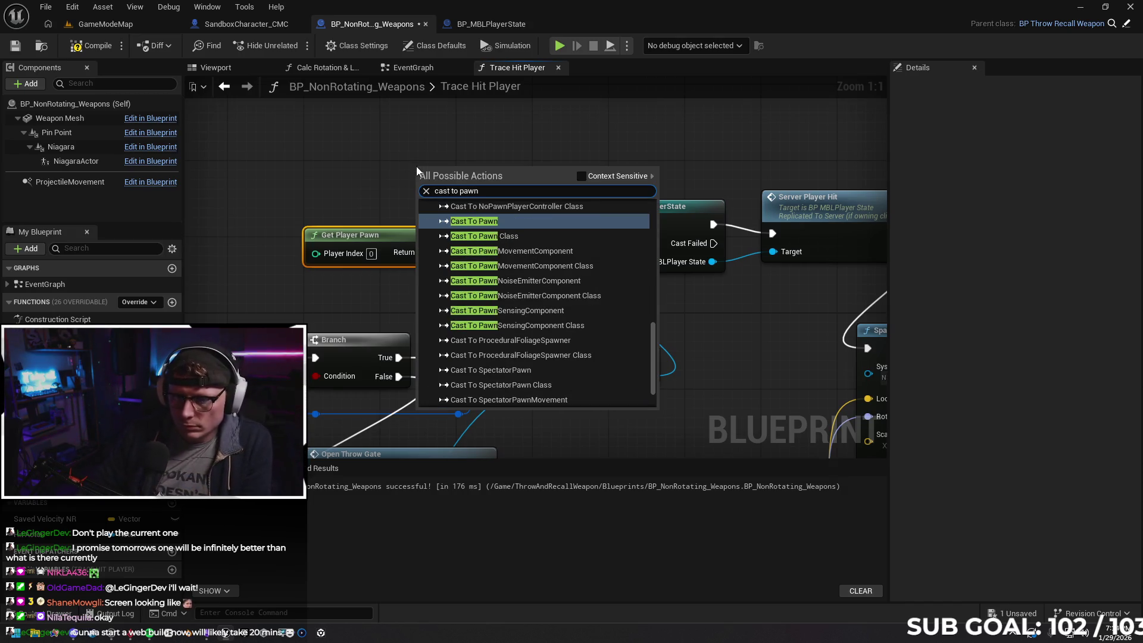
{"action": "left_click", "coordinate": [516, 221]}
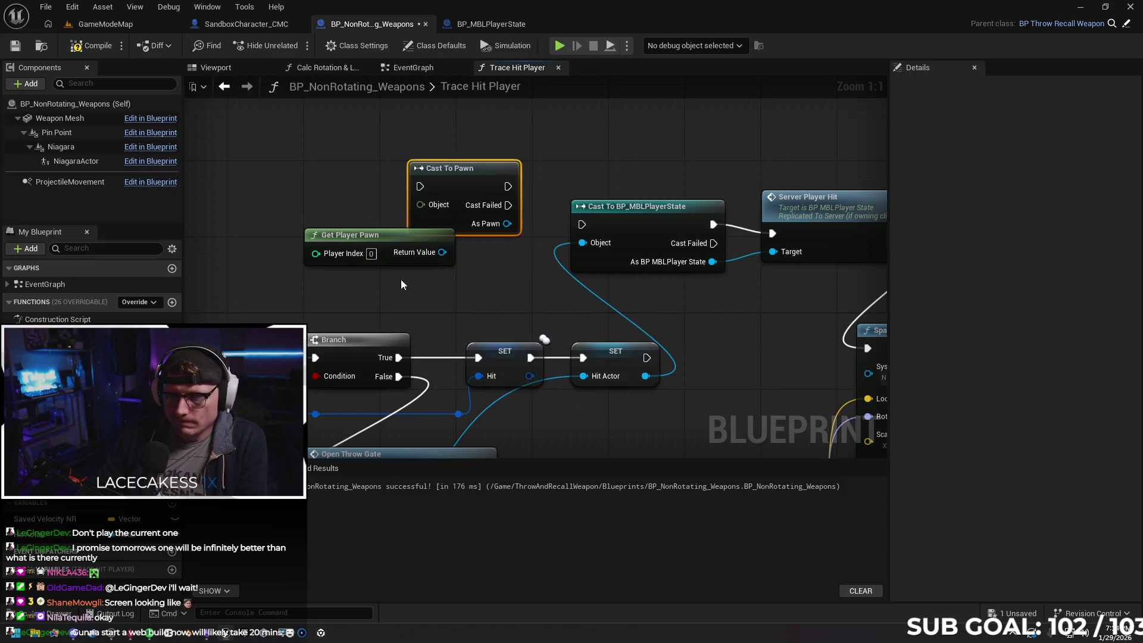
{"action": "mouse_move", "coordinate": [455, 248]}
{"action": "left_mouse_down"}
{"action": "mouse_move", "coordinate": [388, 248]}
{"action": "mouse_move", "coordinate": [470, 227]}
{"action": "mouse_move", "coordinate": [420, 203]}
{"action": "mouse_move", "coordinate": [443, 204]}
{"action": "left_mouse_up"}
Run the pawn cast after SET Hit Actor and feed the pawn into the player state cast
{"action": "mouse_move", "coordinate": [645, 376]}
{"action": "left_mouse_down"}
{"action": "mouse_move", "coordinate": [442, 242]}
{"action": "mouse_move", "coordinate": [427, 248]}
{"action": "left_mouse_up"}
{"action": "left_click", "coordinate": [379, 294]}
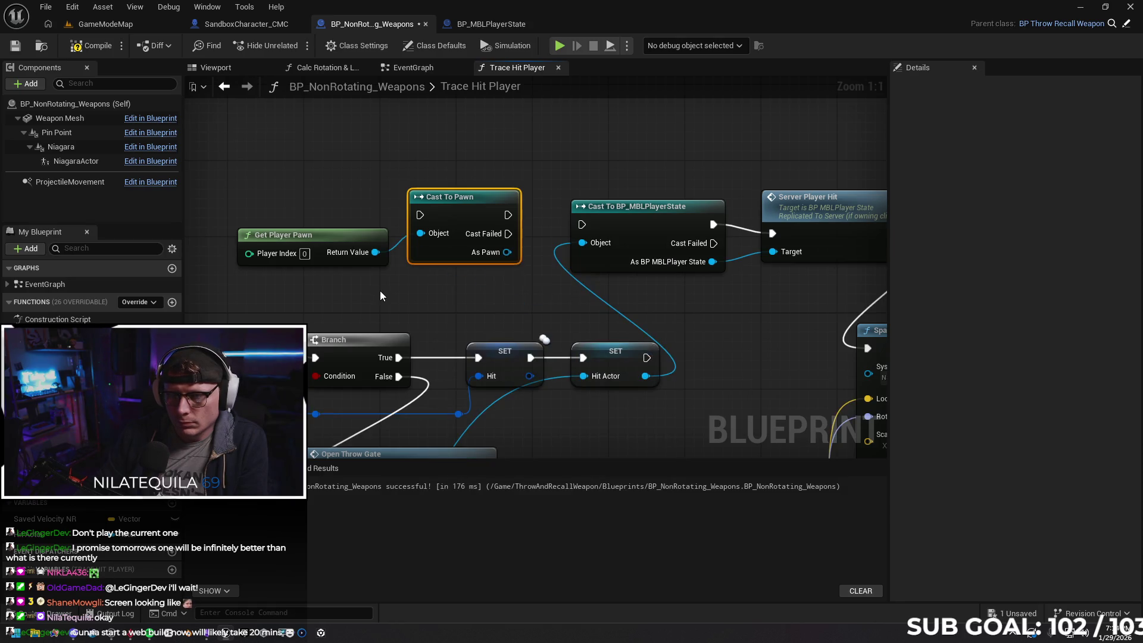
{"action": "mouse_move", "coordinate": [647, 357]}
{"action": "left_mouse_down"}
{"action": "mouse_move", "coordinate": [658, 347]}
{"action": "mouse_move", "coordinate": [409, 213]}
{"action": "mouse_move", "coordinate": [420, 214]}
{"action": "left_mouse_up"}
{"action": "mouse_move", "coordinate": [508, 215]}
{"action": "left_mouse_down"}
{"action": "mouse_move", "coordinate": [523, 231]}
{"action": "mouse_move", "coordinate": [585, 226]}
{"action": "left_mouse_up"}
{"action": "left_click_drag", "start_coordinate": [507, 251], "coordinate": [583, 243]}
Compile with F7, undo the pawn wiring twice, and recompile the weapon blueprint
{"action": "key", "text": "F7"}
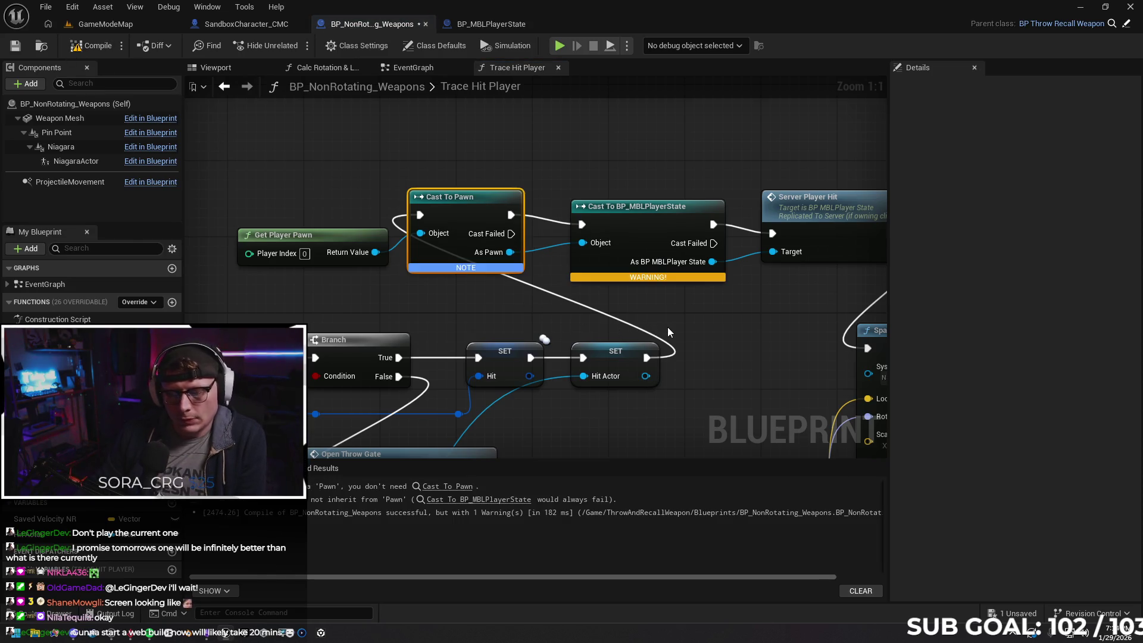
{"action": "key", "text": "ctrl+z"}
{"action": "key", "text": "ctrl+z"}
{"action": "key", "text": "ctrl+z"}
{"action": "key", "text": "ctrl+z"}
{"action": "key", "text": "ctrl+z"}
{"action": "key", "text": "ctrl+z"}
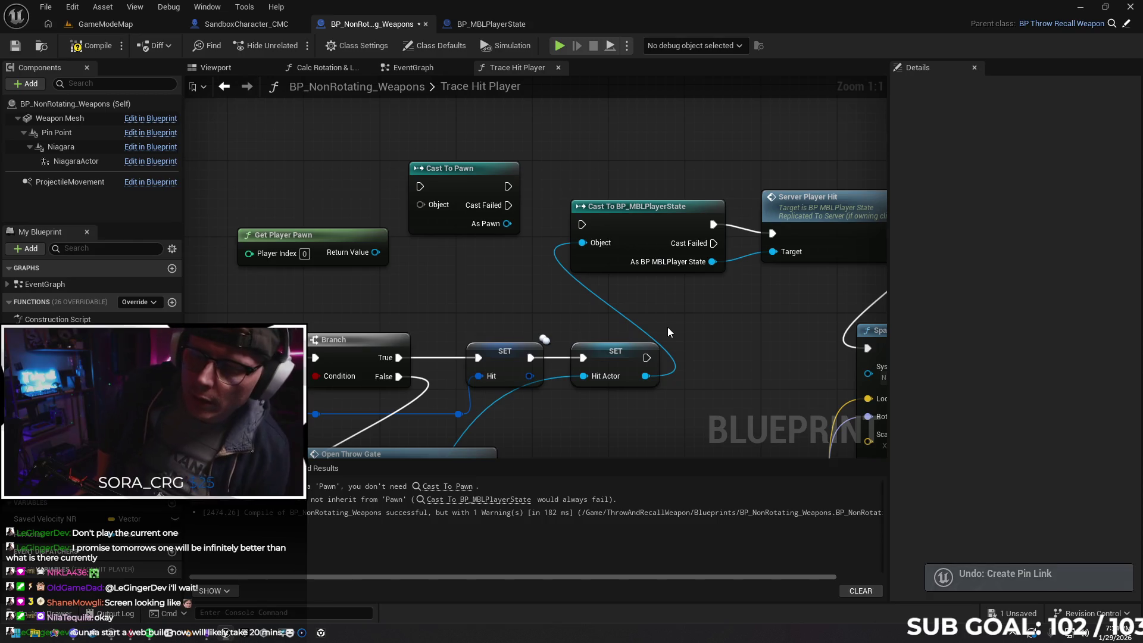
{"action": "key", "text": "ctrl+z"}
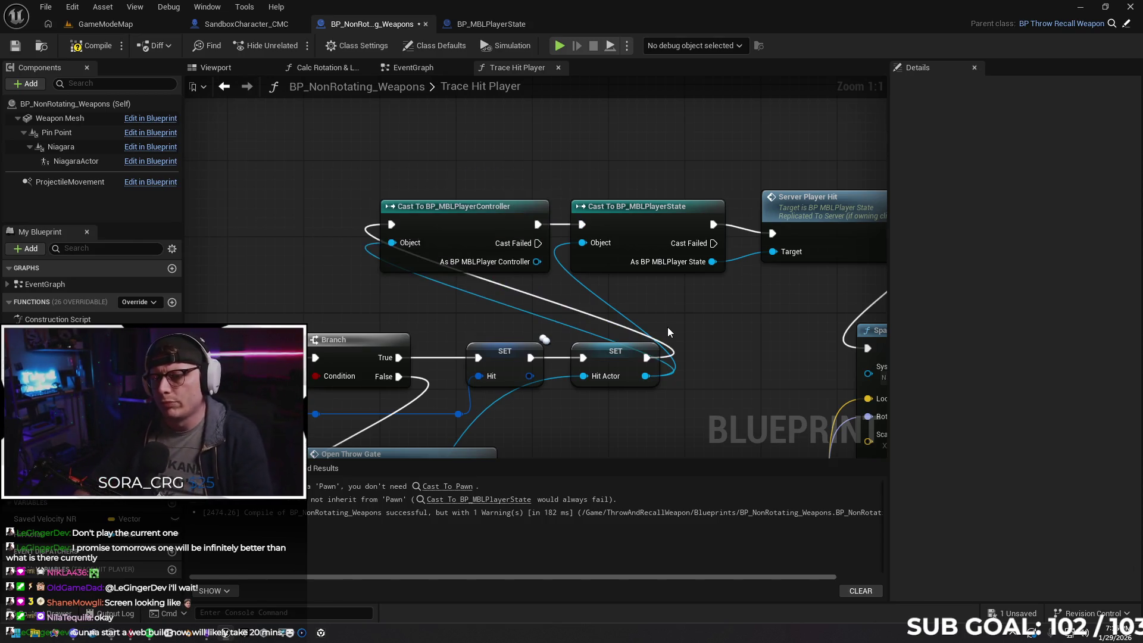
{"action": "left_click", "coordinate": [90, 45]}
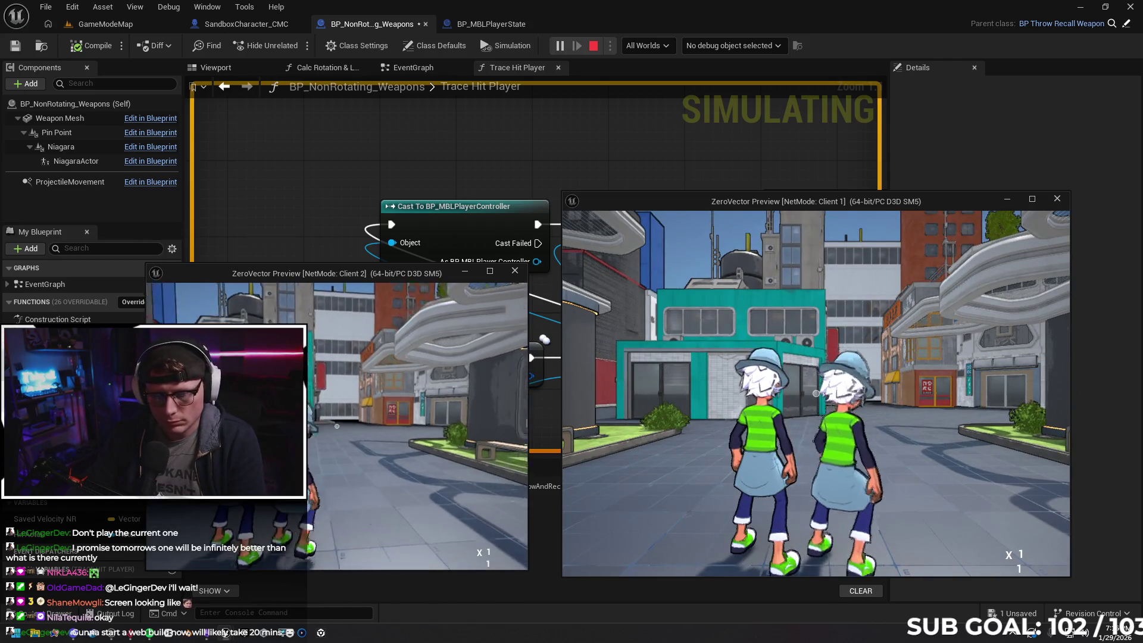
Move the character and throw the weapon at the other player in the two-client preview, then stop it
{"action": "key", "text": "a"}
{"action": "left_click", "coordinate": [337, 425]}
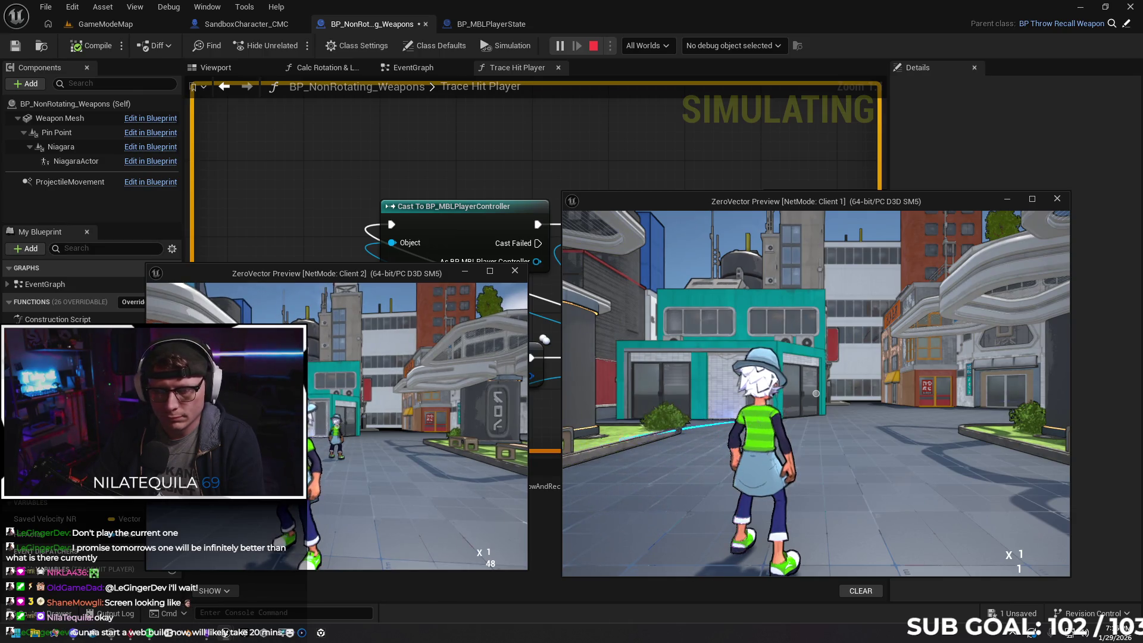
{"action": "key", "text": "Escape"}
{"action": "left_click_drag", "start_coordinate": [744, 335], "coordinate": [678, 324]}
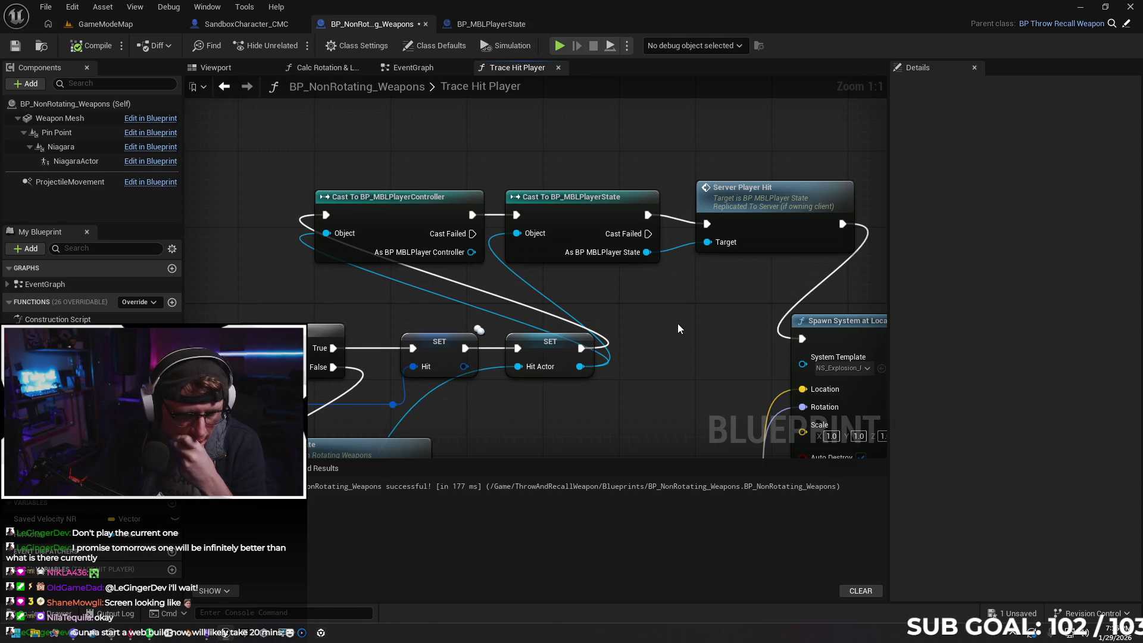
Add a Print String reading 'cast 1 fail' on the controller cast's Cast Failed pin
{"action": "left_click_drag", "start_coordinate": [660, 312], "coordinate": [595, 299]}
{"action": "scroll", "coordinate": [610, 305], "scroll_direction": "down", "scroll_amount": 1}
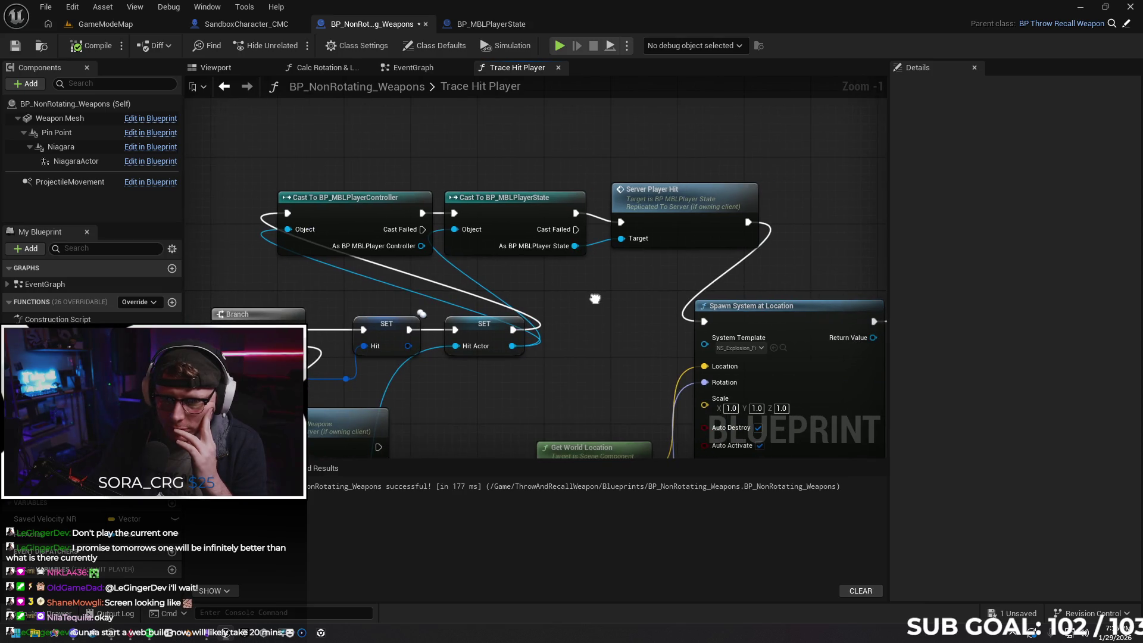
{"action": "mouse_move", "coordinate": [322, 223]}
{"action": "left_mouse_down"}
{"action": "mouse_move", "coordinate": [392, 213]}
{"action": "mouse_move", "coordinate": [369, 192]}
{"action": "mouse_move", "coordinate": [308, 190]}
{"action": "left_mouse_up"}
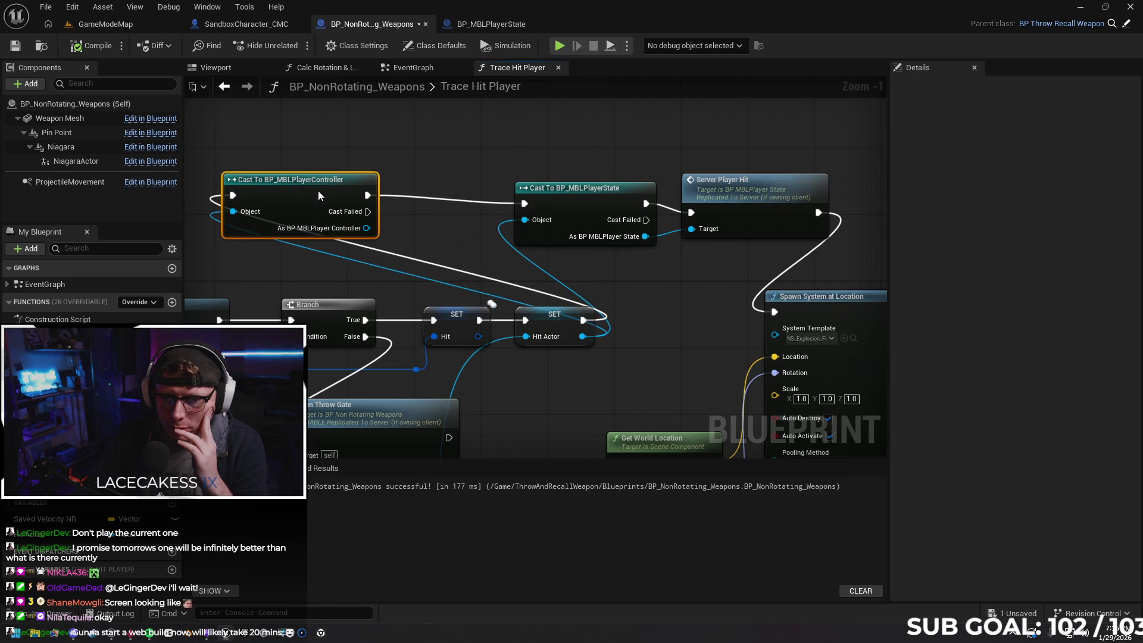
{"action": "left_click_drag", "start_coordinate": [368, 221], "coordinate": [409, 241]}
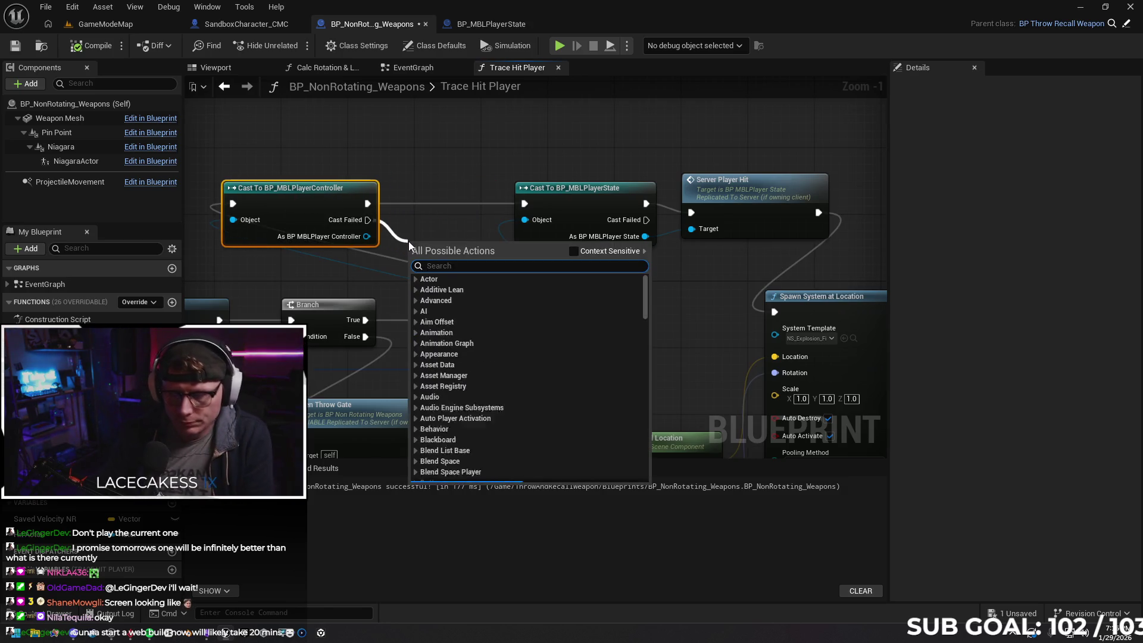
{"action": "type", "text": "cast 1"}
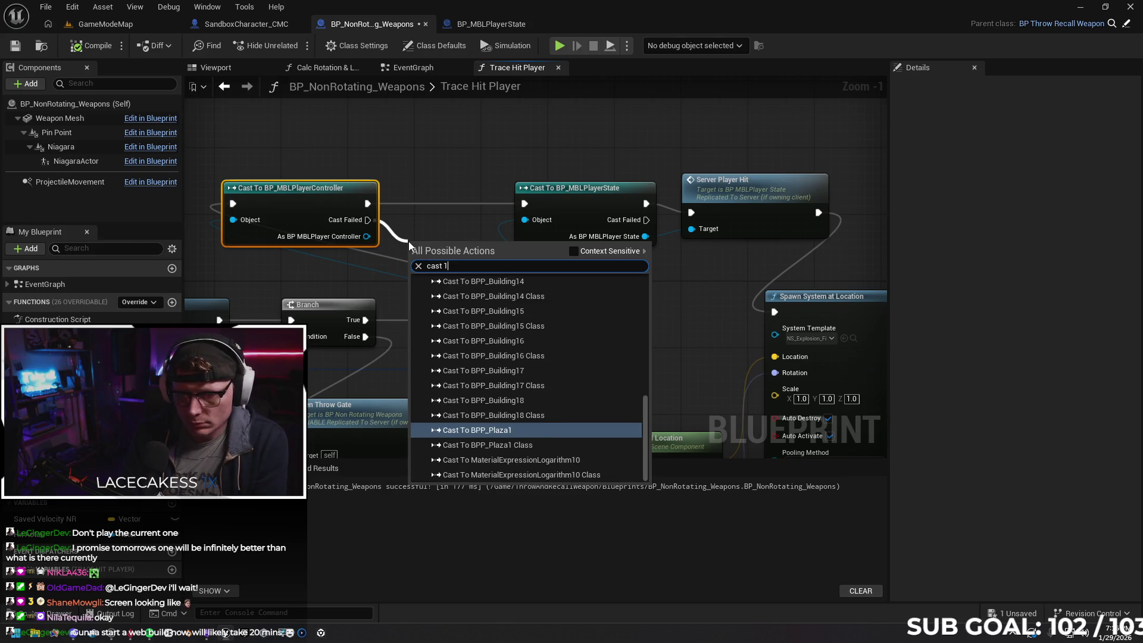
{"action": "key", "text": "BackSpace"}
{"action": "key", "text": "BackSpace"}
{"action": "type", "text": "print"}
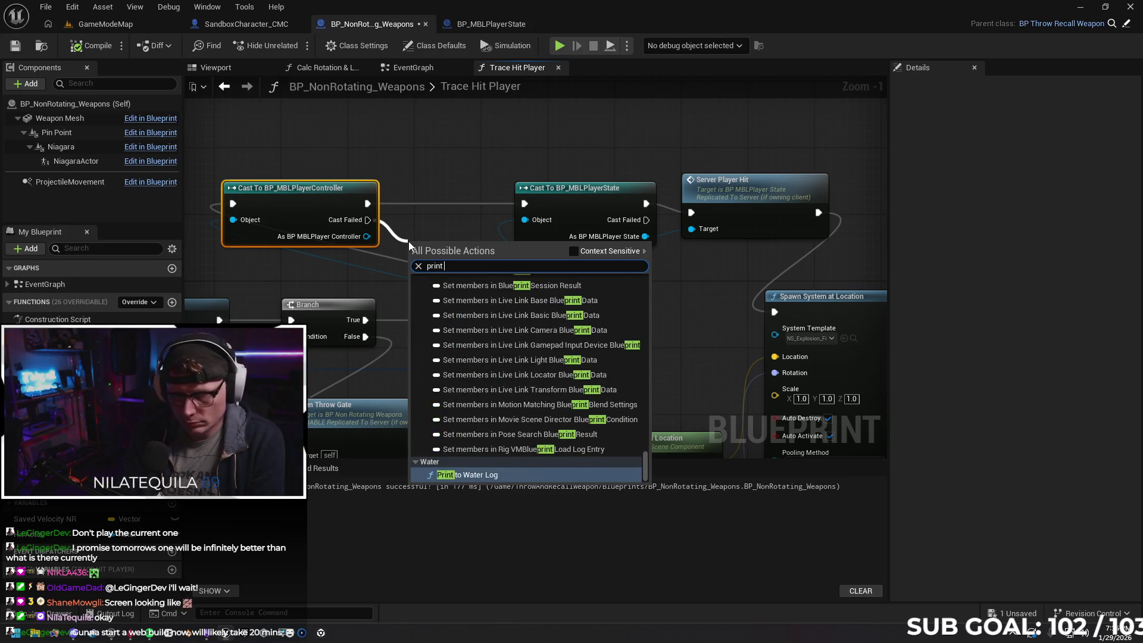
{"action": "type", "text": " string"}
{"action": "key", "text": "Return"}
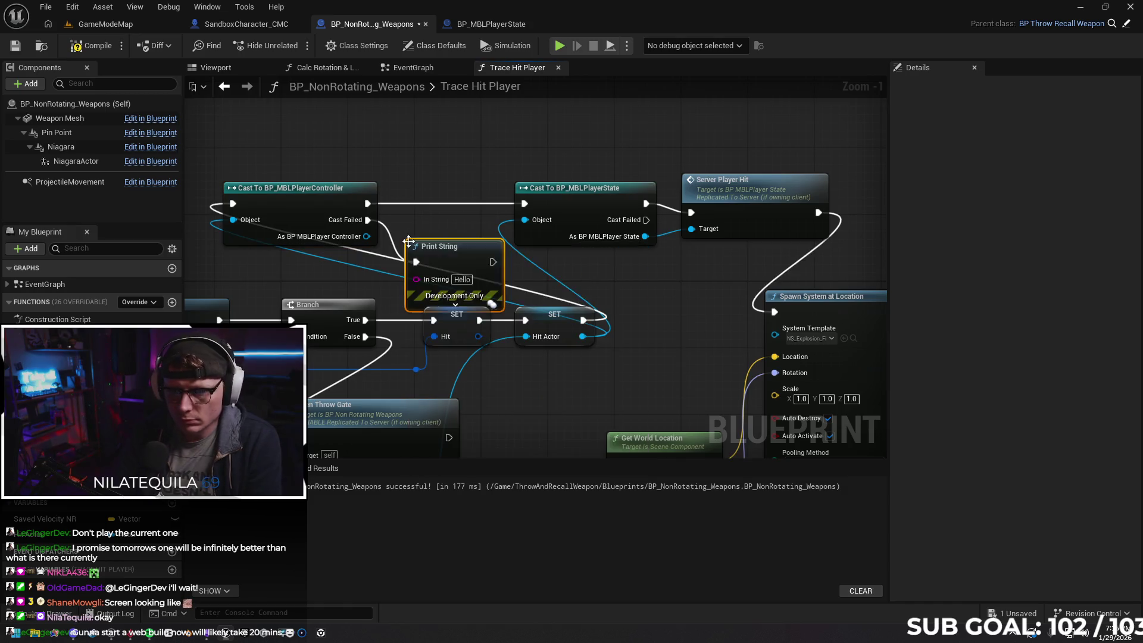
{"action": "left_click_drag", "start_coordinate": [466, 255], "coordinate": [449, 230]}
{"action": "left_click", "coordinate": [452, 255]}
{"action": "type", "text": "cast1 fail"}
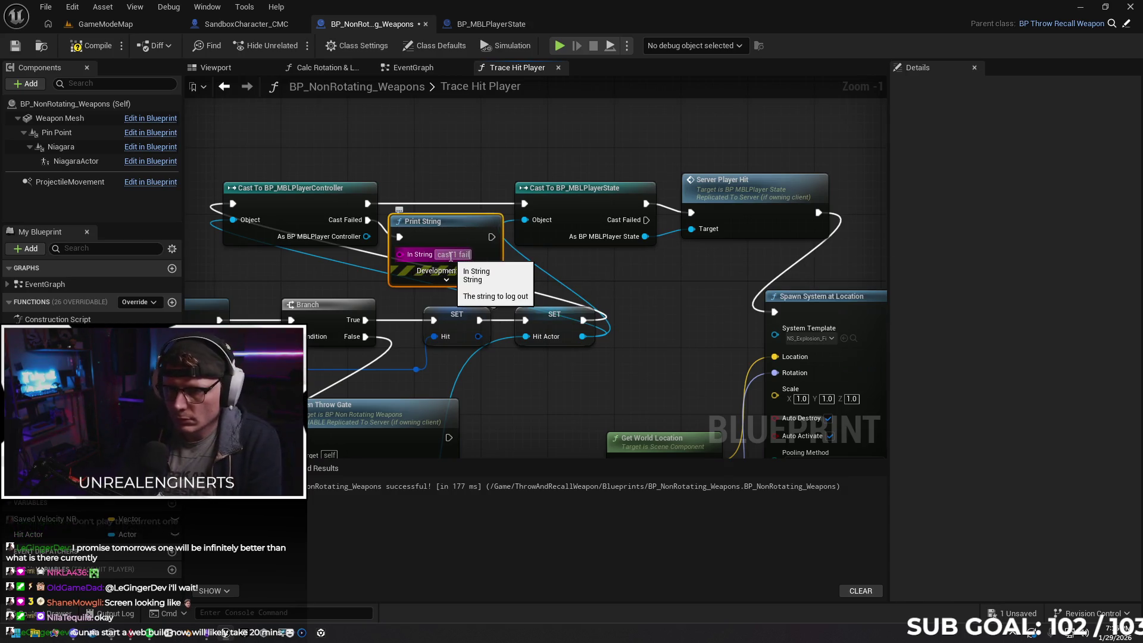
{"action": "left_click", "coordinate": [451, 255]}
{"action": "key", "text": "Return"}
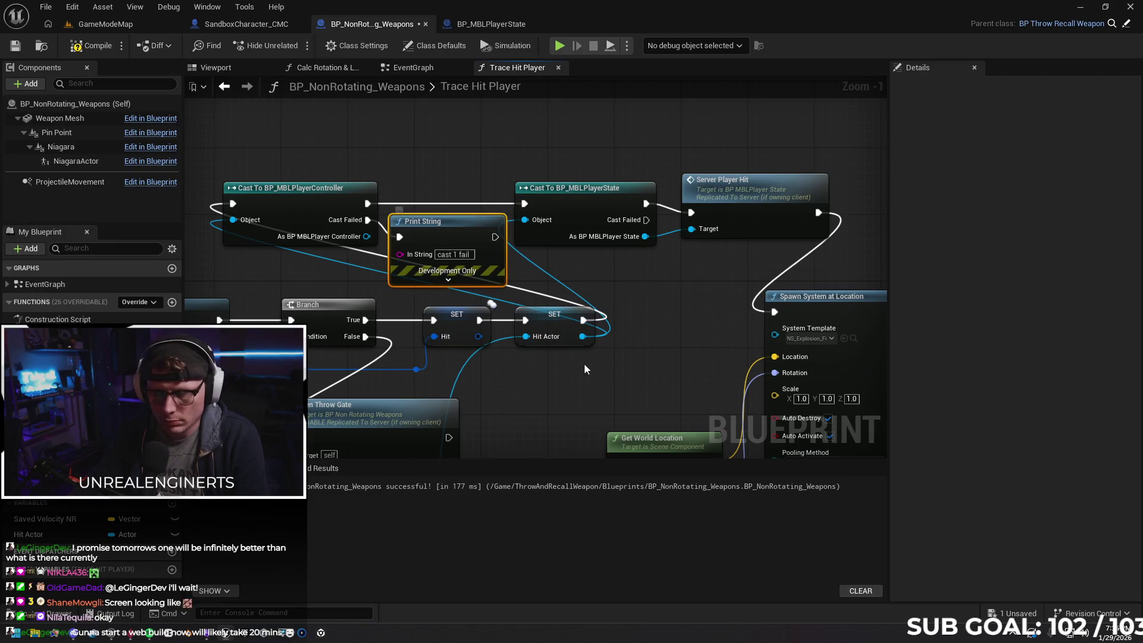
Paste a copy on the PlayerState cast's failure reading 'cast 2 fail', then test and stop the preview
{"action": "left_click", "coordinate": [640, 290]}
{"action": "key", "text": "ctrl+v"}
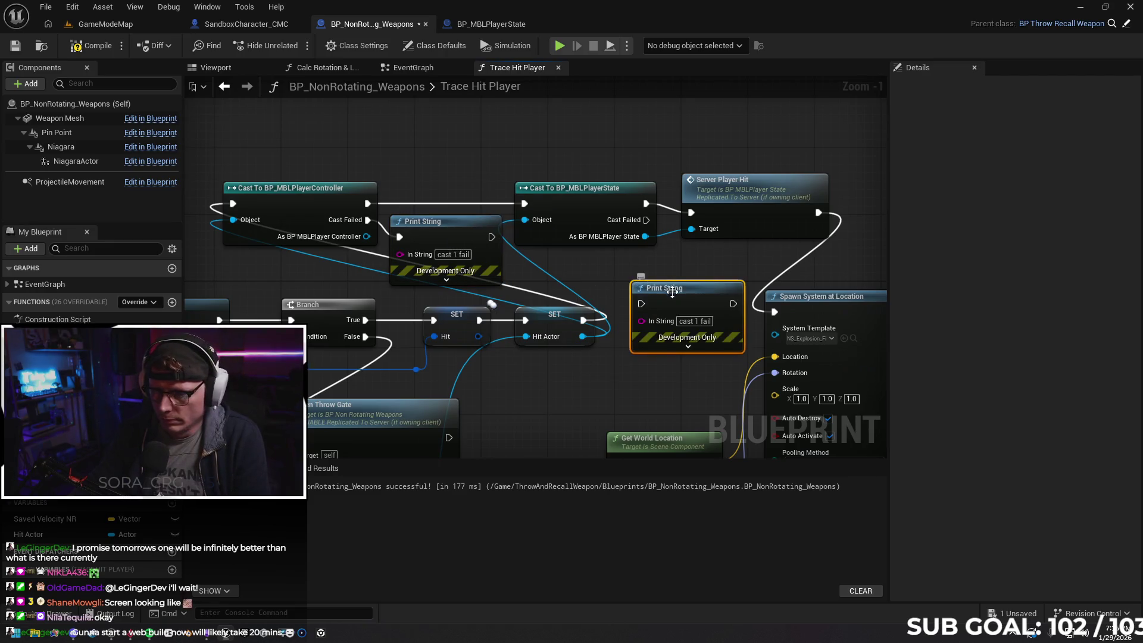
{"action": "left_click_drag", "start_coordinate": [645, 220], "coordinate": [642, 287]}
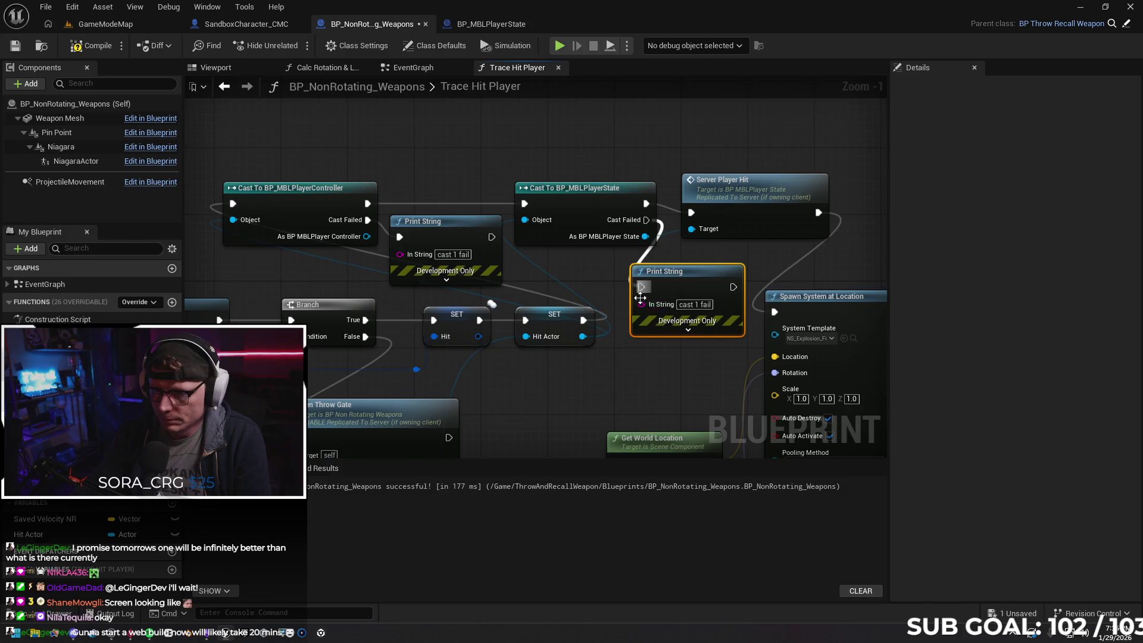
{"action": "left_click", "coordinate": [699, 305]}
{"action": "key", "text": "BackSpace"}
{"action": "key", "text": "BackSpace"}
{"action": "type", "text": "2"}
{"action": "key", "text": "Return"}
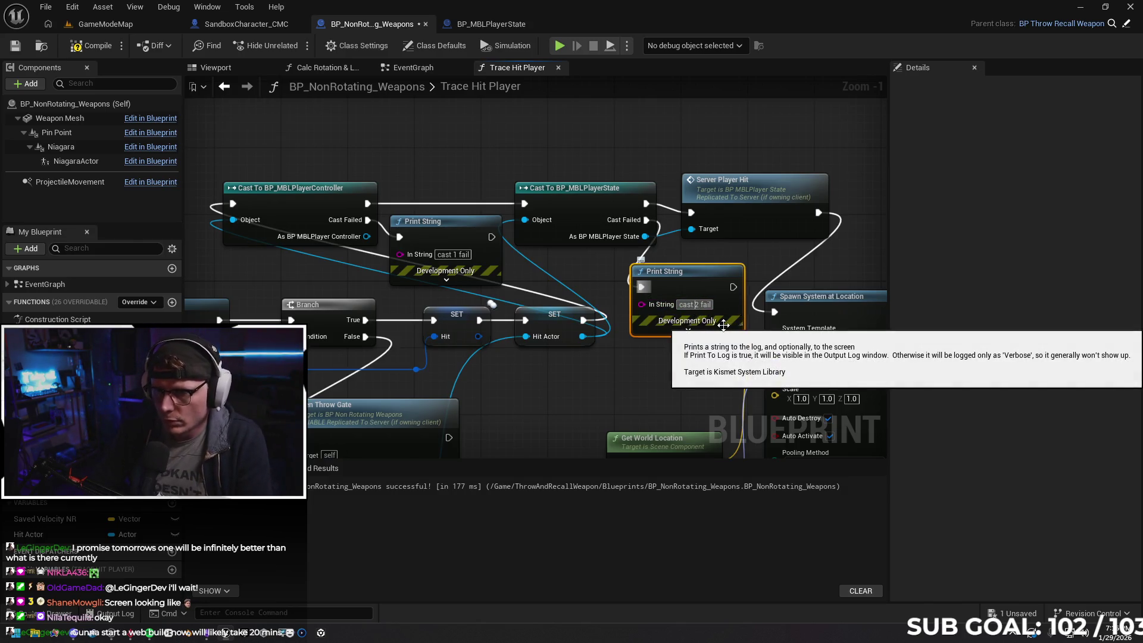
{"action": "left_click", "coordinate": [658, 352]}
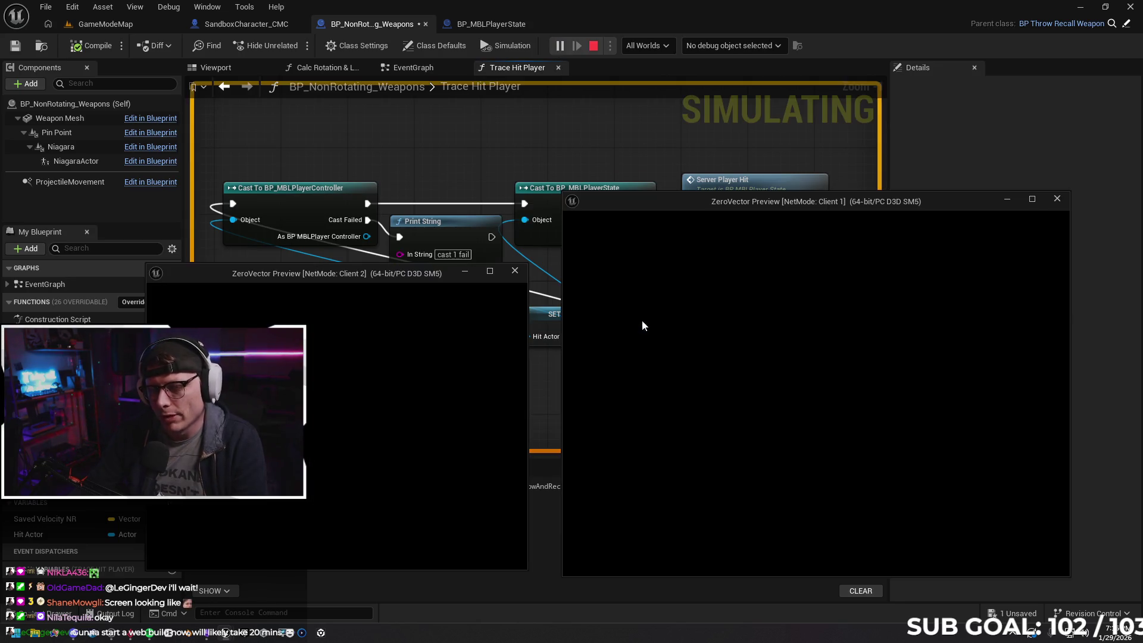
{"action": "left_click", "coordinate": [366, 418]}
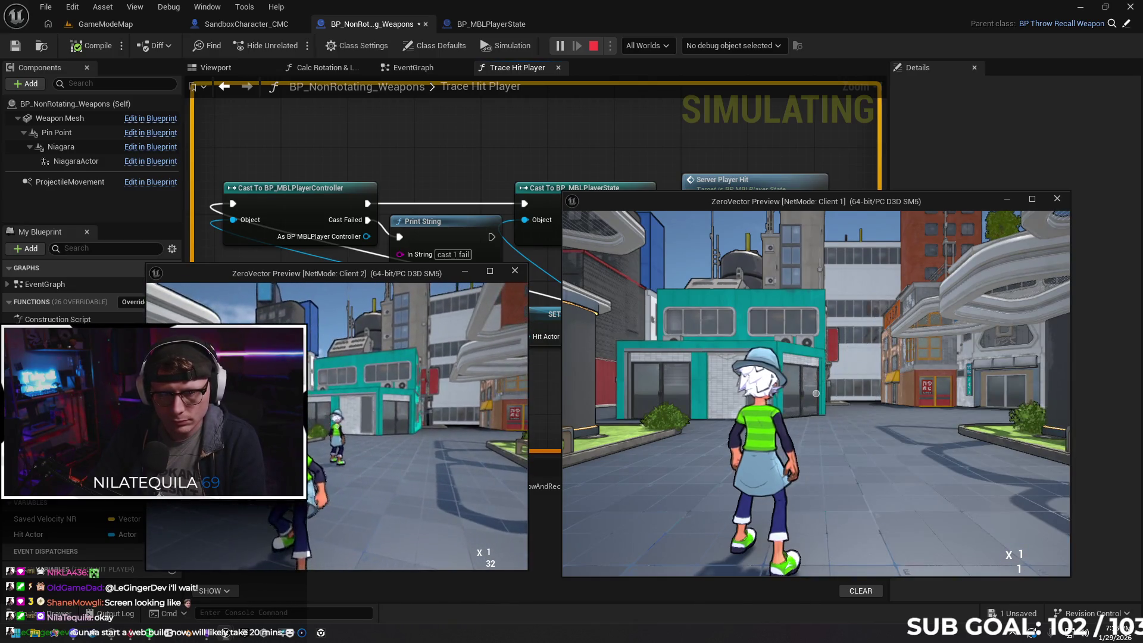
{"action": "key", "text": "Escape"}
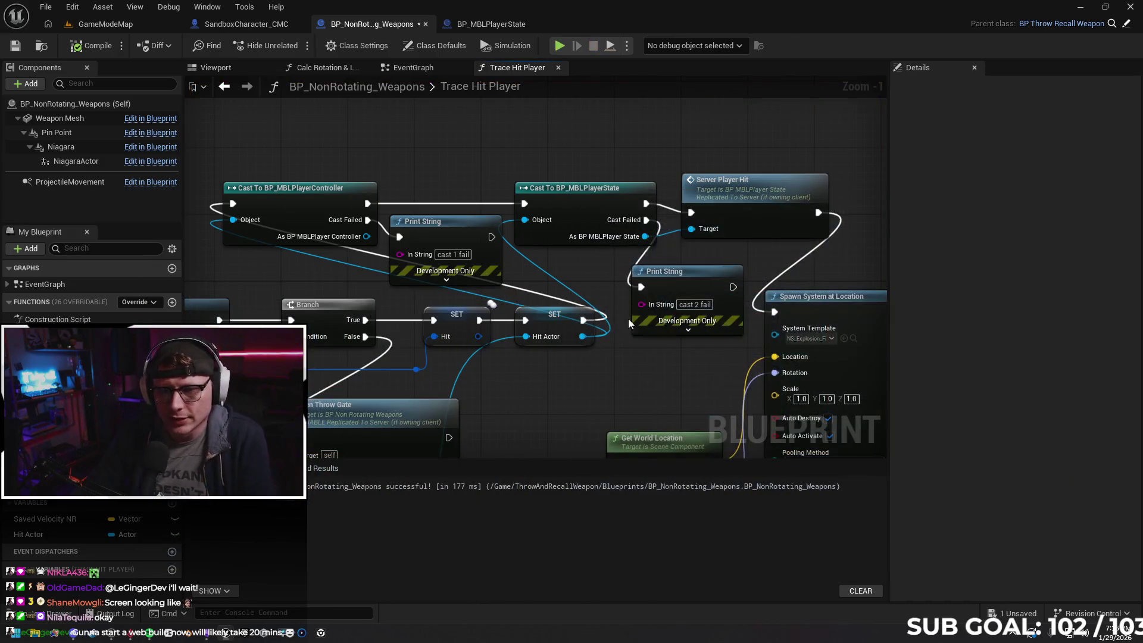
Delete both debug prints and the BP_MBLPlayerController cast, wiring SET directly into the PlayerState cast
{"action": "left_click", "coordinate": [655, 273]}
{"action": "key", "text": "Delete"}
{"action": "left_click", "coordinate": [437, 232]}
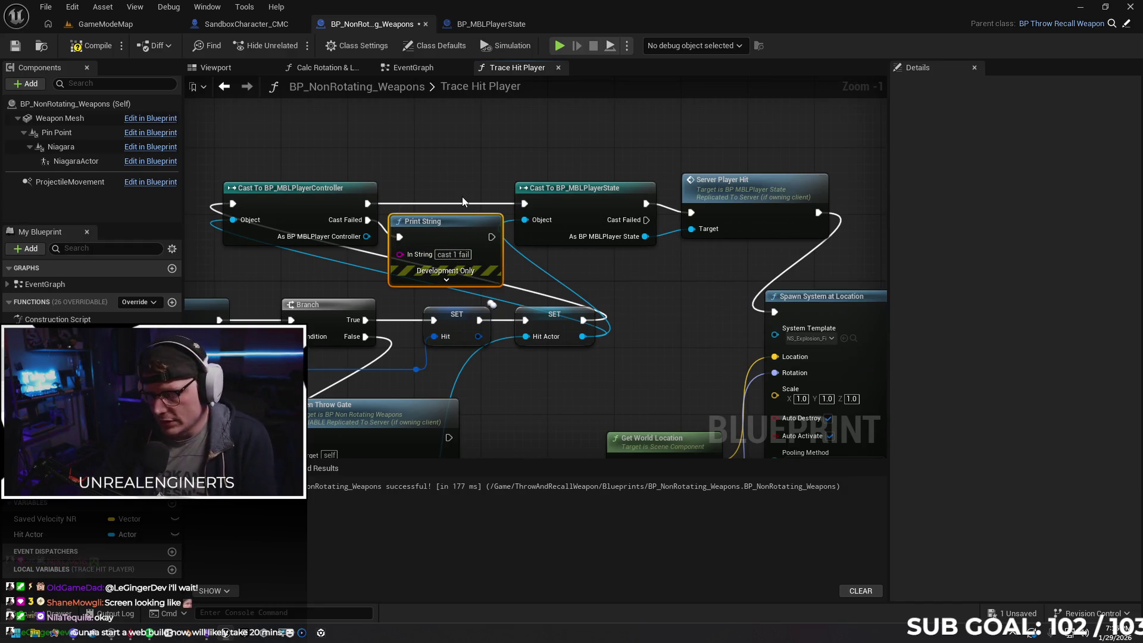
{"action": "key", "text": "Delete"}
{"action": "left_click", "coordinate": [340, 205]}
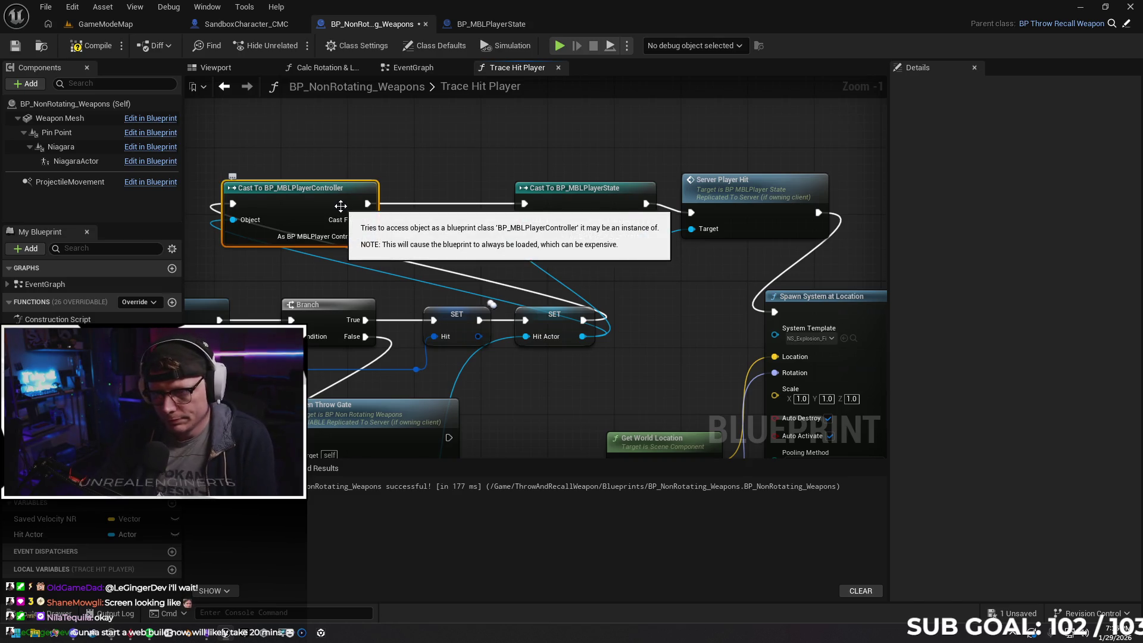
{"action": "key", "text": "Delete"}
{"action": "left_click_drag", "start_coordinate": [583, 320], "coordinate": [524, 203]}
{"action": "left_click_drag", "start_coordinate": [701, 295], "coordinate": [590, 276]}
Add a Print String reading 'cast failed' on the PlayerState cast's failure pin
{"action": "left_click_drag", "start_coordinate": [666, 156], "coordinate": [589, 140]}
{"action": "left_click_drag", "start_coordinate": [458, 186], "coordinate": [431, 247]}
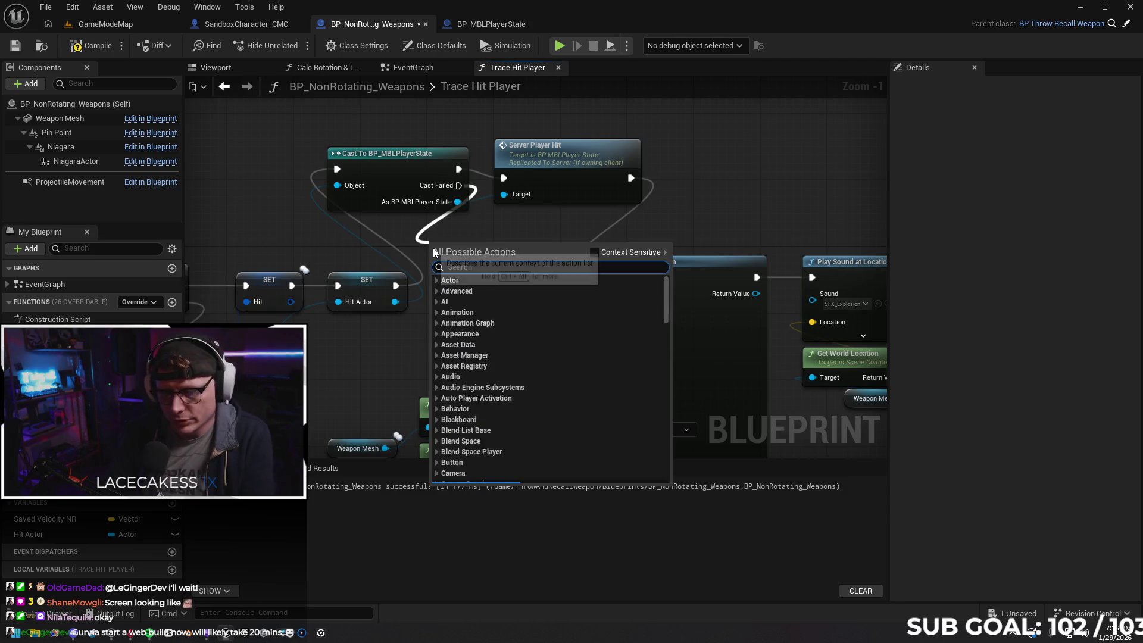
{"action": "type", "text": "print"}
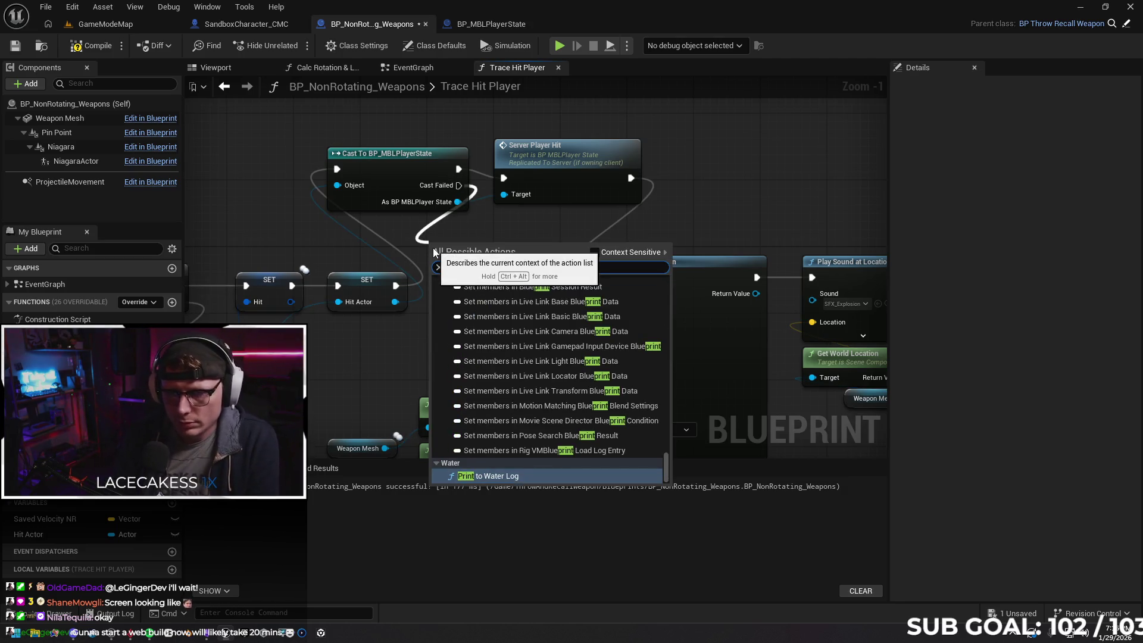
{"action": "type", "text": " strin"}
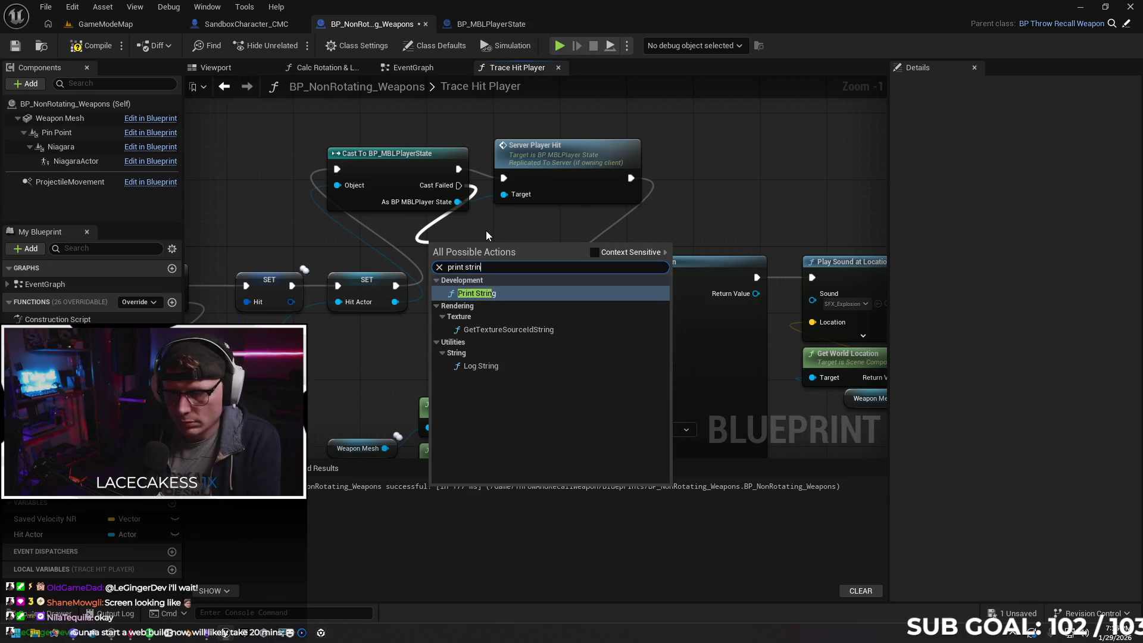
{"action": "key", "text": "Return"}
{"action": "left_click_drag", "start_coordinate": [482, 248], "coordinate": [499, 251]}
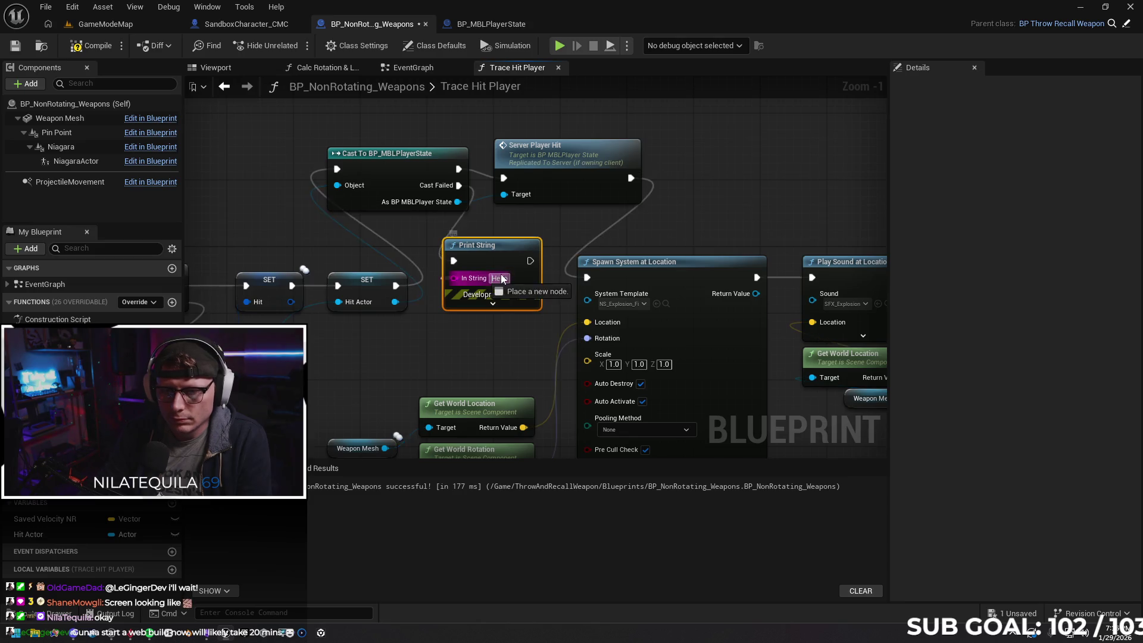
{"action": "left_click", "coordinate": [505, 280]}
{"action": "type", "text": "cast"}
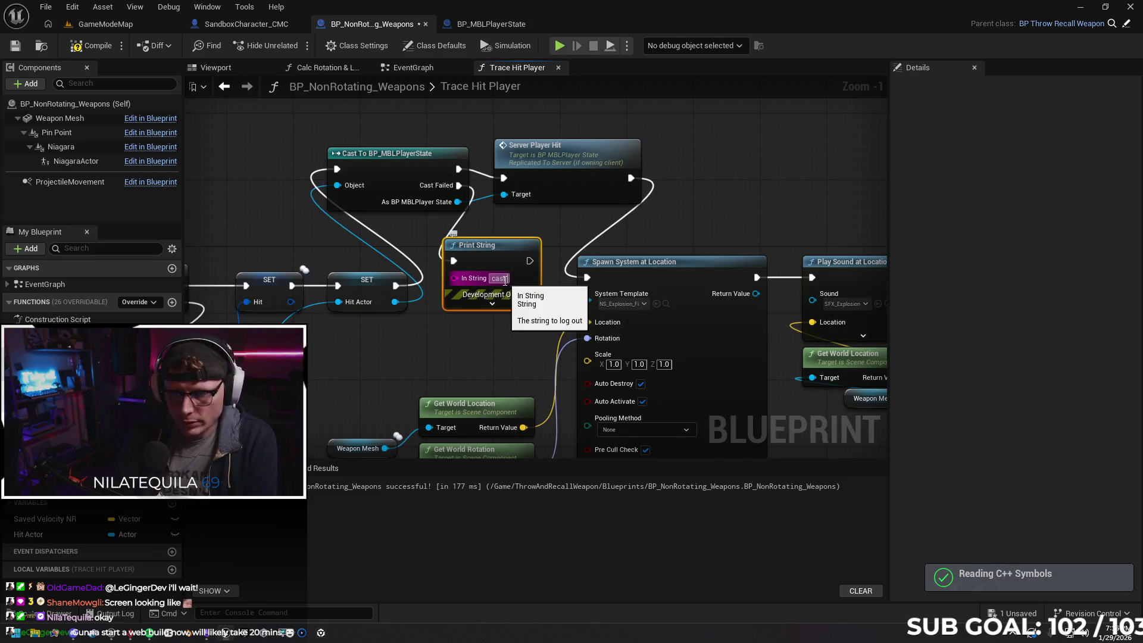
{"action": "type", "text": "fail"}
{"action": "key", "text": "Return"}
{"action": "left_click", "coordinate": [450, 358]}
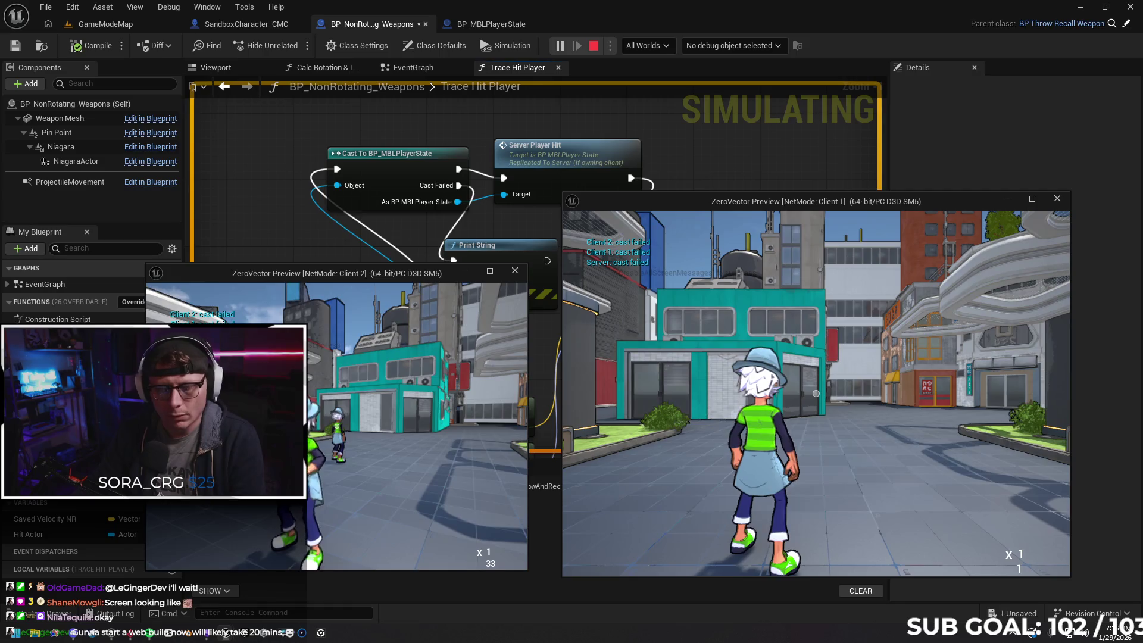
Stop the multiplayer preview and switch to the SandboxCharacter_CMC blueprint
{"action": "key", "text": "alt+Tab"}
{"action": "key", "text": "Escape"}
{"action": "left_click", "coordinate": [258, 29]}
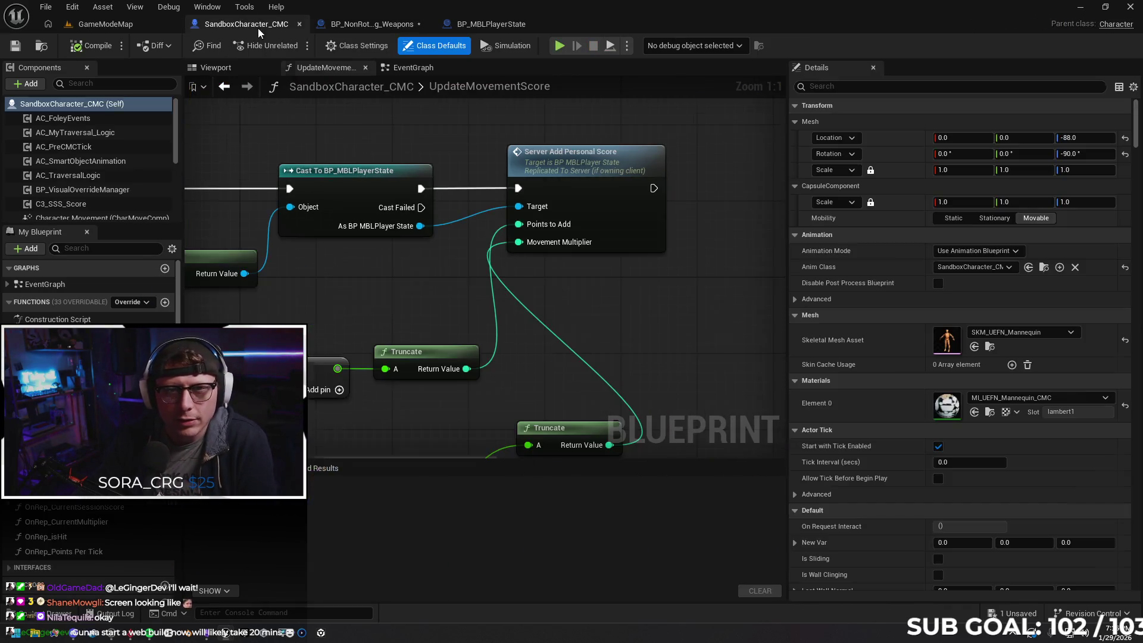
Inspect the Server Add Personal Score call and BP_MBLPlayerState, then return to the weapon's Trace Hit Player graph
{"action": "mouse_move", "coordinate": [552, 177]}
{"action": "left_mouse_down"}
{"action": "mouse_move", "coordinate": [475, 209]}
{"action": "mouse_move", "coordinate": [420, 213]}
{"action": "left_mouse_up"}
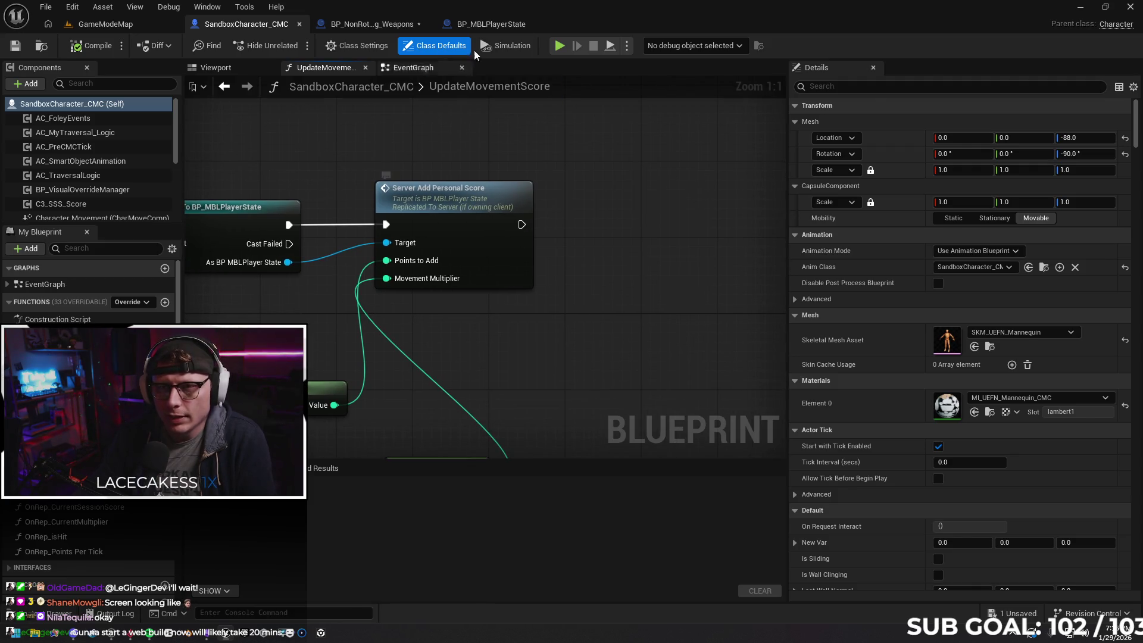
{"action": "left_click", "coordinate": [491, 24]}
{"action": "left_click", "coordinate": [363, 22]}
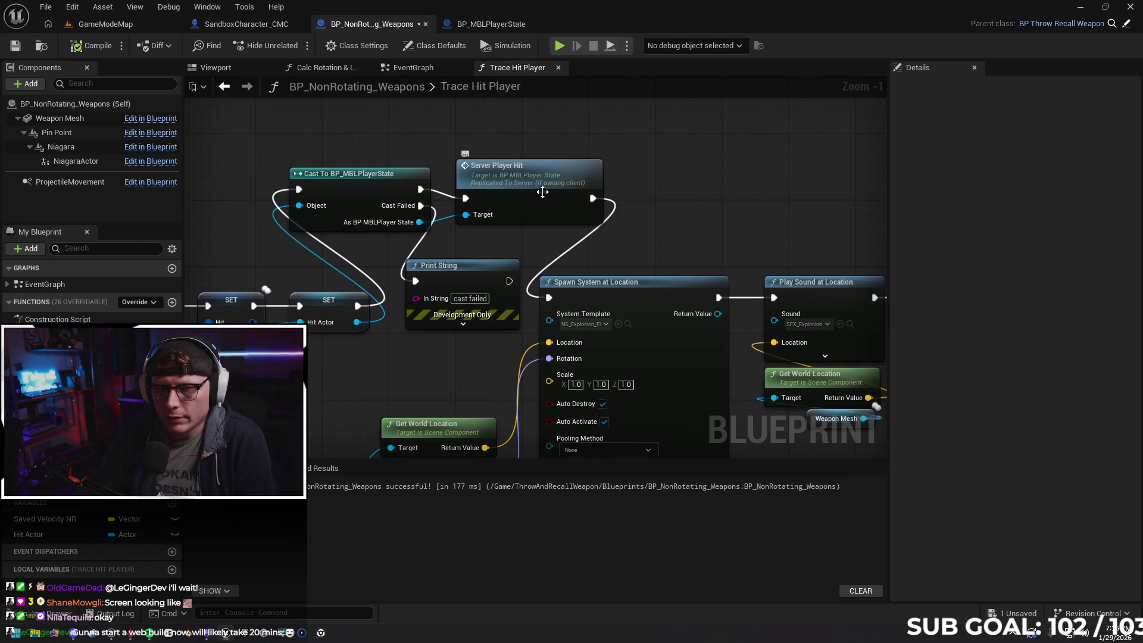
{"action": "left_click", "coordinate": [262, 24]}
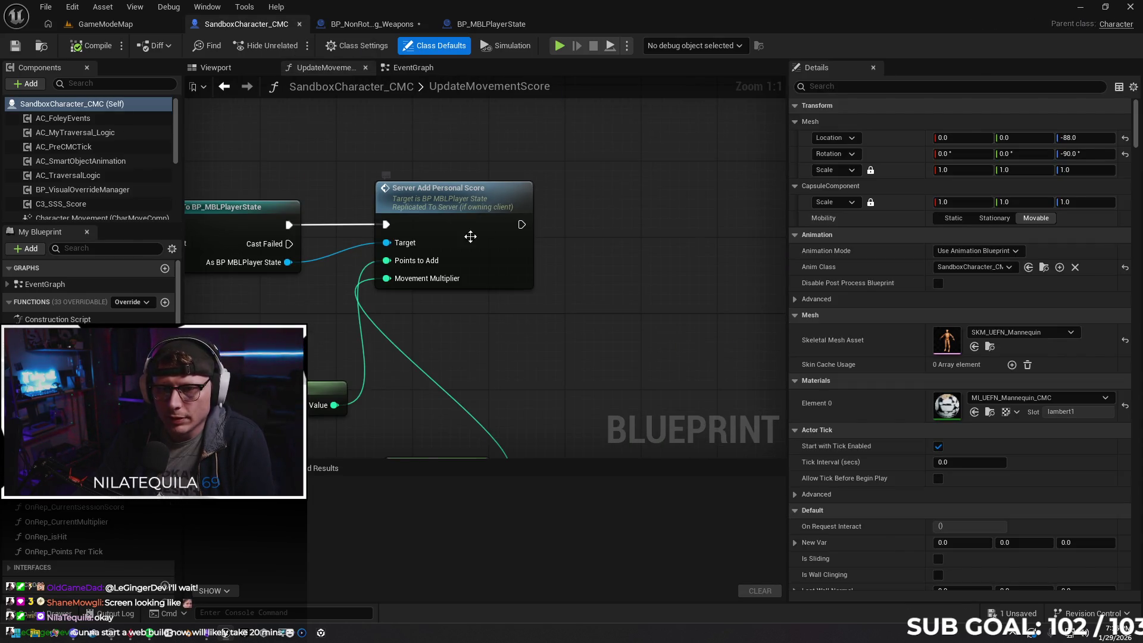
{"action": "left_click", "coordinate": [383, 26]}
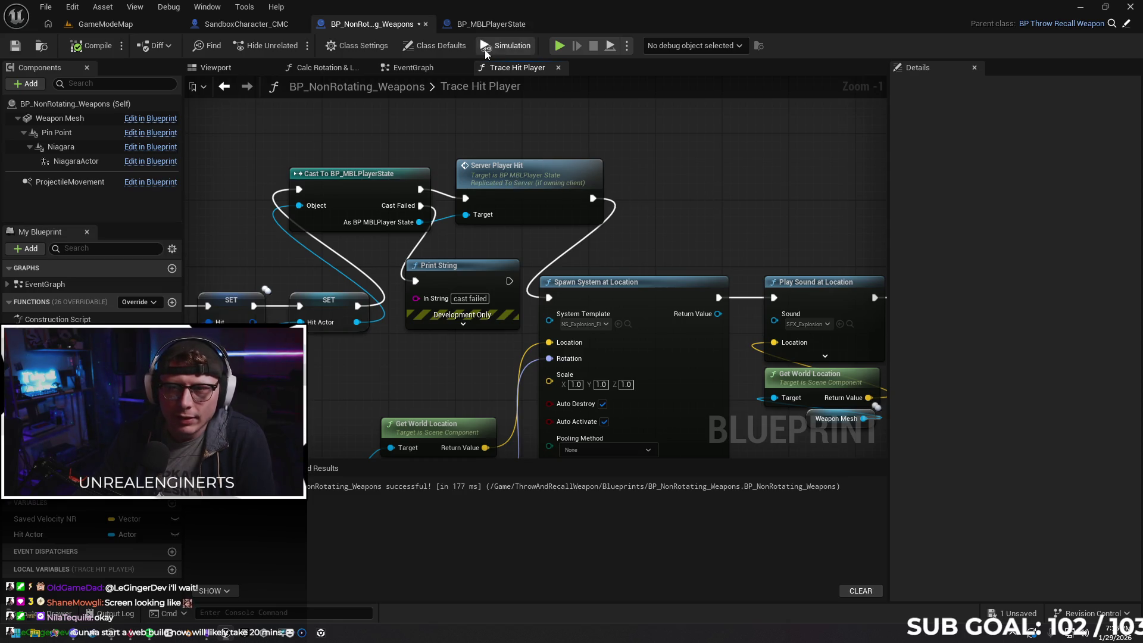
Make BP_MBLPlayerState's Server_PlayerHit event reliable and run a multiplayer playtest
{"action": "left_click", "coordinate": [486, 23]}
{"action": "left_click", "coordinate": [966, 181]}
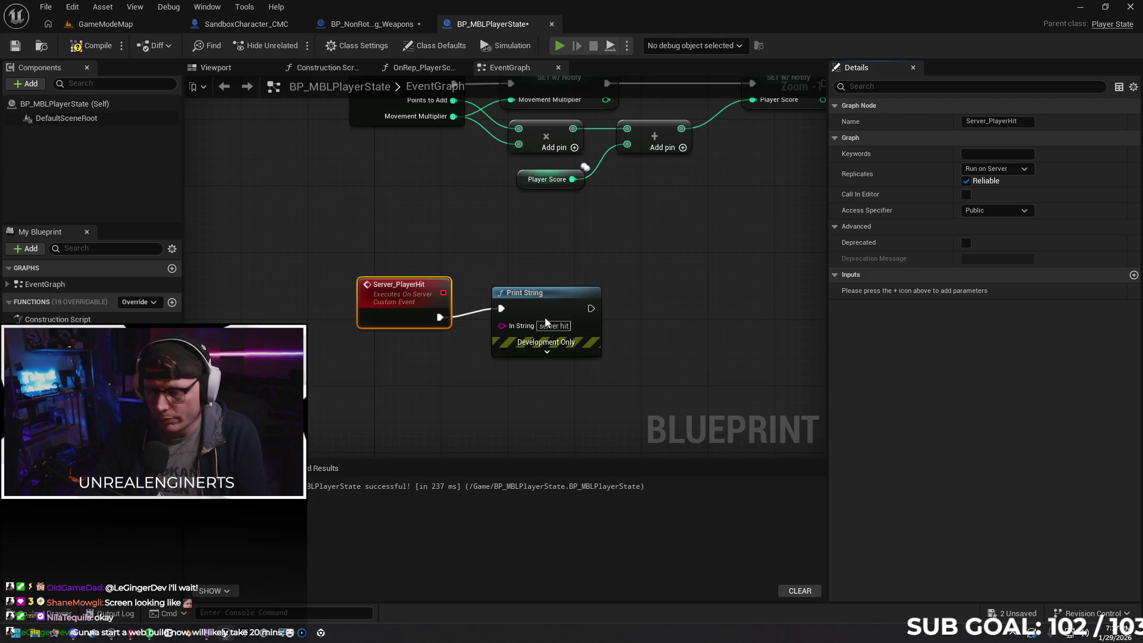
{"action": "key", "text": "alt+p"}
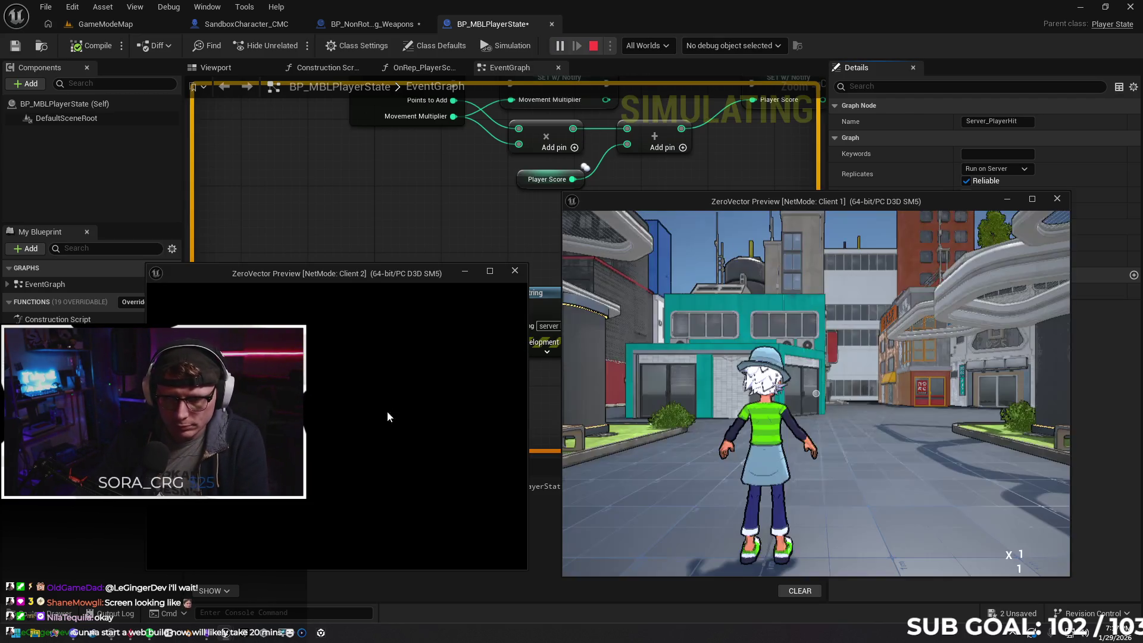
{"action": "left_click", "coordinate": [367, 423]}
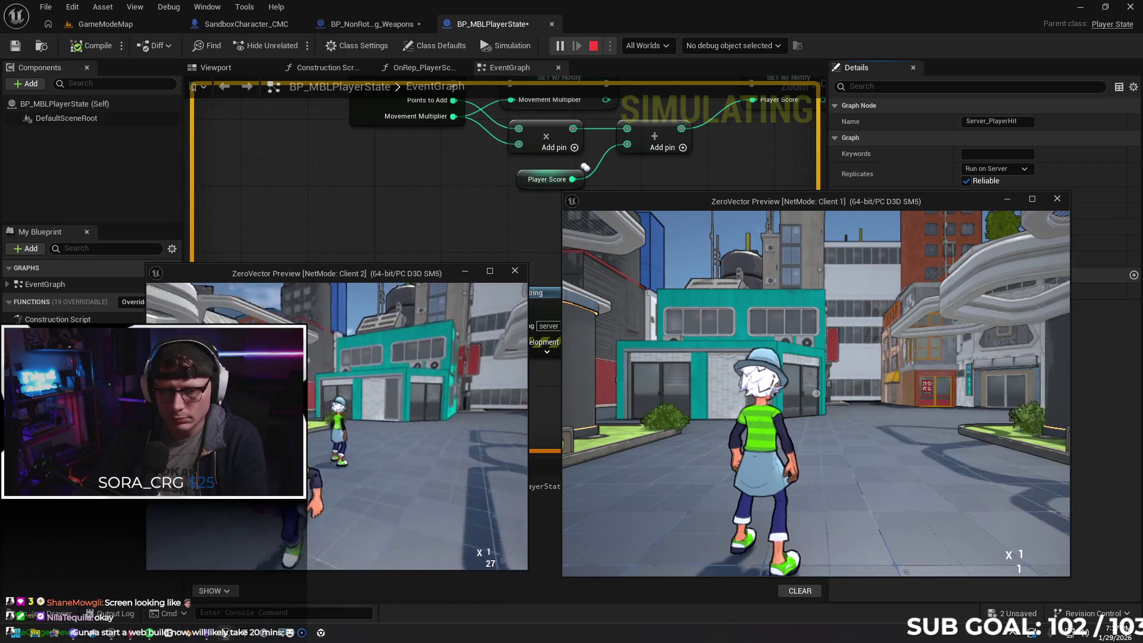
{"action": "key", "text": "Escape"}
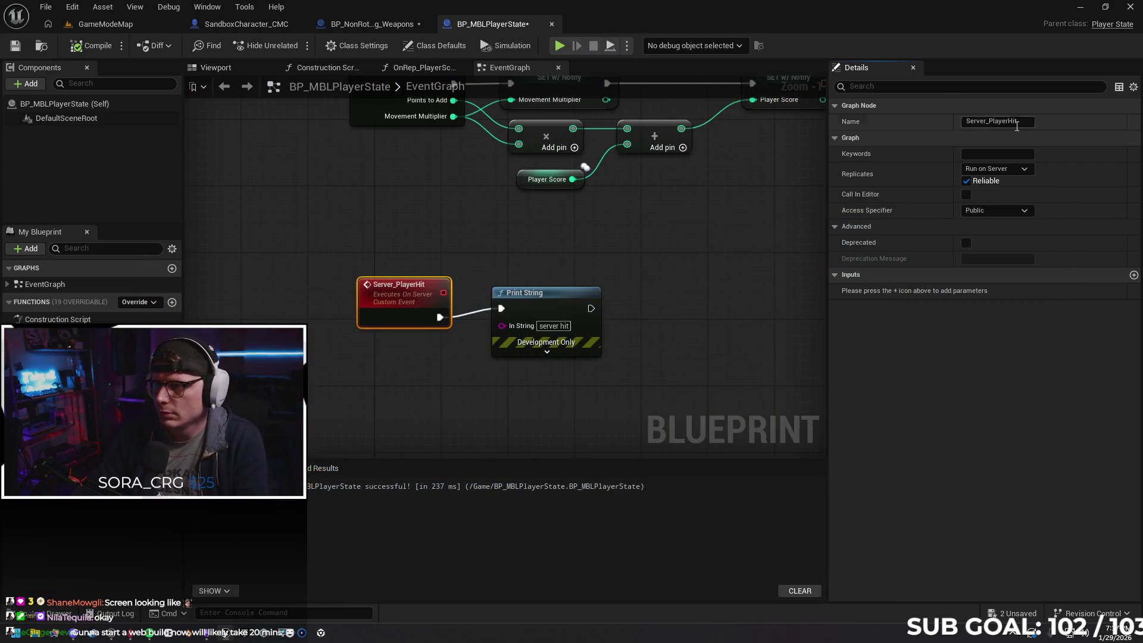
Switch Server_PlayerHit's replication to Multicast and playtest again
{"action": "left_click", "coordinate": [998, 169]}
{"action": "left_click", "coordinate": [1006, 204]}
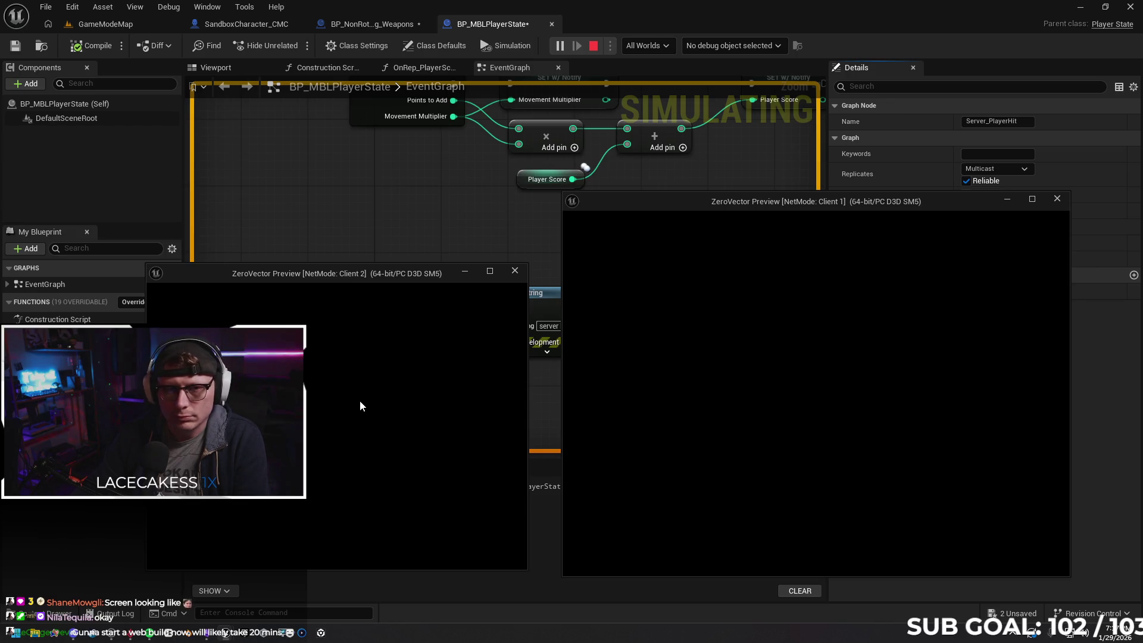
{"action": "left_click", "coordinate": [367, 405]}
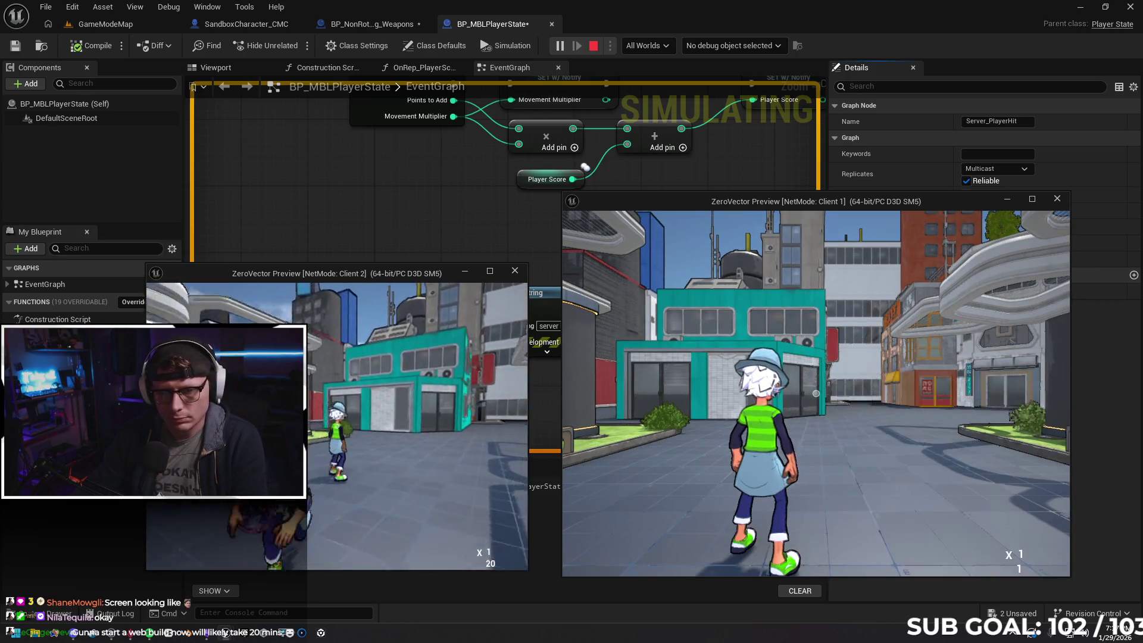
{"action": "key", "text": "Escape"}
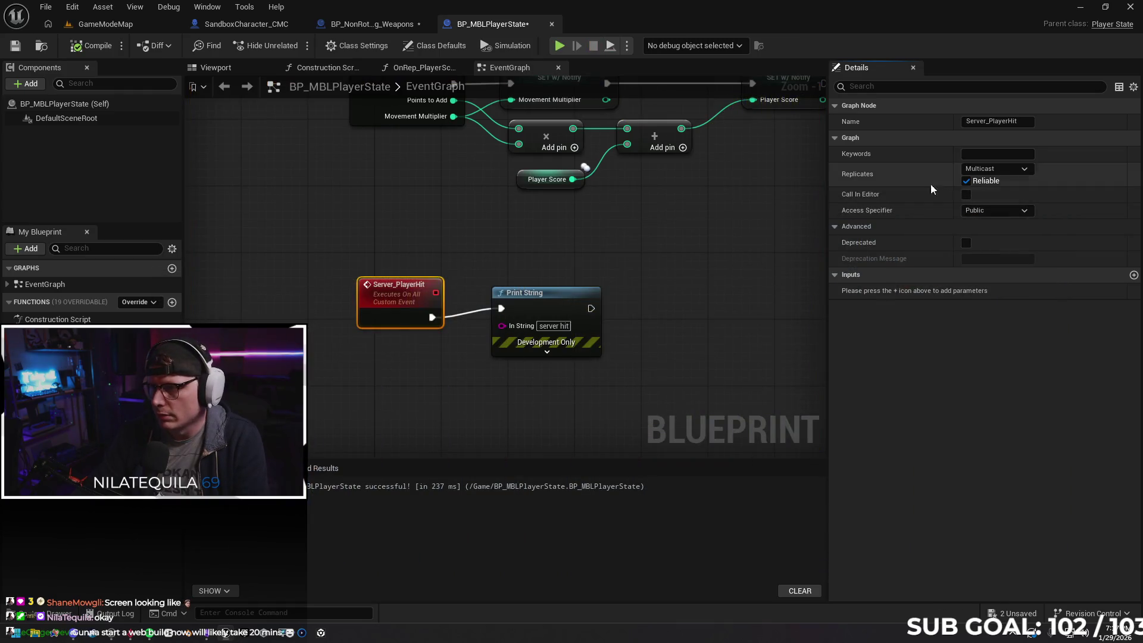
Set Server_PlayerHit back to Run on Server with Reliable unticked
{"action": "left_click", "coordinate": [998, 169]}
{"action": "left_click", "coordinate": [987, 212]}
{"action": "left_click", "coordinate": [964, 181]}
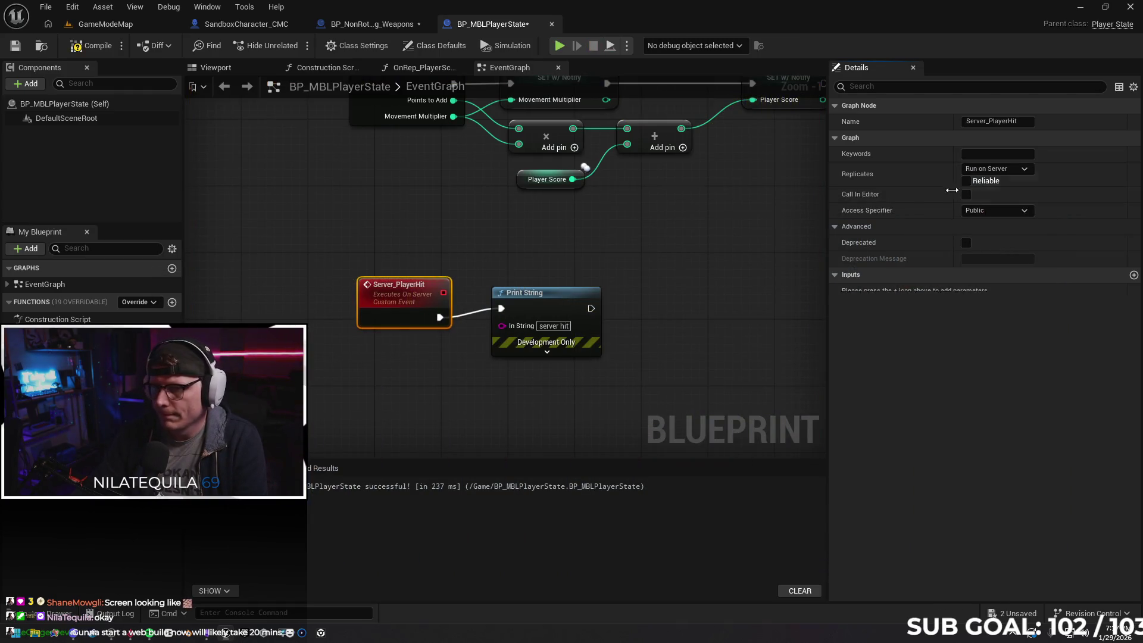
{"action": "left_click", "coordinate": [509, 267]}
{"action": "left_click_drag", "start_coordinate": [387, 300], "coordinate": [390, 293]}
{"action": "left_click", "coordinate": [468, 273]}
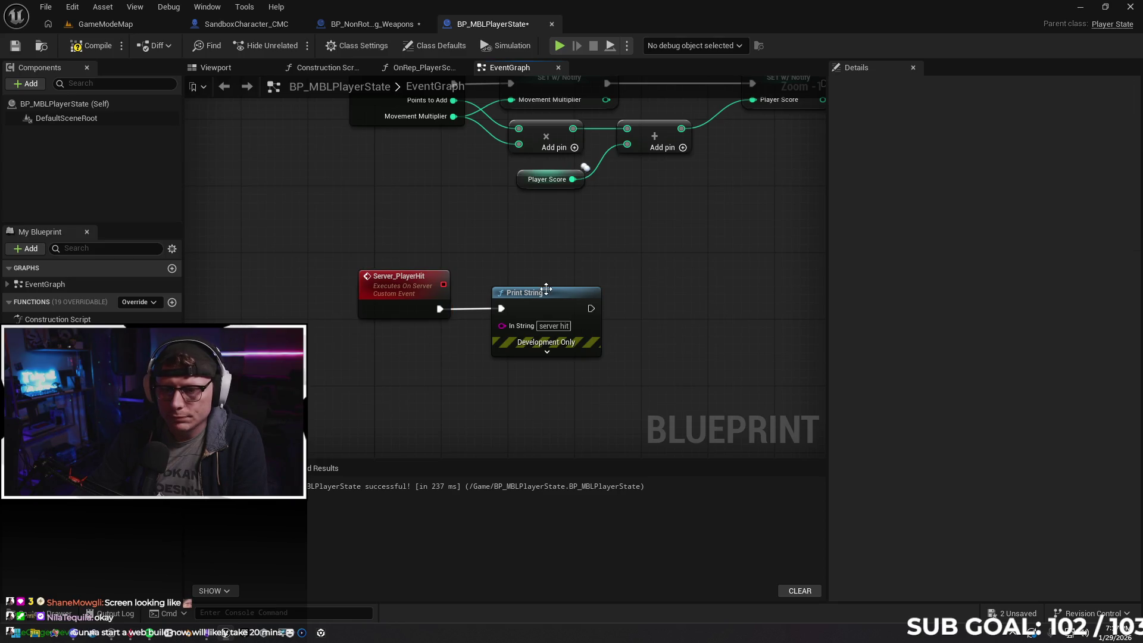
{"action": "left_click", "coordinate": [358, 24]}
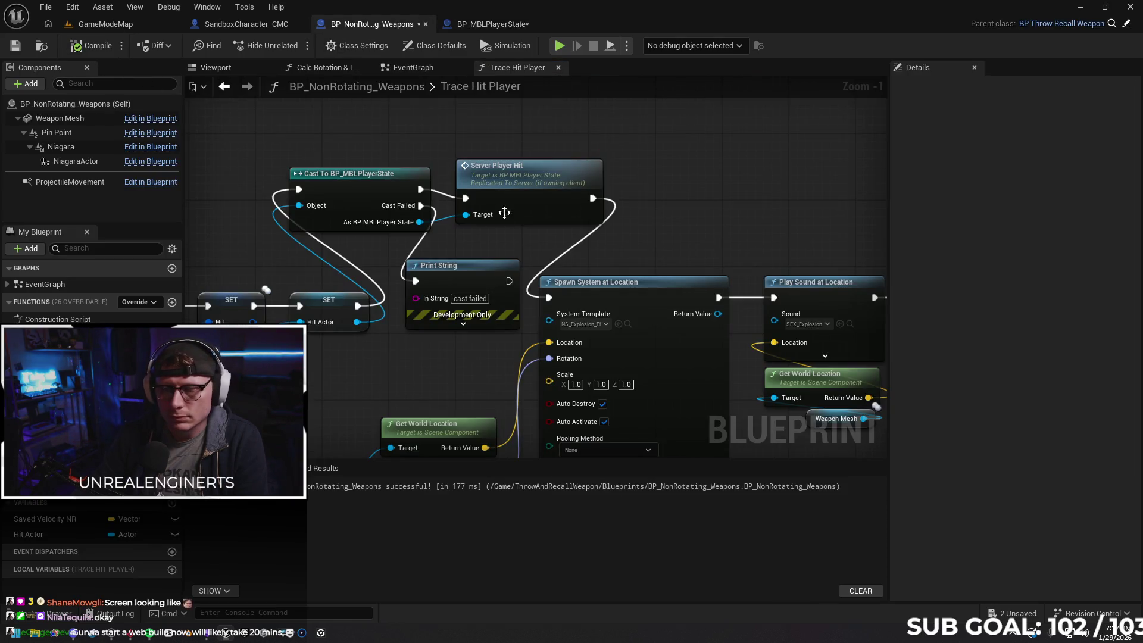
Delete the cast-failed Print String node and the Cast To BP_MBLPlayerState node
{"action": "left_click", "coordinate": [449, 274]}
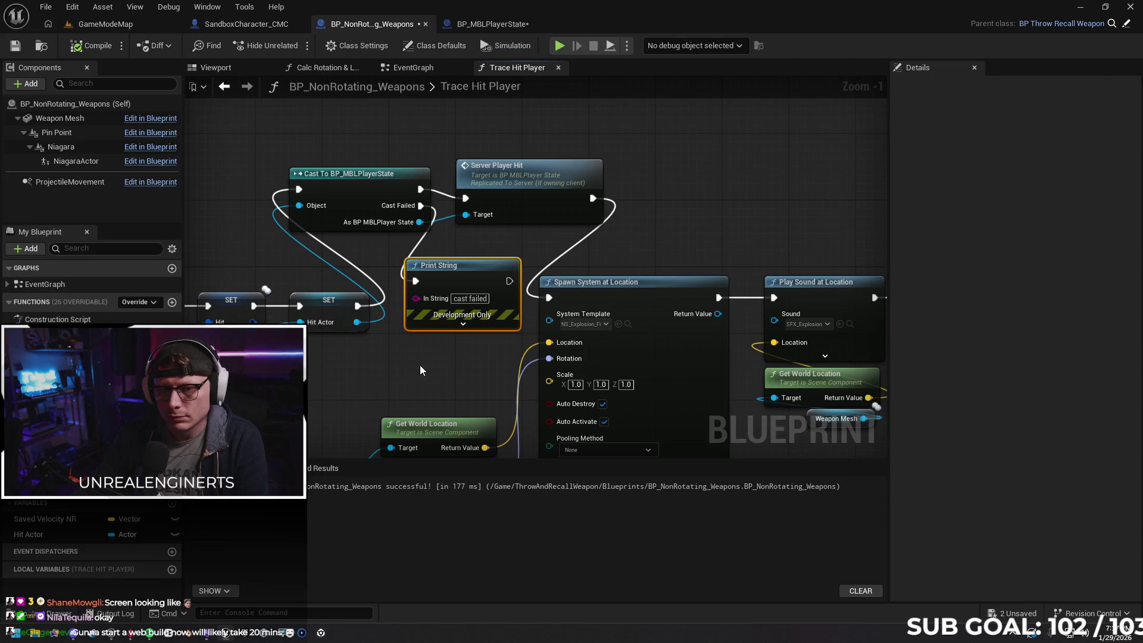
{"action": "left_click_drag", "start_coordinate": [420, 365], "coordinate": [473, 344]}
{"action": "key", "text": "Delete"}
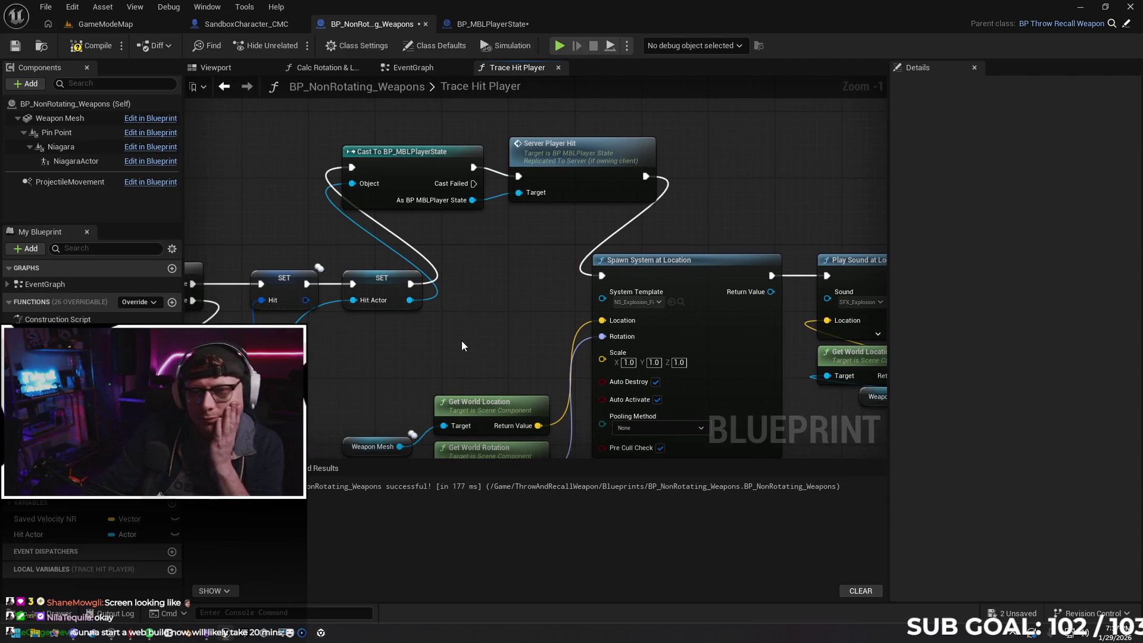
{"action": "mouse_move", "coordinate": [488, 257]}
{"action": "left_mouse_down"}
{"action": "mouse_move", "coordinate": [499, 263]}
{"action": "mouse_move", "coordinate": [441, 275]}
{"action": "left_mouse_up"}
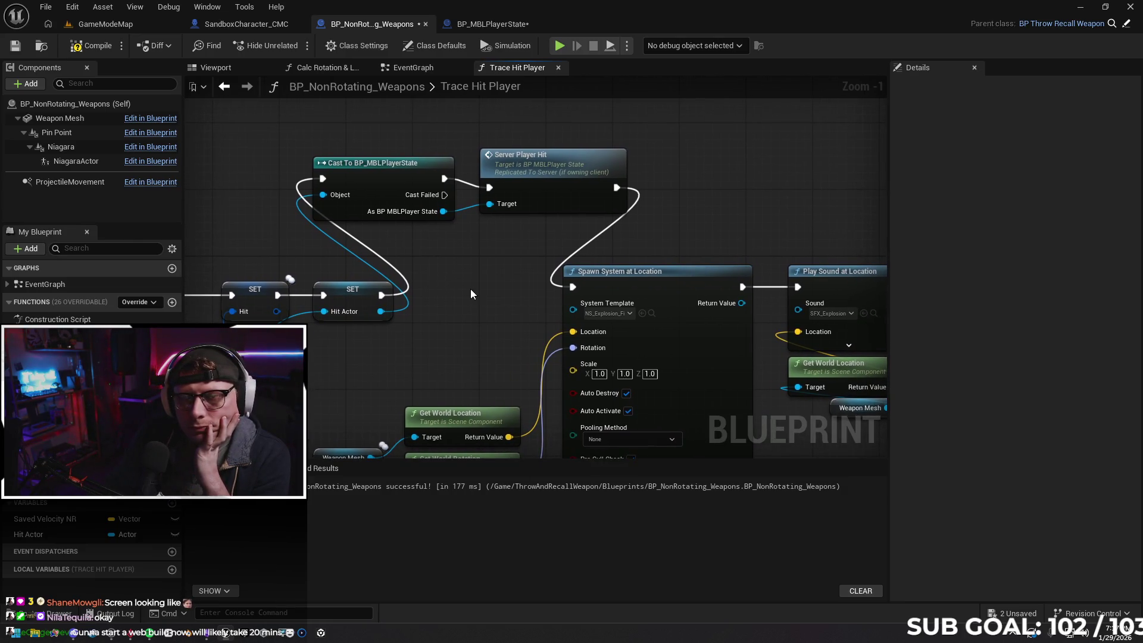
{"action": "scroll", "coordinate": [466, 287], "scroll_direction": "down", "scroll_amount": 1}
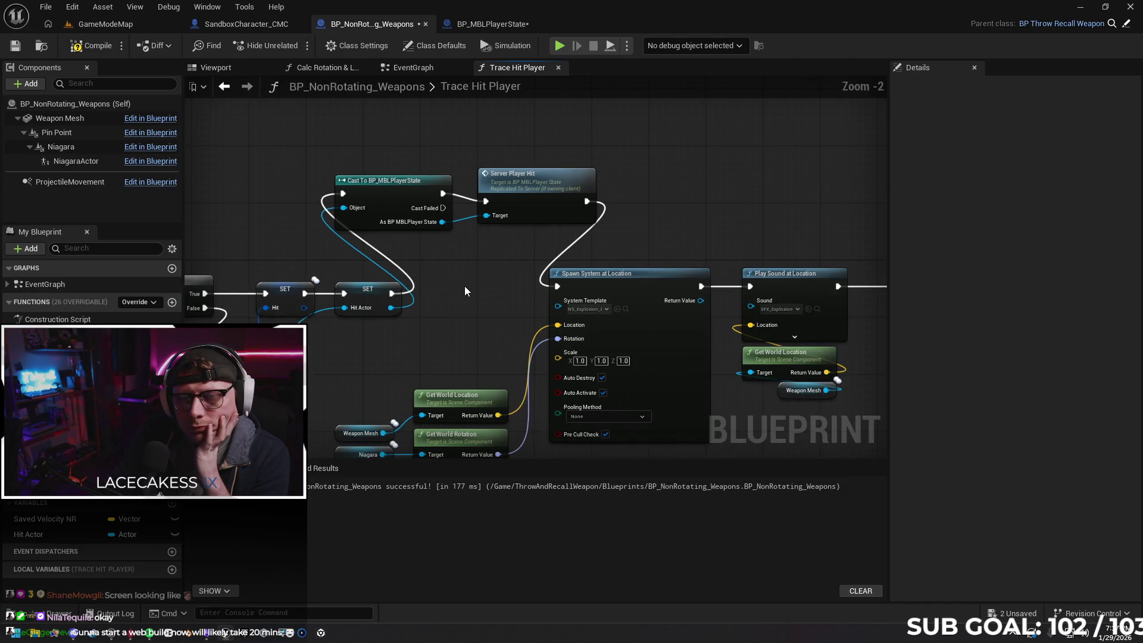
{"action": "scroll", "coordinate": [458, 284], "scroll_direction": "down", "scroll_amount": 1}
{"action": "left_click_drag", "start_coordinate": [453, 284], "coordinate": [449, 287]}
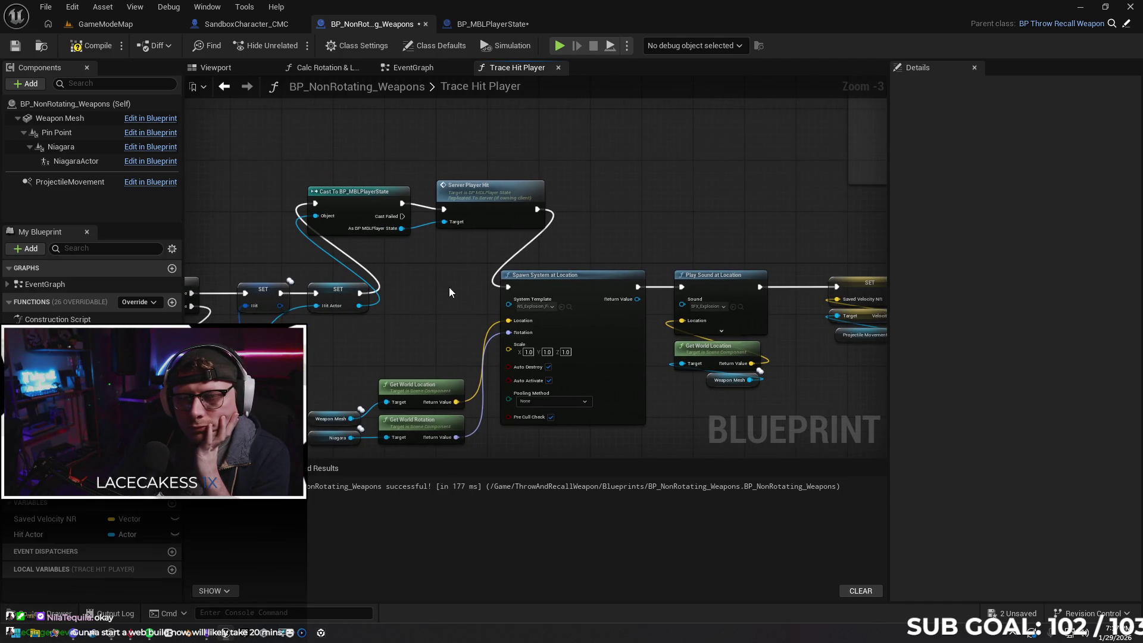
{"action": "left_click", "coordinate": [361, 213]}
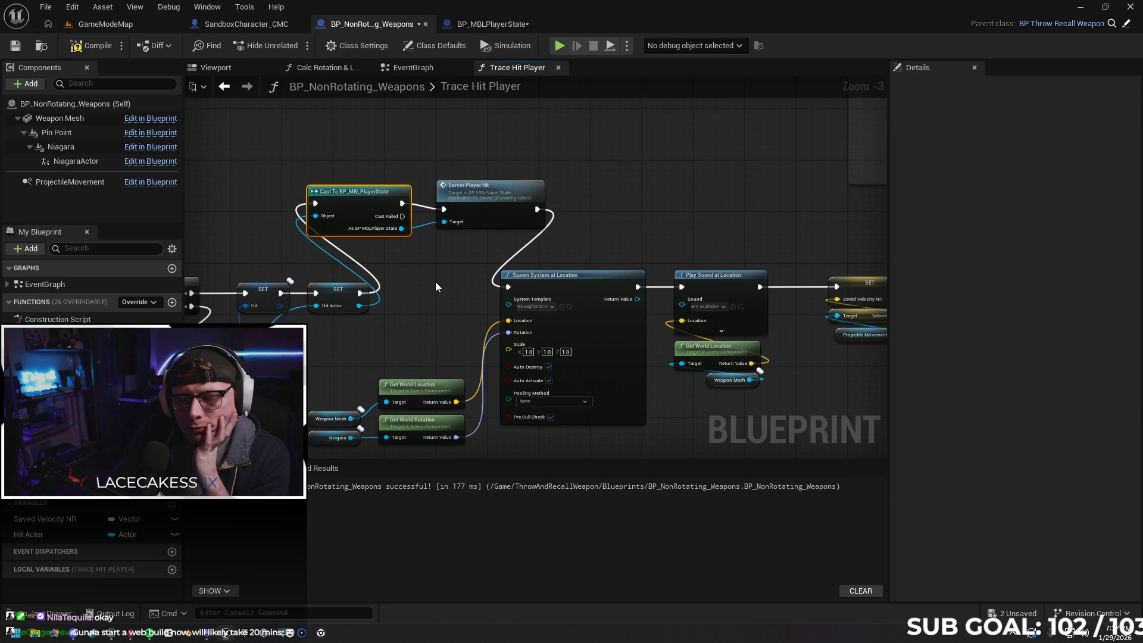
{"action": "key", "text": "Delete"}
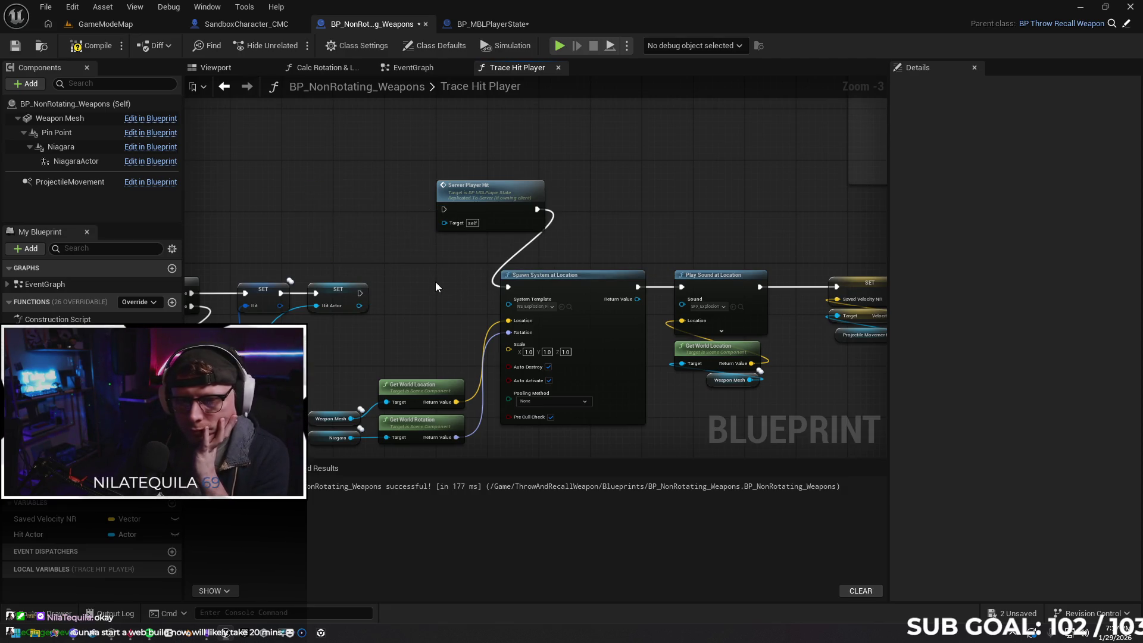
Wire the Hit Actor SET node's execution straight into Server Player Hit
{"action": "left_click_drag", "start_coordinate": [359, 306], "coordinate": [442, 220]}
{"action": "left_click", "coordinate": [394, 337]}
{"action": "mouse_move", "coordinate": [359, 293]}
{"action": "left_mouse_down"}
{"action": "mouse_move", "coordinate": [452, 206]}
{"action": "mouse_move", "coordinate": [420, 251]}
{"action": "mouse_move", "coordinate": [427, 280]}
{"action": "left_mouse_up"}
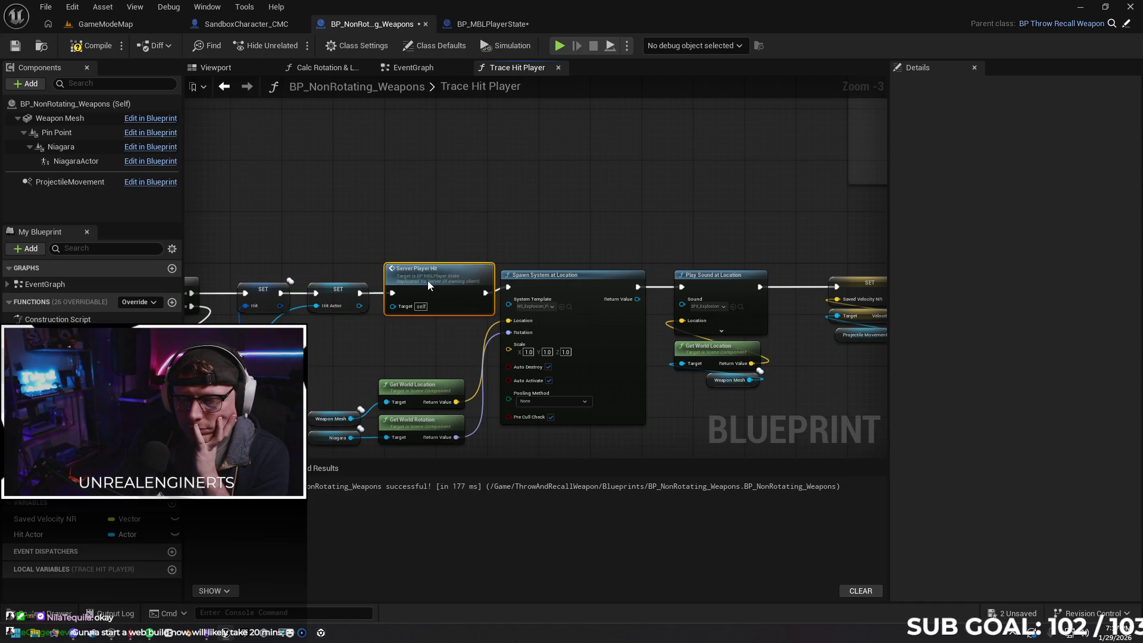
{"action": "left_click_drag", "start_coordinate": [357, 338], "coordinate": [392, 321]}
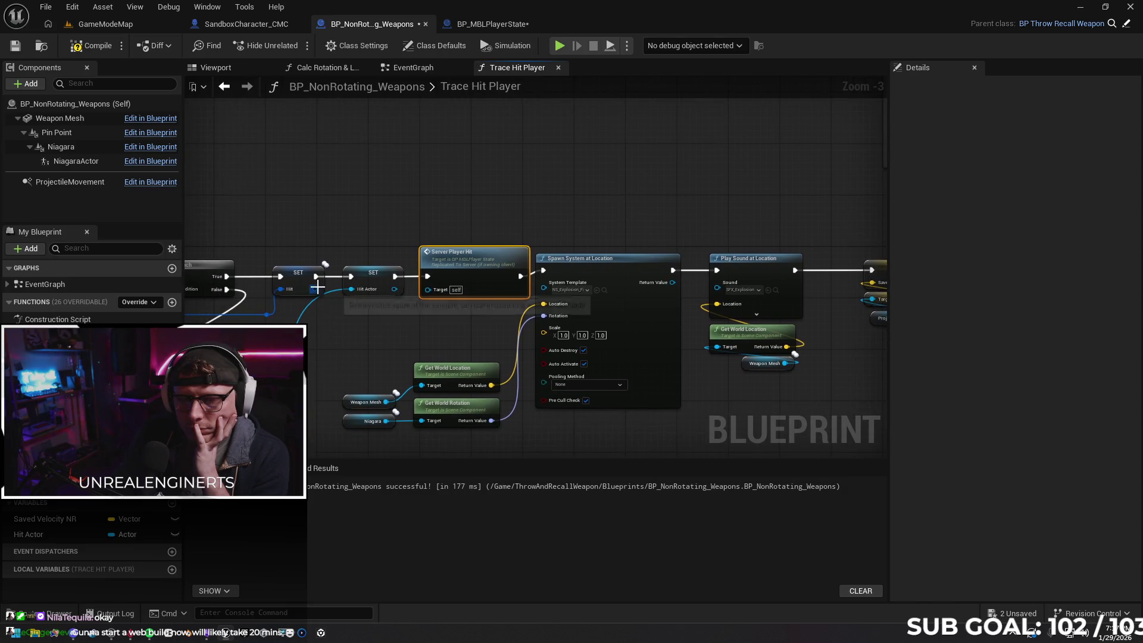
{"action": "left_click_drag", "start_coordinate": [394, 290], "coordinate": [431, 289]}
{"action": "left_click", "coordinate": [386, 332]}
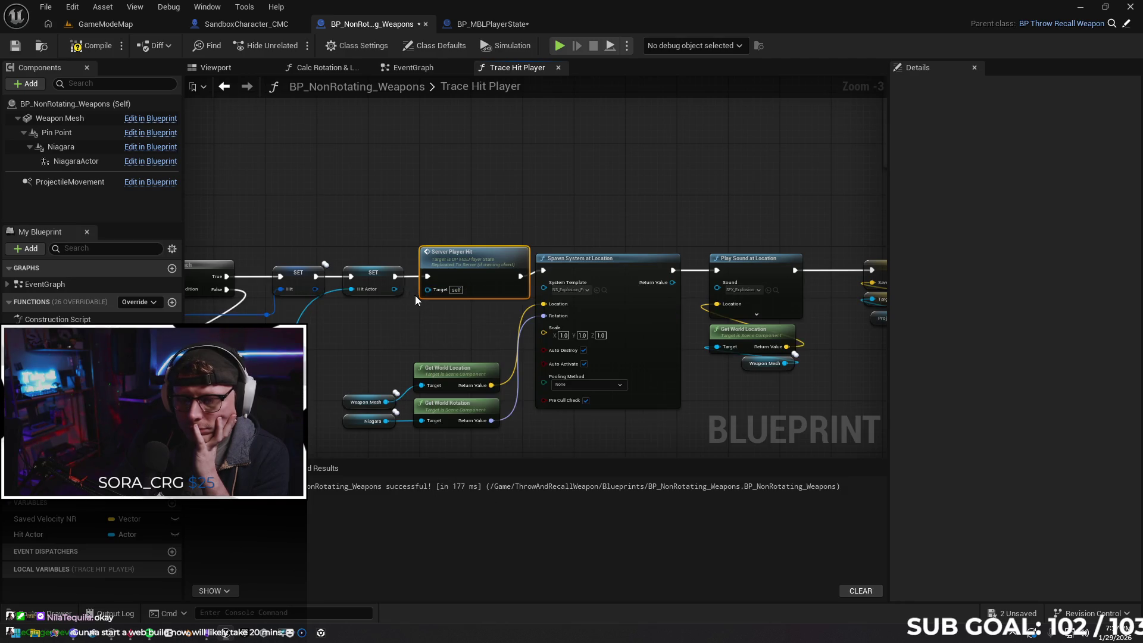
{"action": "mouse_move", "coordinate": [456, 316]}
{"action": "left_mouse_down"}
{"action": "mouse_move", "coordinate": [377, 315]}
{"action": "mouse_move", "coordinate": [462, 308]}
{"action": "left_mouse_up"}
{"action": "scroll", "coordinate": [377, 316], "scroll_direction": "down", "scroll_amount": 3}
{"action": "scroll", "coordinate": [367, 314], "scroll_direction": "up", "scroll_amount": 2}
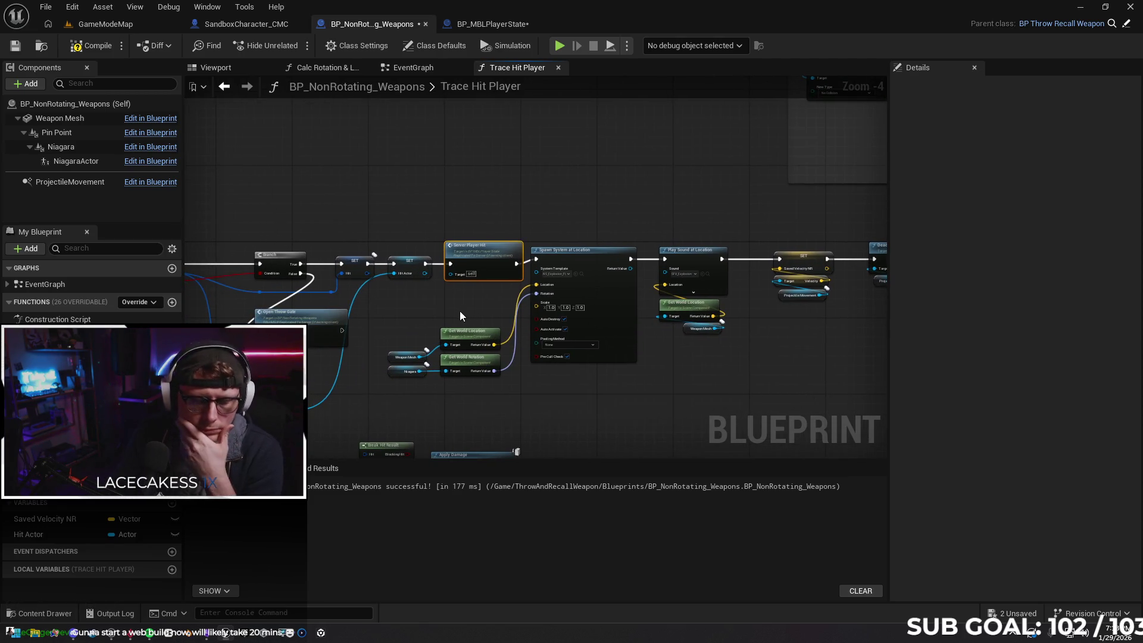
{"action": "scroll", "coordinate": [423, 319], "scroll_direction": "up", "scroll_amount": 4}
{"action": "mouse_move", "coordinate": [413, 273]}
{"action": "left_mouse_down"}
{"action": "mouse_move", "coordinate": [523, 266]}
{"action": "mouse_move", "coordinate": [431, 306]}
{"action": "left_mouse_up"}
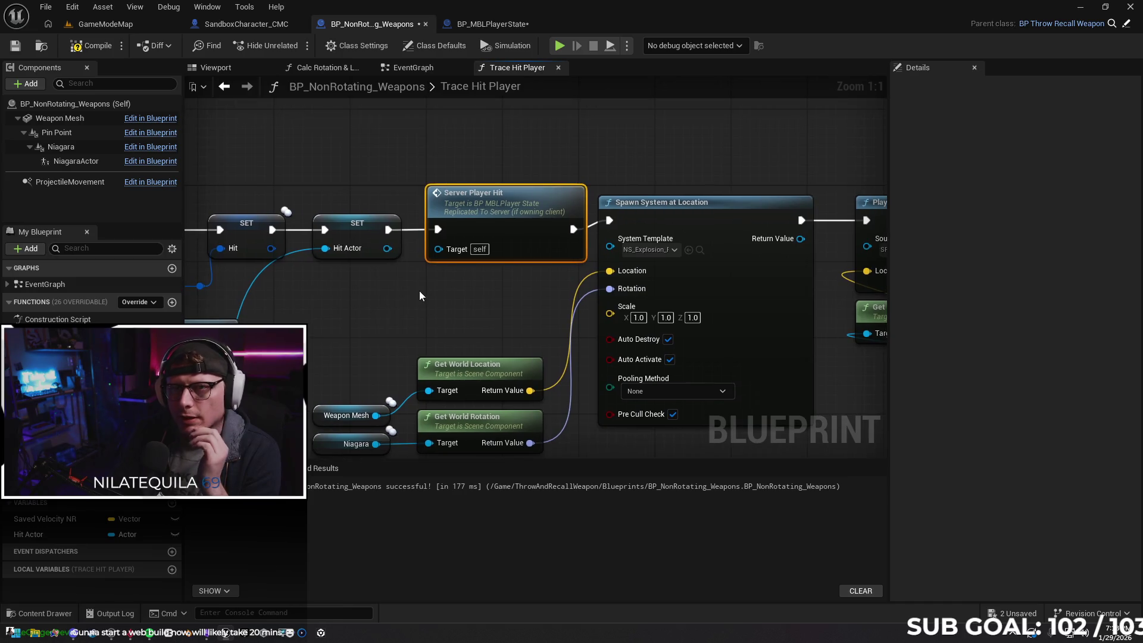
Review Server_PlayerHit's replication settings in the BP_MBLPlayerState event graph
{"action": "left_click", "coordinate": [501, 25]}
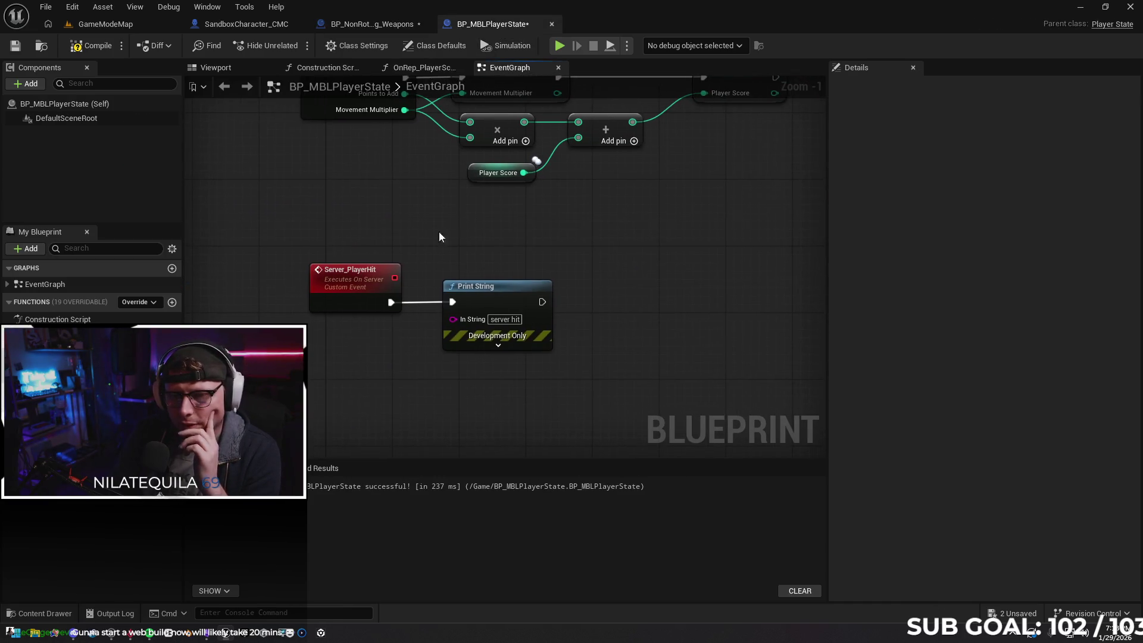
{"action": "left_click_drag", "start_coordinate": [415, 250], "coordinate": [419, 242]}
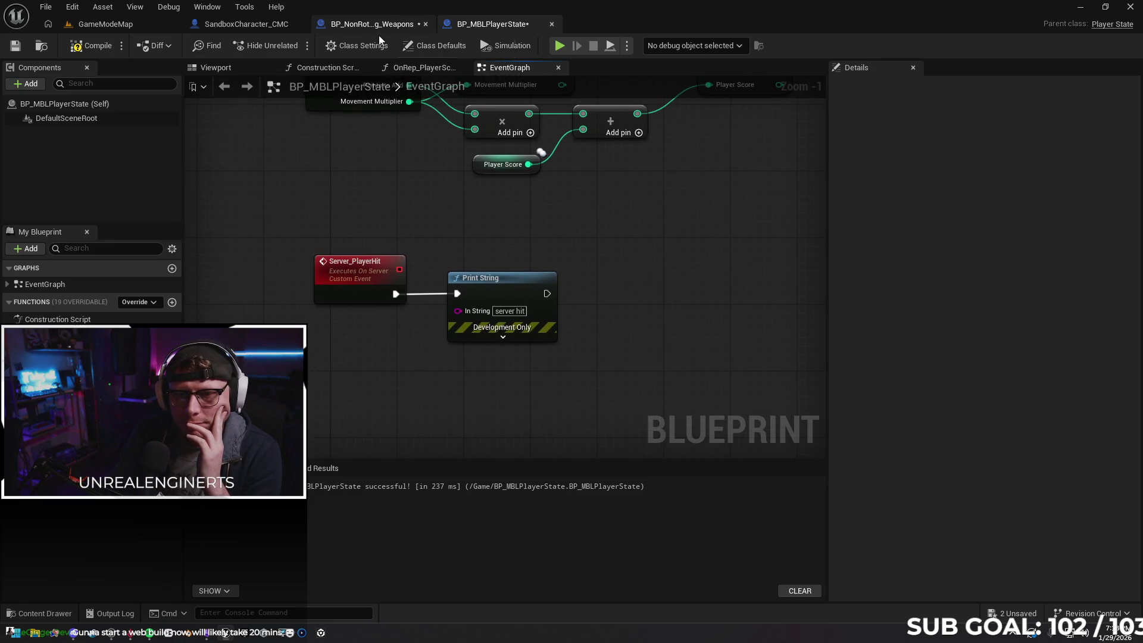
{"action": "left_click", "coordinate": [359, 271]}
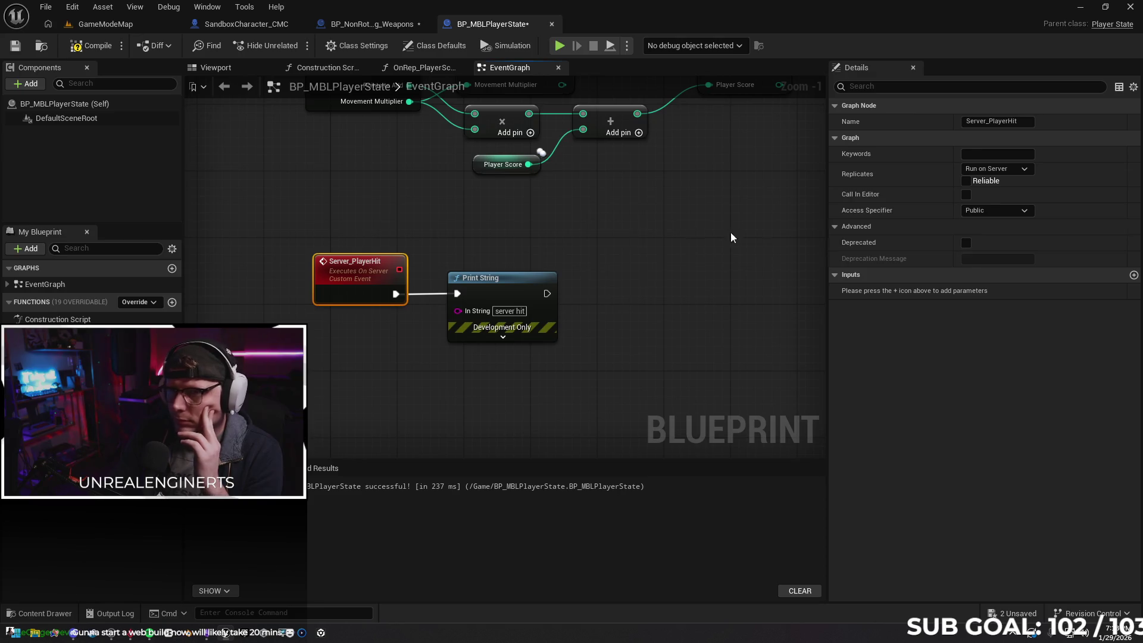
{"action": "left_click", "coordinate": [371, 24]}
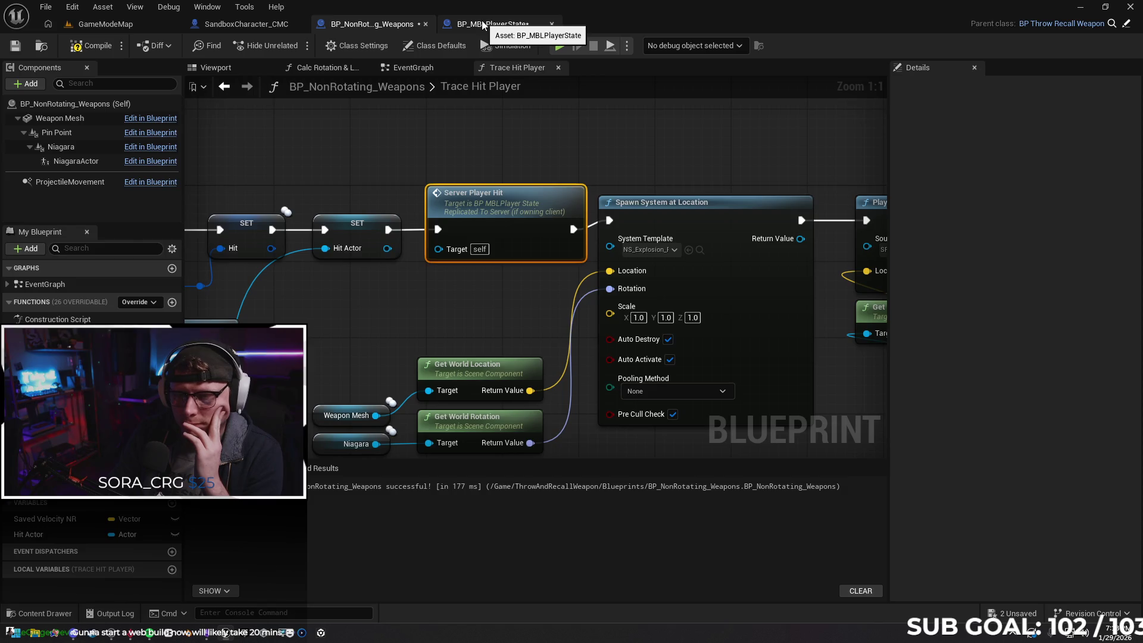
Compile the weapon blueprint and inspect the Server Player Hit node's missing Target error
{"action": "left_click", "coordinate": [84, 43]}
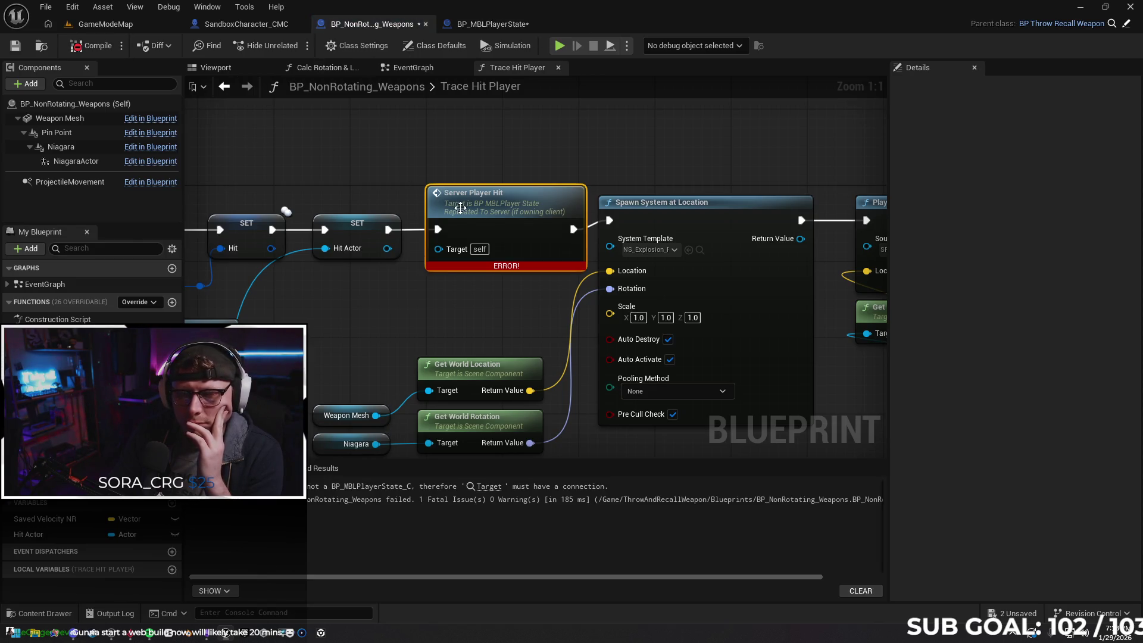
{"action": "left_click", "coordinate": [494, 487]}
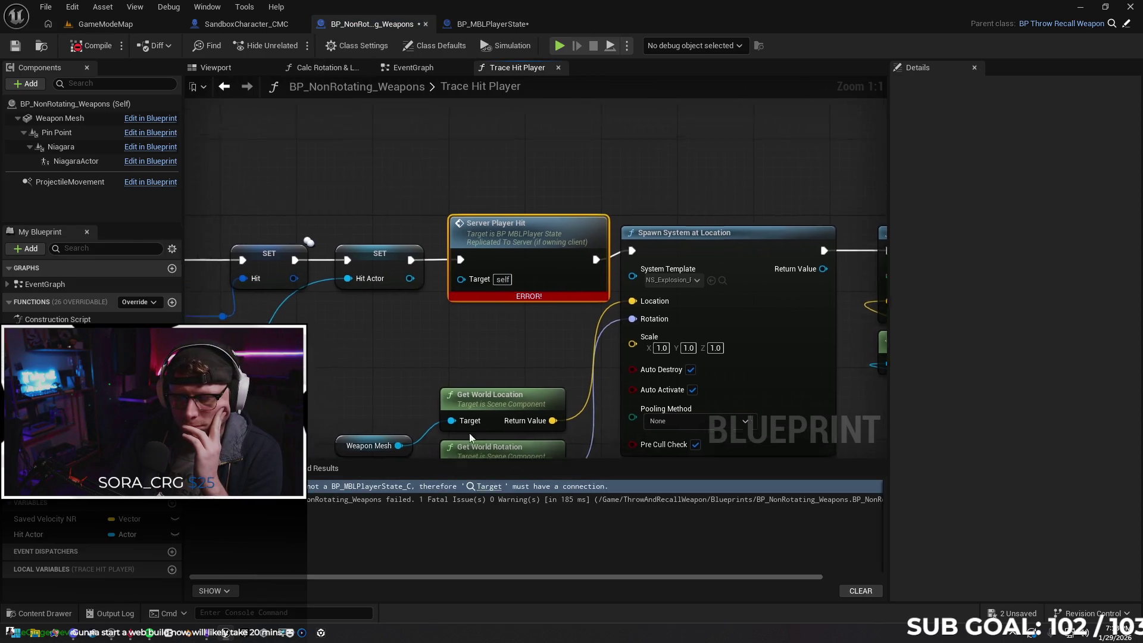
{"action": "mouse_move", "coordinate": [506, 319]}
{"action": "left_mouse_down"}
{"action": "mouse_move", "coordinate": [531, 315]}
{"action": "mouse_move", "coordinate": [456, 380]}
{"action": "mouse_move", "coordinate": [450, 408]}
{"action": "mouse_move", "coordinate": [440, 380]}
{"action": "mouse_move", "coordinate": [460, 370]}
{"action": "left_mouse_up"}
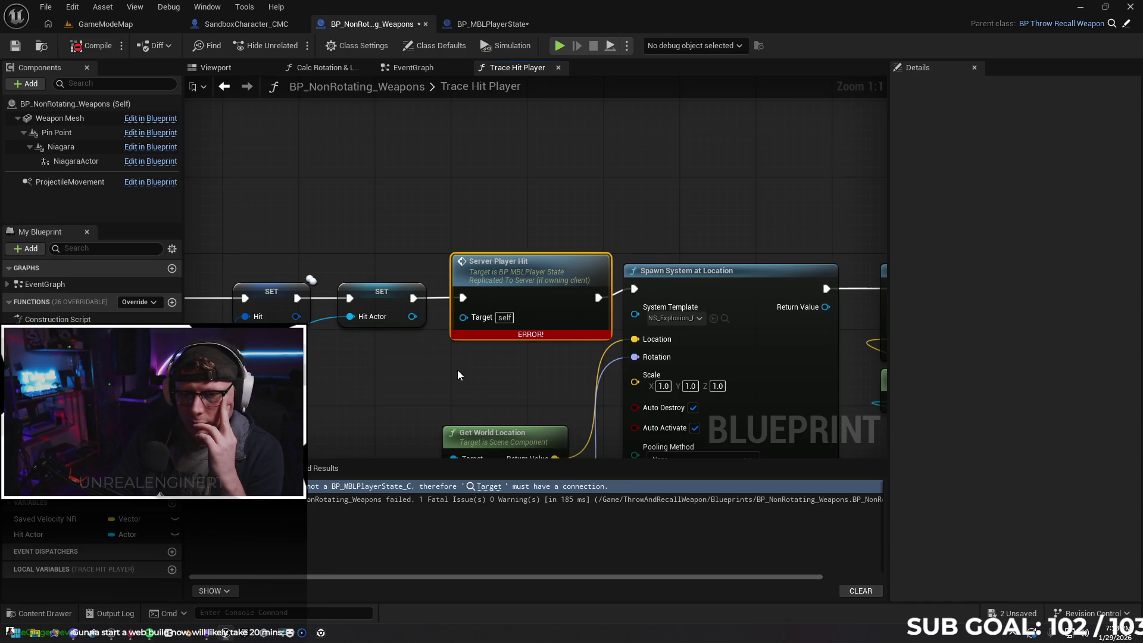
{"action": "scroll", "coordinate": [459, 376], "scroll_direction": "down", "scroll_amount": 3}
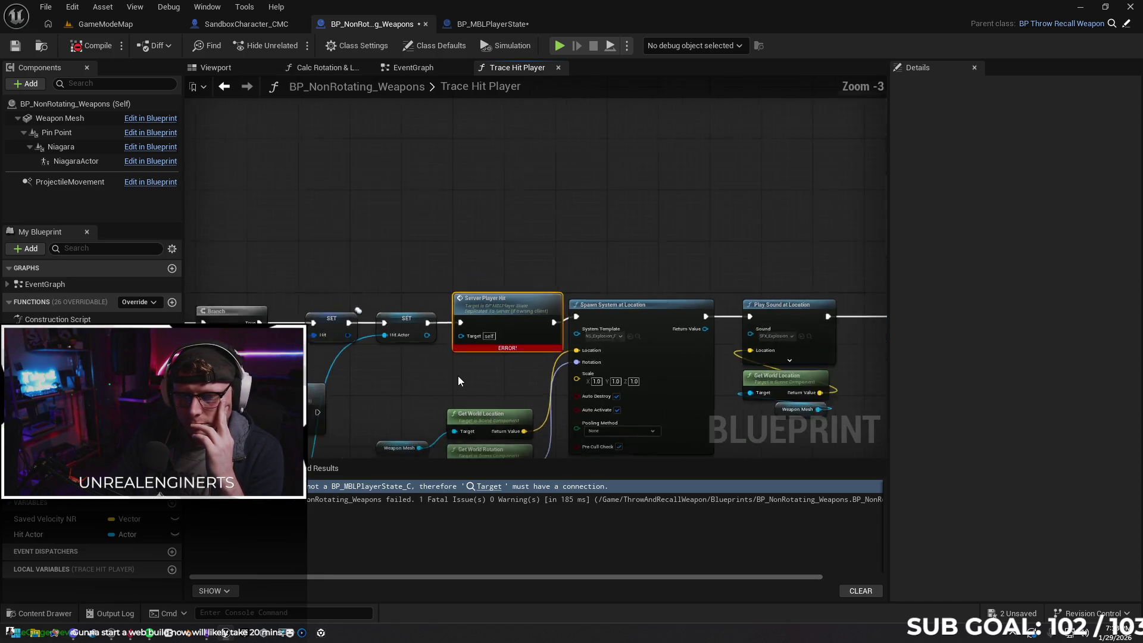
{"action": "scroll", "coordinate": [459, 377], "scroll_direction": "down", "scroll_amount": 1}
{"action": "mouse_move", "coordinate": [663, 302]}
{"action": "left_mouse_down"}
{"action": "mouse_move", "coordinate": [551, 345]}
{"action": "mouse_move", "coordinate": [825, 341]}
{"action": "mouse_move", "coordinate": [571, 299]}
{"action": "mouse_move", "coordinate": [755, 296]}
{"action": "mouse_move", "coordinate": [462, 310]}
{"action": "left_mouse_up"}
{"action": "scroll", "coordinate": [478, 307], "scroll_direction": "up", "scroll_amount": 4}
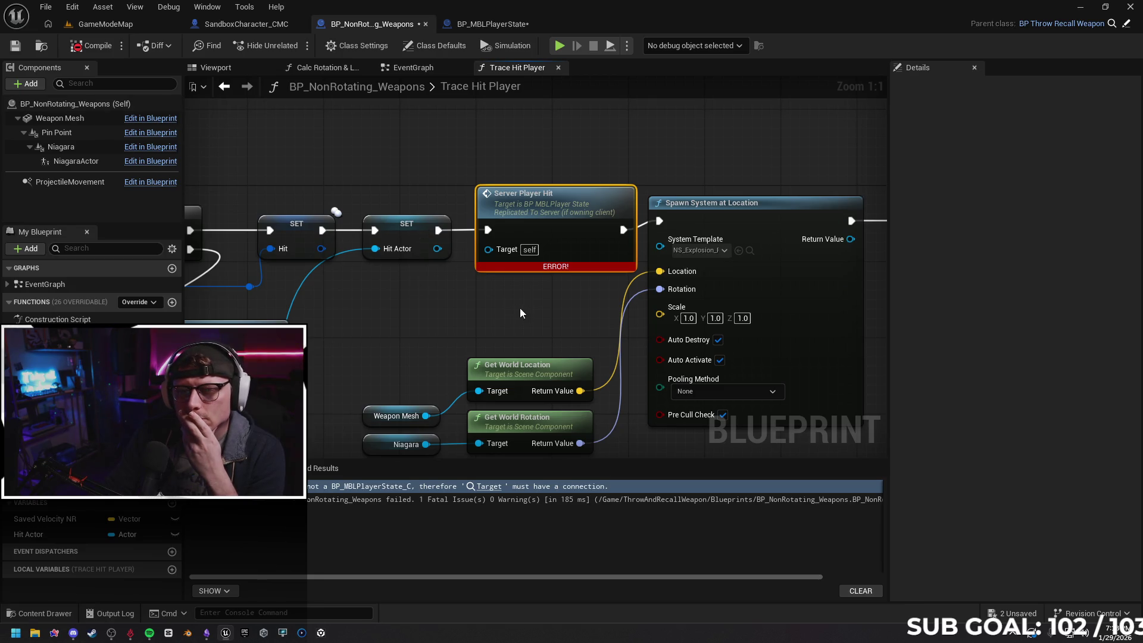
{"action": "left_click_drag", "start_coordinate": [519, 309], "coordinate": [473, 330]}
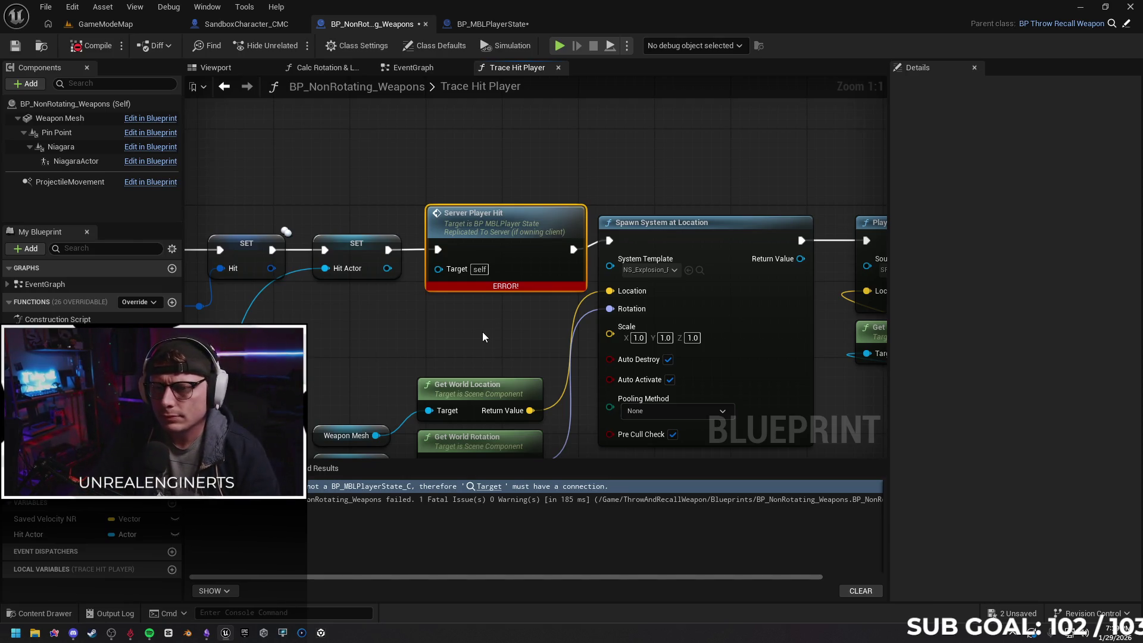
{"action": "left_click_drag", "start_coordinate": [470, 299], "coordinate": [485, 303]}
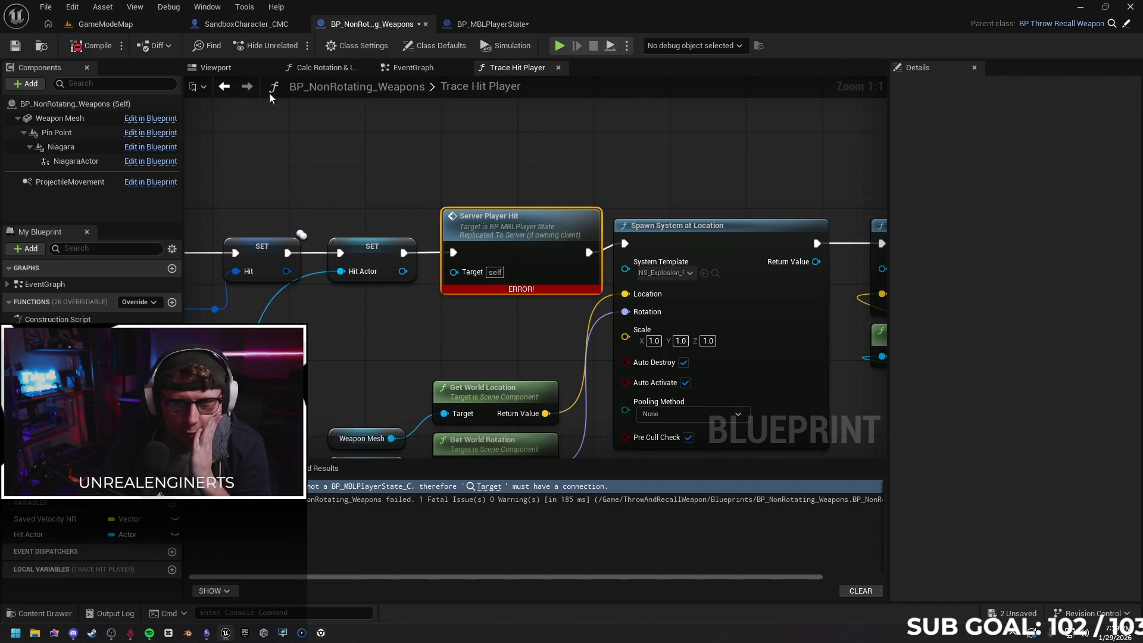
{"action": "left_click", "coordinate": [234, 25]}
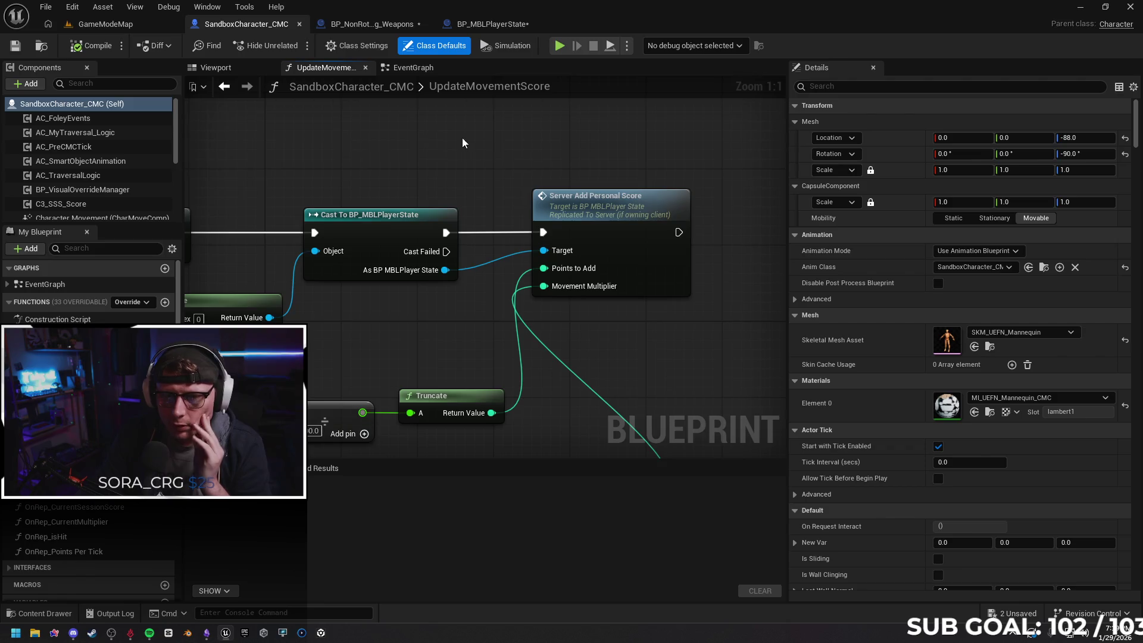
Place a Cast To BP_MBLPlayerState node above Server Player Hit and pull a wire from its Object input
{"action": "scroll", "coordinate": [453, 226], "scroll_direction": "down", "scroll_amount": 1}
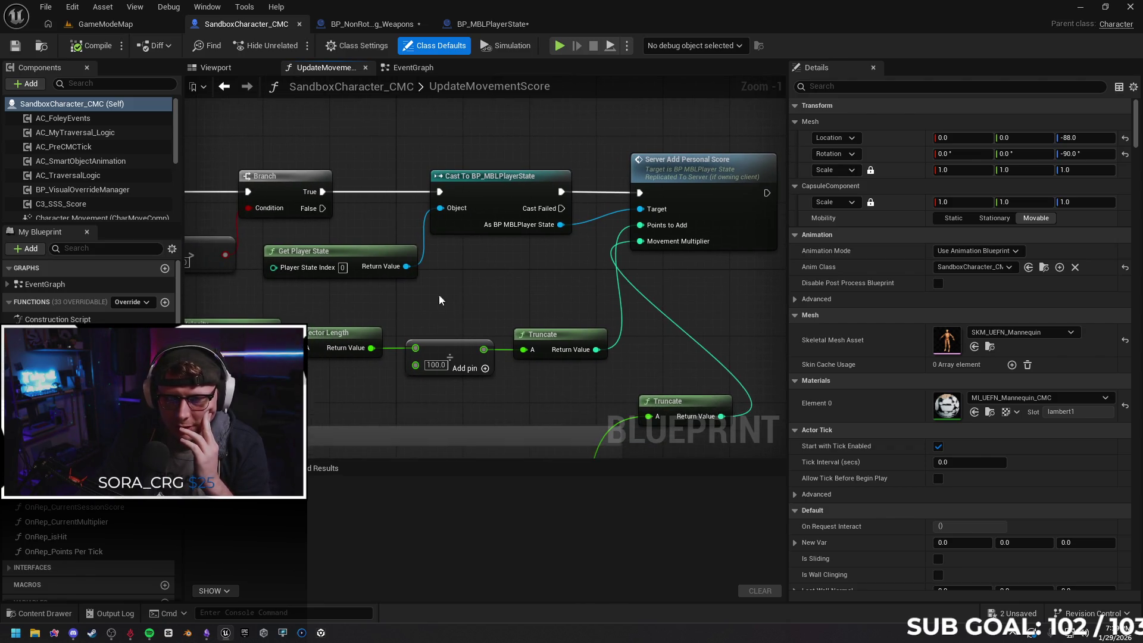
{"action": "left_click", "coordinate": [367, 26]}
{"action": "right_click", "coordinate": [405, 190]}
{"action": "type", "text": "server player hit"}
{"action": "key", "text": "Return"}
{"action": "key", "text": "ctrl+v"}
{"action": "mouse_move", "coordinate": [405, 189]}
{"action": "left_mouse_down"}
{"action": "mouse_move", "coordinate": [425, 169]}
{"action": "mouse_move", "coordinate": [462, 161]}
{"action": "left_mouse_up"}
{"action": "left_click_drag", "start_coordinate": [470, 200], "coordinate": [417, 230]}
Feed Get Player State into the cast's Object pin and route the SET execution into the cast
{"action": "type", "text": "get"}
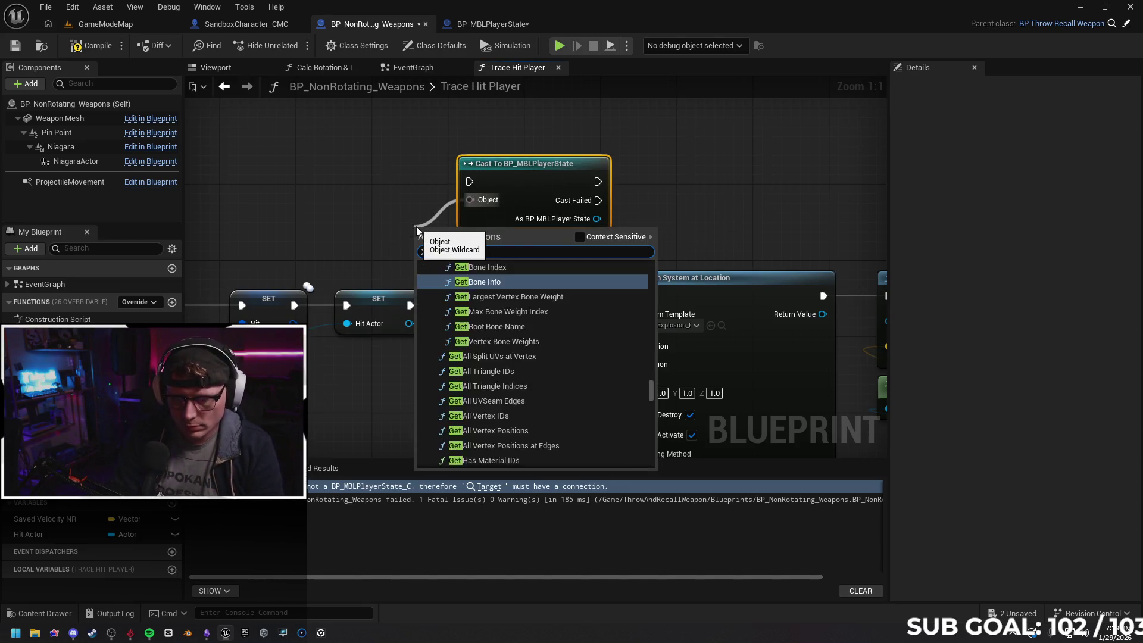
{"action": "type", "text": " player state"}
{"action": "key", "text": "Return"}
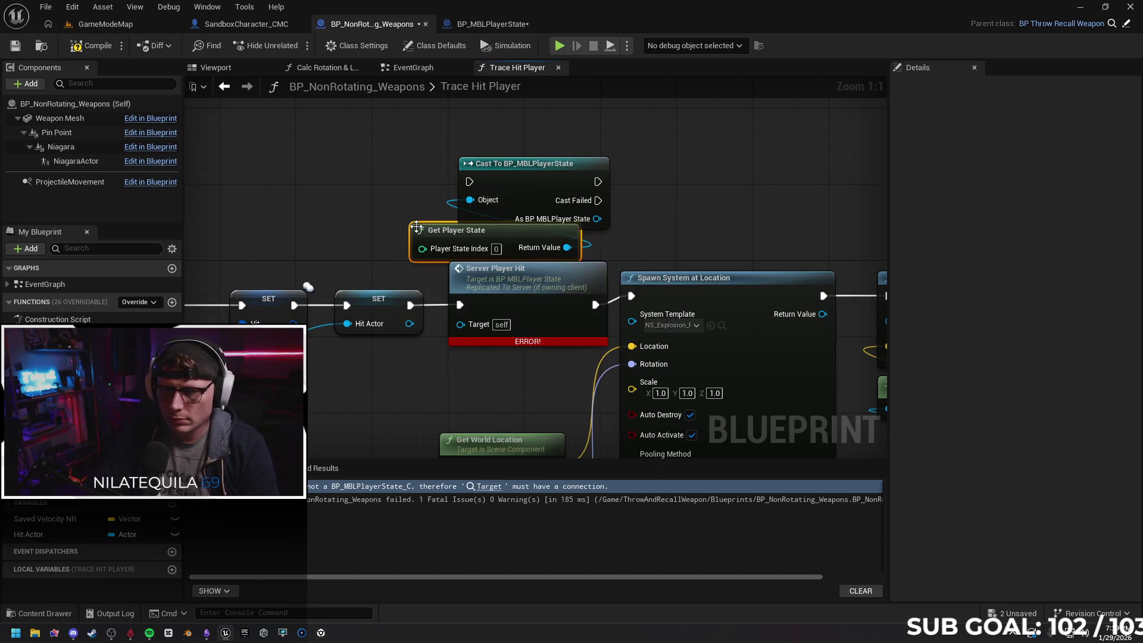
{"action": "left_click_drag", "start_coordinate": [410, 305], "coordinate": [469, 181]}
Call Server Player Hit on the As BP MBLPlayer State result and compile without errors
{"action": "mouse_move", "coordinate": [550, 301]}
{"action": "left_mouse_down"}
{"action": "mouse_move", "coordinate": [760, 177]}
{"action": "mouse_move", "coordinate": [746, 165]}
{"action": "left_mouse_up"}
{"action": "left_click_drag", "start_coordinate": [598, 178], "coordinate": [650, 174]}
{"action": "left_click_drag", "start_coordinate": [596, 218], "coordinate": [651, 200]}
{"action": "left_click", "coordinate": [99, 46]}
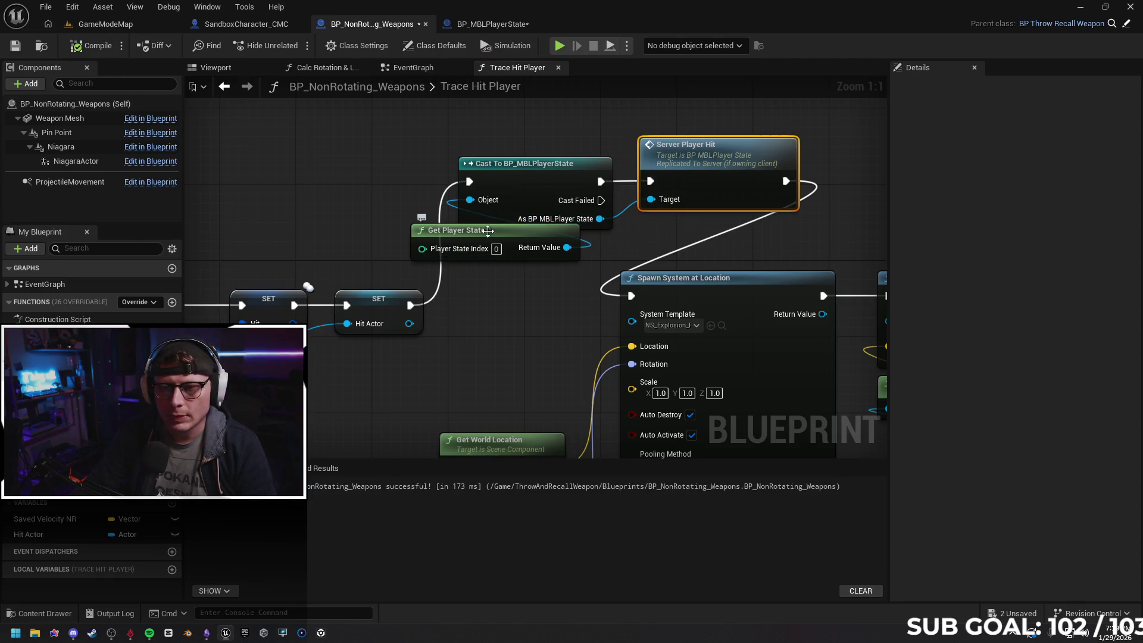
{"action": "left_click_drag", "start_coordinate": [517, 285], "coordinate": [499, 283]}
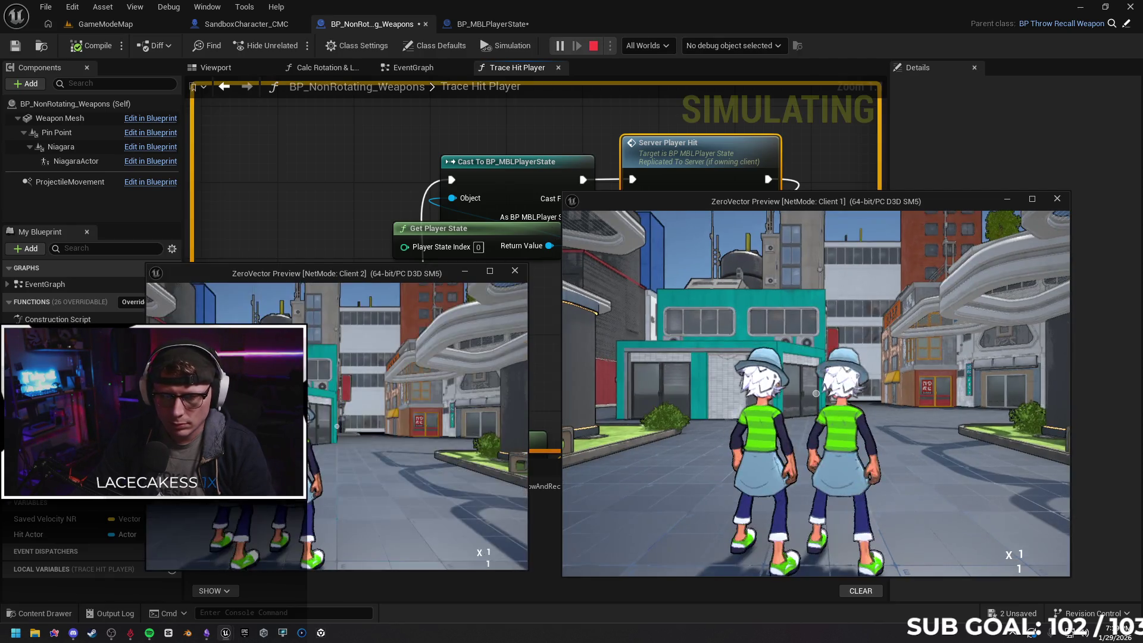
{"action": "left_click", "coordinate": [337, 427]}
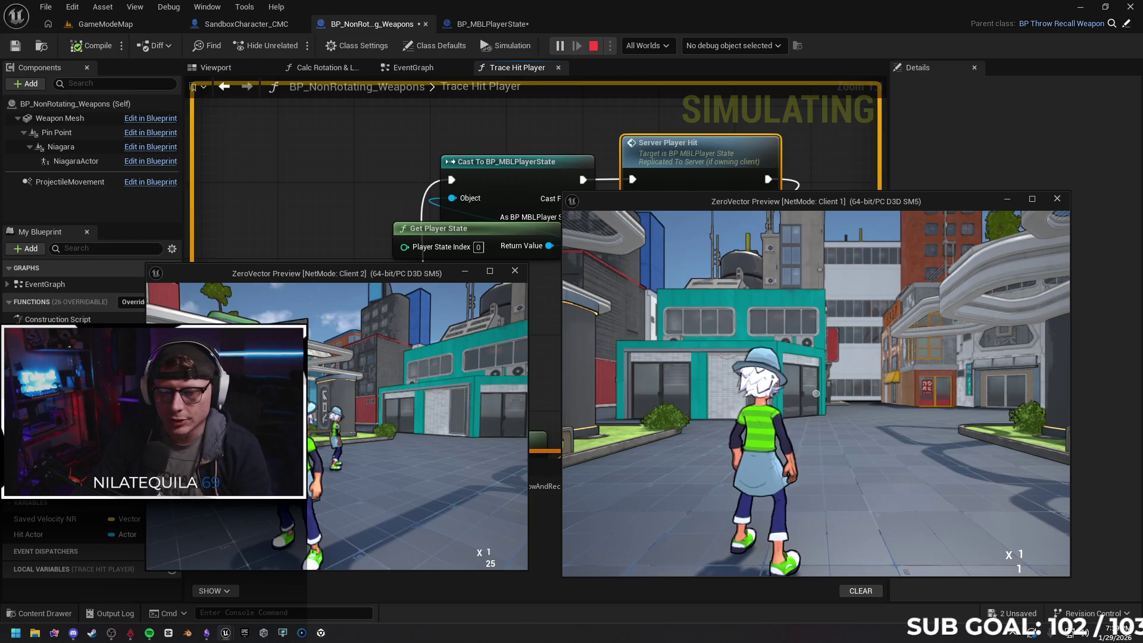
{"action": "key", "text": "Escape"}
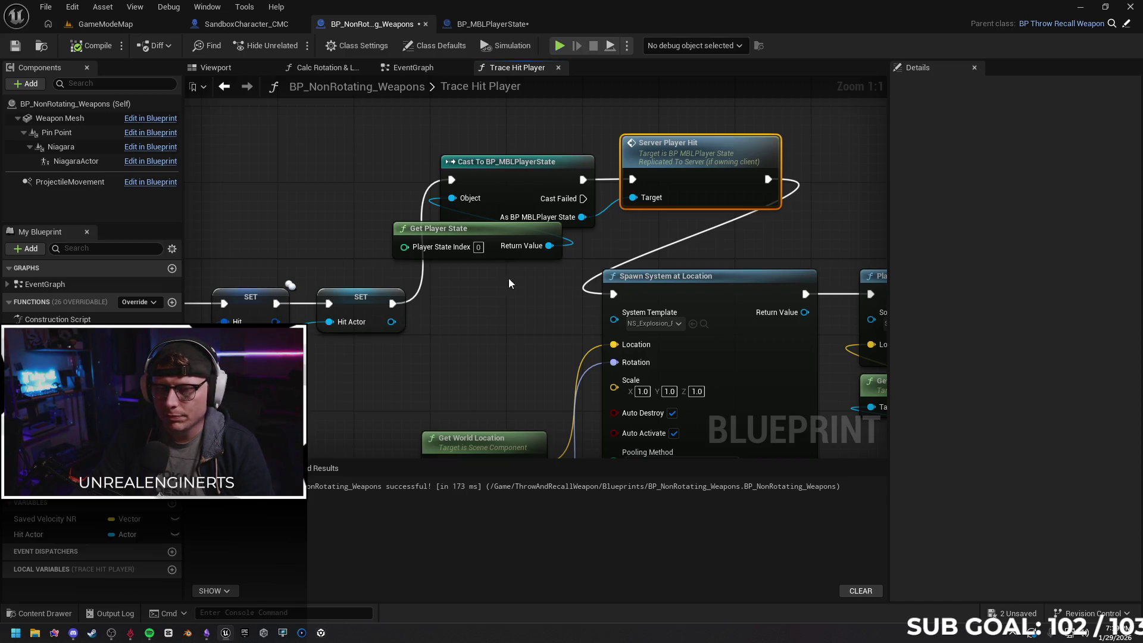
{"action": "left_click_drag", "start_coordinate": [504, 317], "coordinate": [432, 321]}
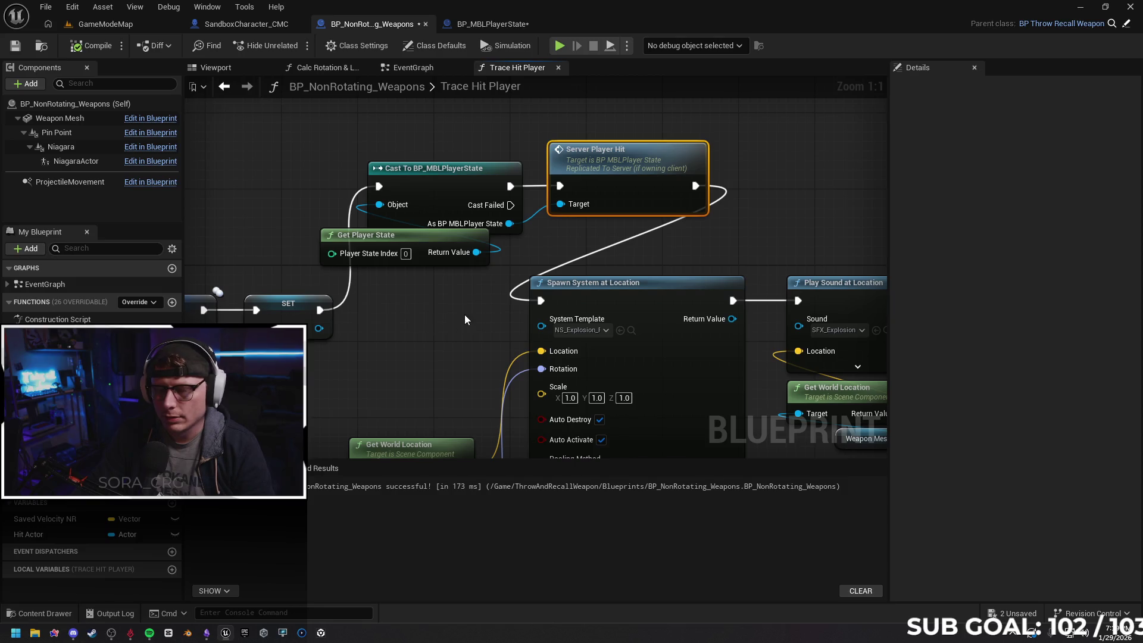
{"action": "left_click", "coordinate": [466, 24]}
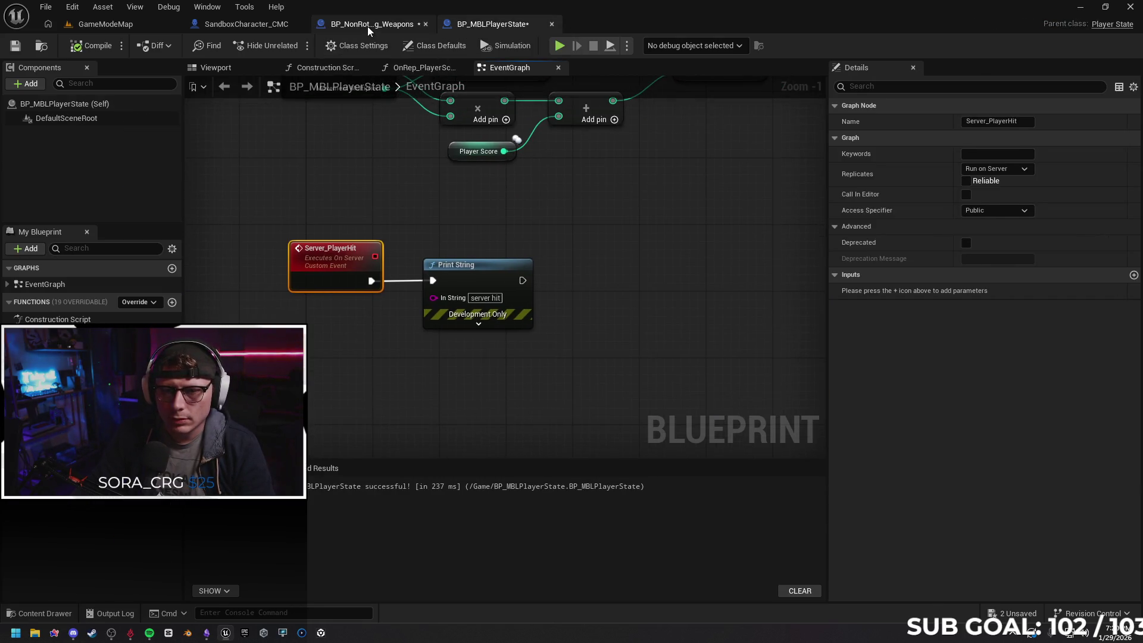
{"action": "left_click", "coordinate": [367, 26]}
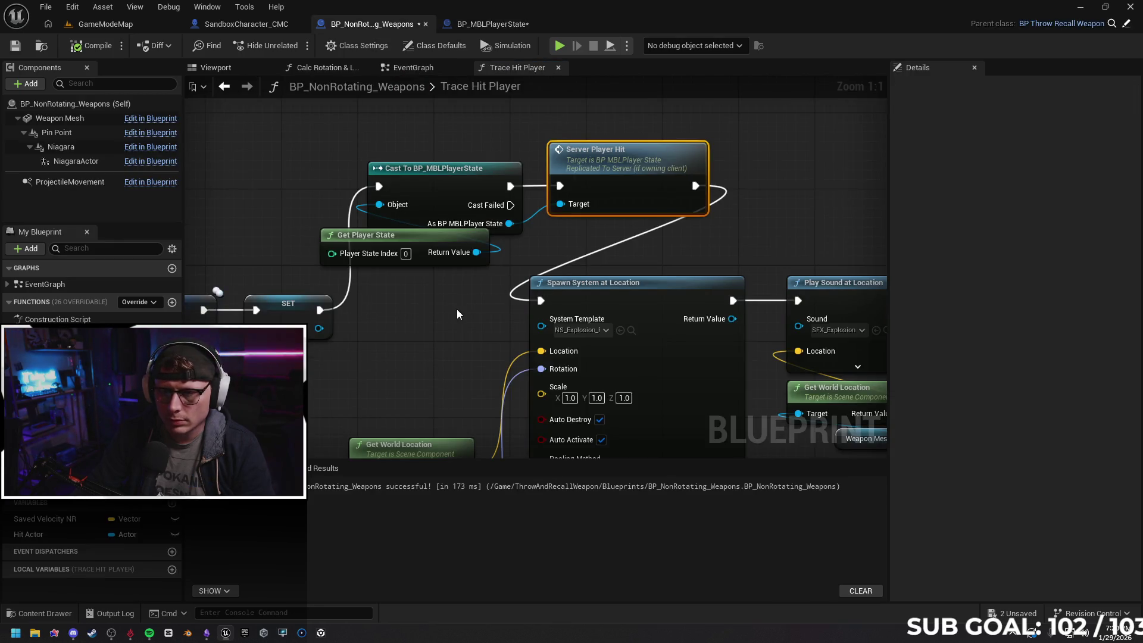
{"action": "mouse_move", "coordinate": [319, 328]}
{"action": "left_mouse_down"}
{"action": "mouse_move", "coordinate": [606, 196]}
{"action": "mouse_move", "coordinate": [562, 206]}
{"action": "mouse_move", "coordinate": [343, 335]}
{"action": "mouse_move", "coordinate": [328, 330]}
{"action": "left_mouse_up"}
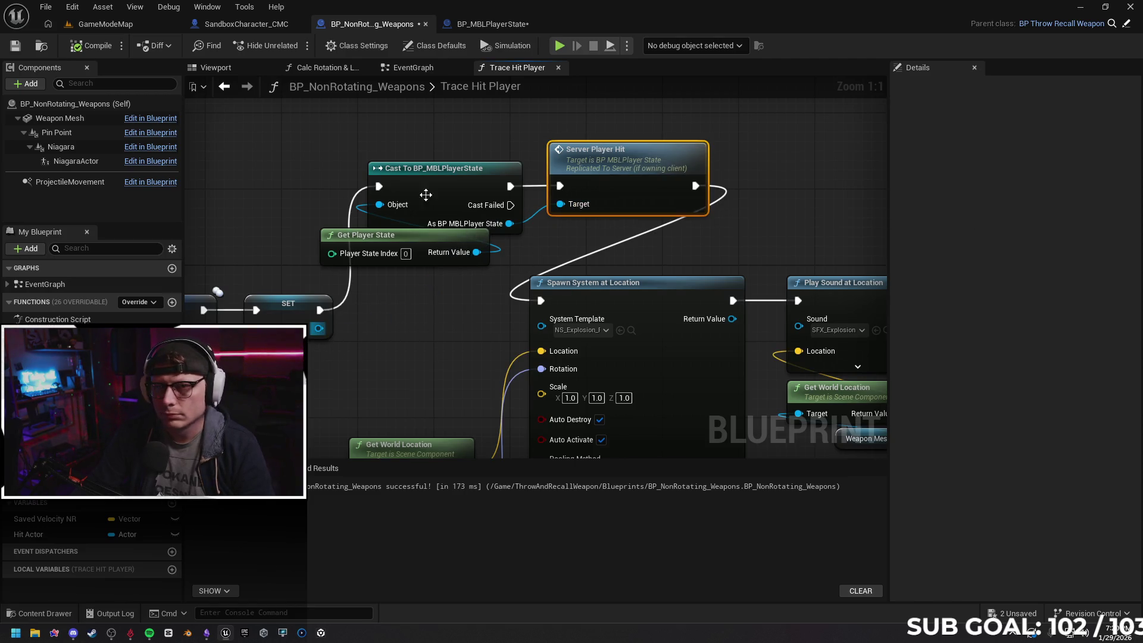
{"action": "left_click", "coordinate": [257, 25]}
{"action": "left_click", "coordinate": [487, 25]}
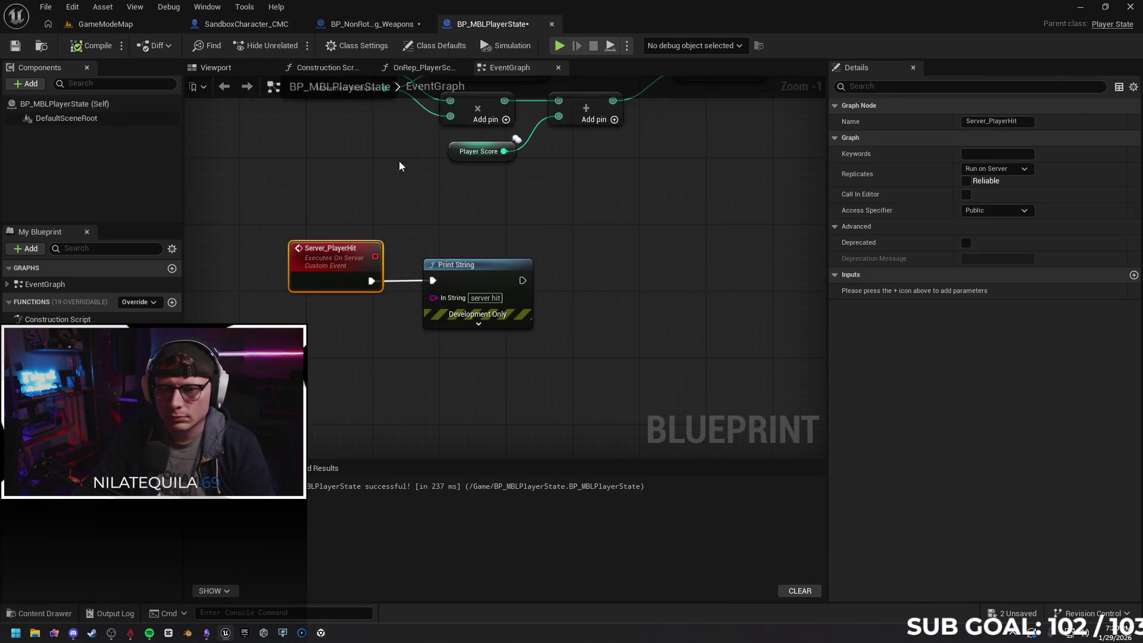
Add a Hit Actor input to Server_PlayerHit, checking the weapon graph's Hit Actor variable type
{"action": "left_click", "coordinate": [1134, 275]}
{"action": "left_click", "coordinate": [878, 291]}
{"action": "type", "text": "Hit Actor"}
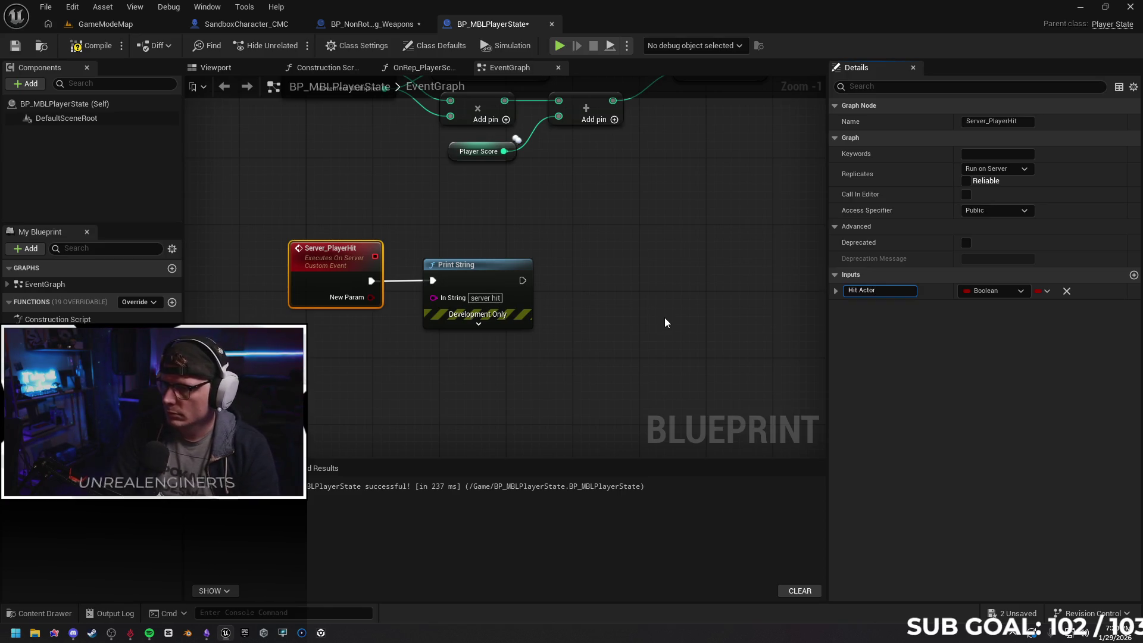
{"action": "key", "text": "Return"}
{"action": "left_click", "coordinate": [247, 24]}
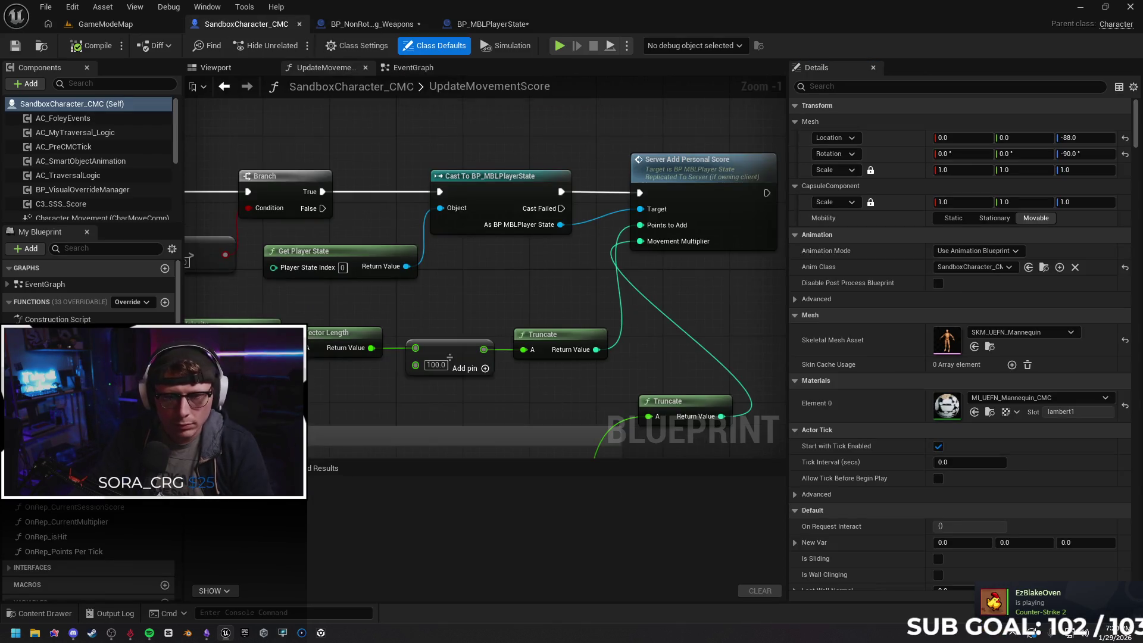
{"action": "left_click", "coordinate": [339, 25]}
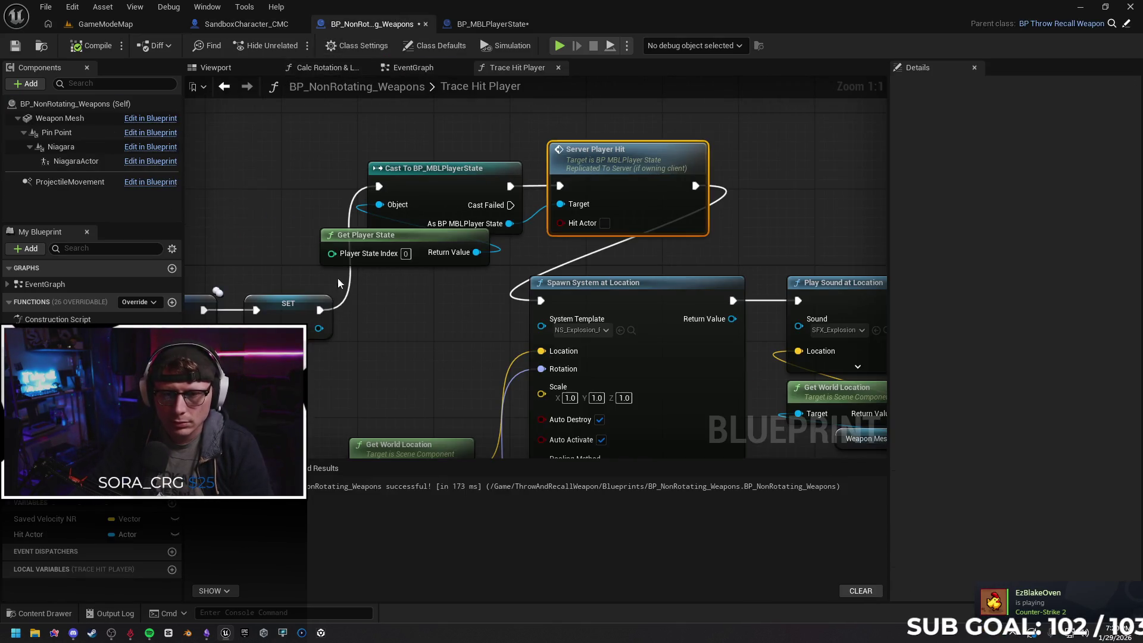
{"action": "left_click", "coordinate": [296, 322]}
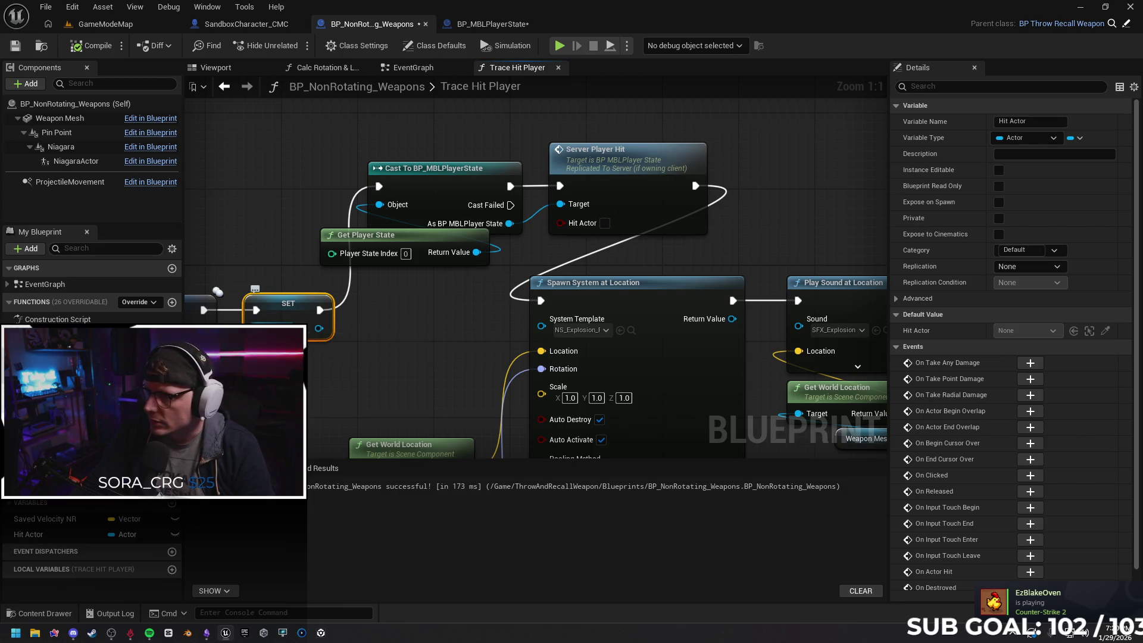
{"action": "left_click", "coordinate": [485, 24]}
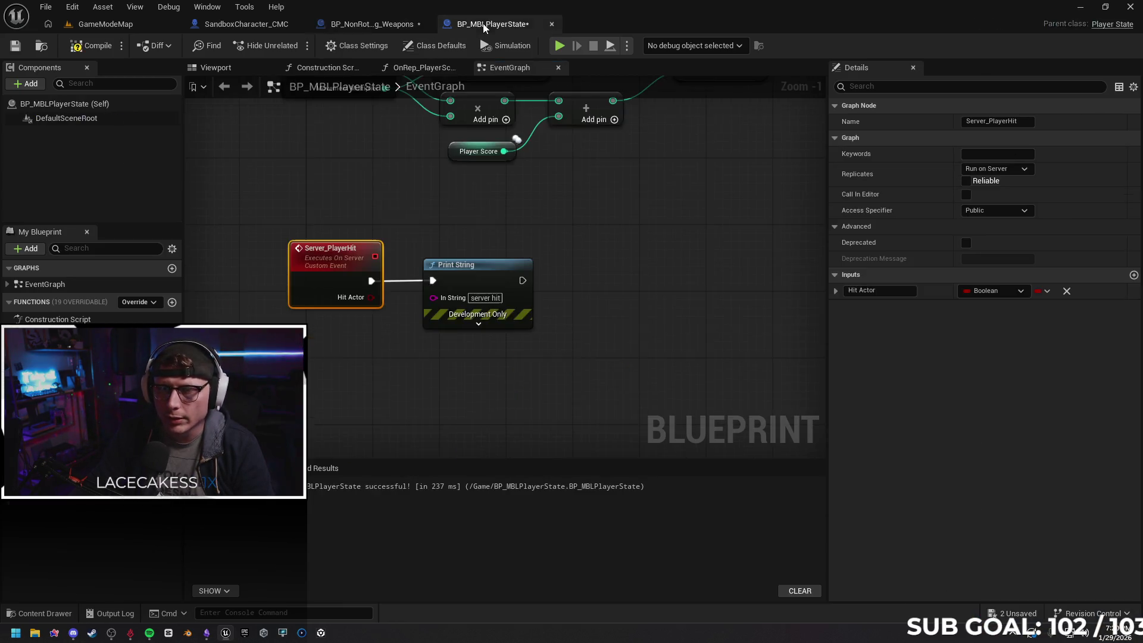
Set the Hit Actor input's type to Actor Object Reference
{"action": "left_click", "coordinate": [987, 291]}
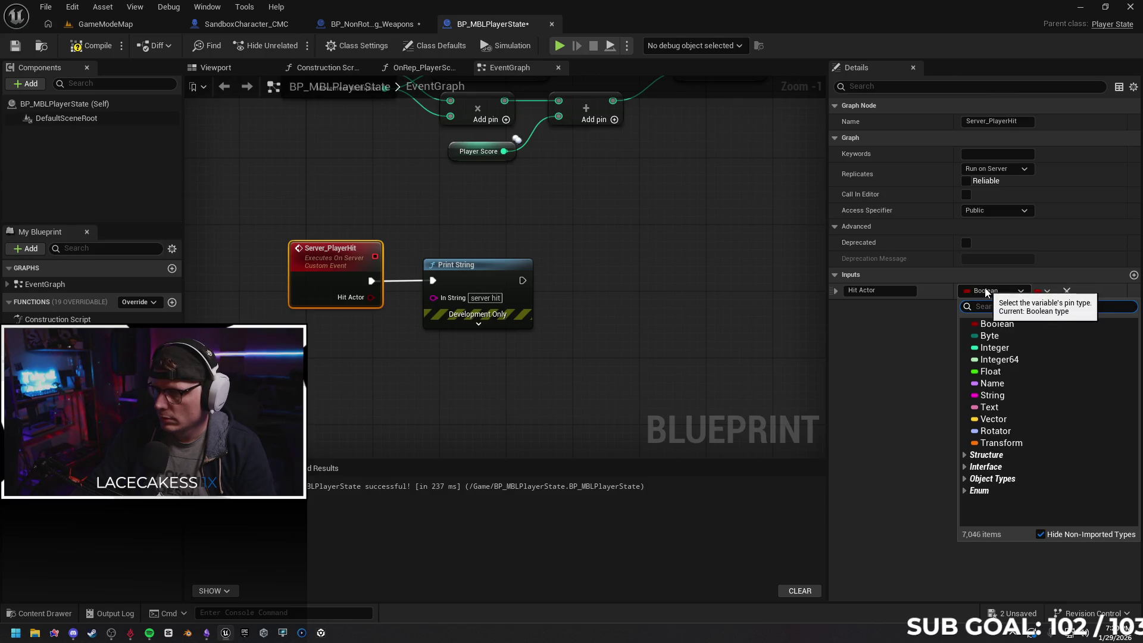
{"action": "type", "text": "actor"}
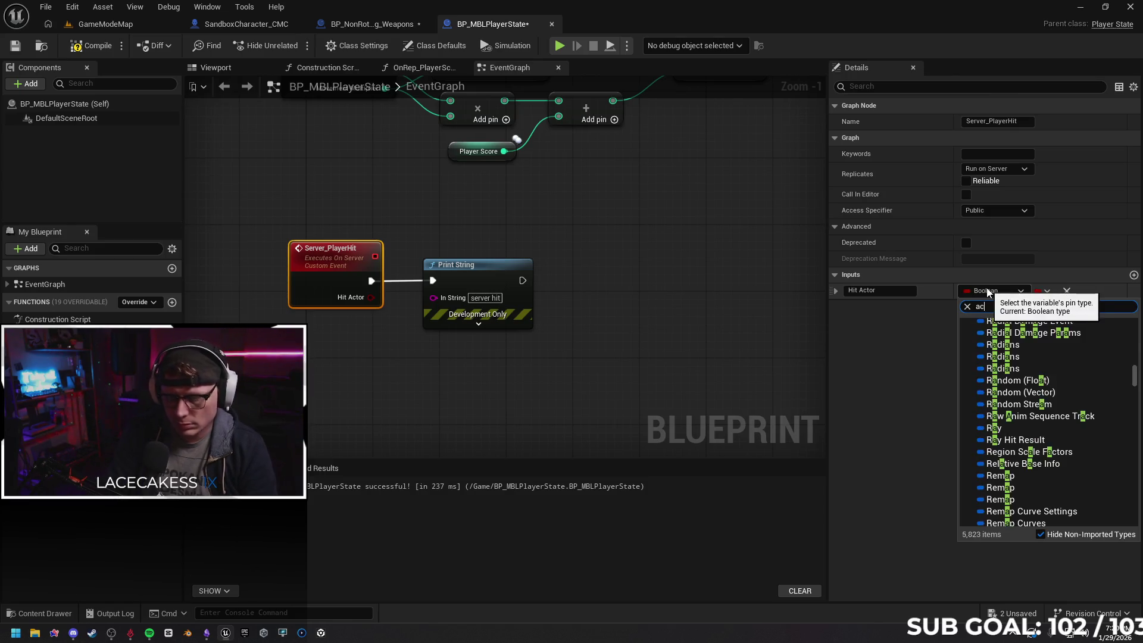
{"action": "scroll", "coordinate": [1060, 363], "scroll_direction": "up", "scroll_amount": 10}
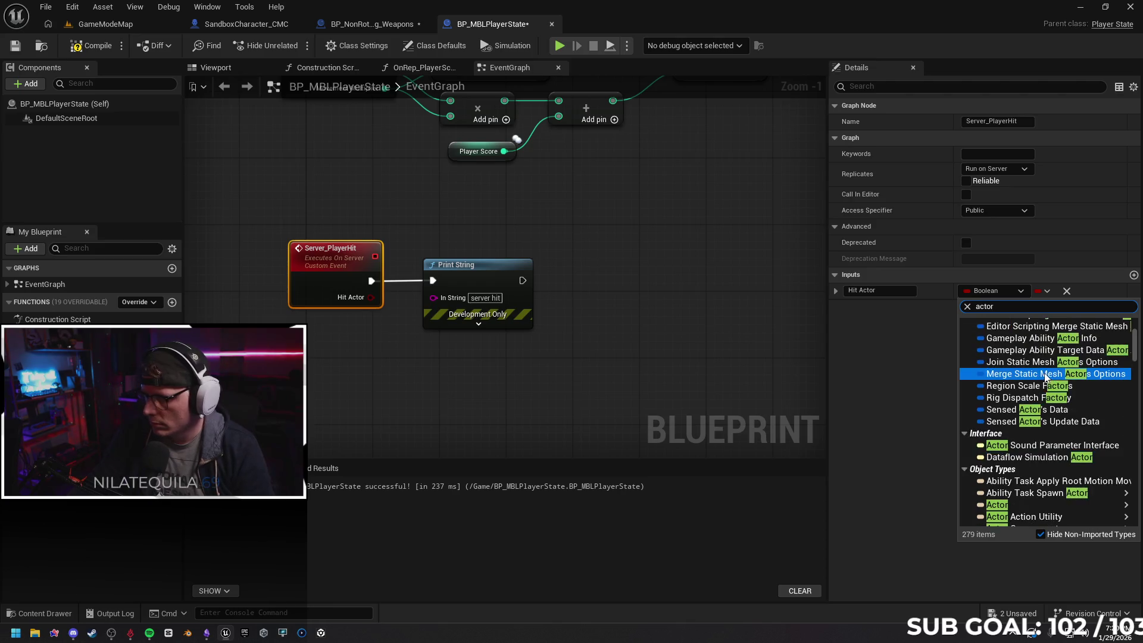
{"action": "scroll", "coordinate": [1060, 369], "scroll_direction": "down", "scroll_amount": 5}
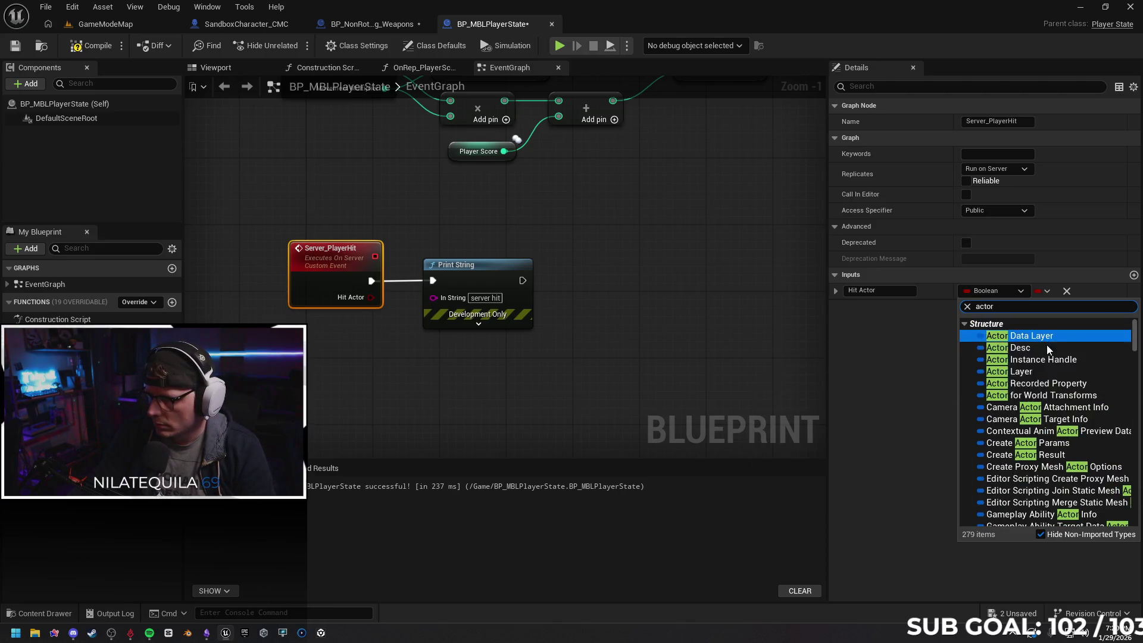
{"action": "scroll", "coordinate": [1055, 378], "scroll_direction": "down", "scroll_amount": 5}
{"action": "mouse_move", "coordinate": [1019, 378]}
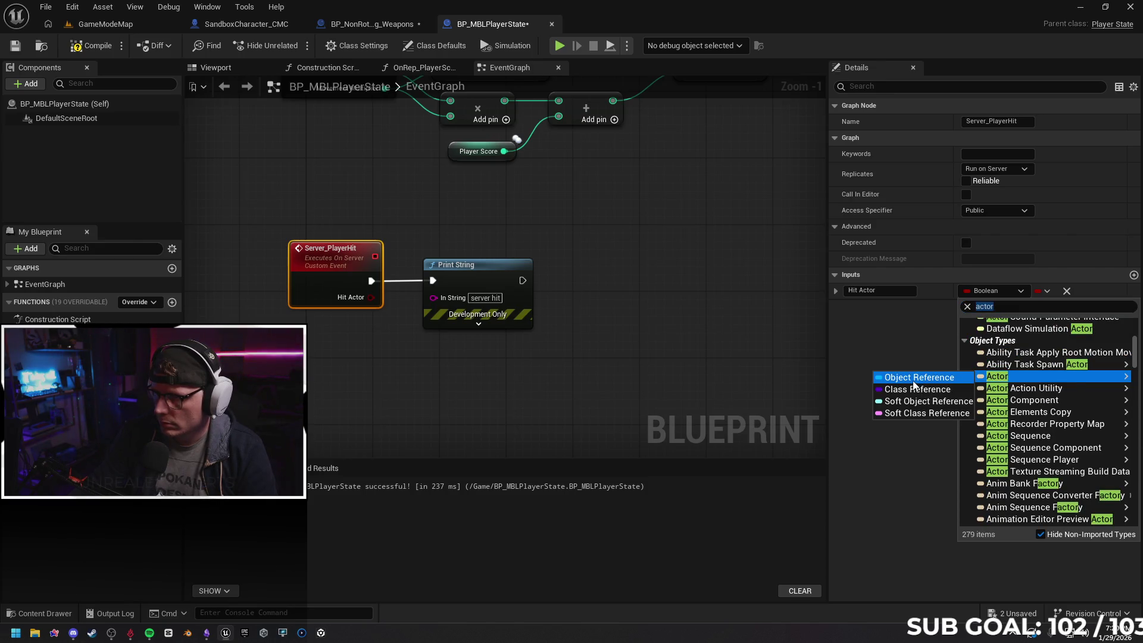
{"action": "left_click", "coordinate": [919, 377]}
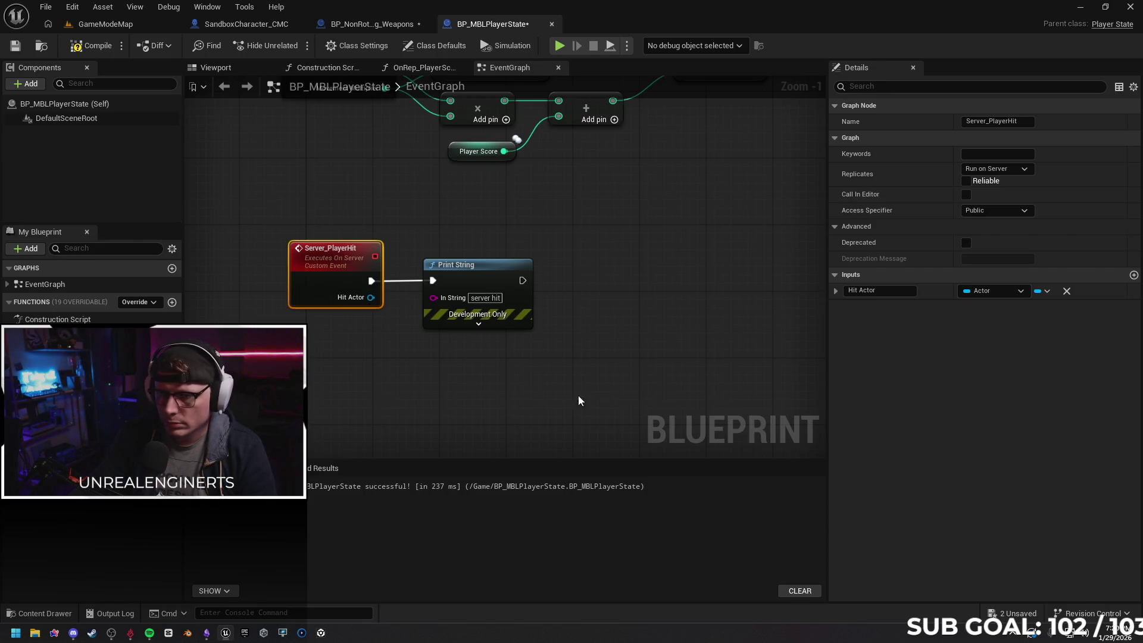
{"action": "left_click", "coordinate": [366, 27]}
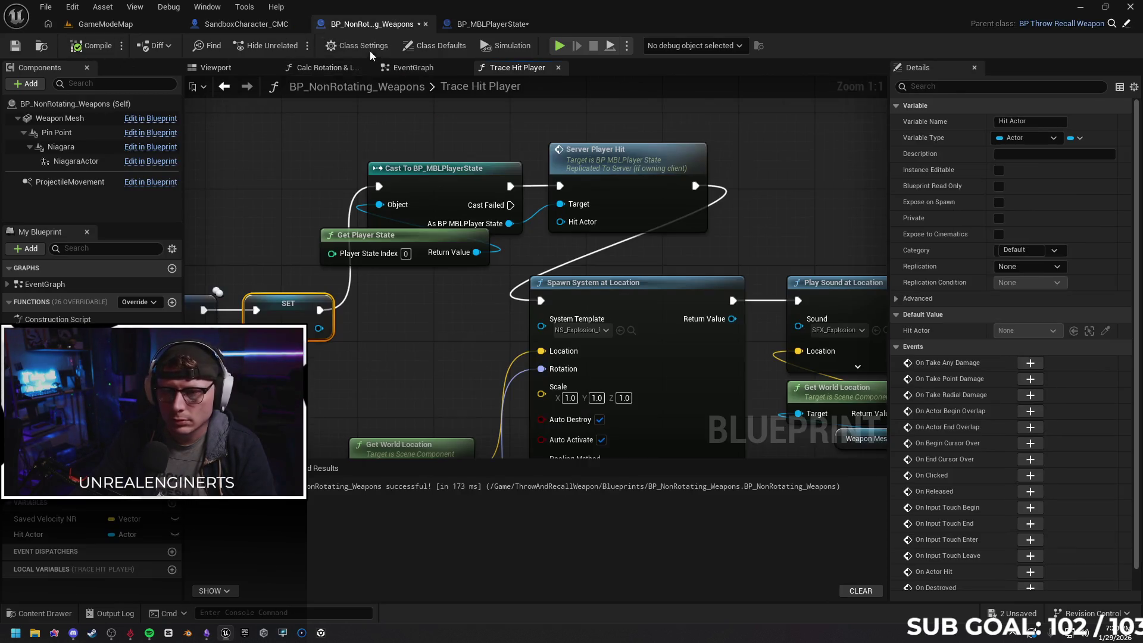
Pass Hit Actor into Server Player Hit, print its display name in Server_PlayerHit, and compile
{"action": "mouse_move", "coordinate": [319, 329]}
{"action": "left_mouse_down"}
{"action": "mouse_move", "coordinate": [531, 262]}
{"action": "mouse_move", "coordinate": [561, 221]}
{"action": "left_mouse_up"}
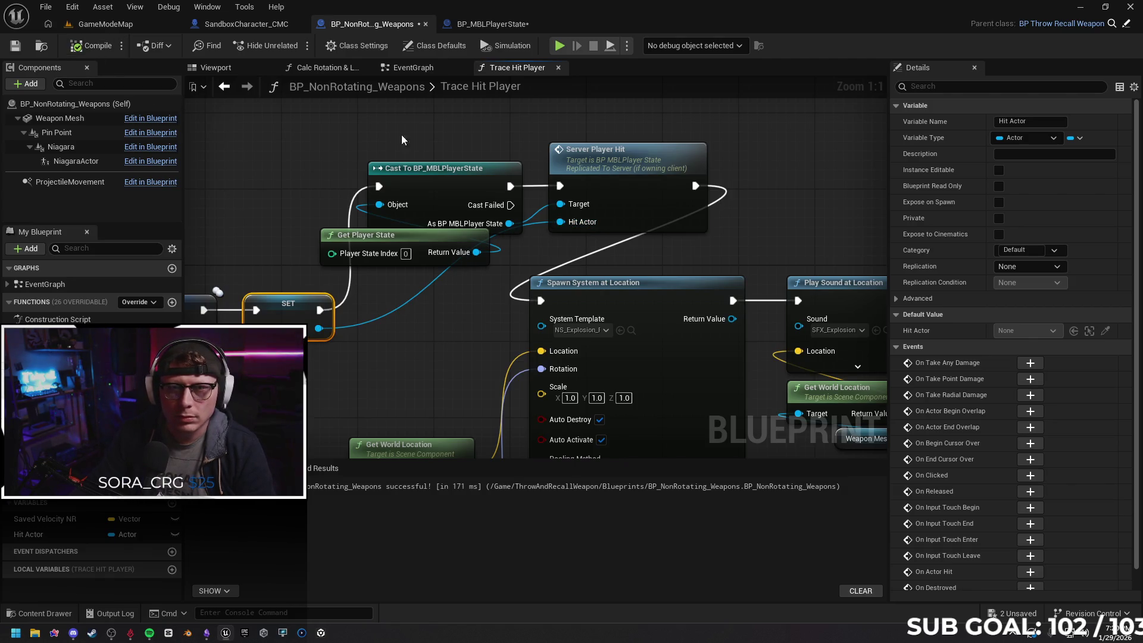
{"action": "left_click", "coordinate": [495, 26]}
{"action": "left_click_drag", "start_coordinate": [372, 297], "coordinate": [437, 298]}
{"action": "left_click", "coordinate": [91, 45]}
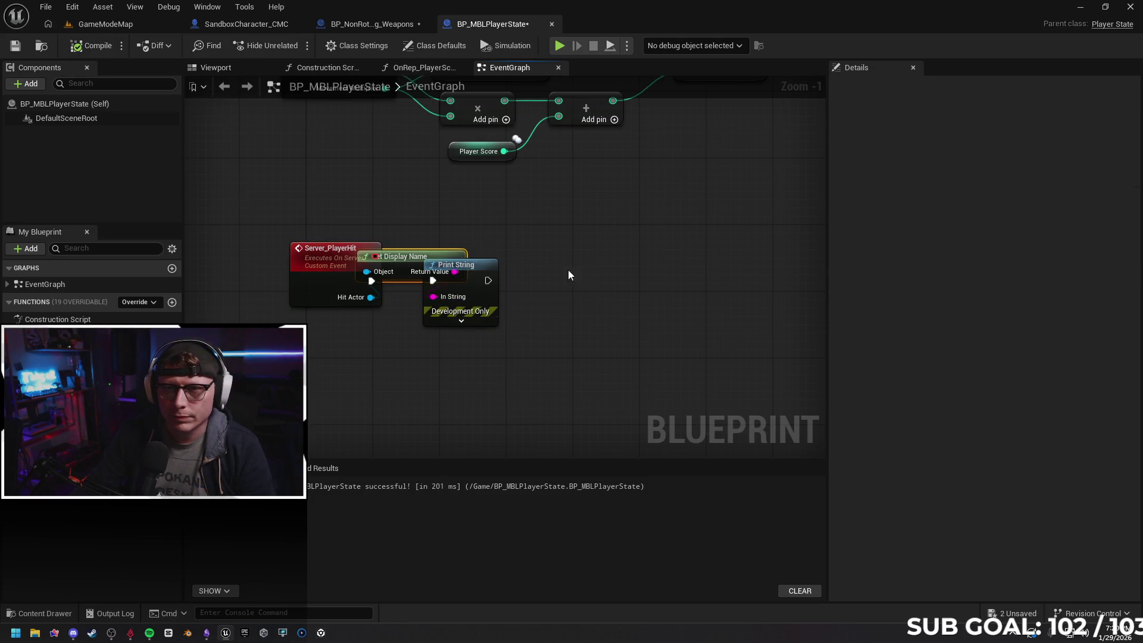
{"action": "left_click", "coordinate": [560, 48]}
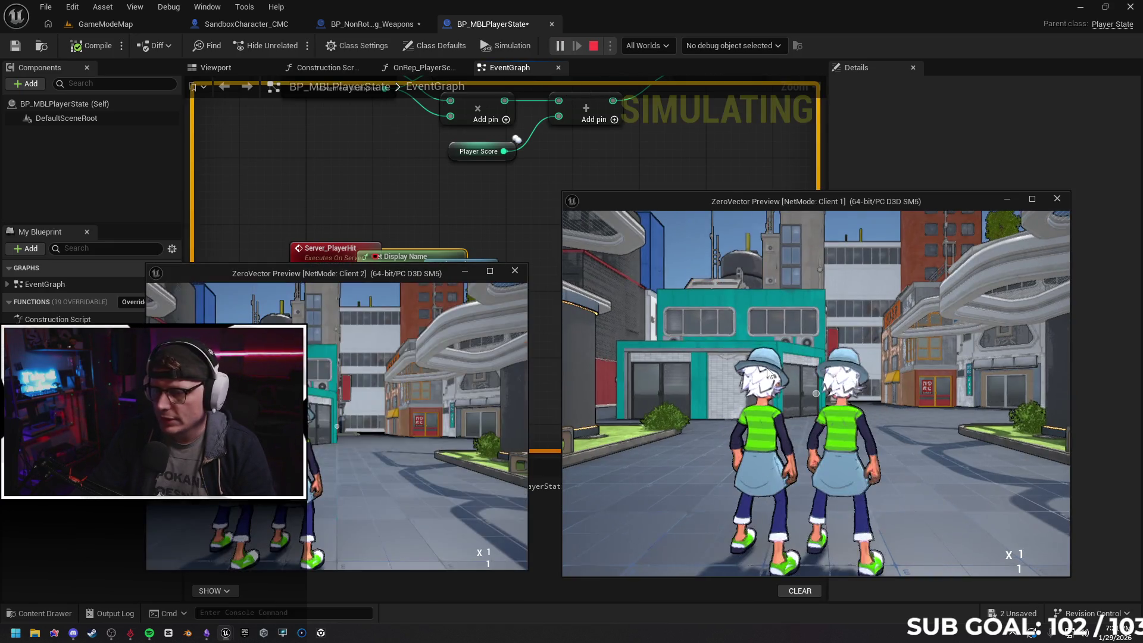
Walk Client 1 toward the other player, hit them twice, then stop the preview
{"action": "key", "text": "w"}
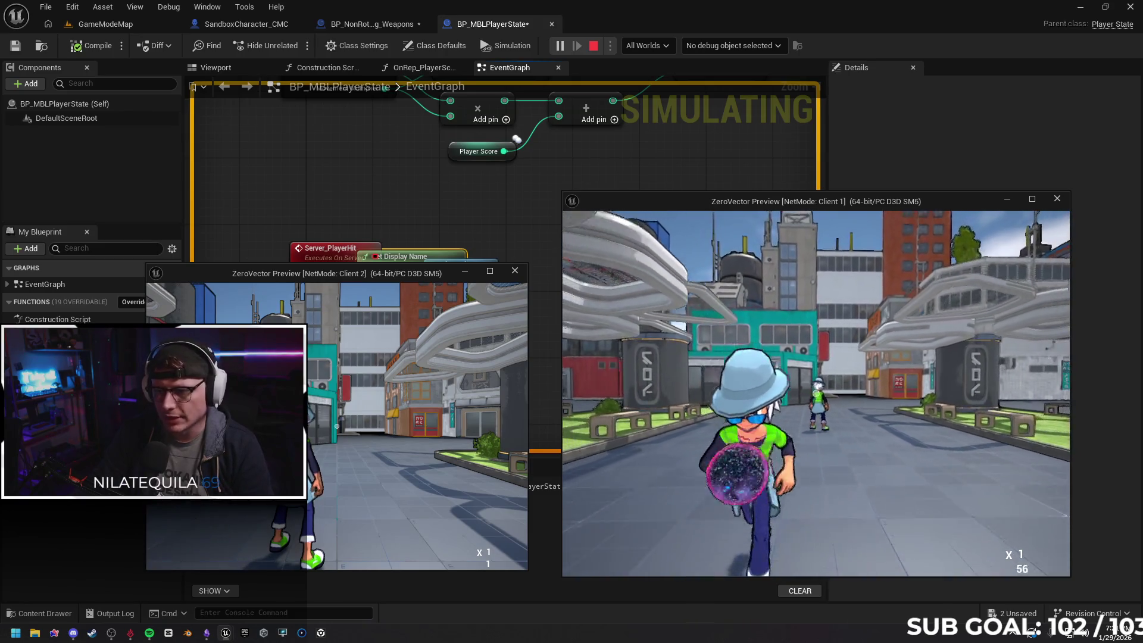
{"action": "left_click", "coordinate": [816, 393]}
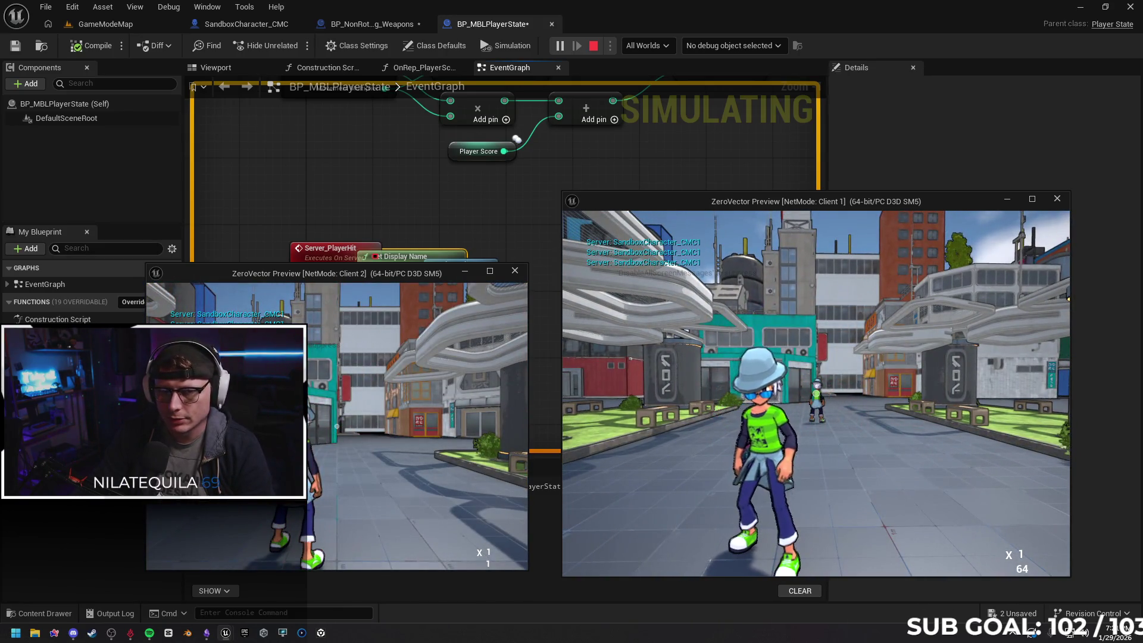
{"action": "left_click", "coordinate": [816, 393]}
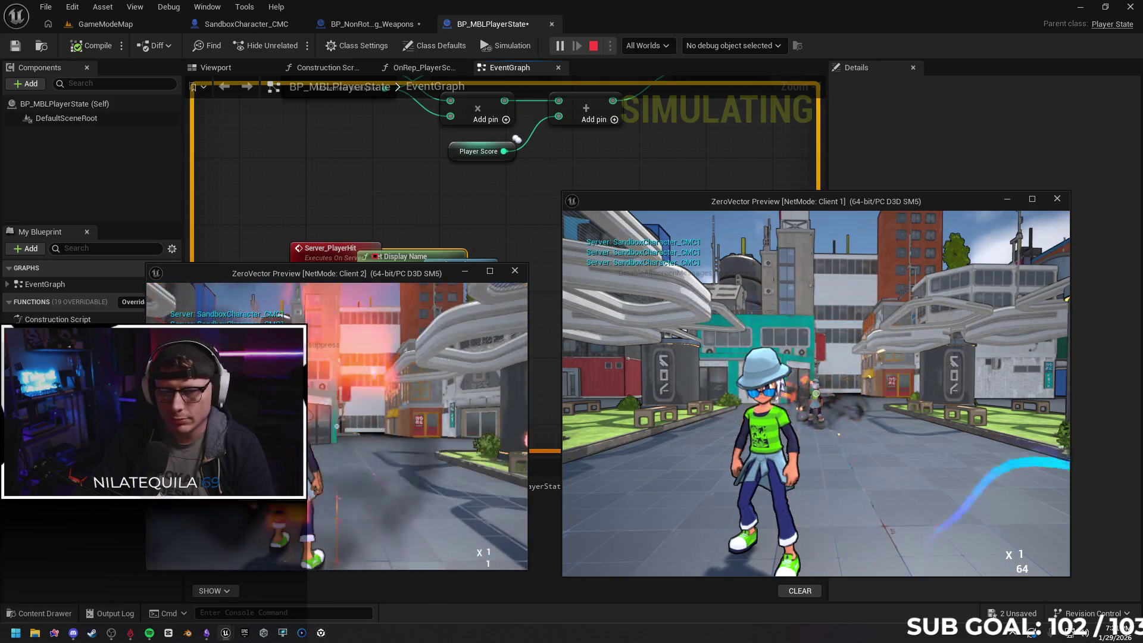
{"action": "key", "text": "Escape"}
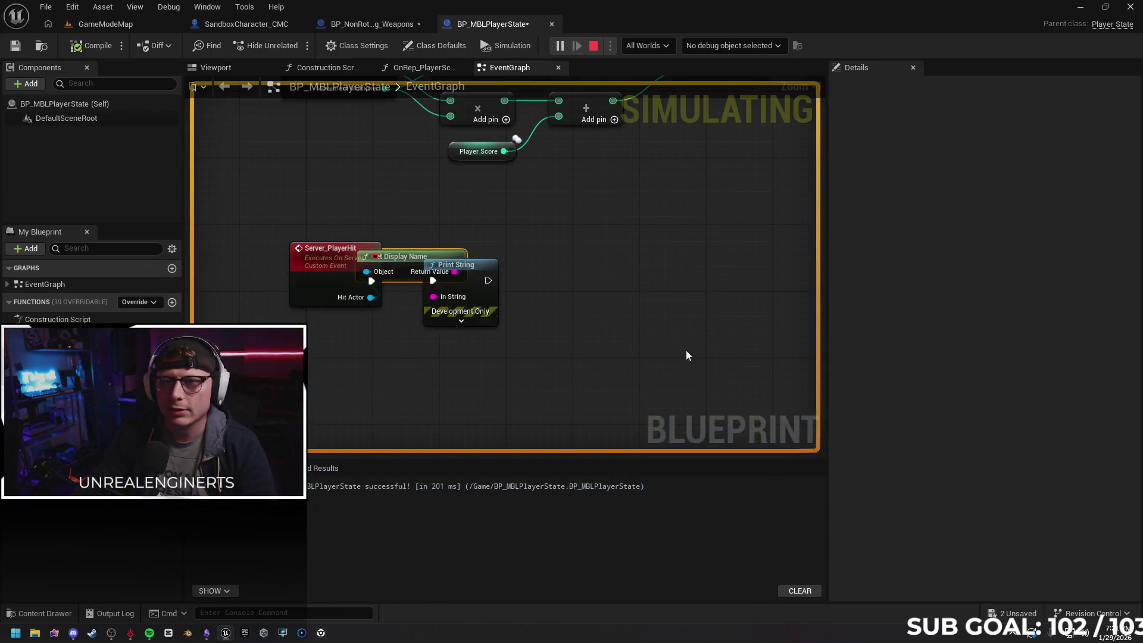
{"action": "left_click_drag", "start_coordinate": [474, 265], "coordinate": [582, 274]}
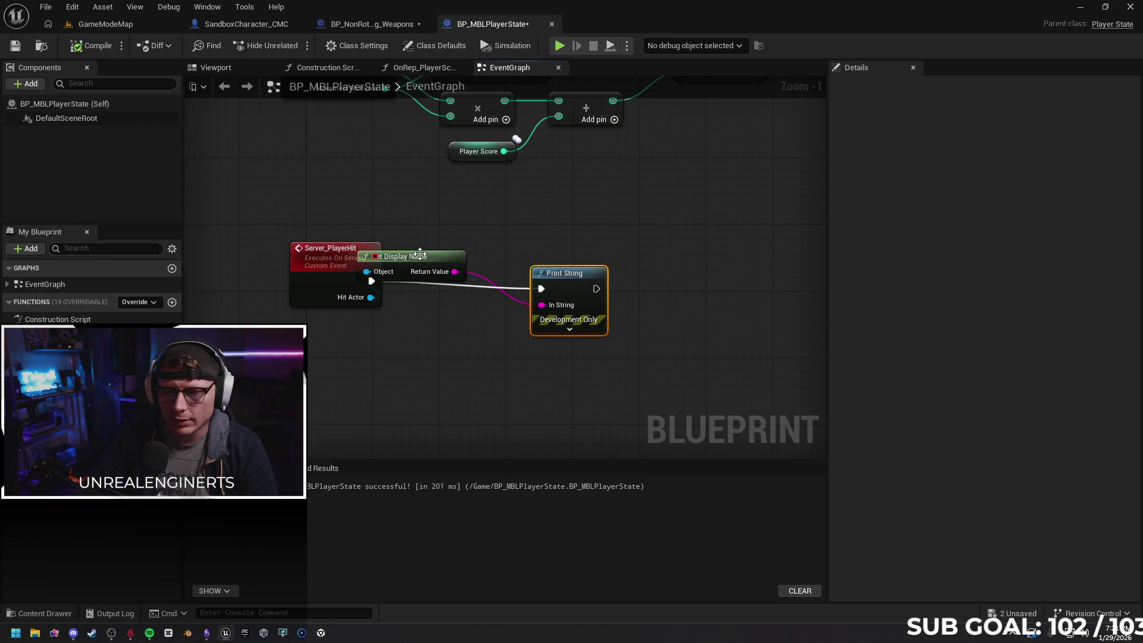
Untangle the overlapping Print String and Get Display Name nodes in Server_PlayerHit
{"action": "left_click_drag", "start_coordinate": [419, 258], "coordinate": [458, 324]}
{"action": "mouse_move", "coordinate": [578, 275]}
{"action": "left_mouse_down"}
{"action": "mouse_move", "coordinate": [560, 262]}
{"action": "mouse_move", "coordinate": [498, 345]}
{"action": "mouse_move", "coordinate": [562, 267]}
{"action": "left_mouse_up"}
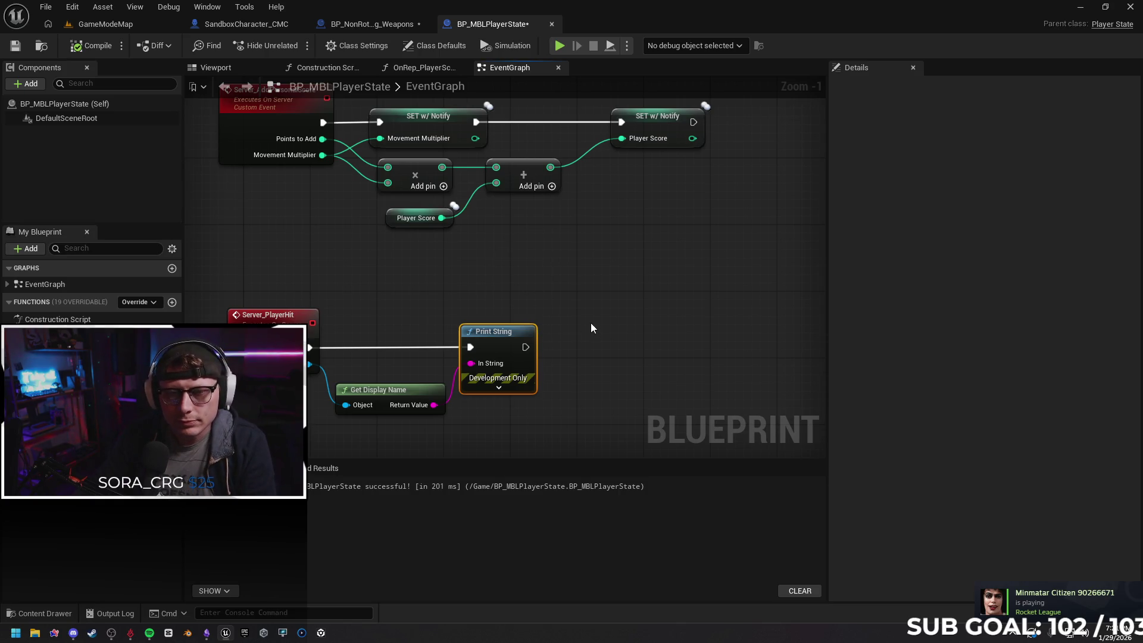
{"action": "left_click_drag", "start_coordinate": [590, 353], "coordinate": [542, 360]}
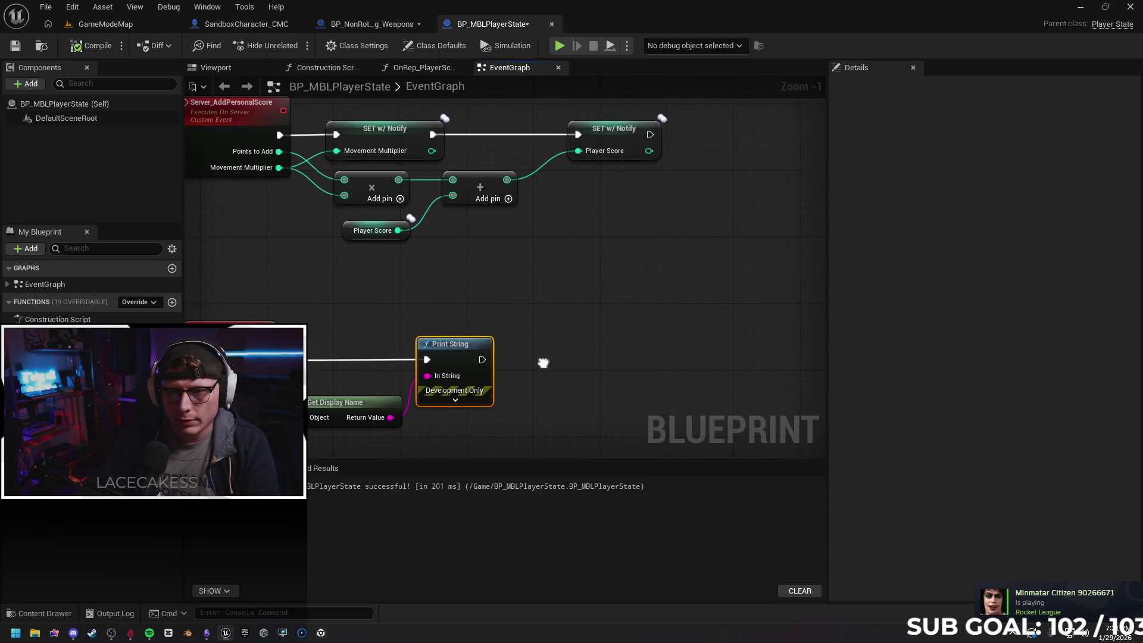
Add a SET Movement Multiplier node after Print String with the value 100
{"action": "mouse_move", "coordinate": [47, 326]}
{"action": "left_mouse_down"}
{"action": "mouse_move", "coordinate": [586, 345]}
{"action": "mouse_move", "coordinate": [567, 350]}
{"action": "left_mouse_up"}
{"action": "left_click", "coordinate": [630, 381]}
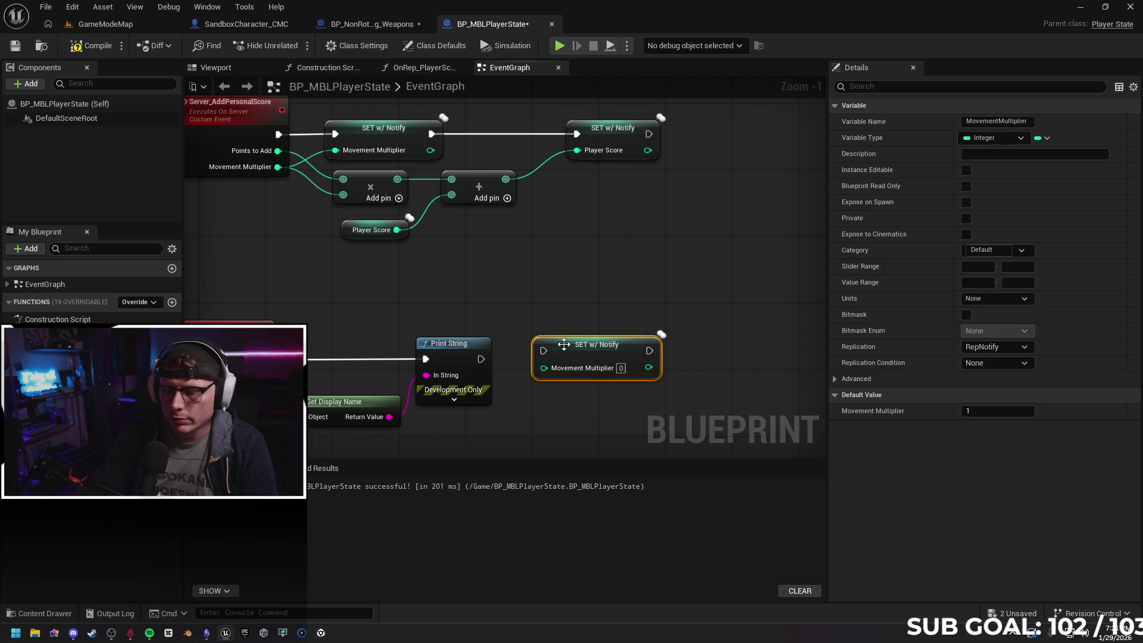
{"action": "mouse_move", "coordinate": [481, 359]}
{"action": "left_mouse_down"}
{"action": "mouse_move", "coordinate": [543, 351]}
{"action": "mouse_move", "coordinate": [578, 362]}
{"action": "left_mouse_up"}
{"action": "type", "text": "100"}
{"action": "left_click", "coordinate": [570, 312]}
{"action": "left_click_drag", "start_coordinate": [534, 306], "coordinate": [623, 285]}
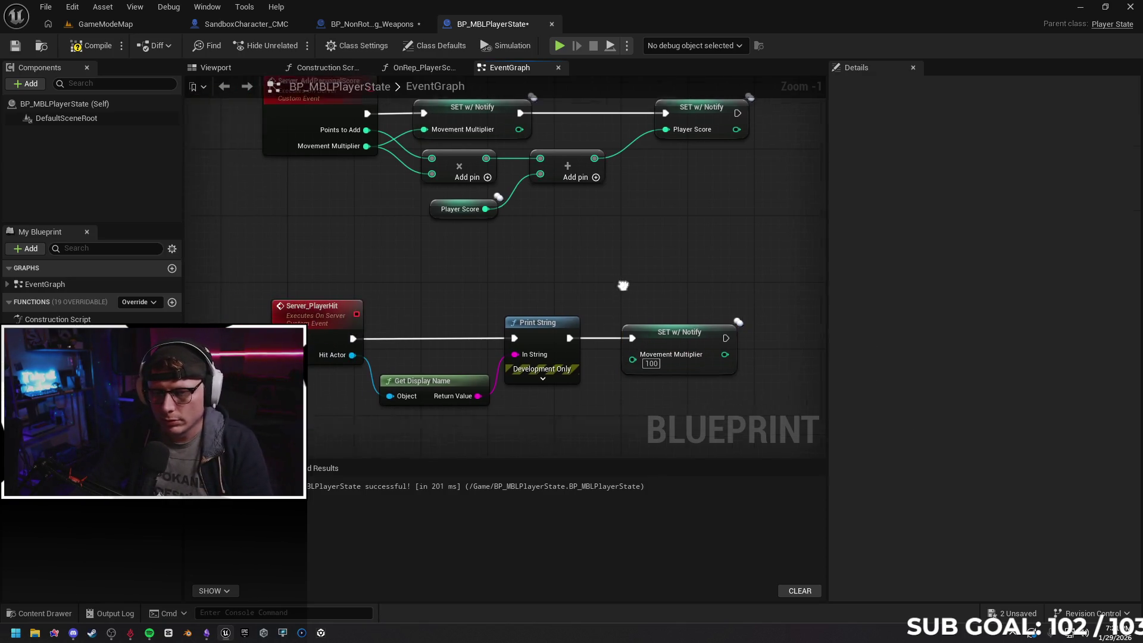
{"action": "scroll", "coordinate": [586, 391], "scroll_direction": "down", "scroll_amount": 1}
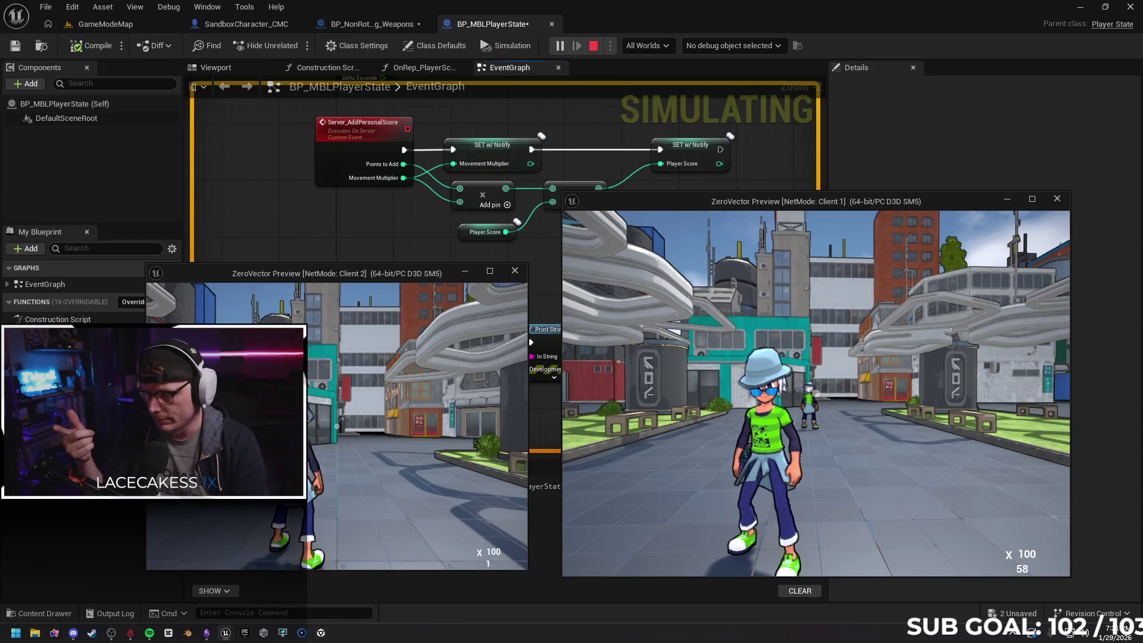
Stop the preview and delete the Print String and Get Display Name nodes
{"action": "key", "text": "Escape"}
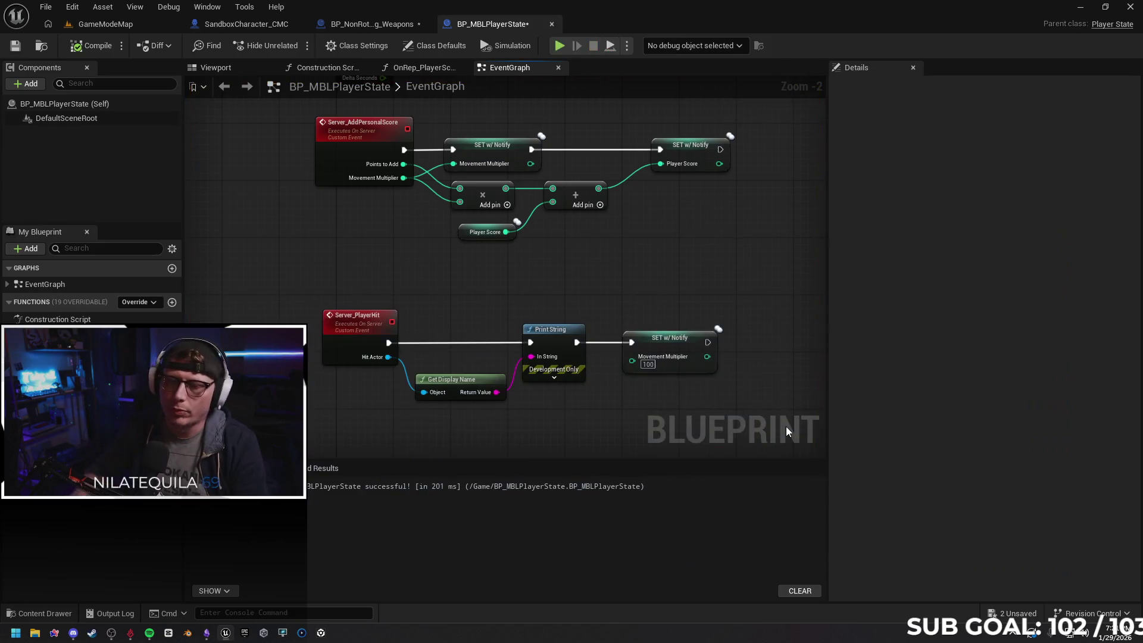
{"action": "left_click", "coordinate": [354, 331]}
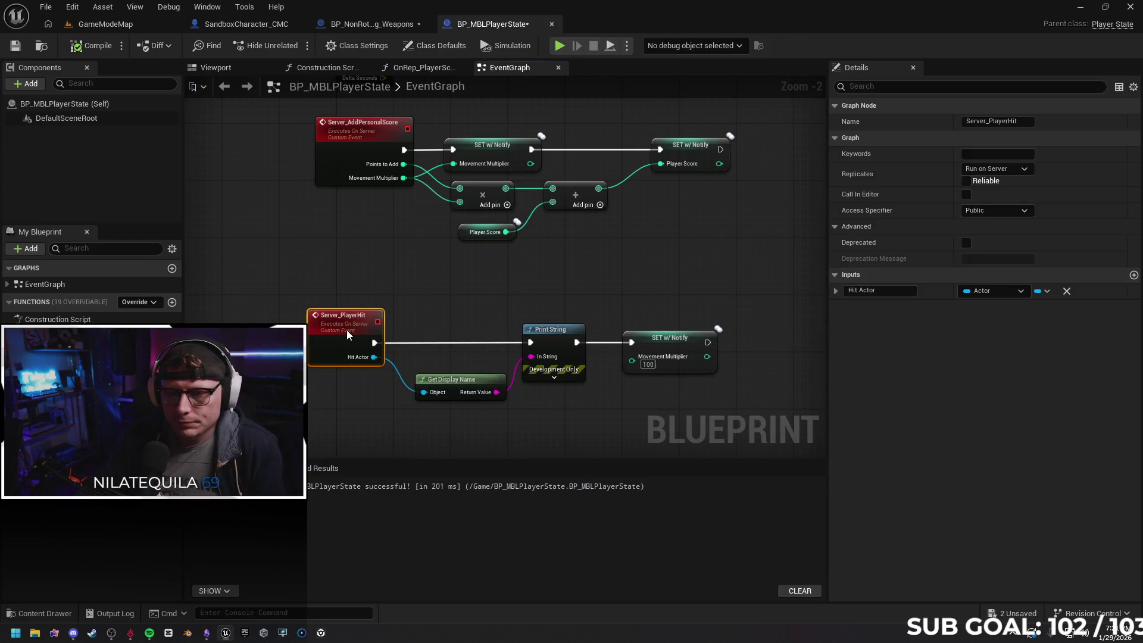
{"action": "left_click_drag", "start_coordinate": [607, 418], "coordinate": [588, 391]}
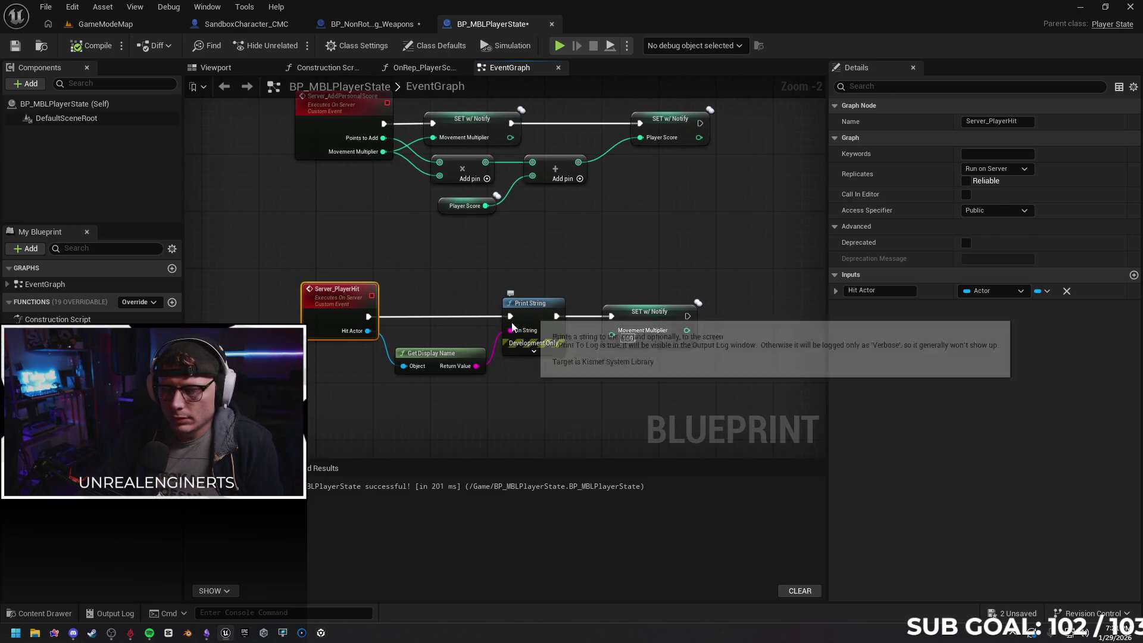
{"action": "left_click_drag", "start_coordinate": [469, 361], "coordinate": [468, 347]}
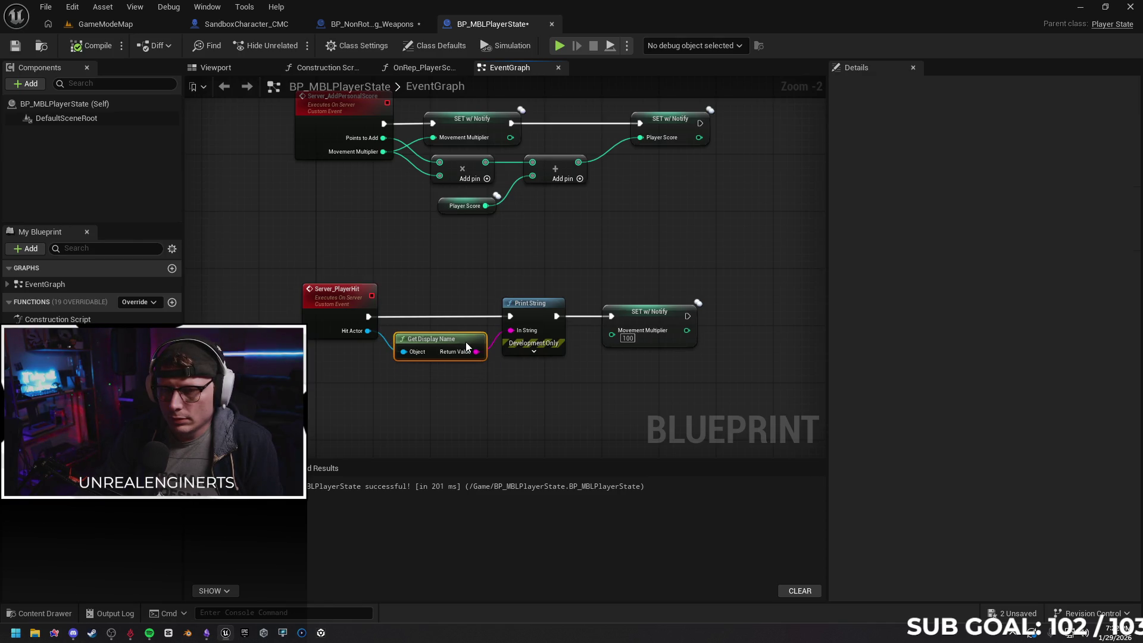
{"action": "left_click", "coordinate": [640, 321]}
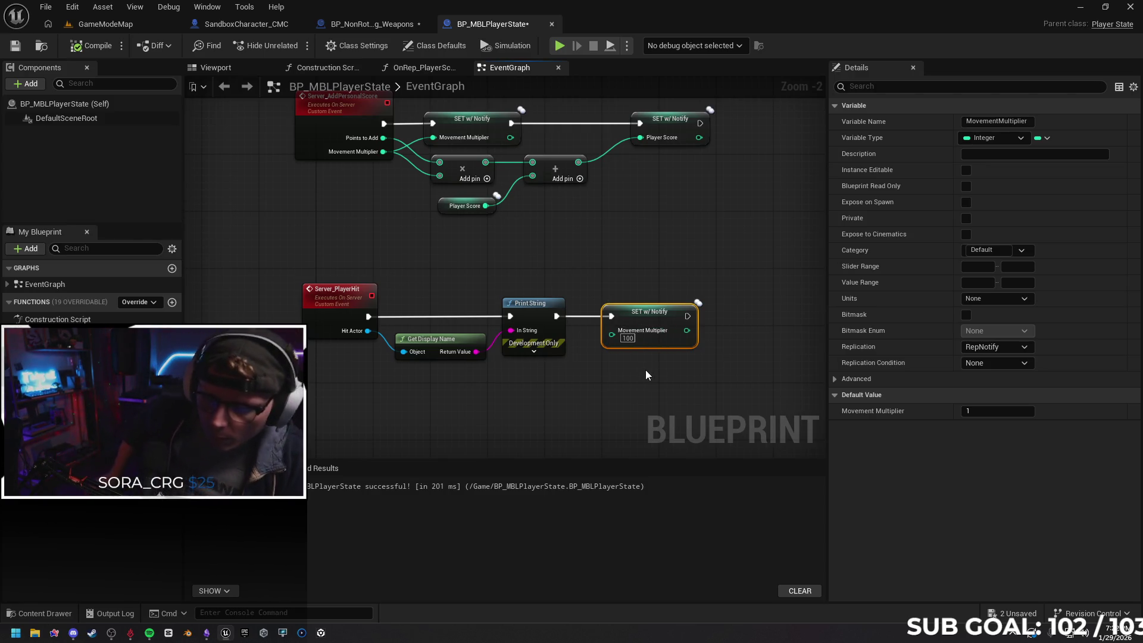
{"action": "left_click", "coordinate": [526, 323]}
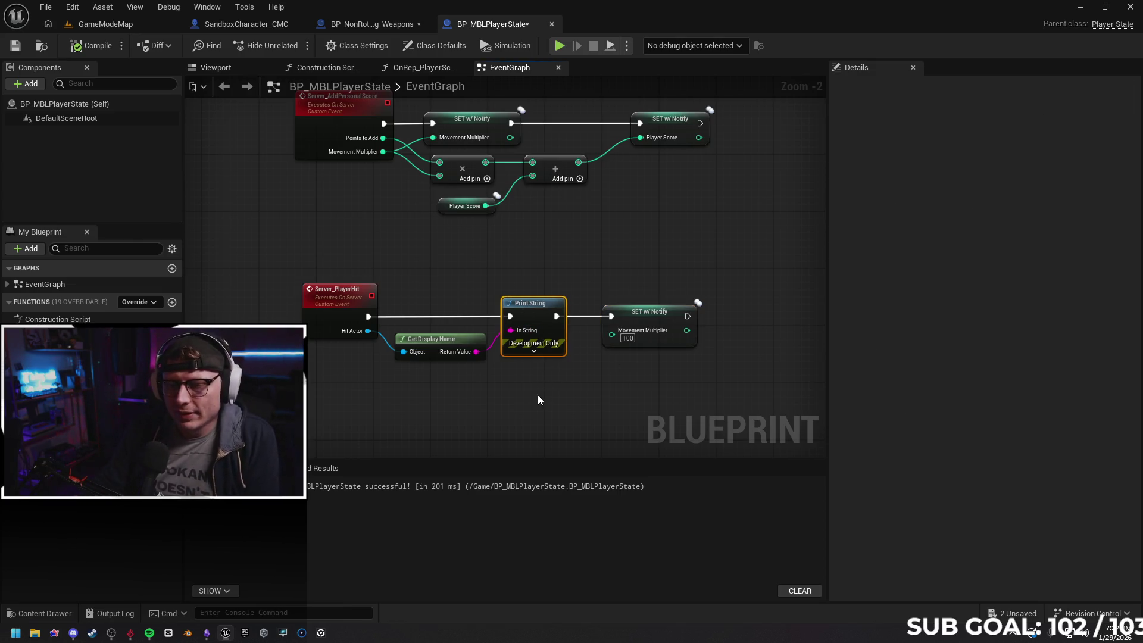
{"action": "key", "text": "Delete"}
{"action": "left_click", "coordinate": [455, 346]}
{"action": "key", "text": "Delete"}
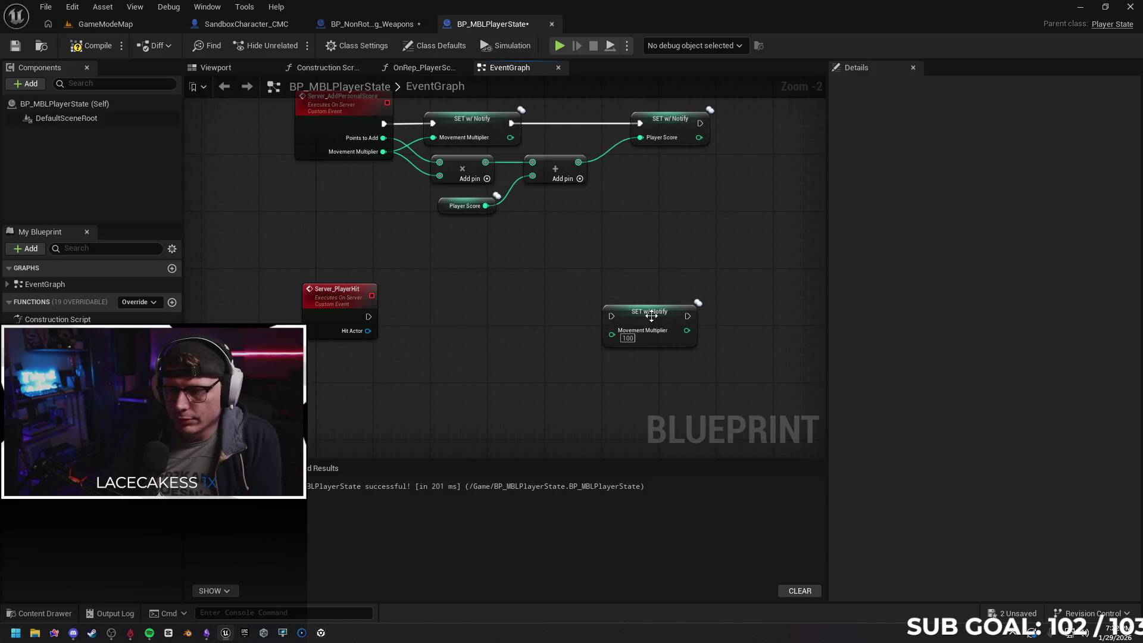
Clear the setter's 100 value and feed an Add node's result into Movement Multiplier
{"action": "left_click_drag", "start_coordinate": [652, 316], "coordinate": [574, 316]}
{"action": "left_click", "coordinate": [547, 339]}
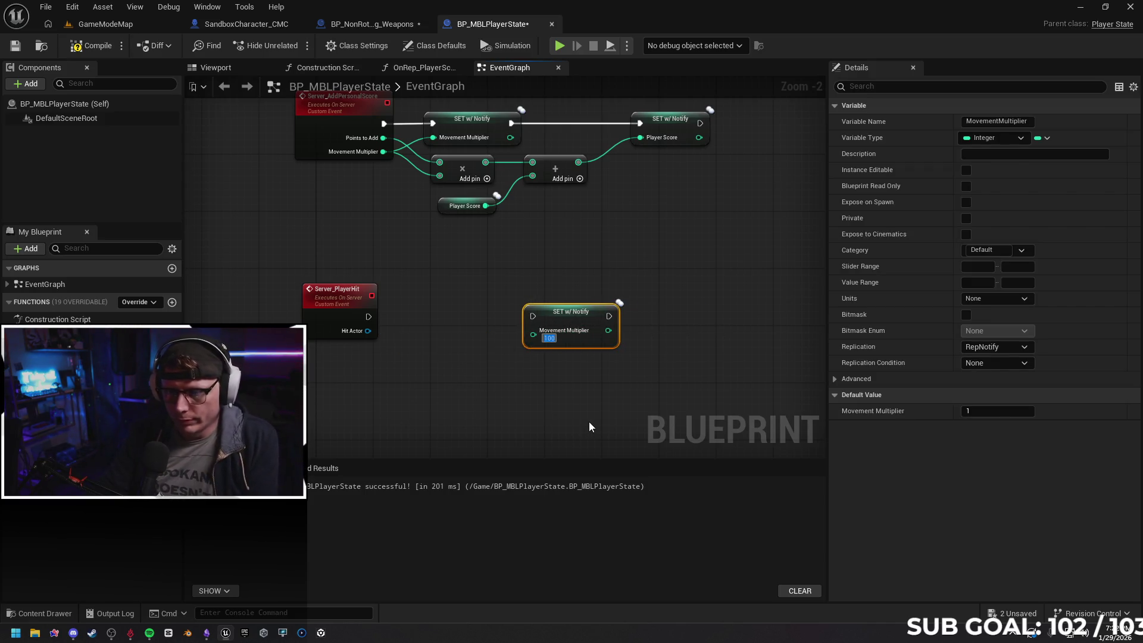
{"action": "type", "text": "-"}
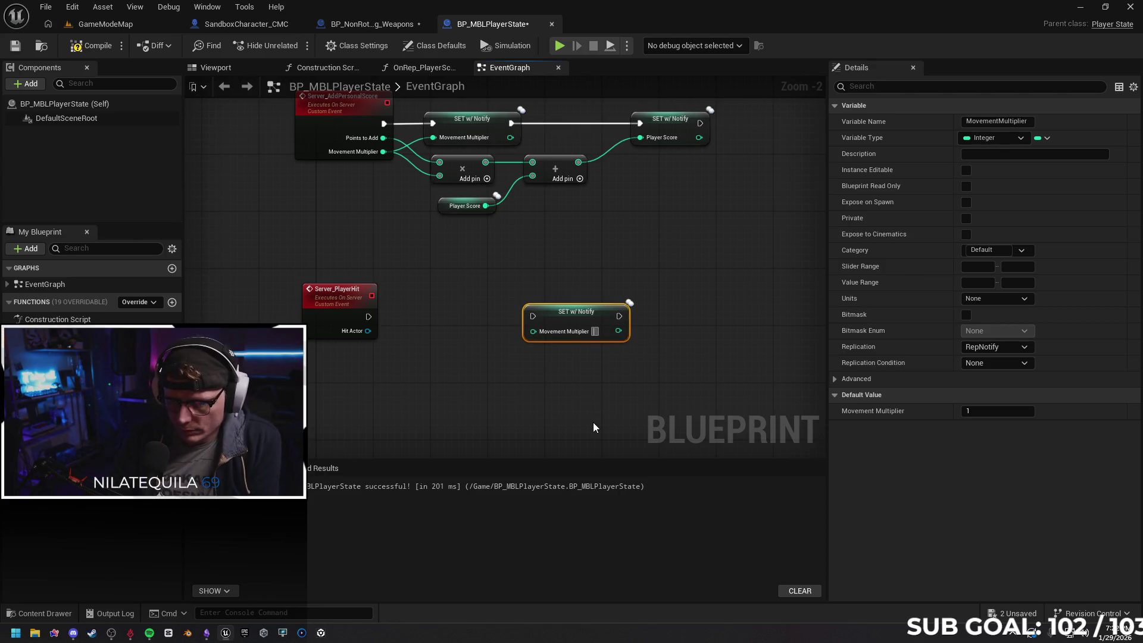
{"action": "left_click", "coordinate": [513, 370]}
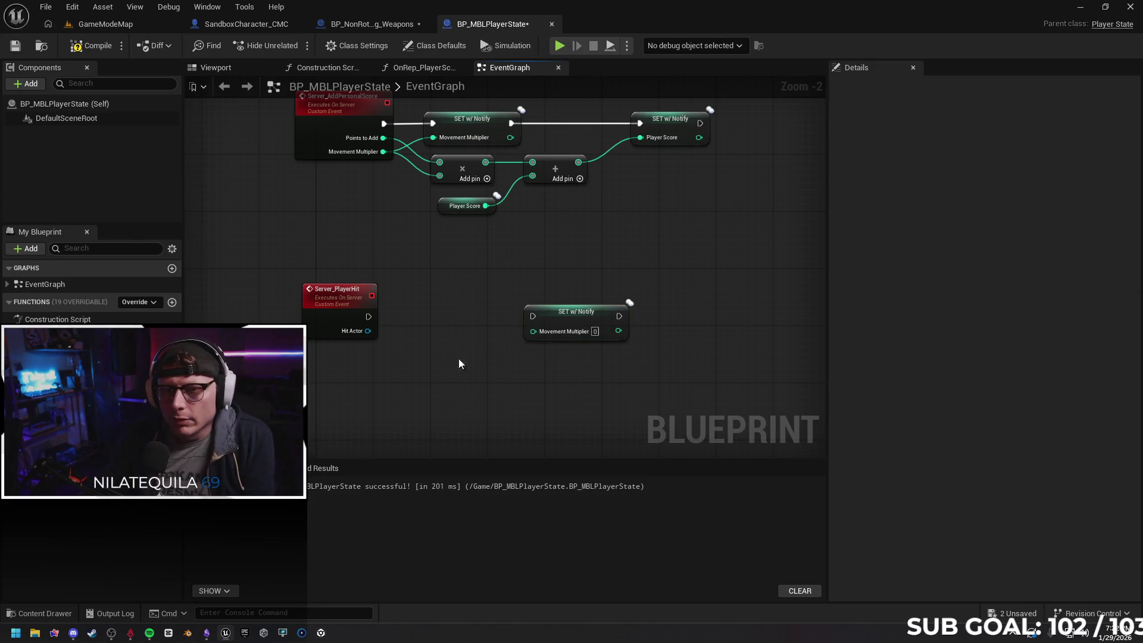
{"action": "right_click", "coordinate": [432, 385]}
{"action": "type", "text": "add"}
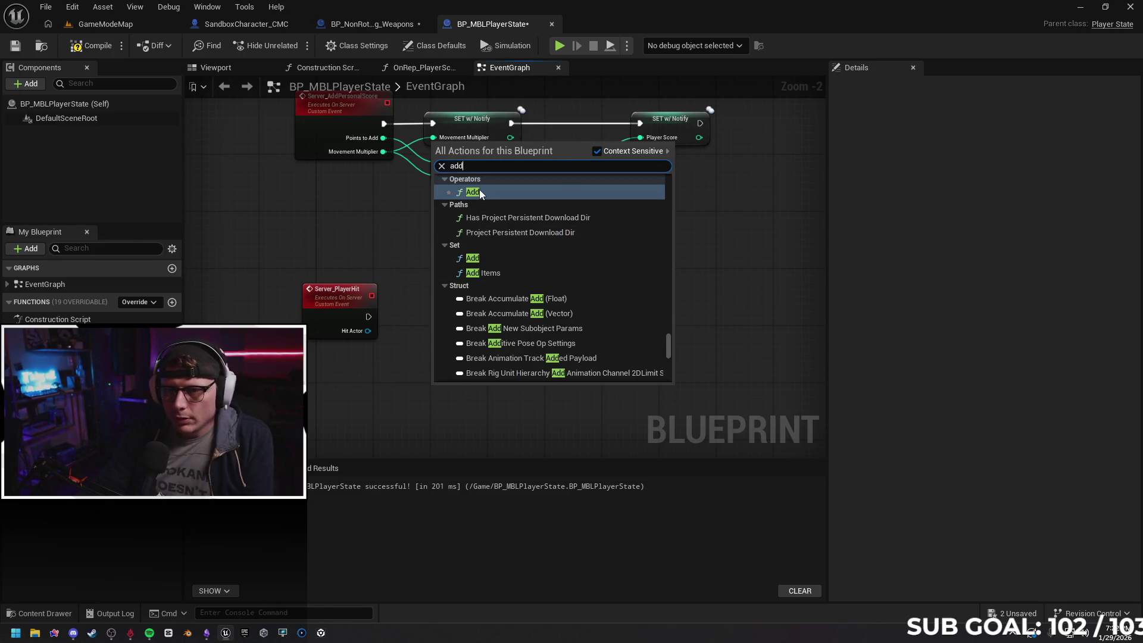
{"action": "left_click", "coordinate": [478, 190]}
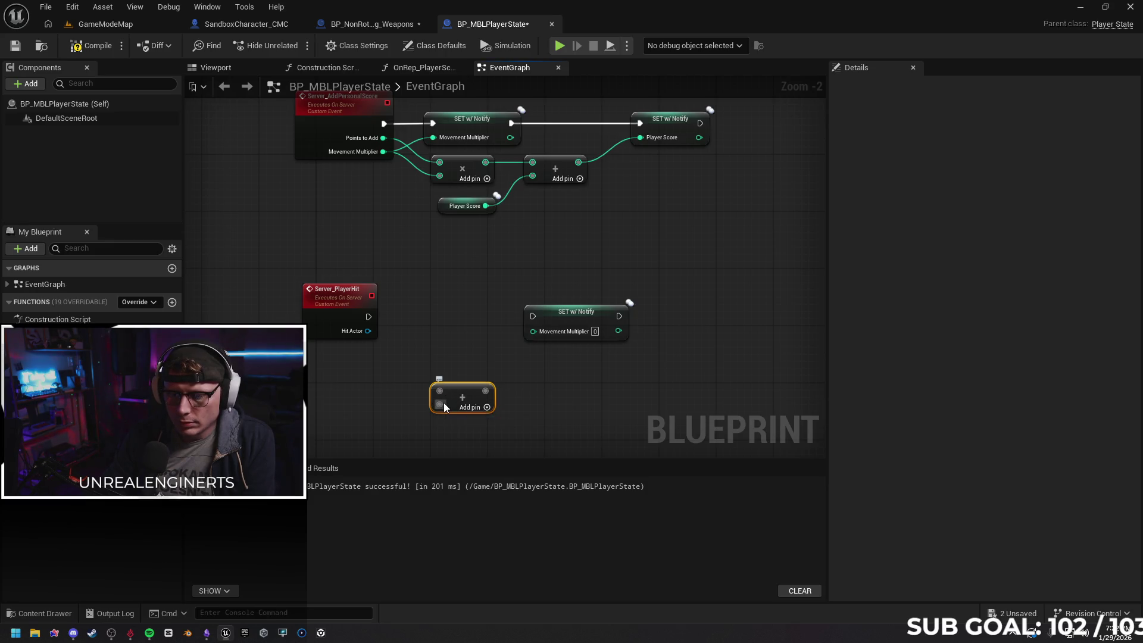
{"action": "mouse_move", "coordinate": [486, 391]}
{"action": "left_mouse_down"}
{"action": "mouse_move", "coordinate": [499, 338]}
{"action": "mouse_move", "coordinate": [533, 330]}
{"action": "left_mouse_up"}
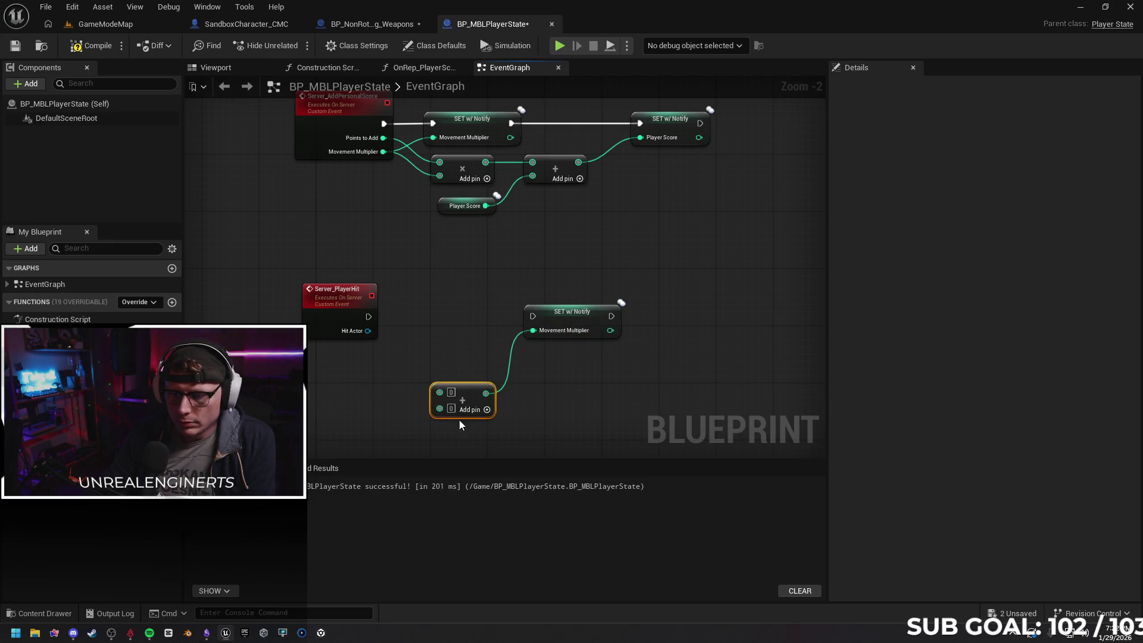
{"action": "left_click_drag", "start_coordinate": [470, 394], "coordinate": [473, 369]}
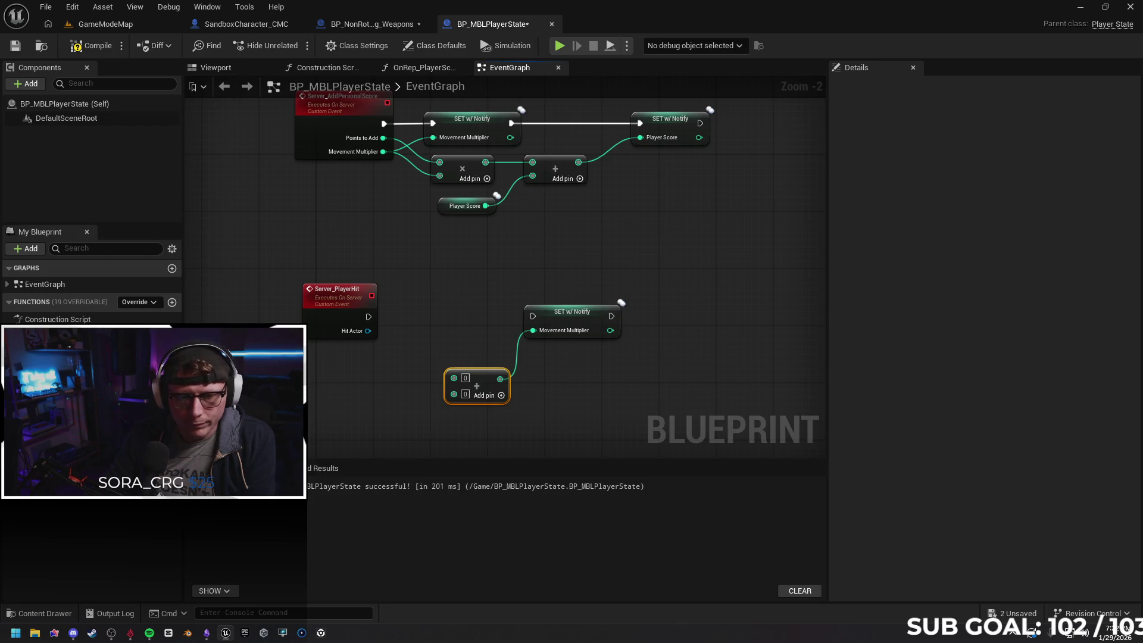
Feed a Movement Multiplier getter into the Add node and run the setter from Server_PlayerHit
{"action": "mouse_move", "coordinate": [53, 393]}
{"action": "left_mouse_down"}
{"action": "mouse_move", "coordinate": [333, 374]}
{"action": "mouse_move", "coordinate": [461, 386]}
{"action": "mouse_move", "coordinate": [456, 377]}
{"action": "left_mouse_up"}
{"action": "left_click", "coordinate": [345, 390]}
{"action": "left_click", "coordinate": [422, 438]}
{"action": "left_click_drag", "start_coordinate": [334, 377], "coordinate": [376, 377]}
{"action": "mouse_move", "coordinate": [367, 316]}
{"action": "left_mouse_down"}
{"action": "mouse_move", "coordinate": [519, 342]}
{"action": "mouse_move", "coordinate": [534, 318]}
{"action": "left_mouse_up"}
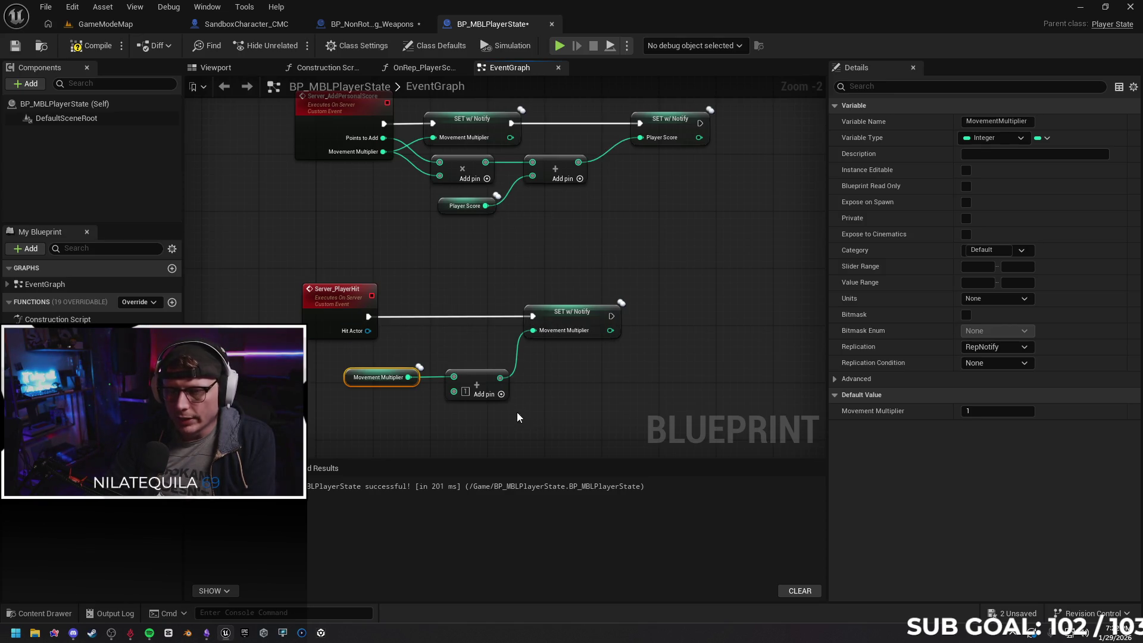
{"action": "left_click_drag", "start_coordinate": [677, 370], "coordinate": [587, 387]}
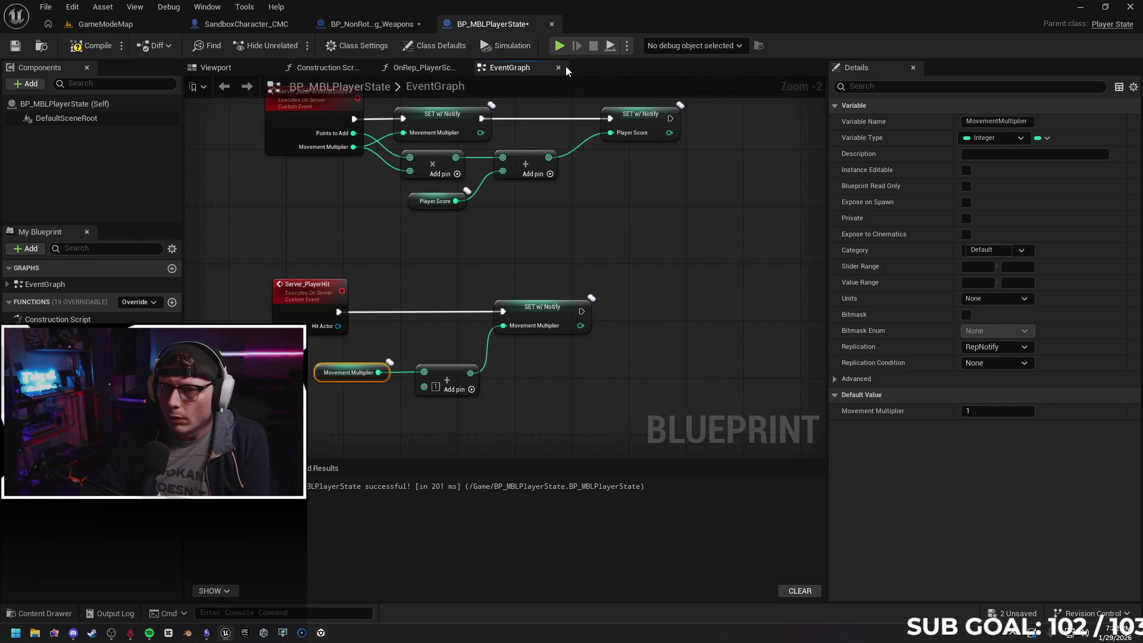
{"action": "key", "text": "alt+p"}
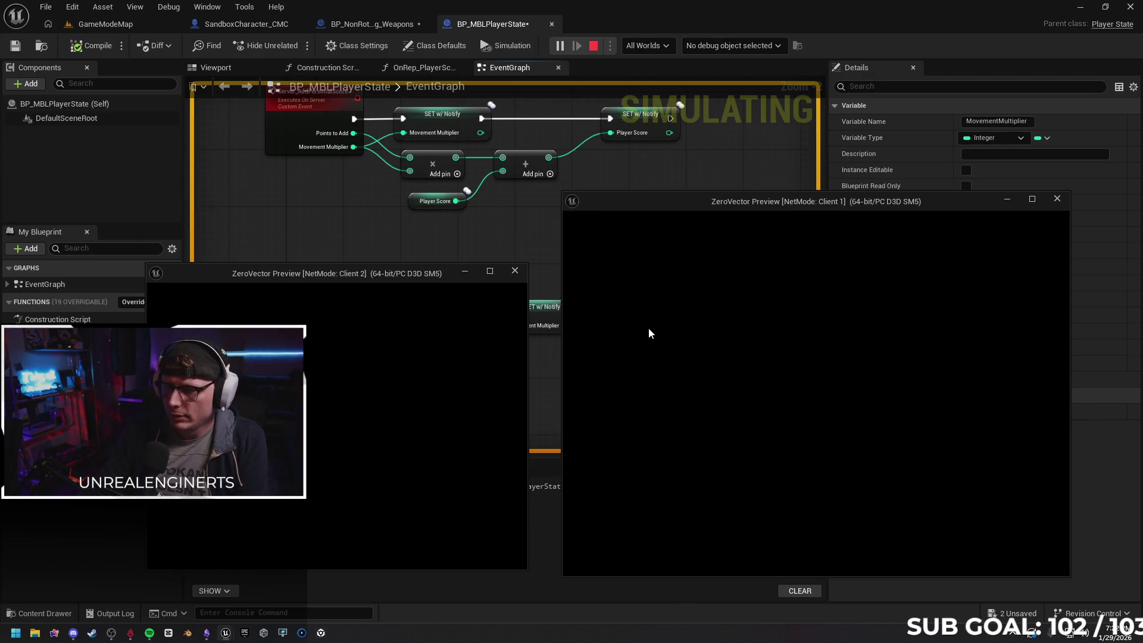
{"action": "left_click", "coordinate": [795, 398]}
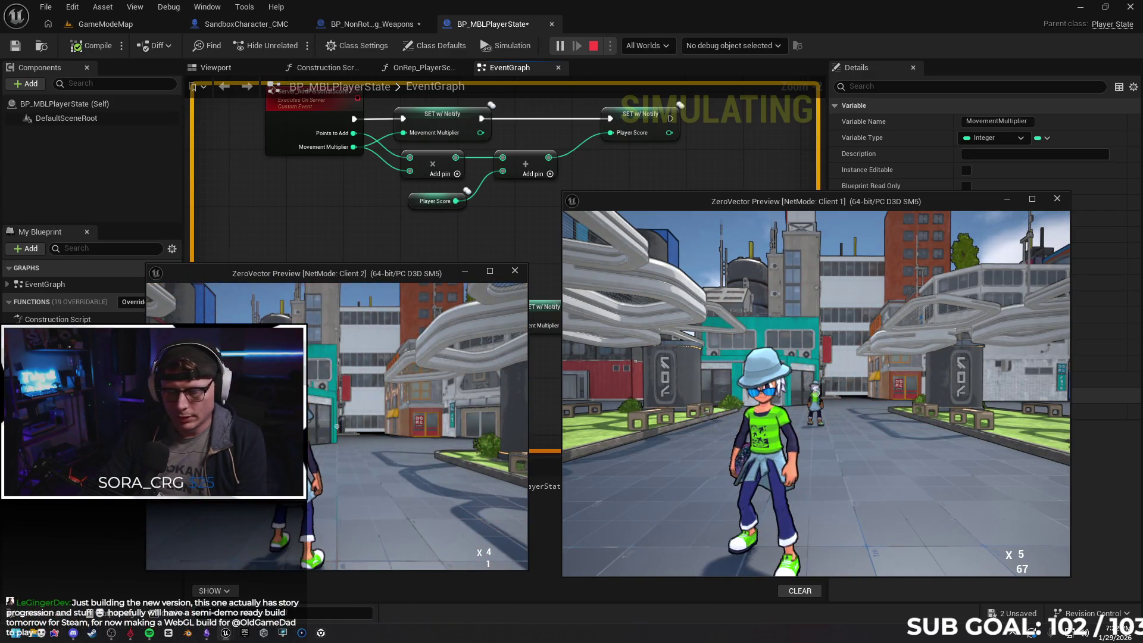
{"action": "key", "text": "Escape"}
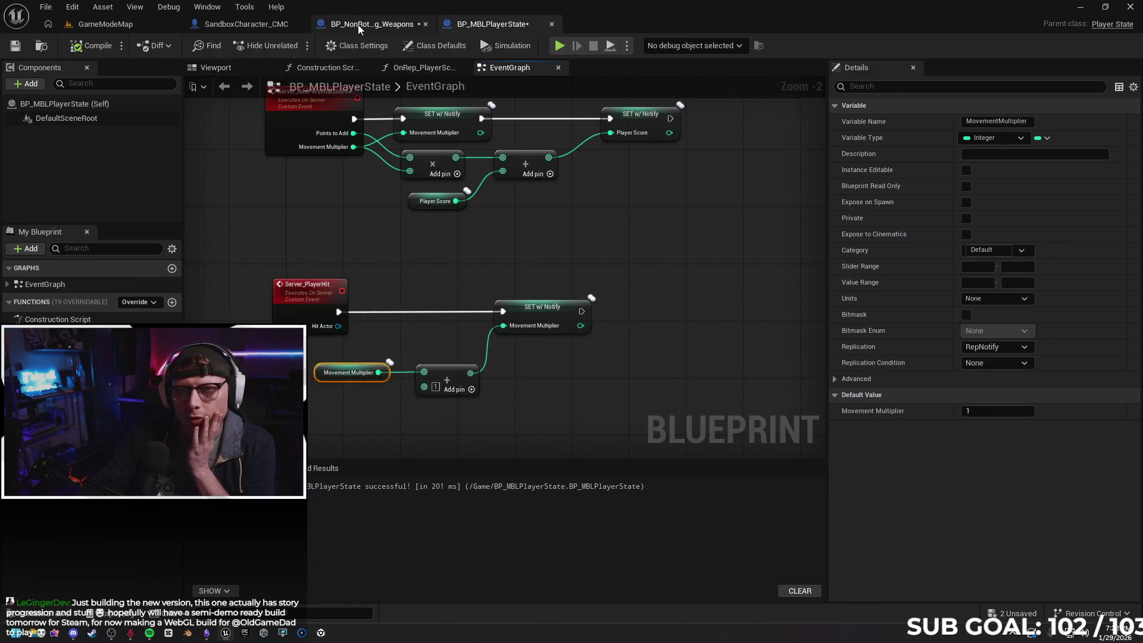
Review the weapon, player state and UpdateMovementScore graphs, including the Server Add Personal Score call
{"action": "left_click", "coordinate": [358, 24]}
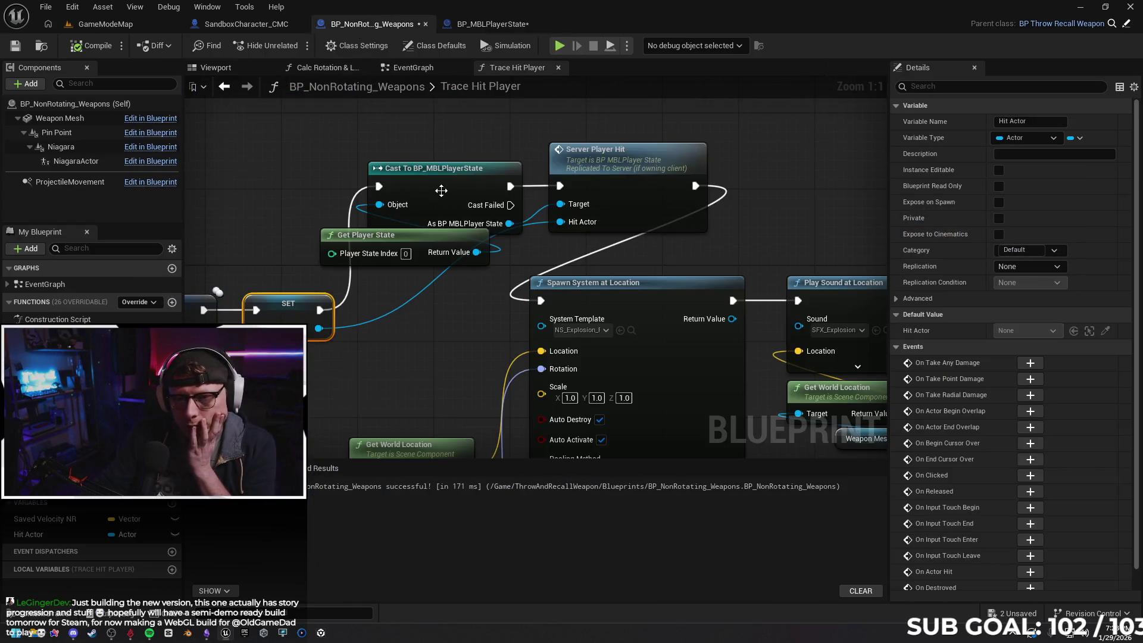
{"action": "left_click", "coordinate": [493, 24]}
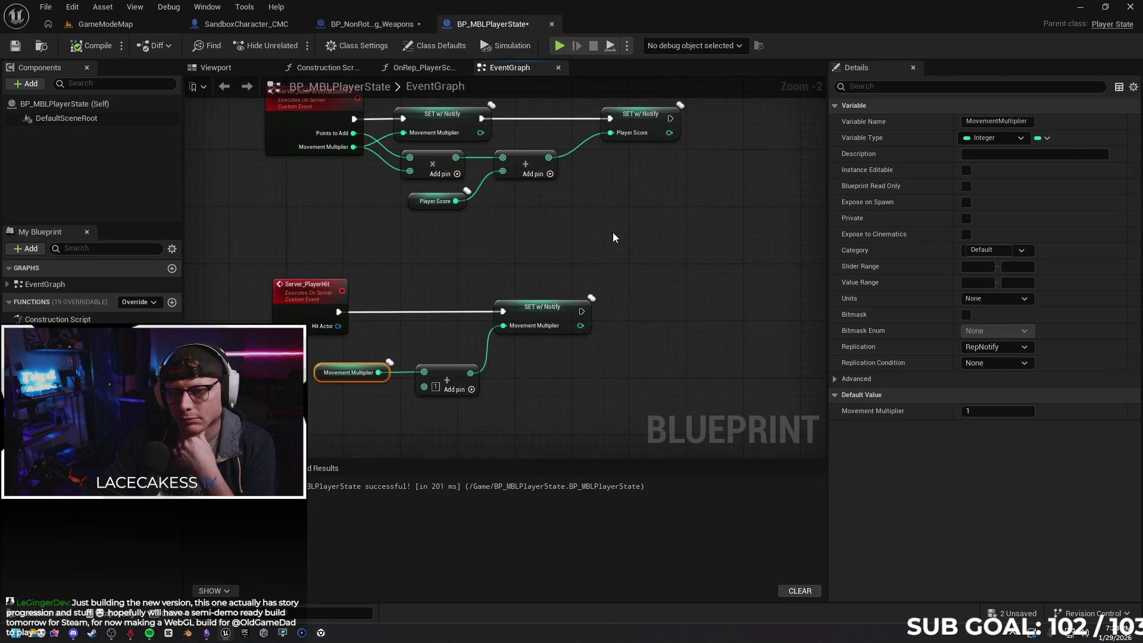
{"action": "mouse_move", "coordinate": [605, 238]}
{"action": "left_mouse_down"}
{"action": "mouse_move", "coordinate": [612, 301]}
{"action": "mouse_move", "coordinate": [601, 293]}
{"action": "left_mouse_up"}
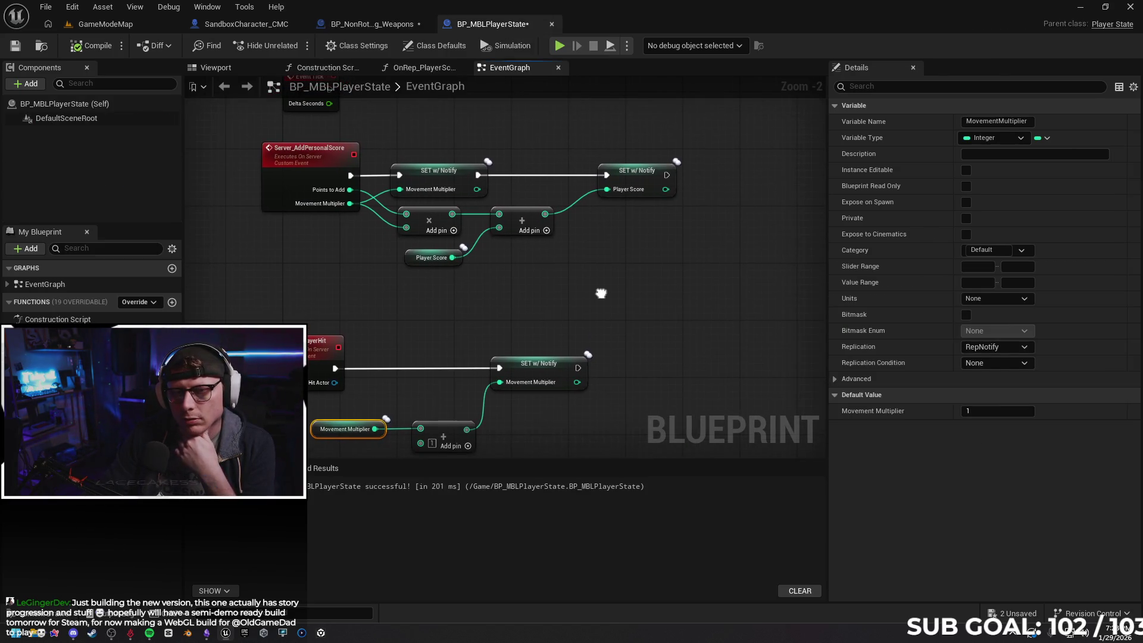
{"action": "left_click", "coordinate": [371, 24]}
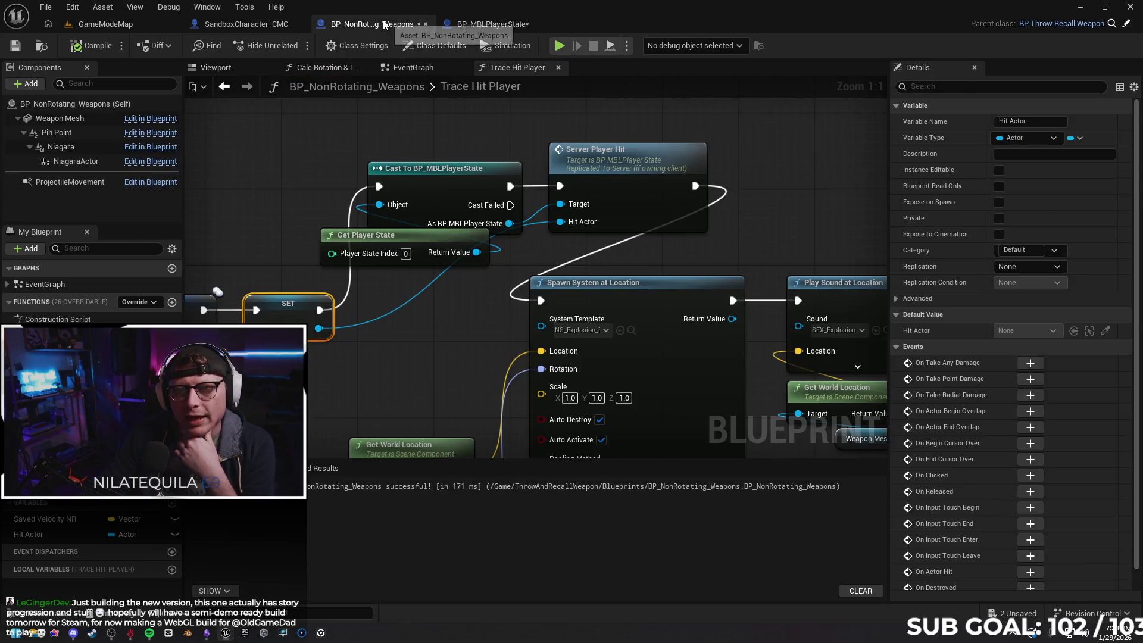
{"action": "left_click", "coordinate": [246, 23]}
{"action": "mouse_move", "coordinate": [486, 262]}
{"action": "left_mouse_down"}
{"action": "mouse_move", "coordinate": [600, 262]}
{"action": "mouse_move", "coordinate": [421, 266]}
{"action": "left_mouse_up"}
{"action": "left_click", "coordinate": [493, 24]}
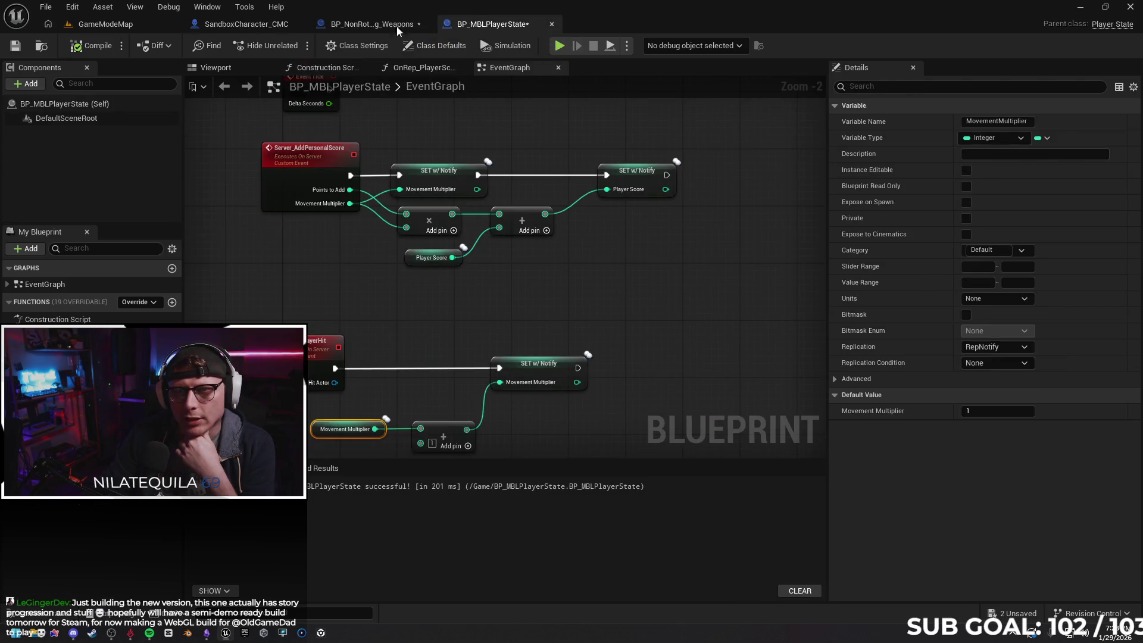
{"action": "left_click", "coordinate": [397, 27]}
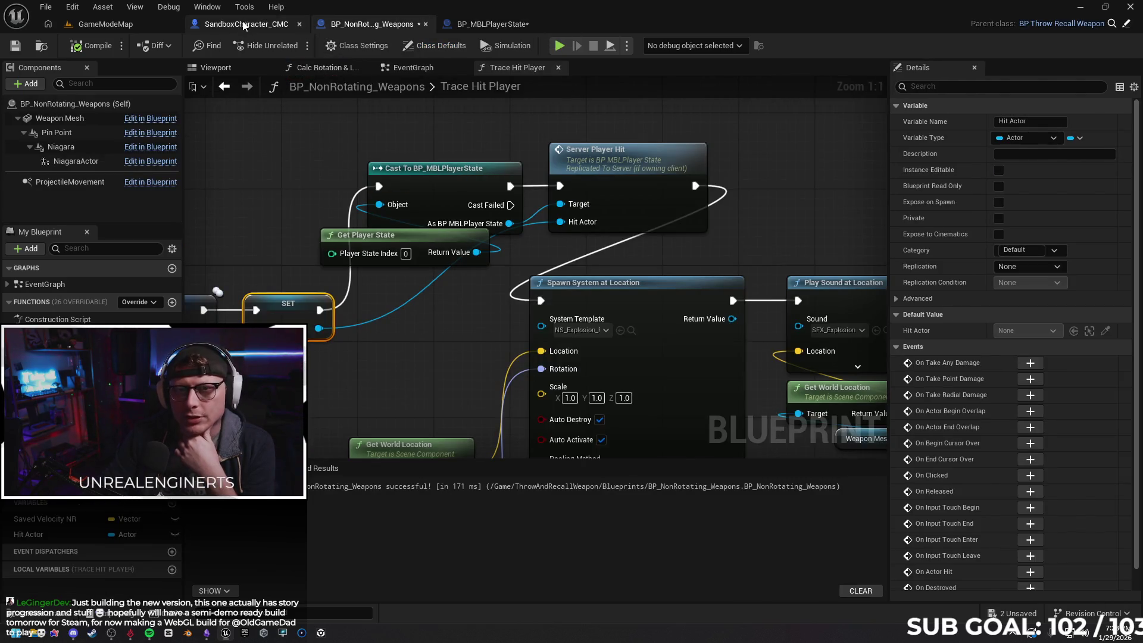
{"action": "left_click", "coordinate": [244, 24]}
{"action": "left_click_drag", "start_coordinate": [556, 151], "coordinate": [626, 148]}
{"action": "mouse_move", "coordinate": [662, 145]}
{"action": "left_mouse_down"}
{"action": "mouse_move", "coordinate": [292, 148]}
{"action": "mouse_move", "coordinate": [618, 147]}
{"action": "mouse_move", "coordinate": [311, 148]}
{"action": "left_mouse_up"}
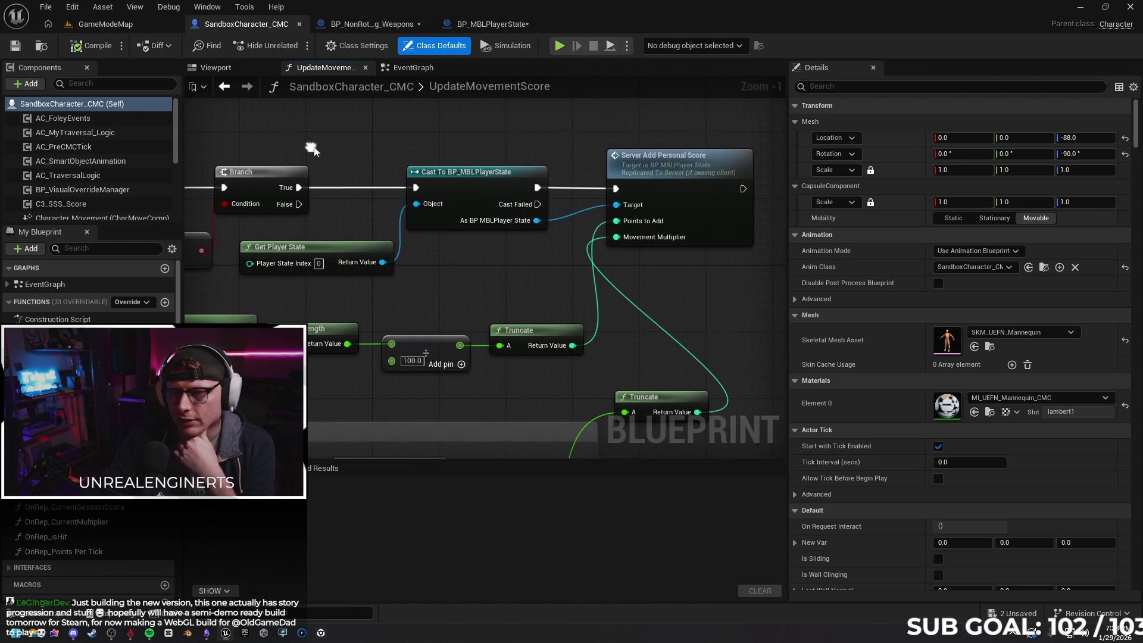
{"action": "left_click_drag", "start_coordinate": [604, 132], "coordinate": [544, 130]}
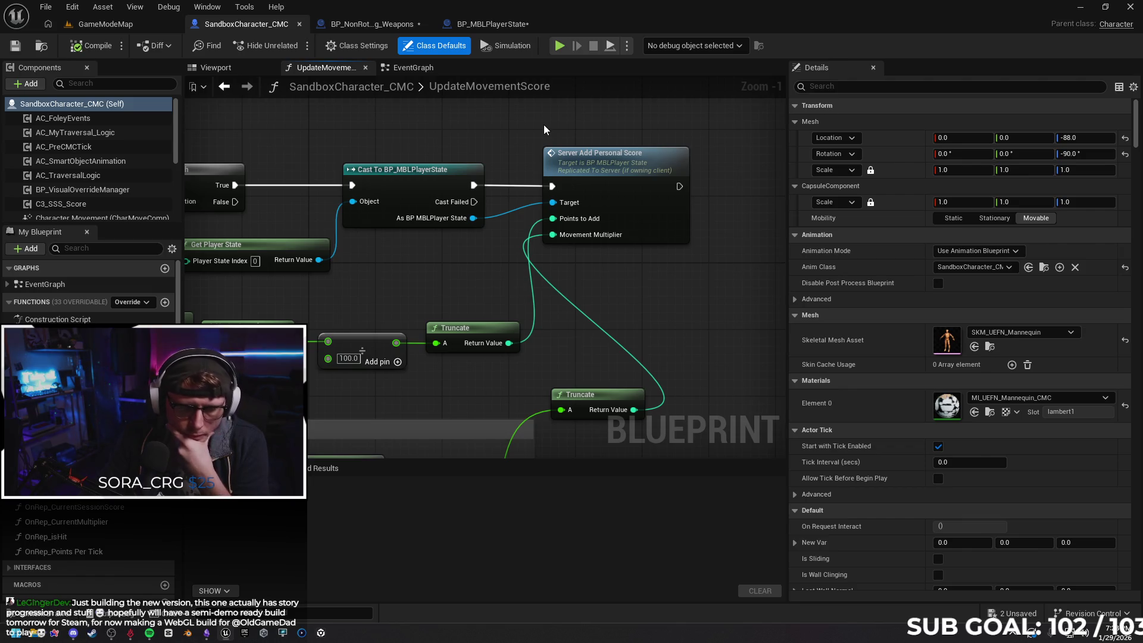
Save BP_NonRotating_Weapons and select Server_PlayerHit in the BP_MBLPlayerState event graph
{"action": "left_click", "coordinate": [372, 24]}
{"action": "left_click", "coordinate": [13, 53]}
{"action": "mouse_move", "coordinate": [463, 319]}
{"action": "left_mouse_down"}
{"action": "mouse_move", "coordinate": [623, 304]}
{"action": "mouse_move", "coordinate": [558, 298]}
{"action": "left_mouse_up"}
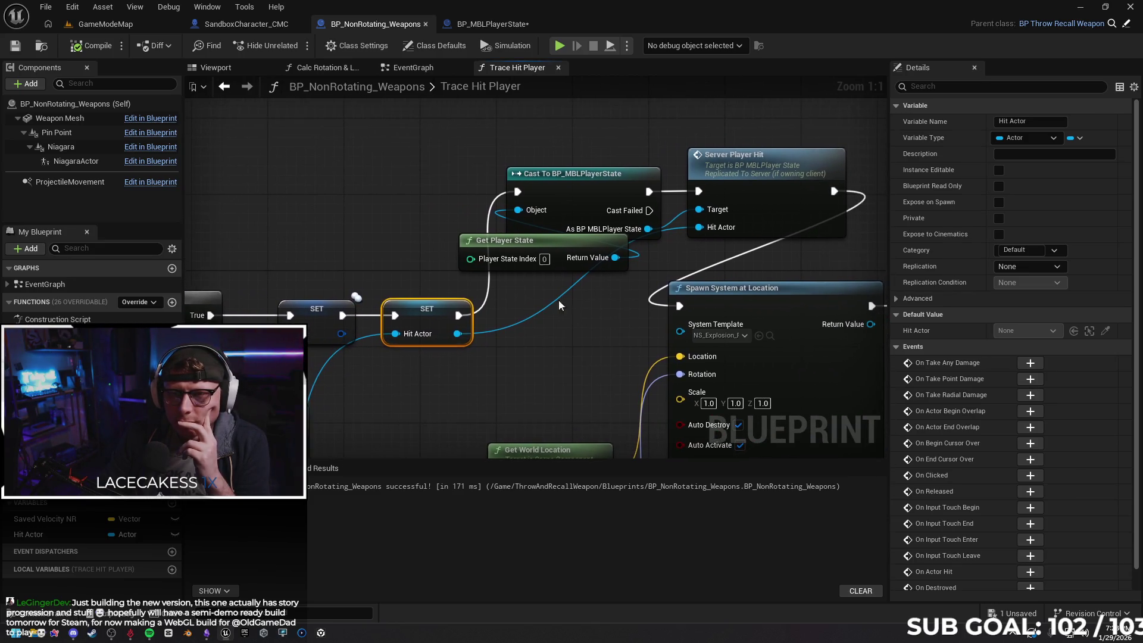
{"action": "left_click", "coordinate": [492, 24]}
{"action": "mouse_move", "coordinate": [442, 217]}
{"action": "left_mouse_down"}
{"action": "mouse_move", "coordinate": [456, 136]}
{"action": "mouse_move", "coordinate": [487, 165]}
{"action": "left_mouse_up"}
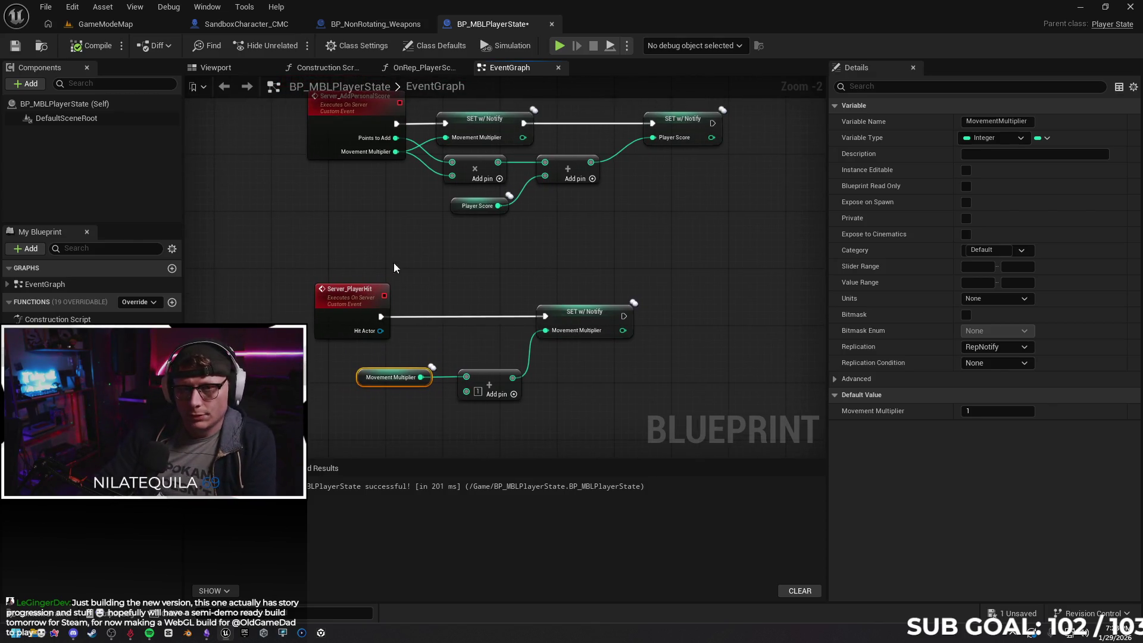
{"action": "left_click", "coordinate": [343, 298]}
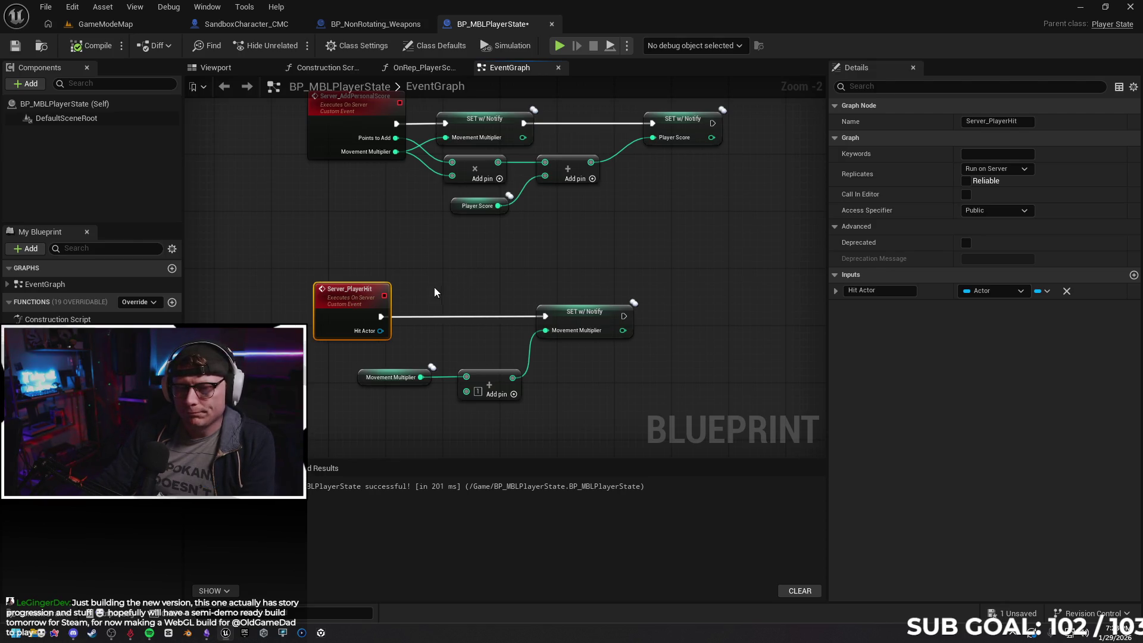
Add a Get Owner node after Server_PlayerHit and wire Hit Actor into its Target pin
{"action": "left_click_drag", "start_coordinate": [381, 317], "coordinate": [450, 304]}
{"action": "type", "text": "get "}
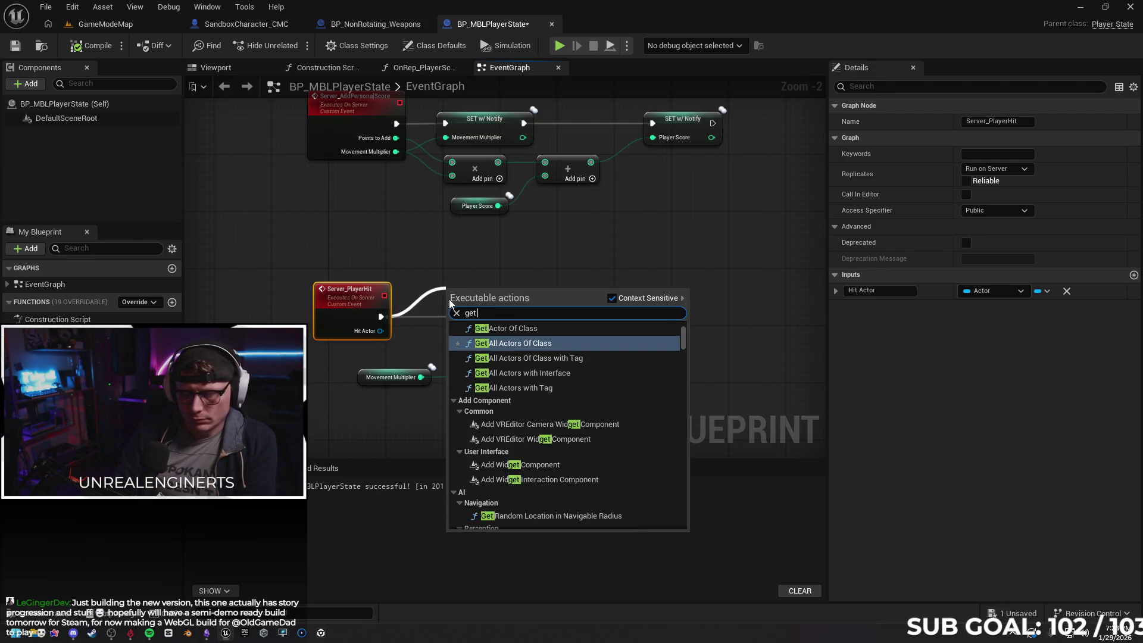
{"action": "type", "text": "own"}
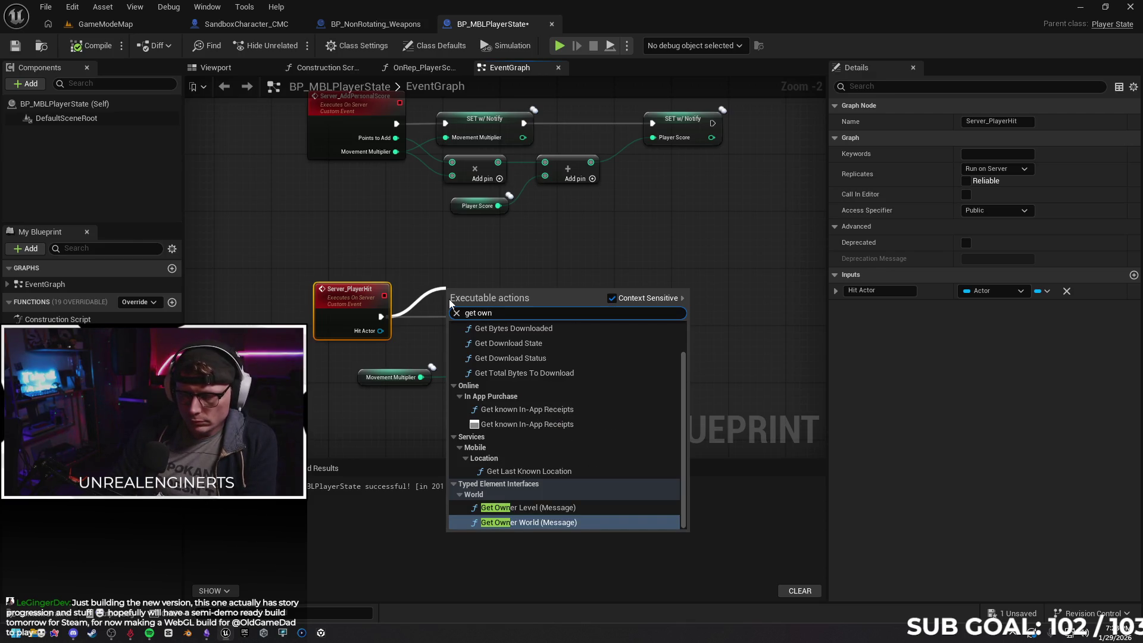
{"action": "type", "text": "er"}
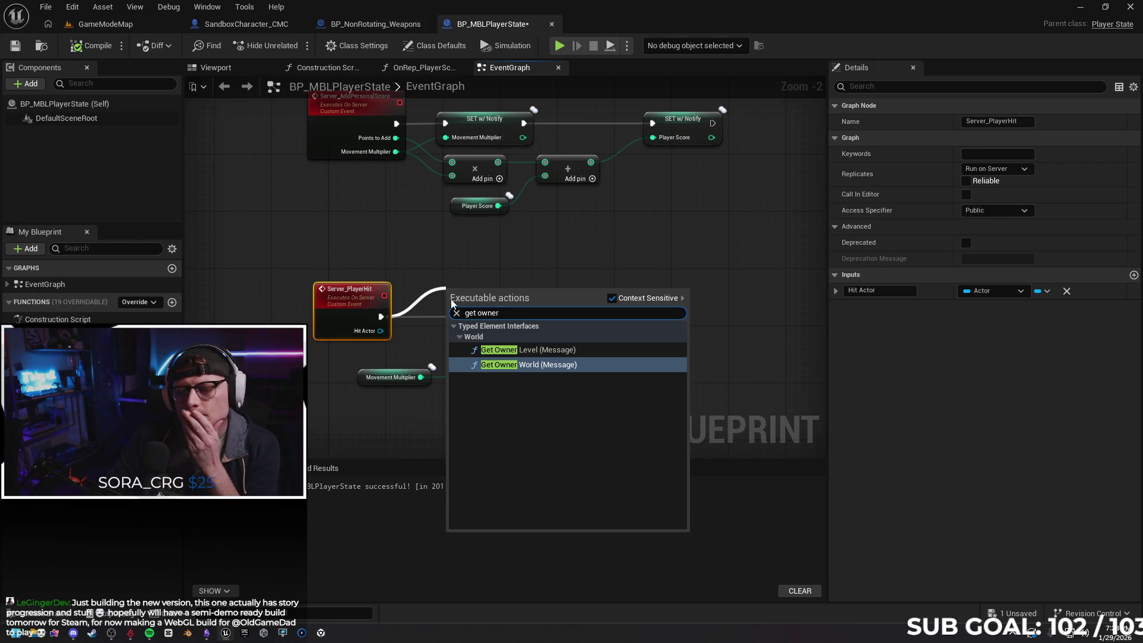
{"action": "left_click", "coordinate": [436, 269]}
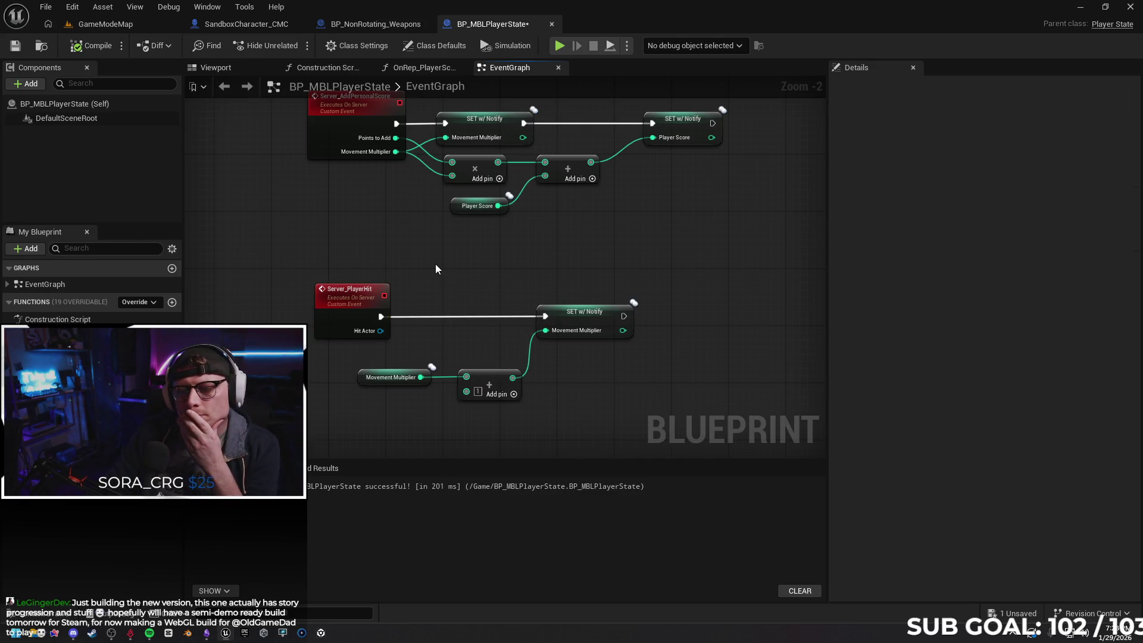
{"action": "right_click", "coordinate": [437, 269]}
{"action": "type", "text": "get"}
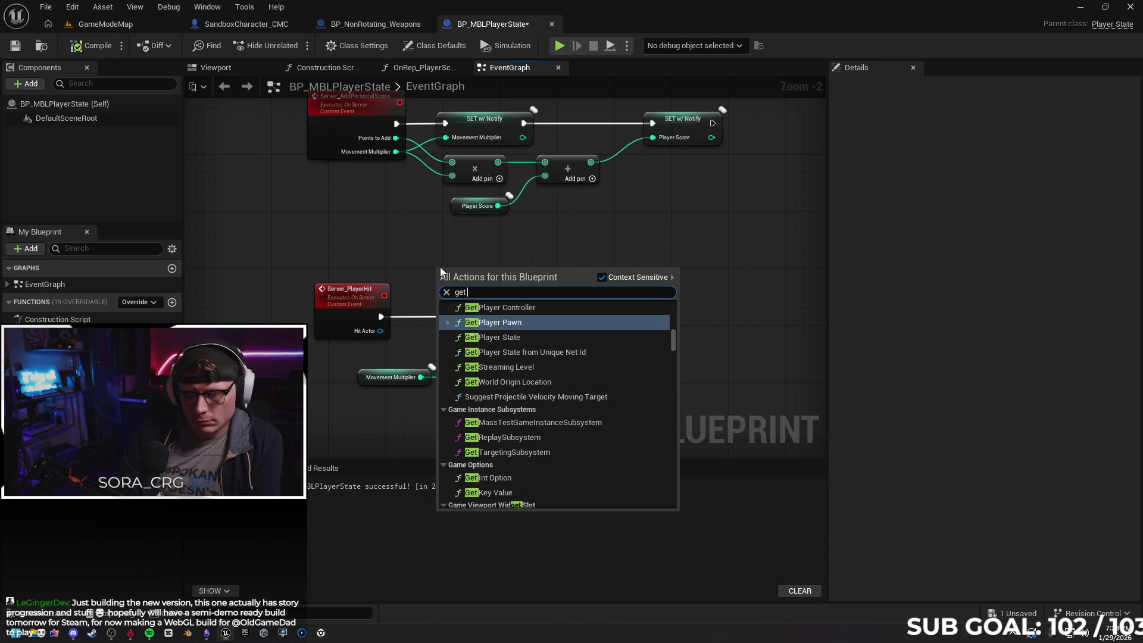
{"action": "type", "text": " owner"}
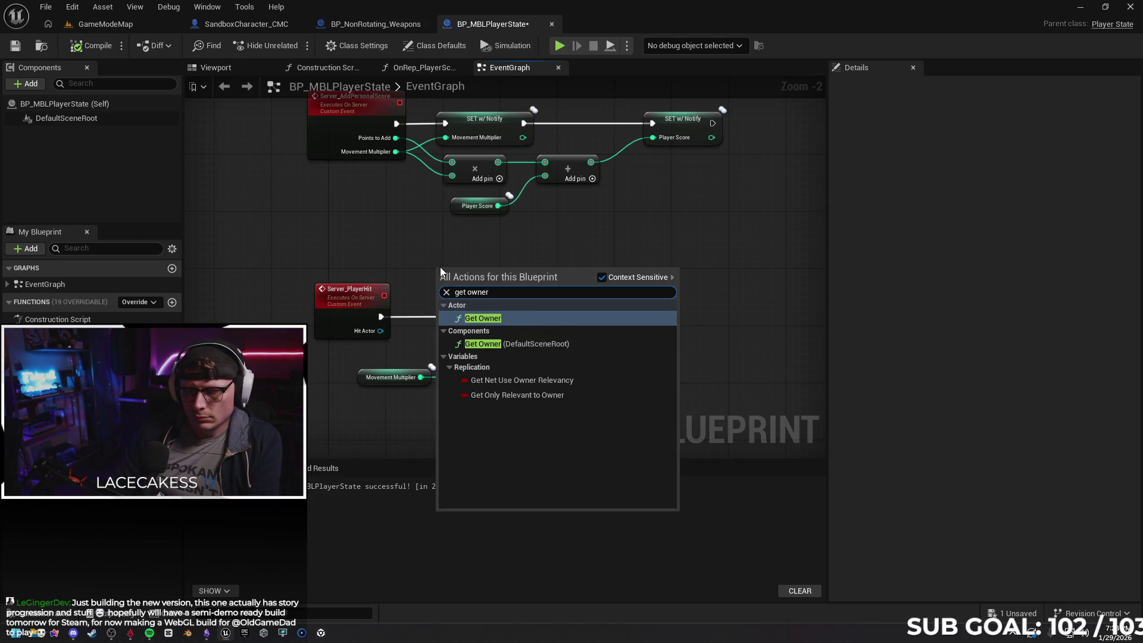
{"action": "key", "text": "Return"}
{"action": "left_click_drag", "start_coordinate": [485, 273], "coordinate": [455, 316]}
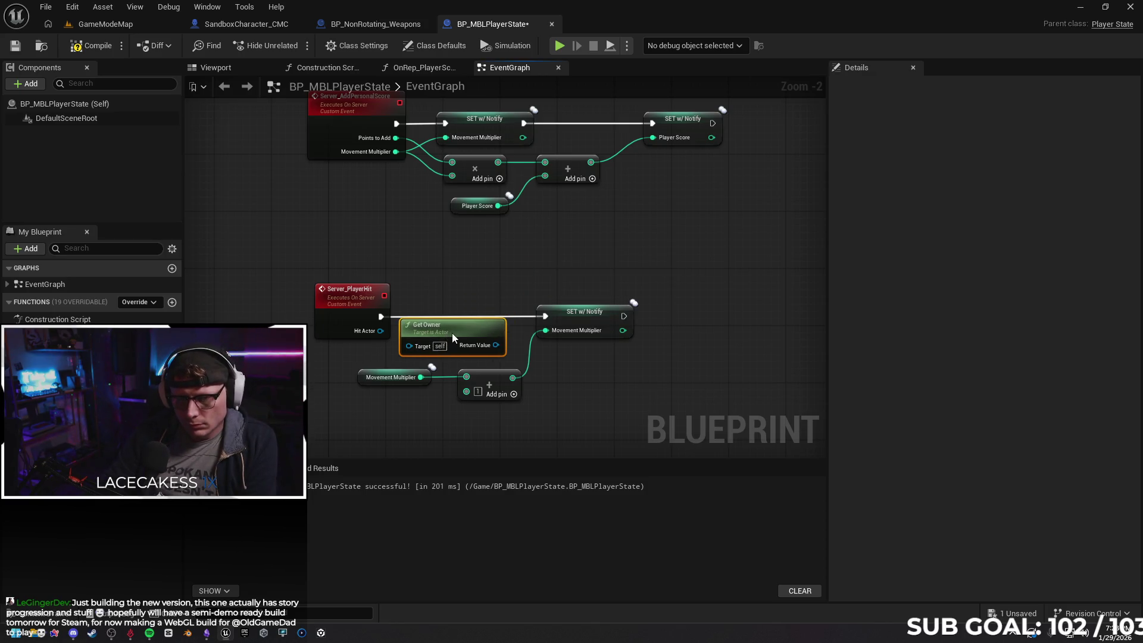
{"action": "left_click_drag", "start_coordinate": [380, 331], "coordinate": [478, 332]}
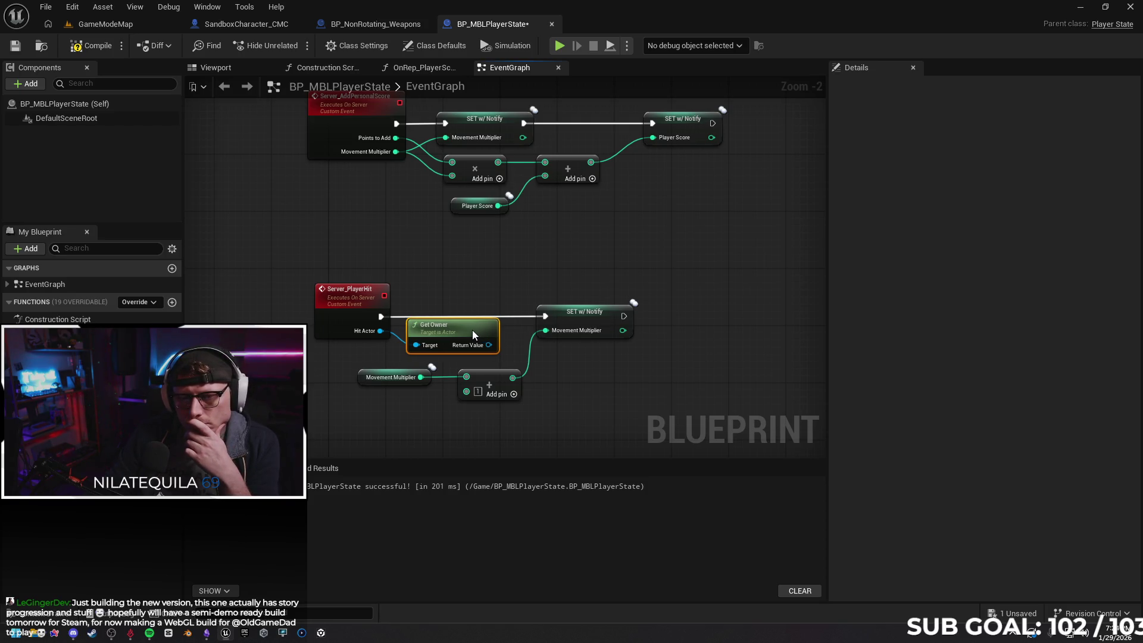
{"action": "left_click_drag", "start_coordinate": [489, 345], "coordinate": [512, 292]}
Add a Cast To BP_MBLPlayerController node fed by Get Owner's Return Value
{"action": "type", "text": "cast to own"}
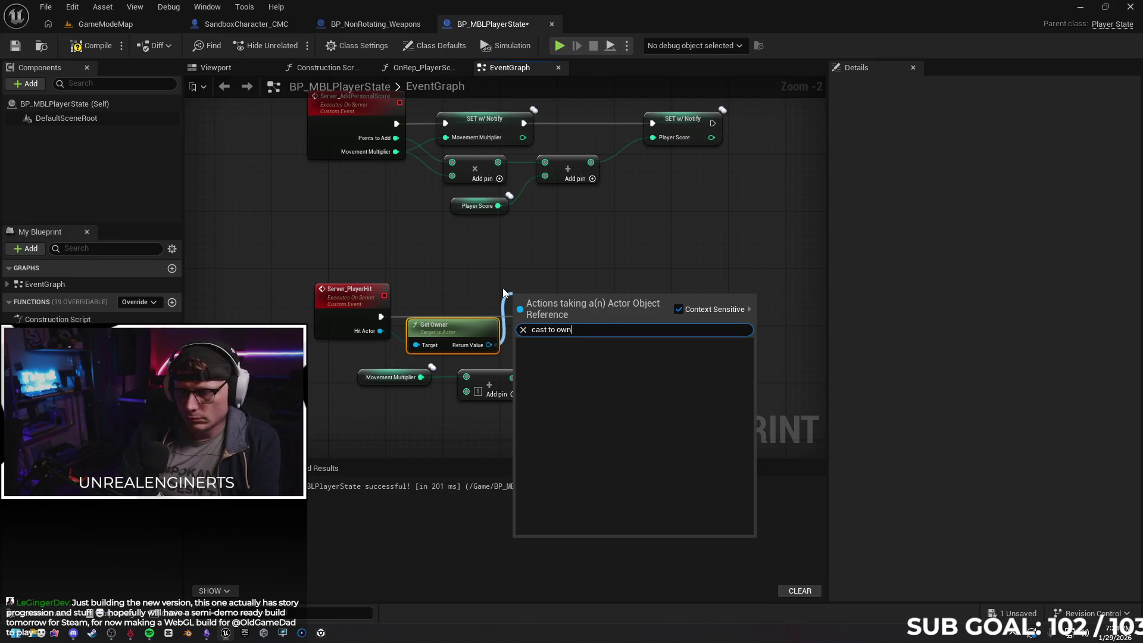
{"action": "key", "text": "BackSpace"}
{"action": "key", "text": "BackSpace"}
{"action": "key", "text": "BackSpace"}
{"action": "type", "text": "m"}
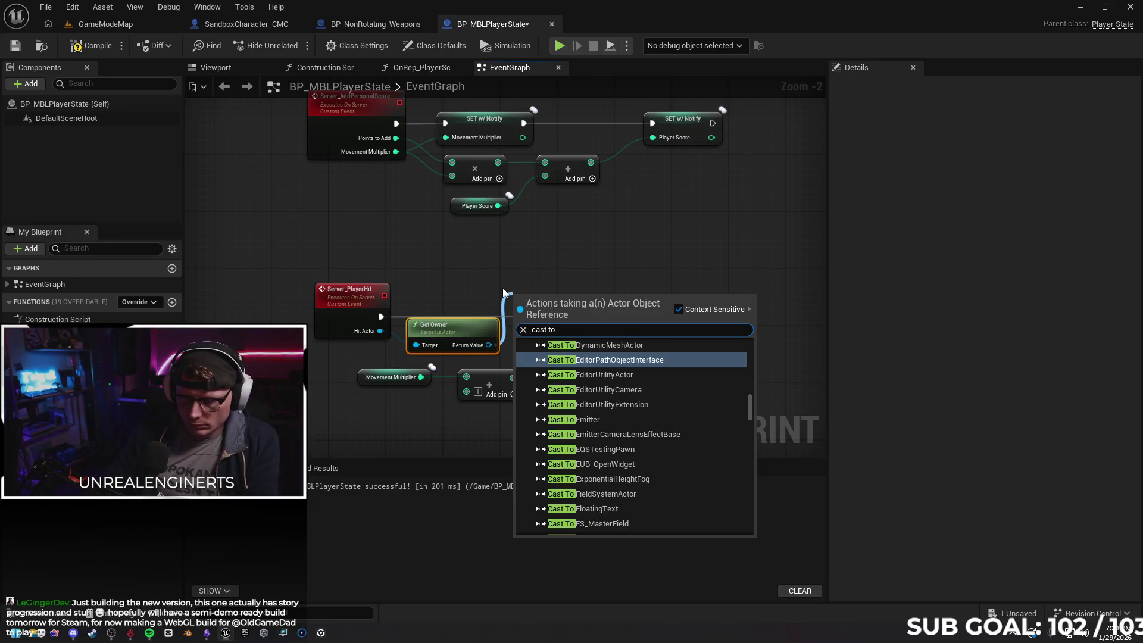
{"action": "type", "text": "bl"}
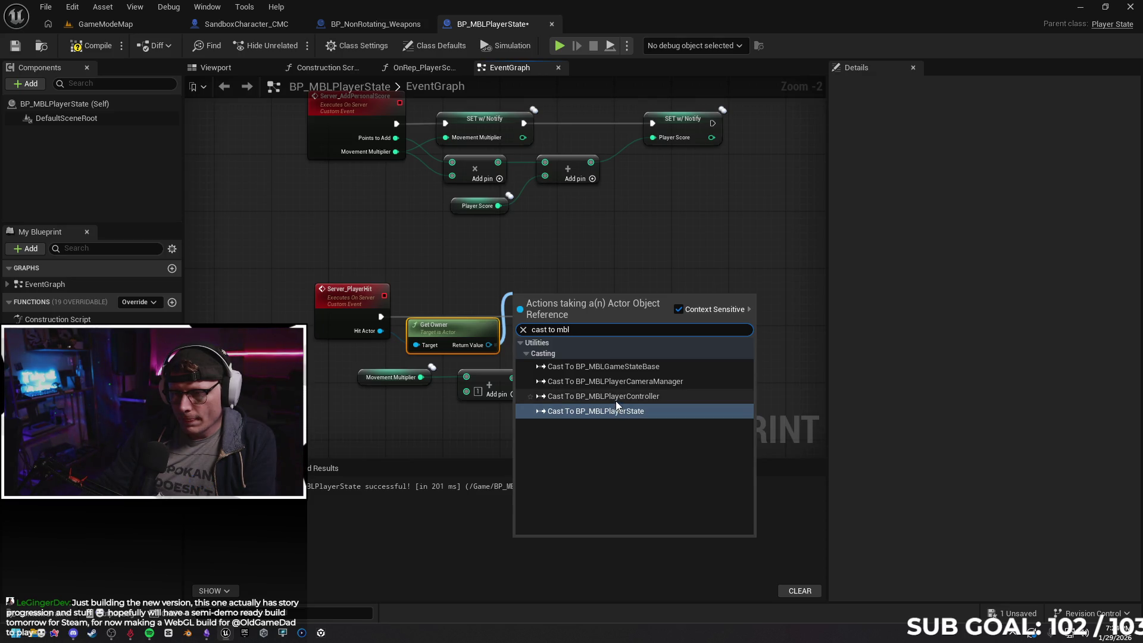
{"action": "left_click", "coordinate": [616, 397]}
Route Server_PlayerHit's execution through the cast into SET Movement Multiplier, then compile
{"action": "mouse_move", "coordinate": [560, 320]}
{"action": "left_mouse_down"}
{"action": "mouse_move", "coordinate": [666, 334]}
{"action": "mouse_move", "coordinate": [619, 374]}
{"action": "mouse_move", "coordinate": [595, 377]}
{"action": "left_mouse_up"}
{"action": "mouse_move", "coordinate": [585, 319]}
{"action": "left_mouse_down"}
{"action": "mouse_move", "coordinate": [656, 307]}
{"action": "mouse_move", "coordinate": [751, 315]}
{"action": "left_mouse_up"}
{"action": "mouse_move", "coordinate": [604, 381]}
{"action": "left_mouse_down"}
{"action": "mouse_move", "coordinate": [569, 307]}
{"action": "mouse_move", "coordinate": [560, 311]}
{"action": "left_mouse_up"}
{"action": "left_click_drag", "start_coordinate": [380, 317], "coordinate": [510, 295]}
{"action": "left_click_drag", "start_coordinate": [617, 294], "coordinate": [709, 310]}
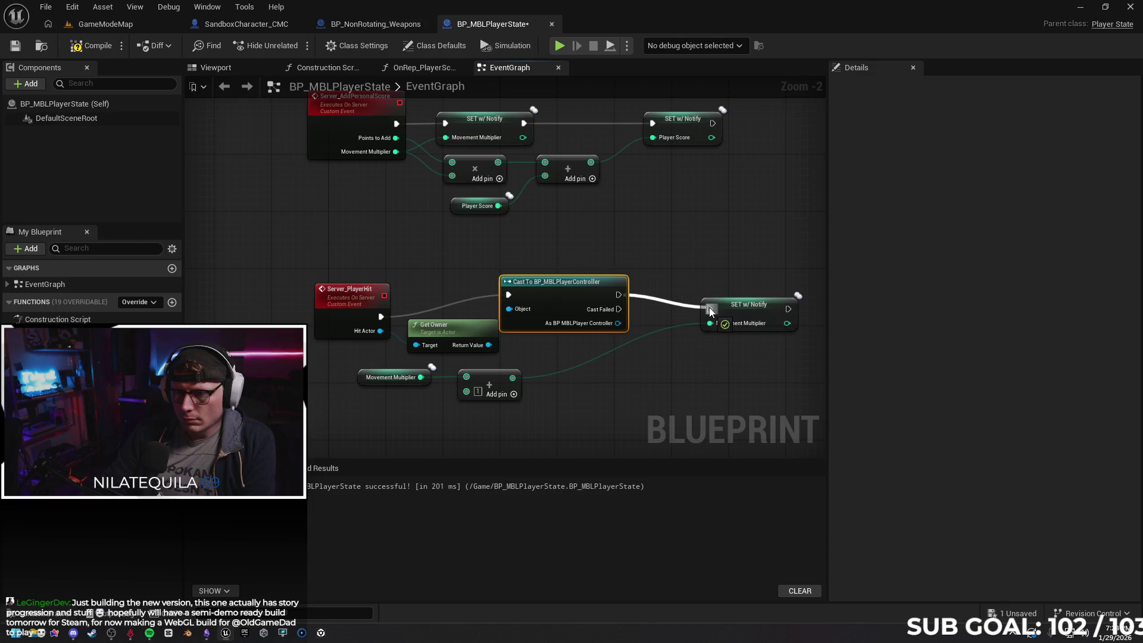
{"action": "left_click_drag", "start_coordinate": [562, 301], "coordinate": [575, 322]}
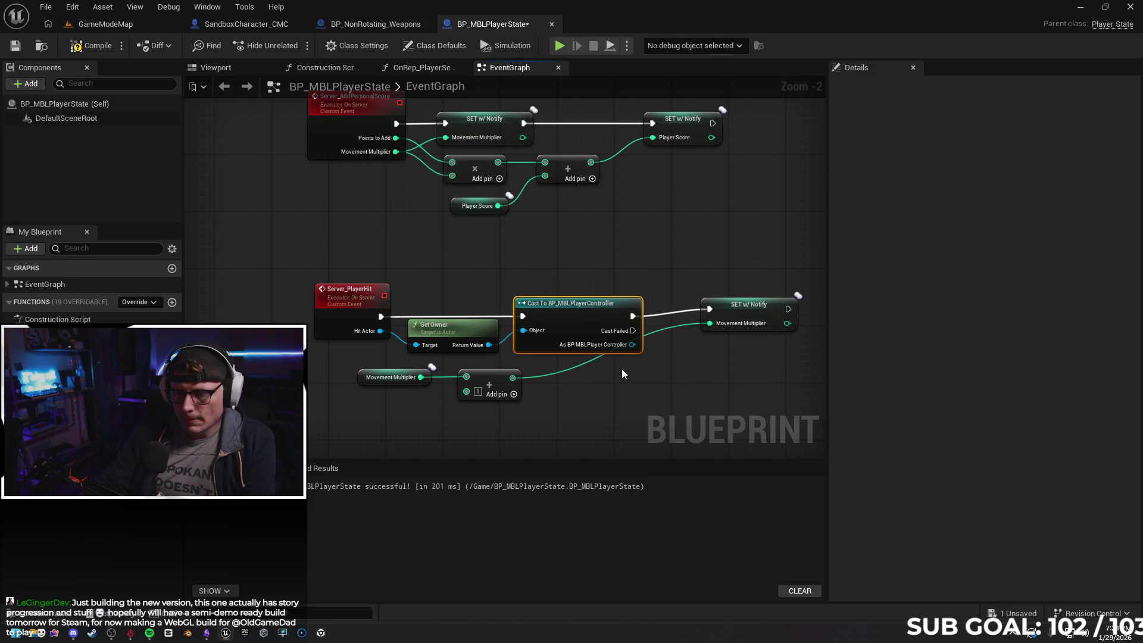
{"action": "left_click", "coordinate": [95, 45]}
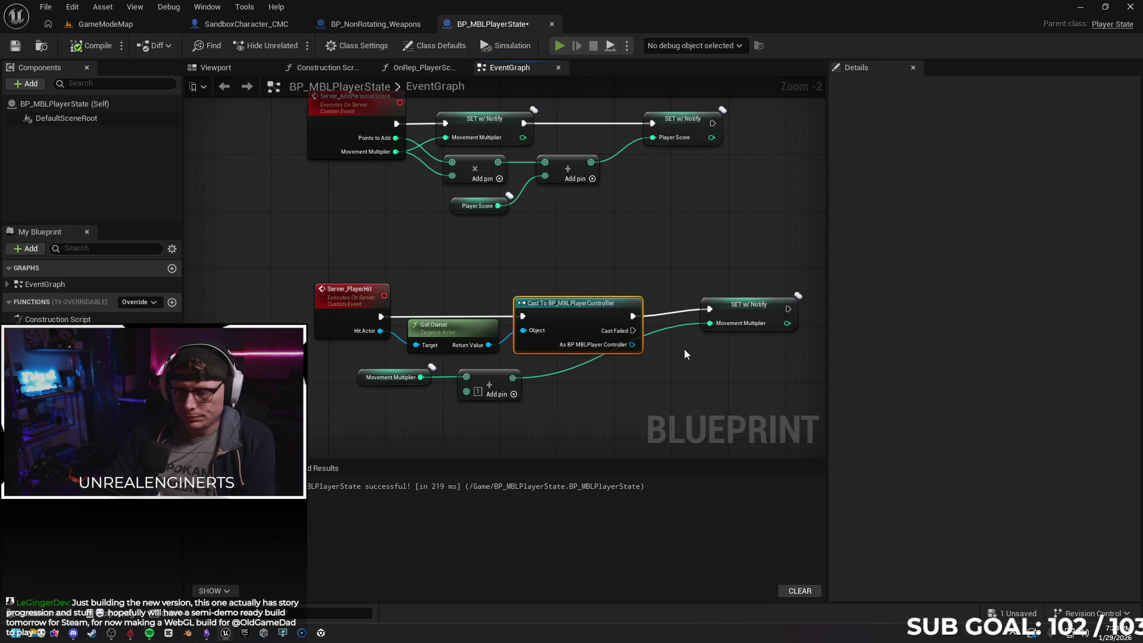
{"action": "key", "text": "alt+p"}
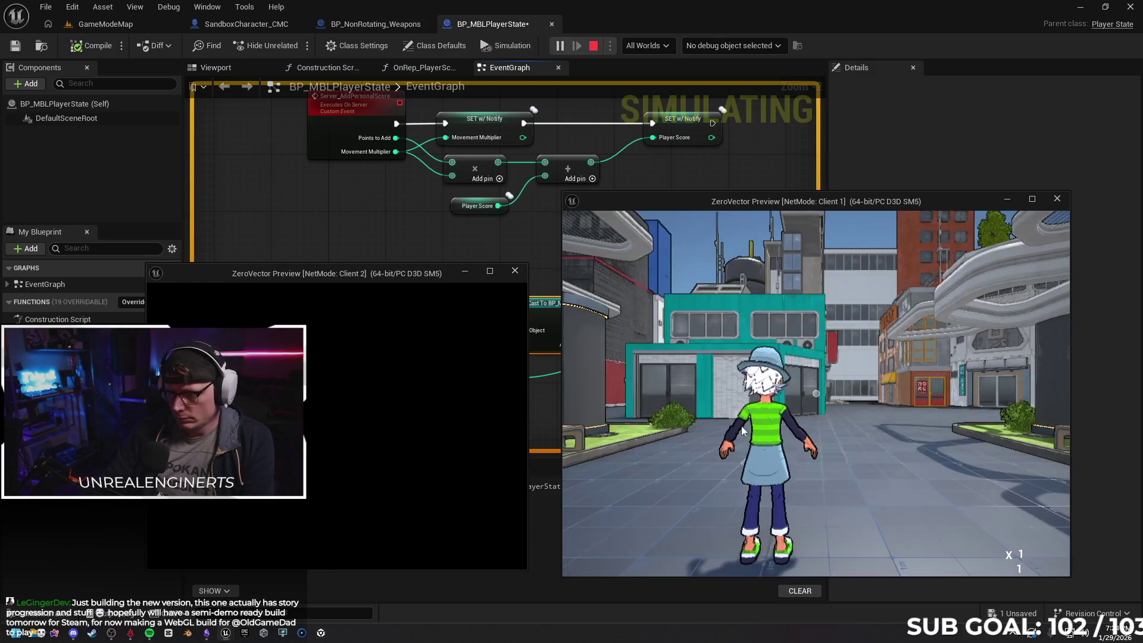
Move the character and fire an energy blast in the two-client preview to test hits
{"action": "key", "text": "w"}
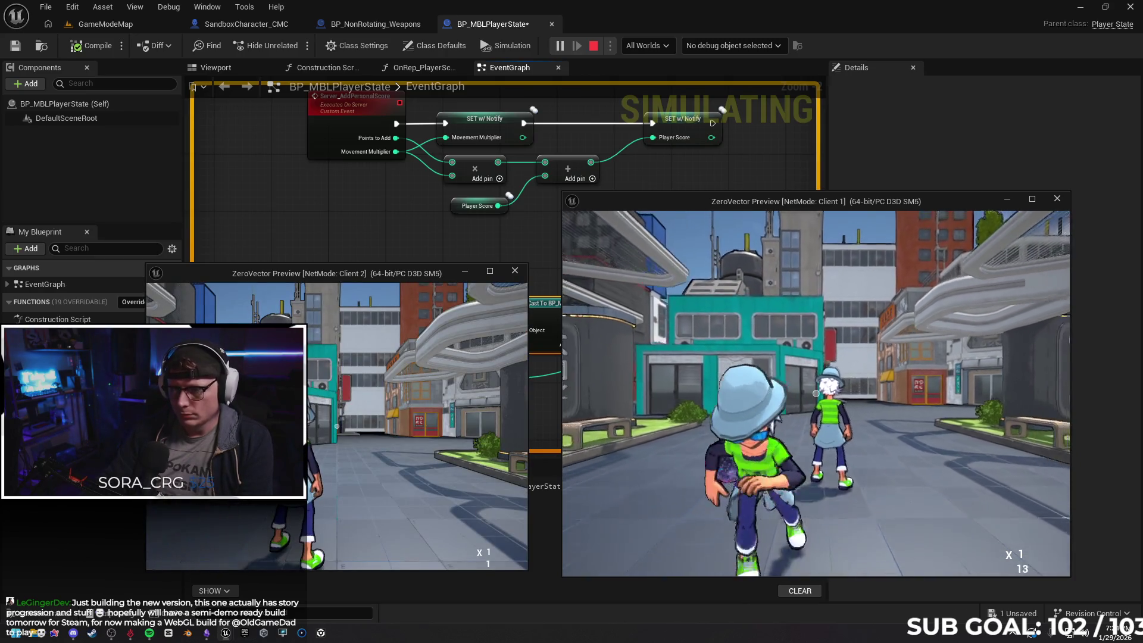
{"action": "key", "text": "w"}
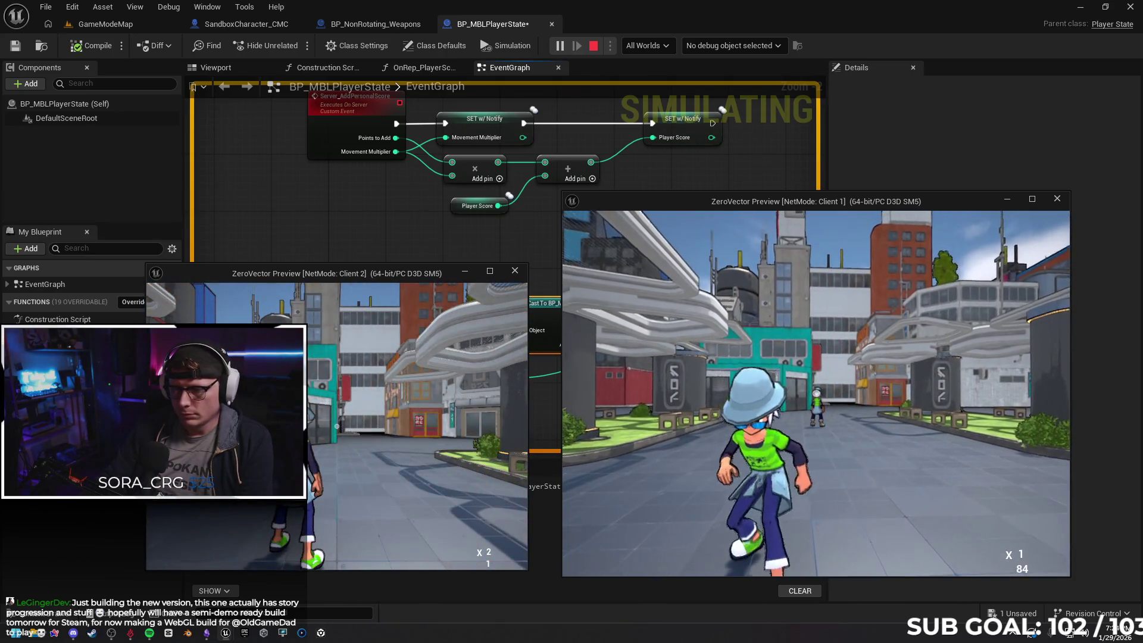
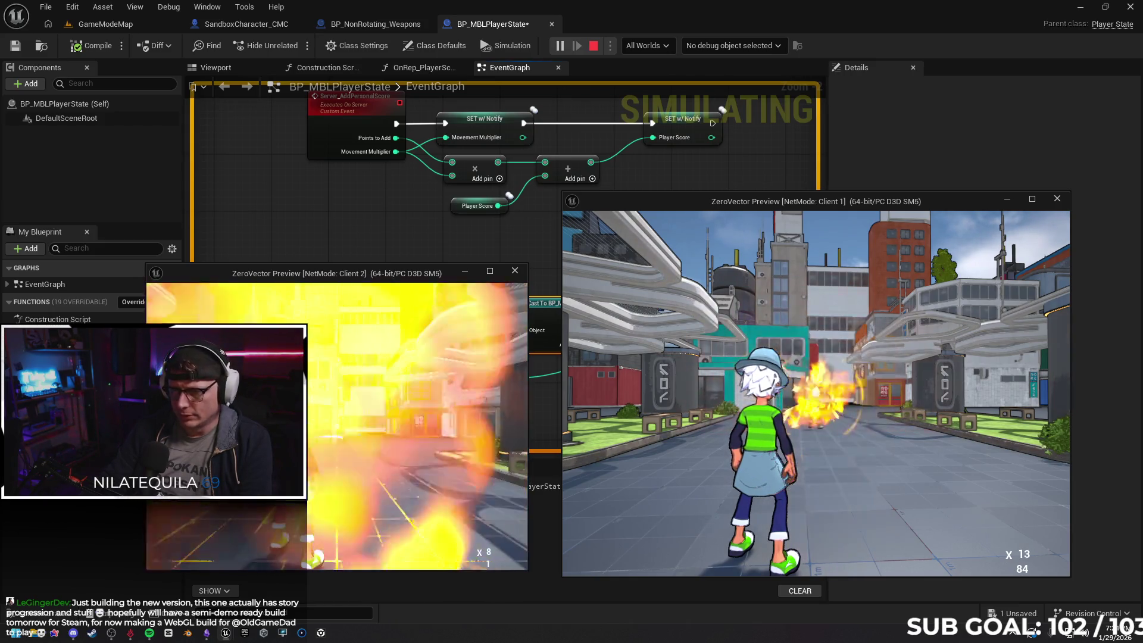
Stop the running playtest and bring the Server_PlayerHit nodes into view
{"action": "key", "text": "Escape"}
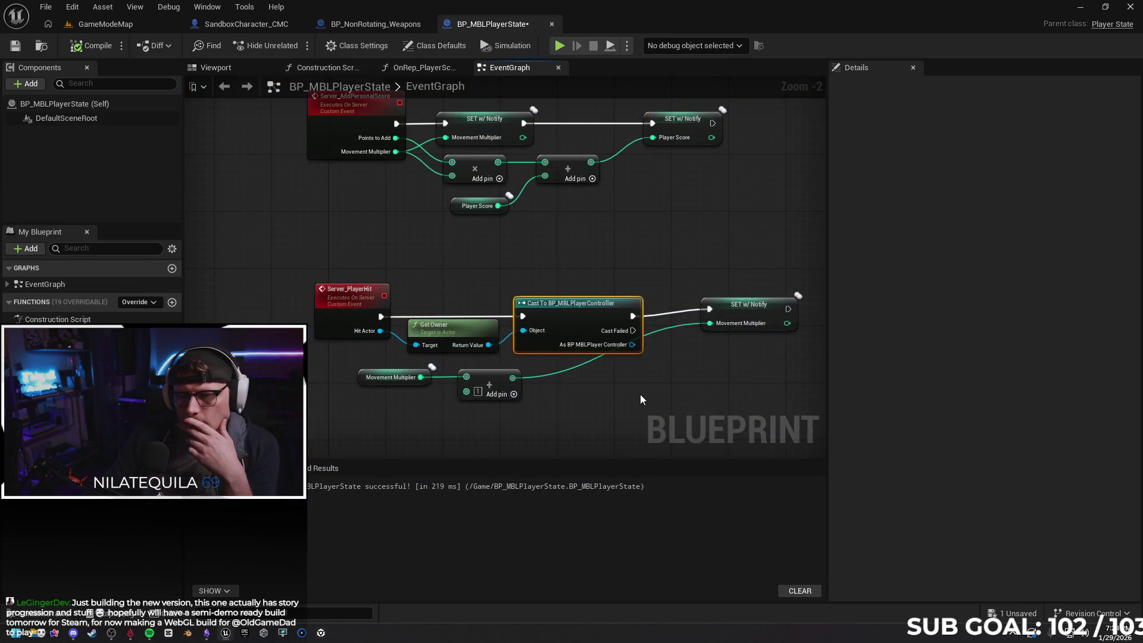
{"action": "left_click_drag", "start_coordinate": [641, 394], "coordinate": [621, 375]}
{"action": "scroll", "coordinate": [571, 379], "scroll_direction": "up", "scroll_amount": 1}
{"action": "scroll", "coordinate": [570, 377], "scroll_direction": "up", "scroll_amount": 1}
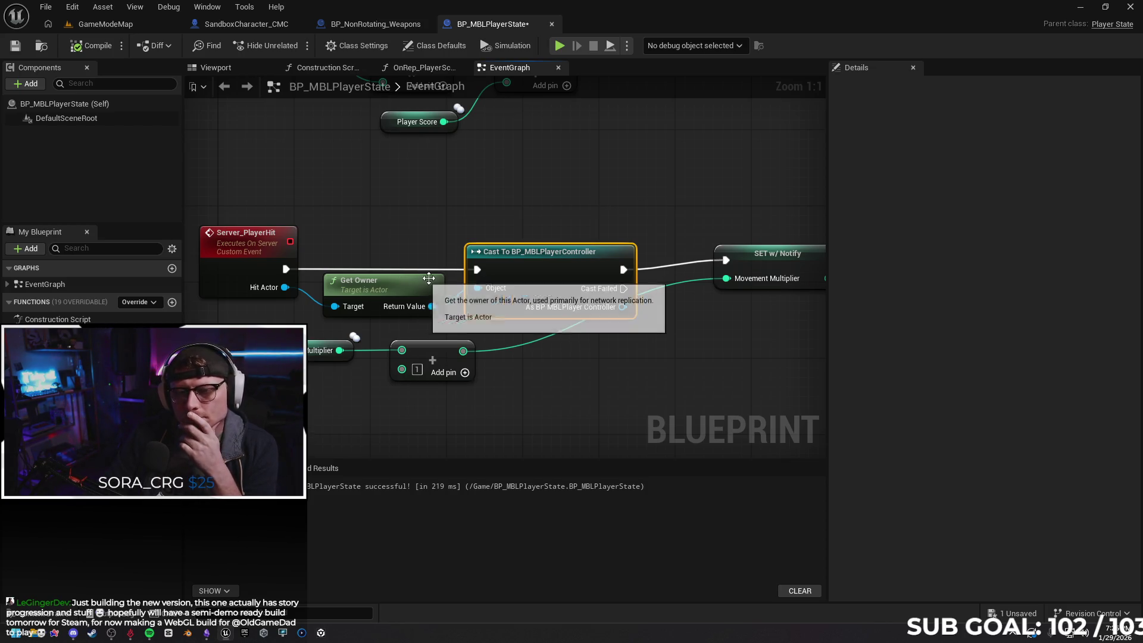
Replace Get Owner with Get Player Controller as the BP_MBLPlayerController cast's input, then compile
{"action": "left_click", "coordinate": [417, 284]}
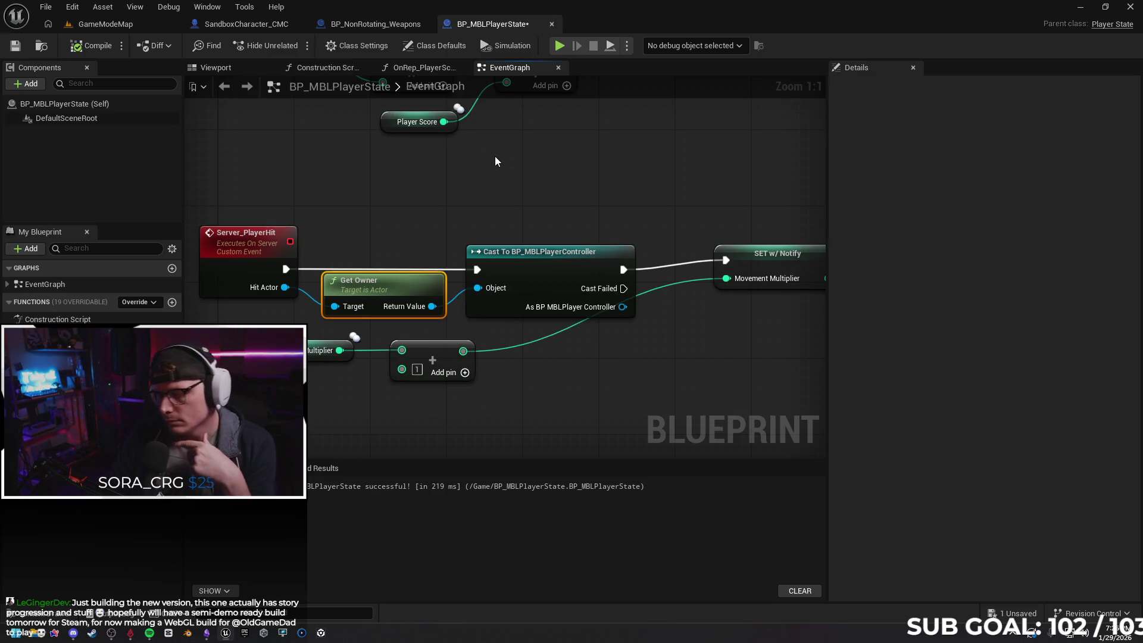
{"action": "key", "text": "Delete"}
{"action": "left_click_drag", "start_coordinate": [477, 294], "coordinate": [402, 313]}
{"action": "type", "text": "get player"}
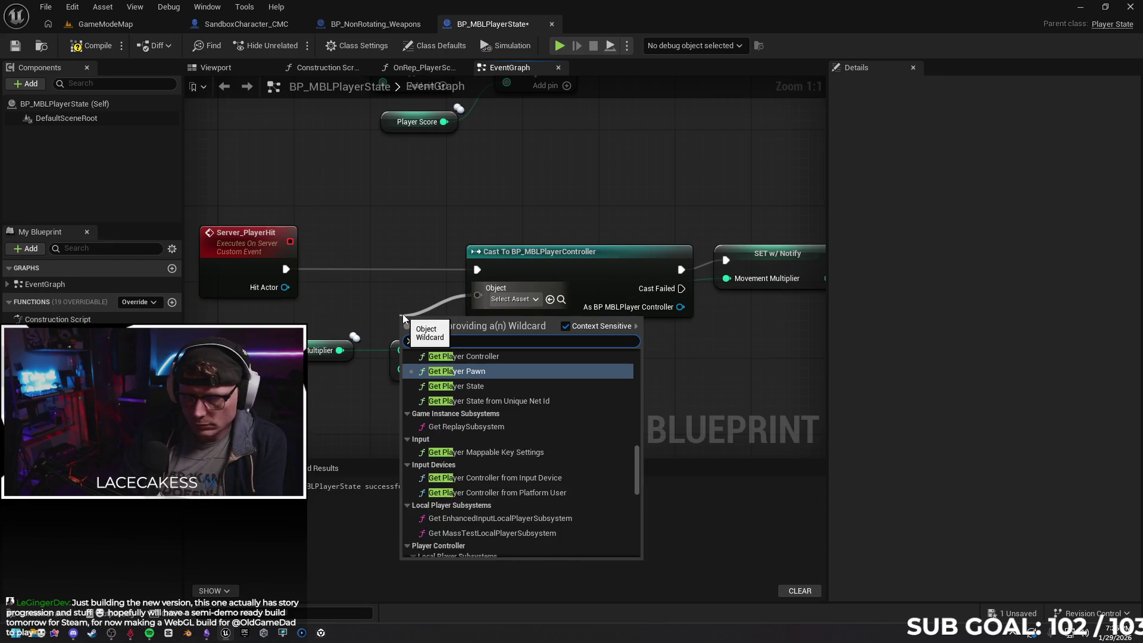
{"action": "key", "text": "Up"}
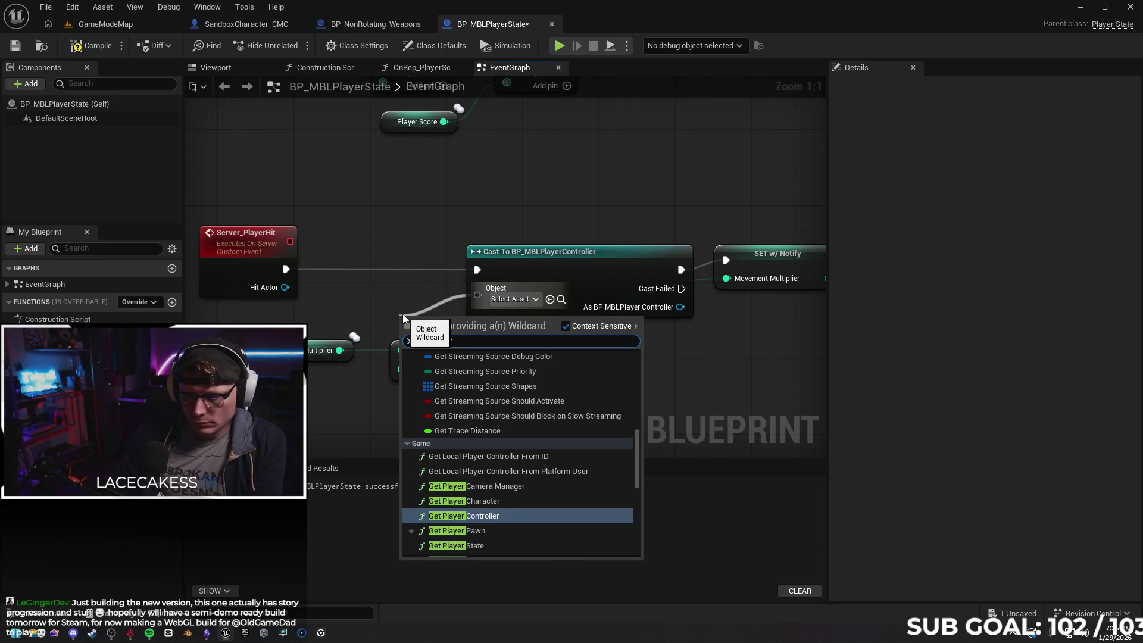
{"action": "key", "text": "Return"}
{"action": "left_click_drag", "start_coordinate": [454, 320], "coordinate": [359, 291]}
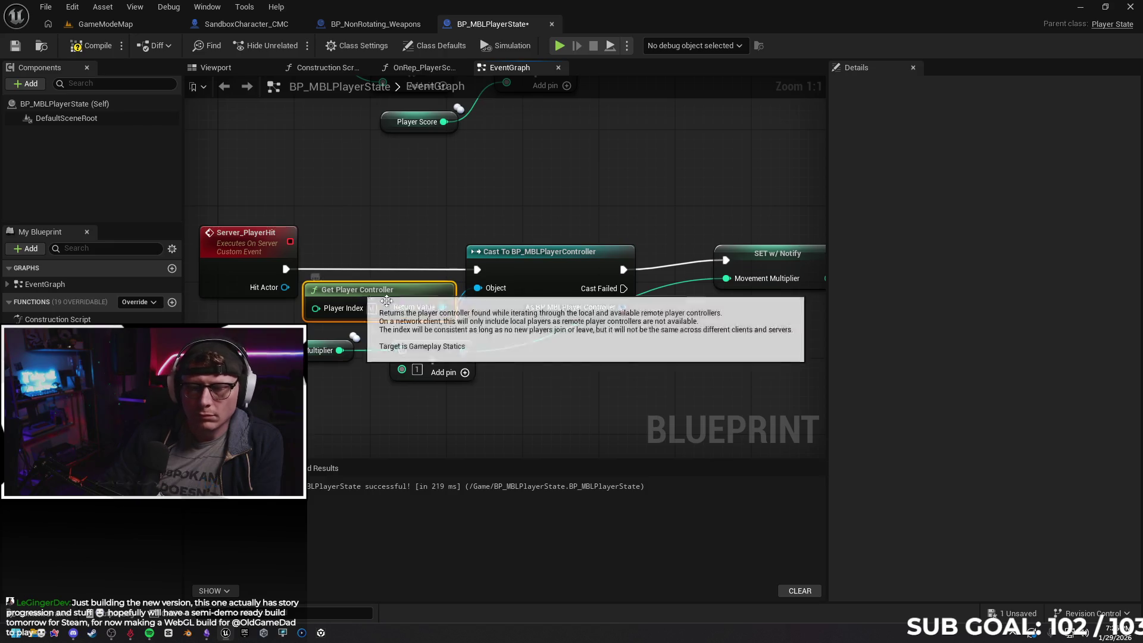
{"action": "left_click", "coordinate": [99, 47]}
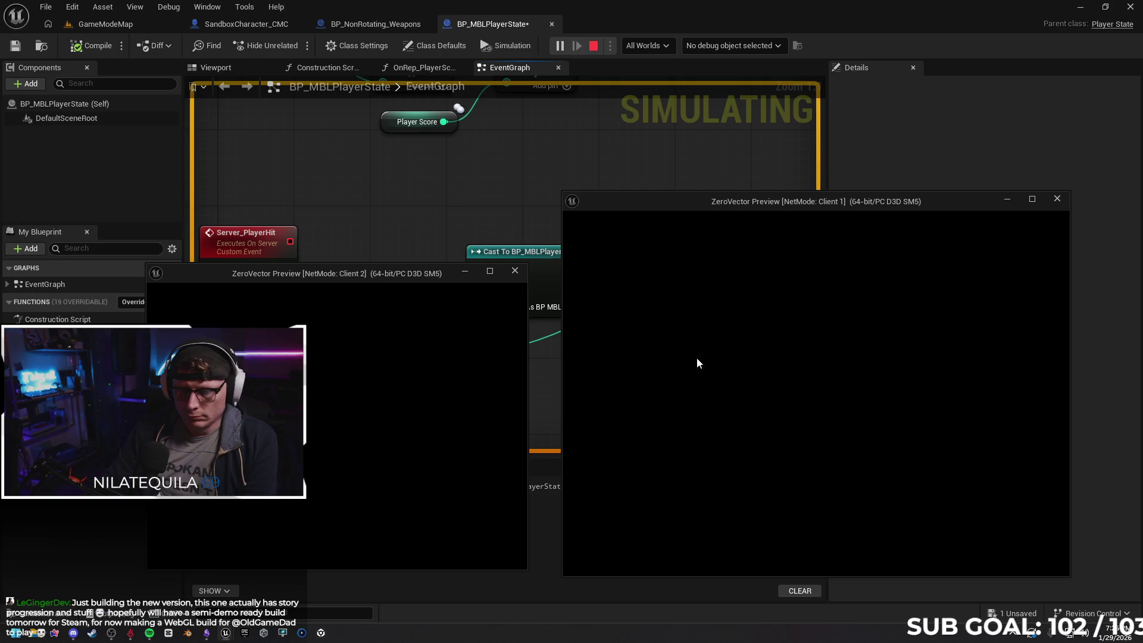
End the playtest and delete the cast, Get Player Controller, SET and add nodes after Server_PlayerHit
{"action": "left_click", "coordinate": [733, 376]}
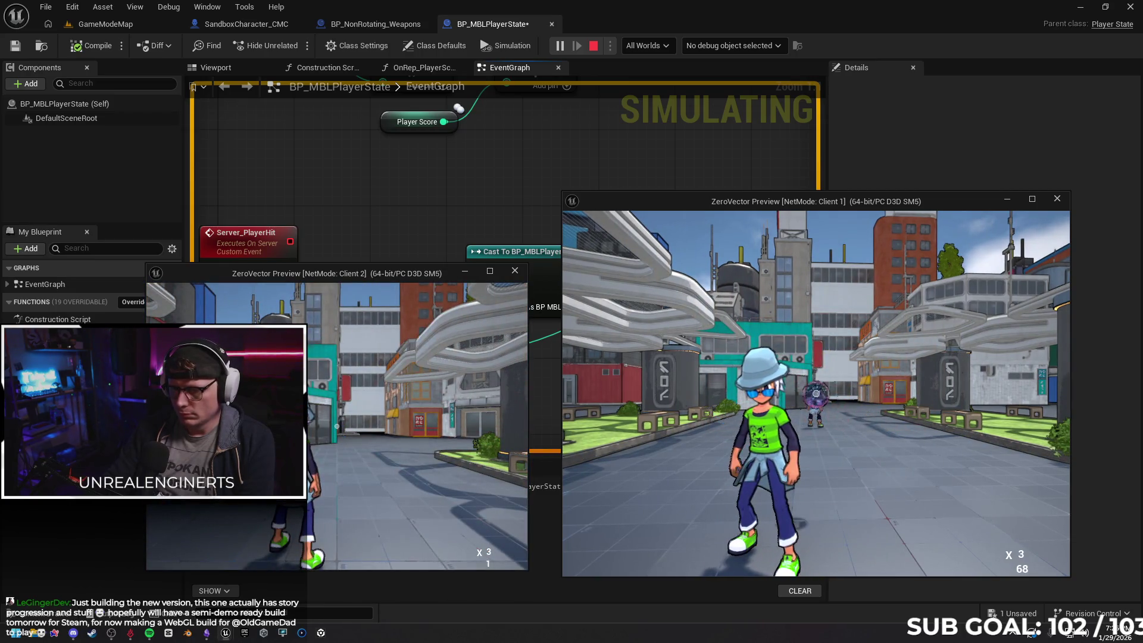
{"action": "key", "text": "Escape"}
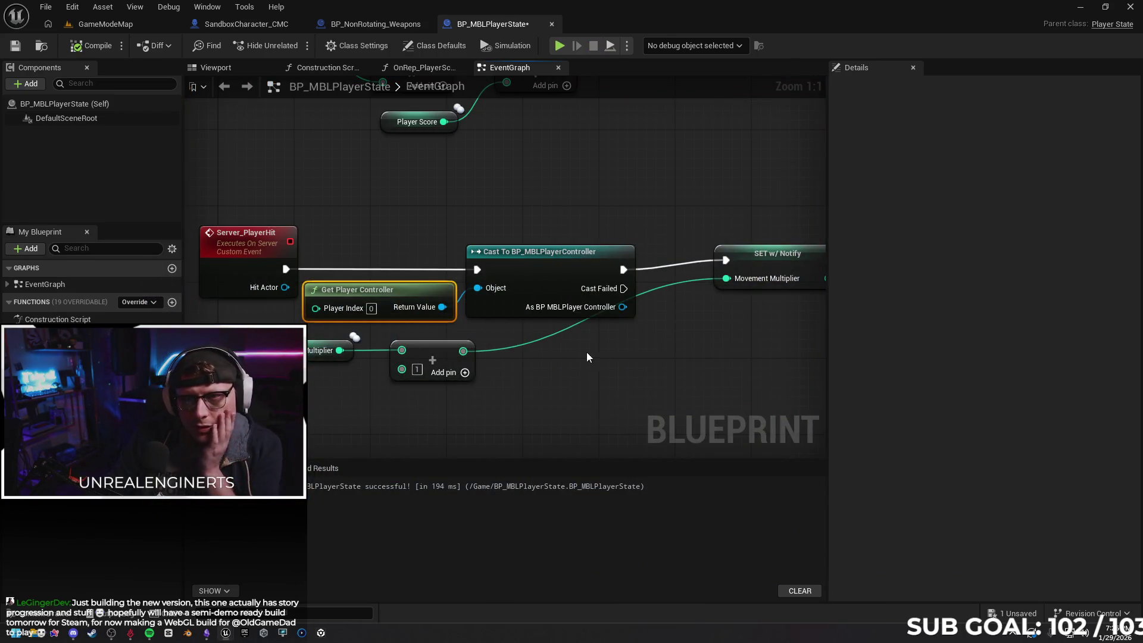
{"action": "scroll", "coordinate": [631, 364], "scroll_direction": "down", "scroll_amount": 2}
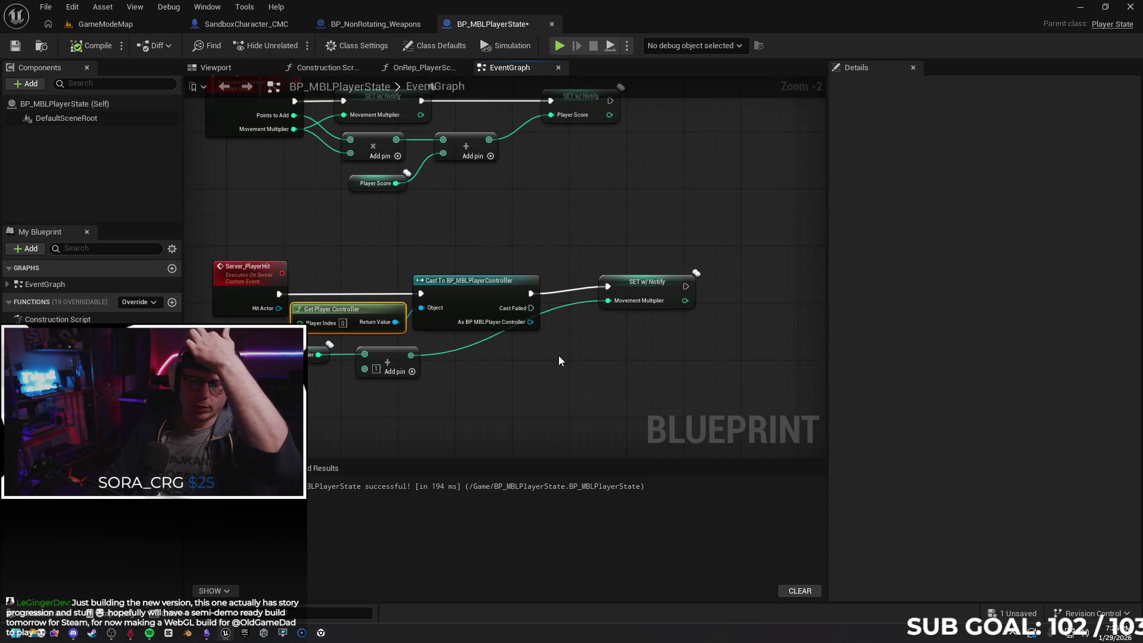
{"action": "mouse_move", "coordinate": [338, 248]}
{"action": "left_mouse_down"}
{"action": "mouse_move", "coordinate": [652, 376]}
{"action": "mouse_move", "coordinate": [624, 370]}
{"action": "mouse_move", "coordinate": [515, 245]}
{"action": "left_mouse_up"}
{"action": "mouse_move", "coordinate": [634, 384]}
{"action": "left_mouse_down"}
{"action": "mouse_move", "coordinate": [670, 435]}
{"action": "mouse_move", "coordinate": [654, 420]}
{"action": "mouse_move", "coordinate": [607, 418]}
{"action": "left_mouse_up"}
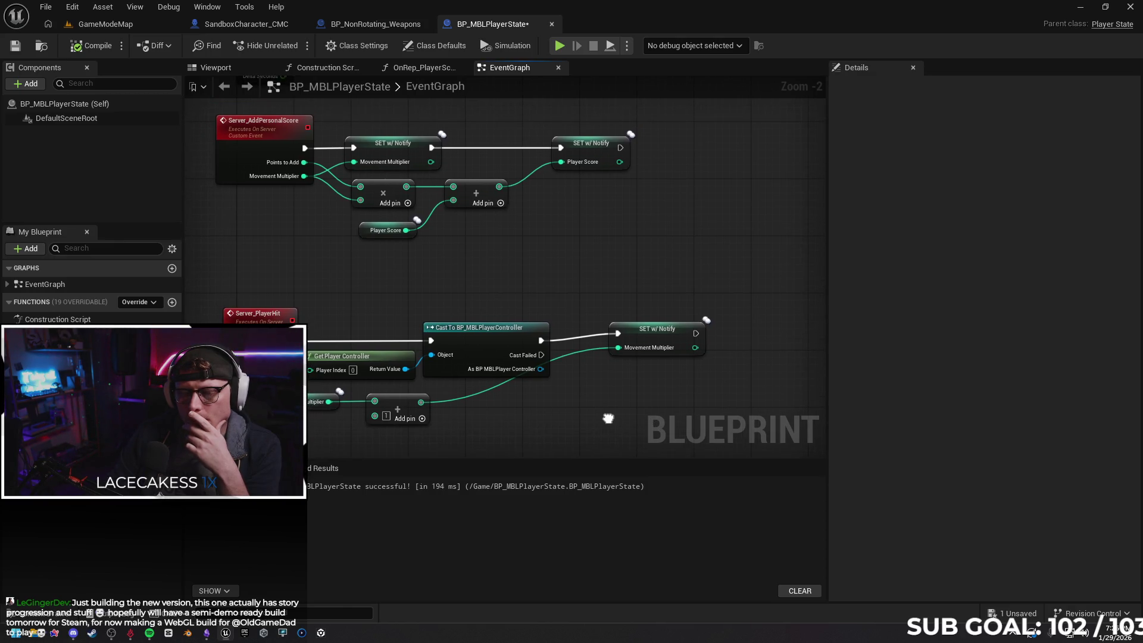
{"action": "mouse_move", "coordinate": [329, 289]}
{"action": "left_mouse_down"}
{"action": "mouse_move", "coordinate": [352, 420]}
{"action": "mouse_move", "coordinate": [663, 422]}
{"action": "mouse_move", "coordinate": [649, 427]}
{"action": "left_mouse_up"}
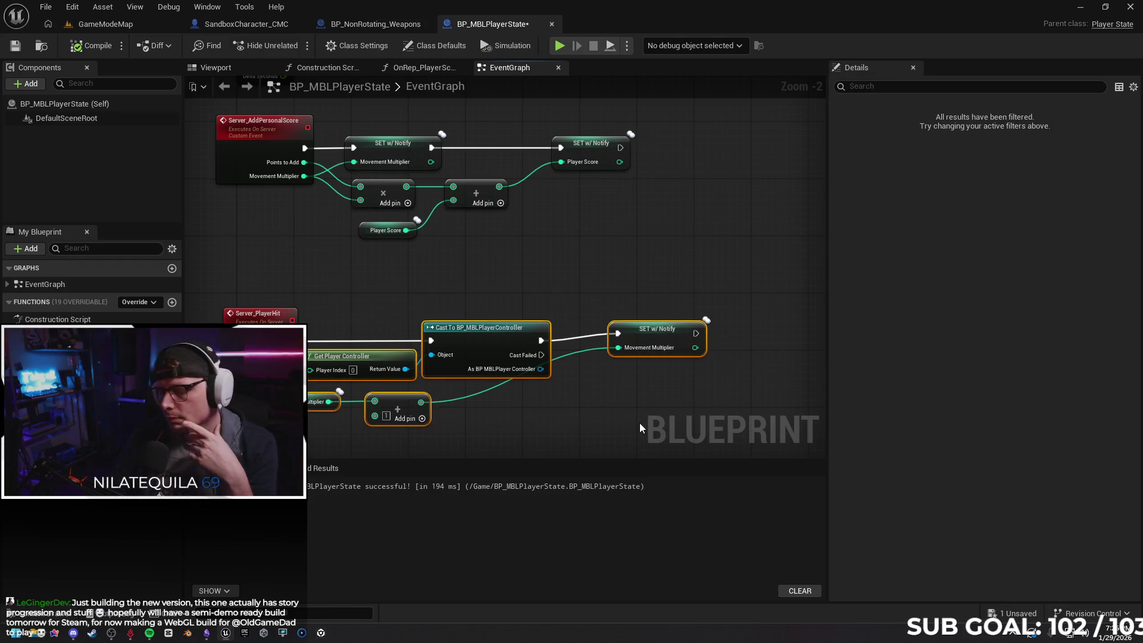
{"action": "key", "text": "Delete"}
Move over to the weapons blueprint's Trace Hit Player graph
{"action": "left_click_drag", "start_coordinate": [347, 320], "coordinate": [368, 348]}
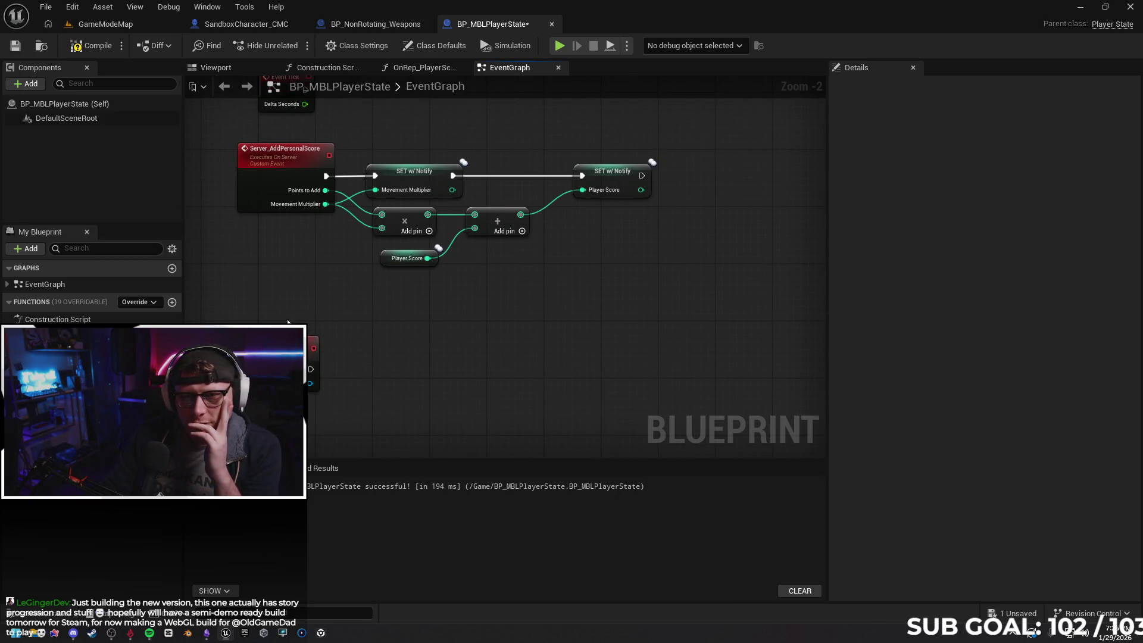
{"action": "left_click", "coordinate": [342, 26]}
{"action": "left_click_drag", "start_coordinate": [551, 349], "coordinate": [477, 361]}
Reposition the Get Player State node in Trace Hit Player and save BP_NonRotating_Weapons
{"action": "mouse_move", "coordinate": [483, 266]}
{"action": "left_mouse_down"}
{"action": "mouse_move", "coordinate": [362, 253]}
{"action": "mouse_move", "coordinate": [327, 223]}
{"action": "mouse_move", "coordinate": [349, 228]}
{"action": "left_mouse_up"}
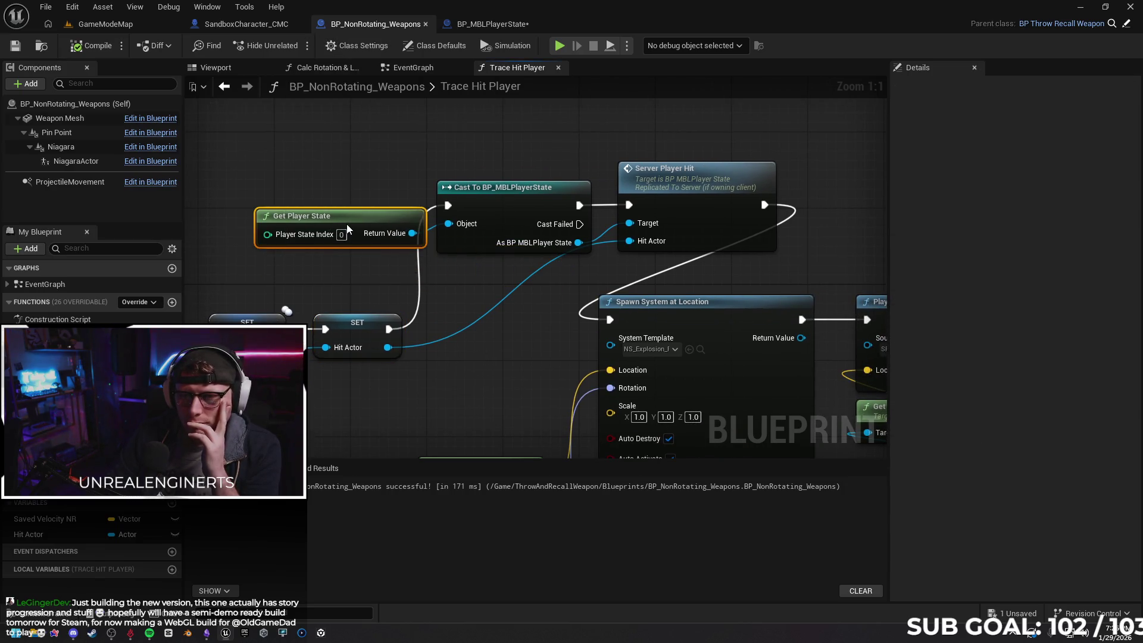
{"action": "left_click_drag", "start_coordinate": [540, 332], "coordinate": [486, 325]}
{"action": "left_click", "coordinate": [356, 149]}
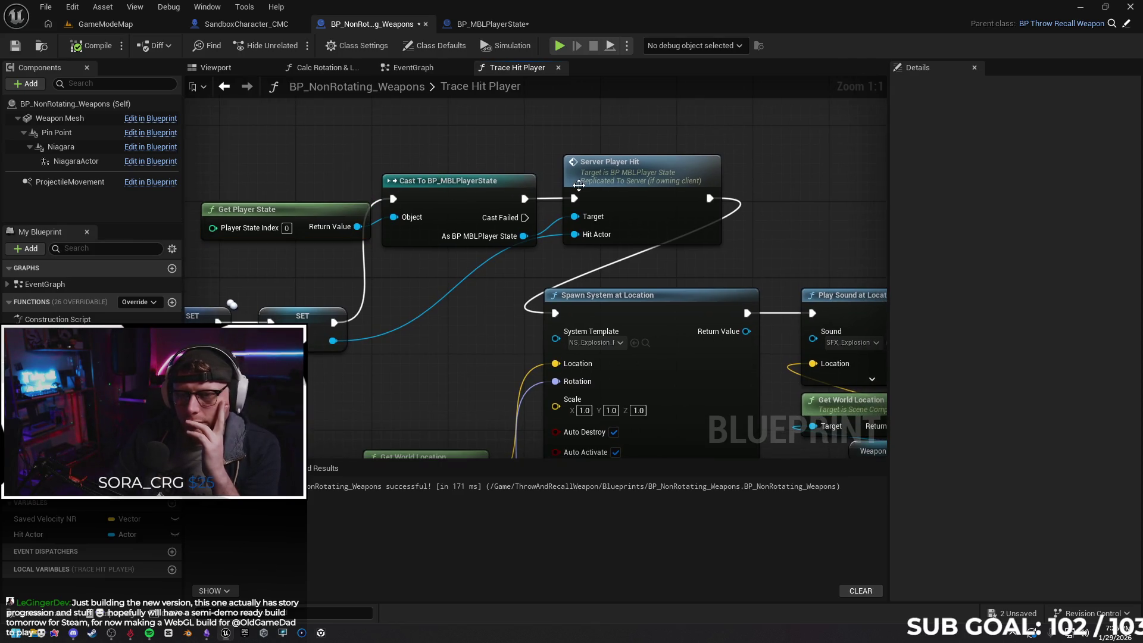
{"action": "left_click", "coordinate": [15, 46]}
Back in BP_MBLPlayerState, pull an execution wire from Server_PlayerHit for a new node
{"action": "left_click", "coordinate": [493, 24]}
{"action": "left_click_drag", "start_coordinate": [502, 251], "coordinate": [540, 257]}
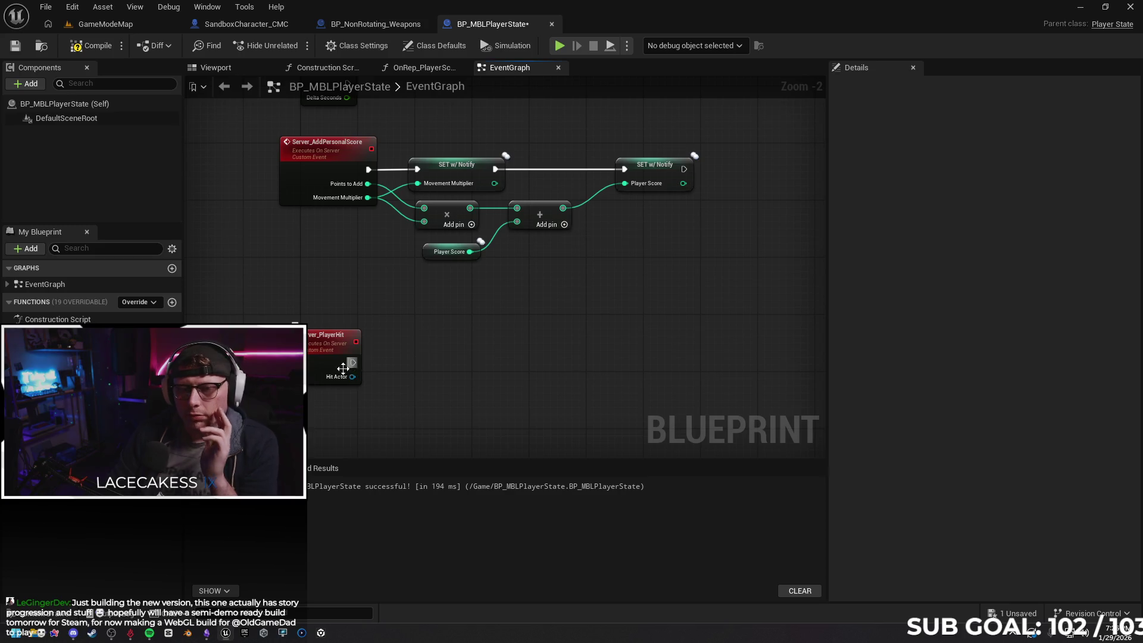
{"action": "left_click_drag", "start_coordinate": [354, 363], "coordinate": [429, 366]}
Add a Movement Multiplier setter with value 100 to the graph
{"action": "type", "text": "set move"}
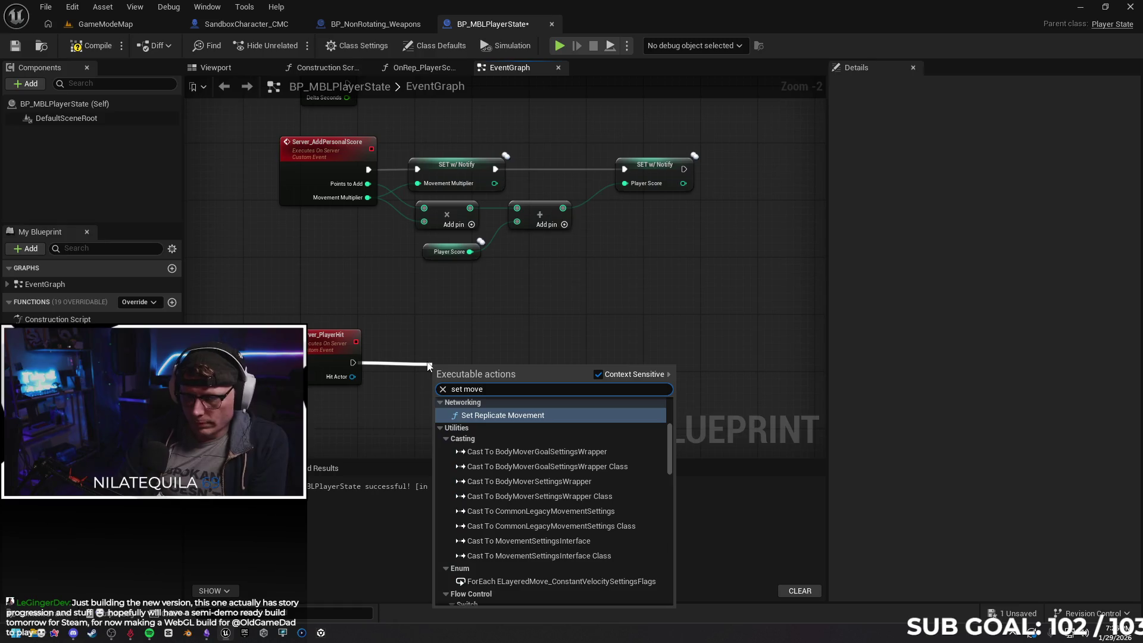
{"action": "key", "text": "BackSpace"}
{"action": "key", "text": "BackSpace"}
{"action": "key", "text": "BackSpace"}
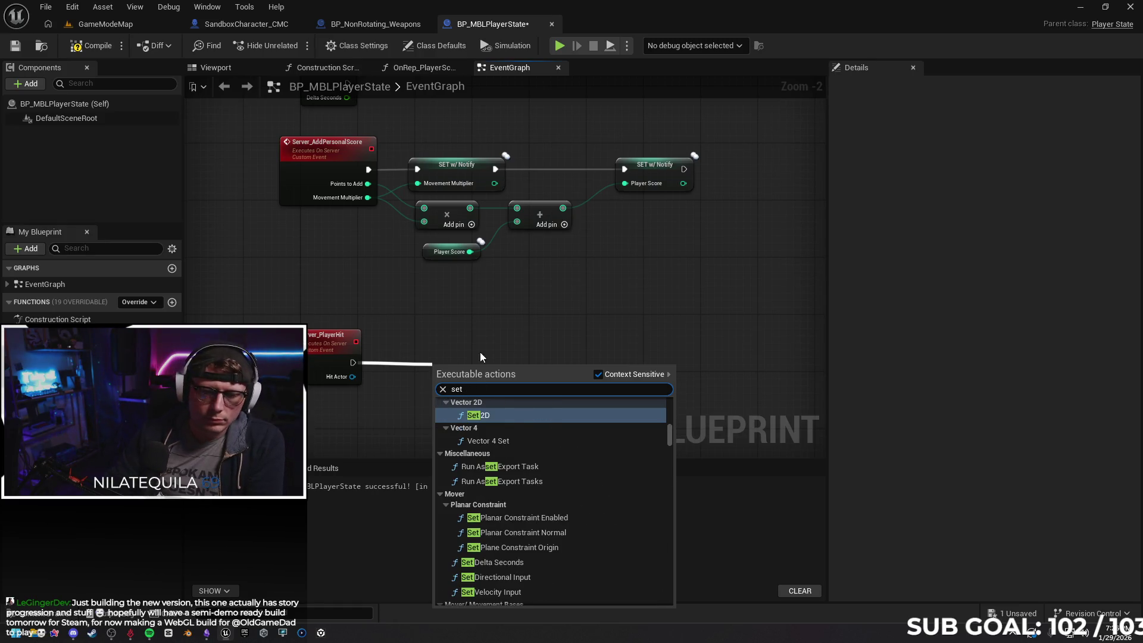
{"action": "key", "text": "Escape"}
{"action": "mouse_move", "coordinate": [60, 411]}
{"action": "left_mouse_down"}
{"action": "mouse_move", "coordinate": [333, 382]}
{"action": "mouse_move", "coordinate": [411, 366]}
{"action": "mouse_move", "coordinate": [403, 356]}
{"action": "left_mouse_up"}
{"action": "left_click", "coordinate": [440, 382]}
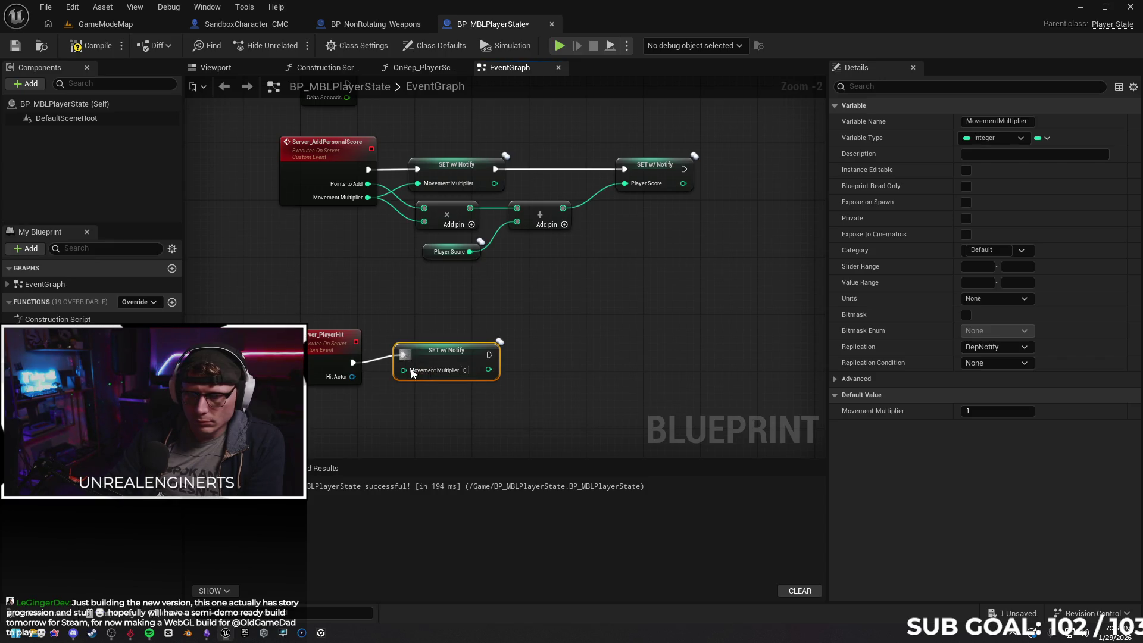
{"action": "type", "text": "100"}
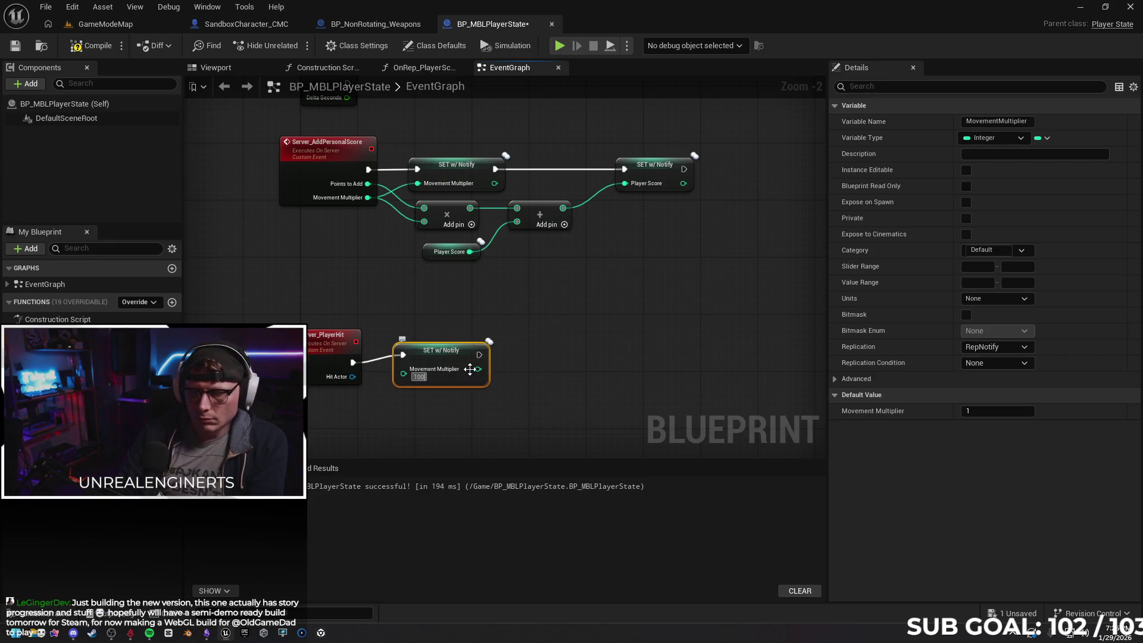
{"action": "left_click", "coordinate": [588, 335]}
Wire the SET node from Server_PlayerHit and launch a two-client playtest with Alt+P
{"action": "mouse_move", "coordinate": [456, 358]}
{"action": "left_mouse_down"}
{"action": "mouse_move", "coordinate": [474, 354]}
{"action": "mouse_move", "coordinate": [477, 365]}
{"action": "left_mouse_up"}
{"action": "mouse_move", "coordinate": [353, 376]}
{"action": "left_mouse_down"}
{"action": "mouse_move", "coordinate": [458, 379]}
{"action": "mouse_move", "coordinate": [443, 374]}
{"action": "left_mouse_up"}
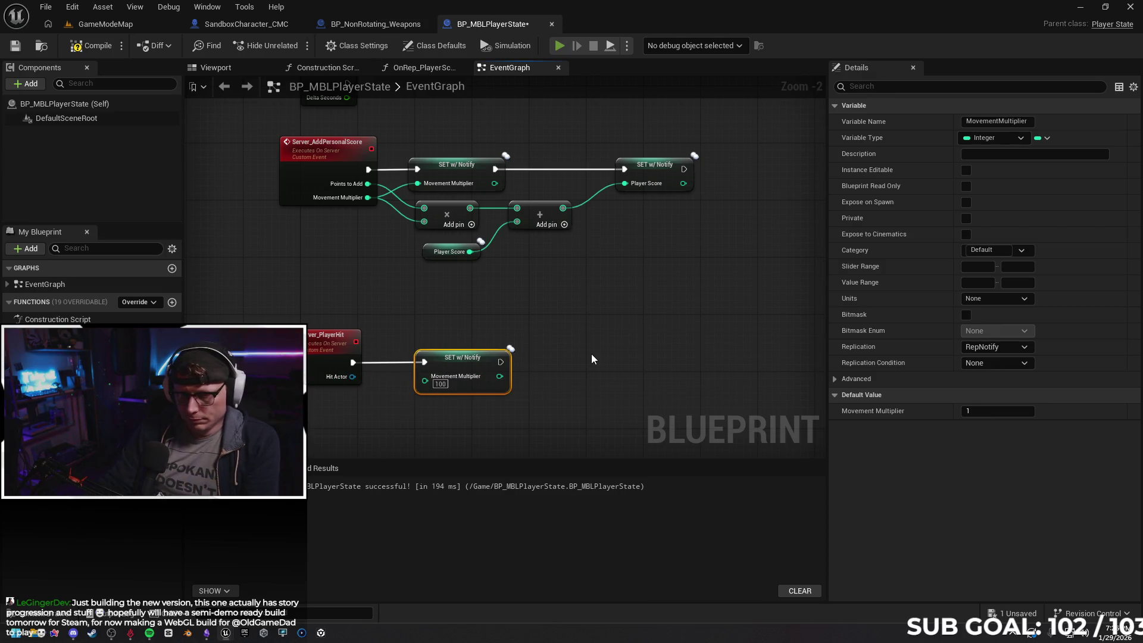
{"action": "key", "text": "alt+p"}
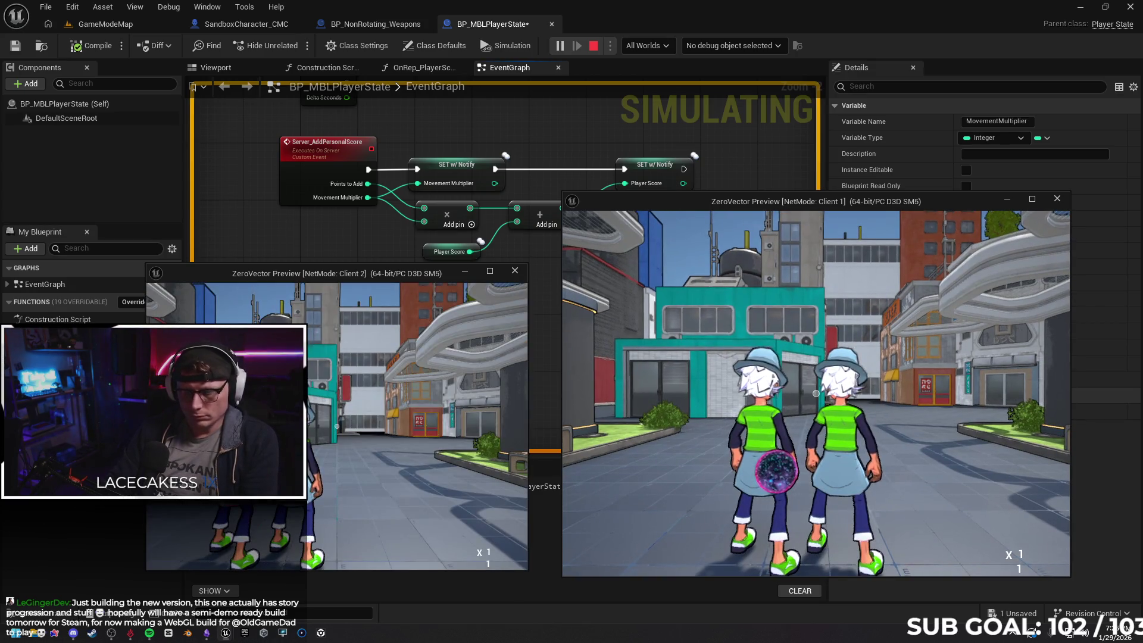
Walk forward in the playtest, end it, and delete the Movement Multiplier SET node
{"action": "key", "text": "w"}
{"action": "key", "text": "w"}
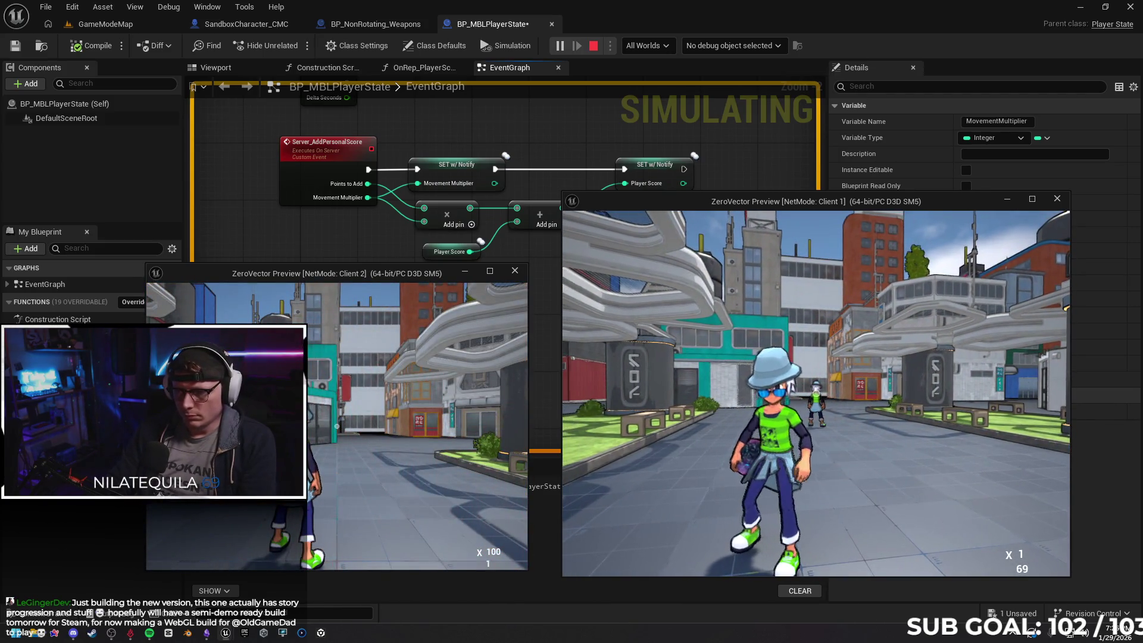
{"action": "key", "text": "Escape"}
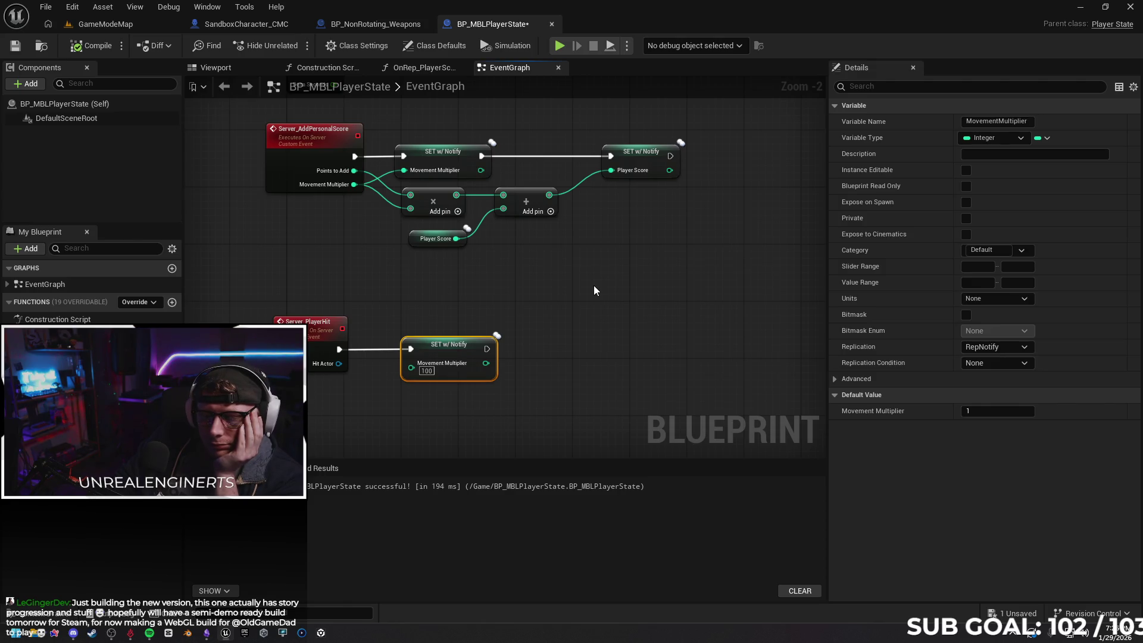
{"action": "key", "text": "Delete"}
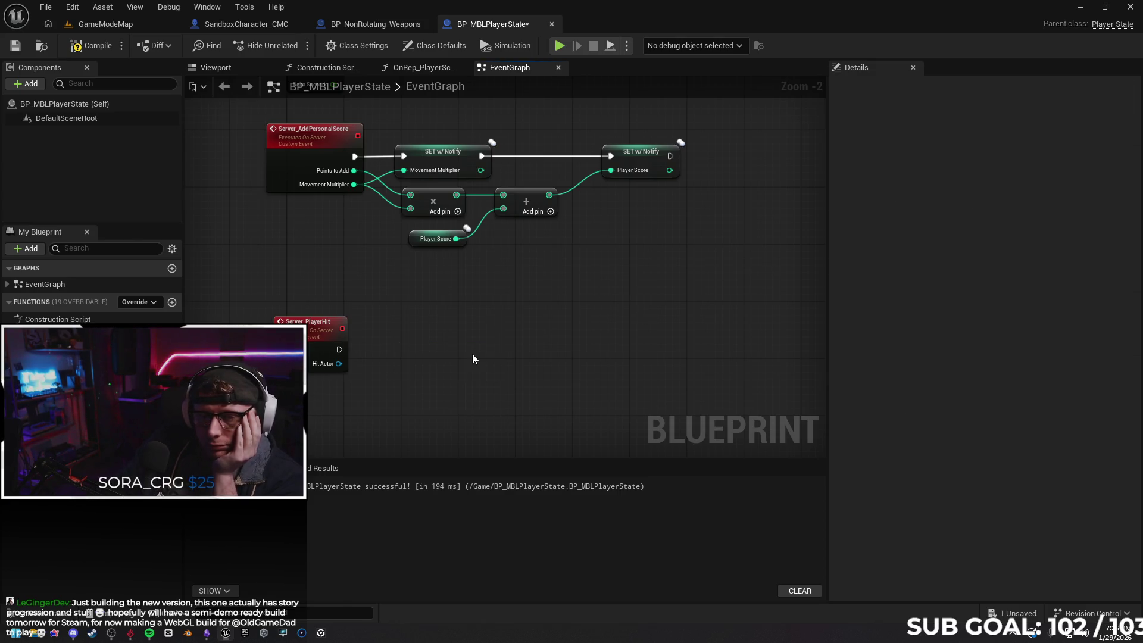
{"action": "left_click", "coordinate": [350, 27]}
Delete the Break Hit Result, Get Player Pawn and Apply Damage nodes from Trace Hit Player
{"action": "mouse_move", "coordinate": [462, 338]}
{"action": "left_mouse_down"}
{"action": "mouse_move", "coordinate": [551, 306]}
{"action": "mouse_move", "coordinate": [581, 309]}
{"action": "left_mouse_up"}
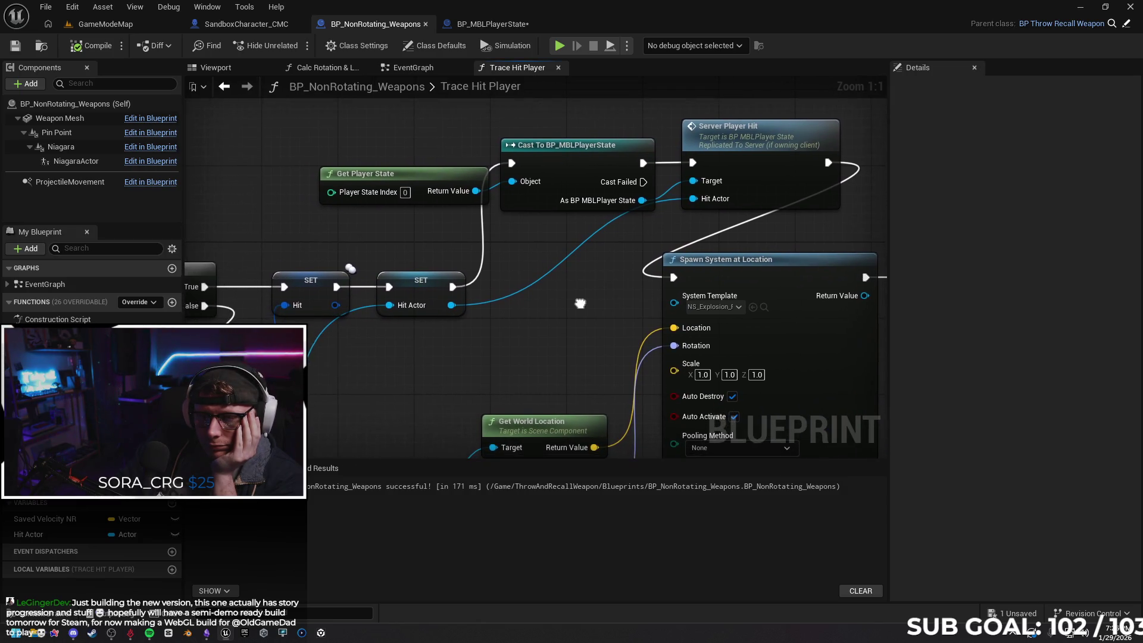
{"action": "scroll", "coordinate": [581, 309], "scroll_direction": "down", "scroll_amount": 3}
{"action": "left_click_drag", "start_coordinate": [480, 301], "coordinate": [921, 268]}
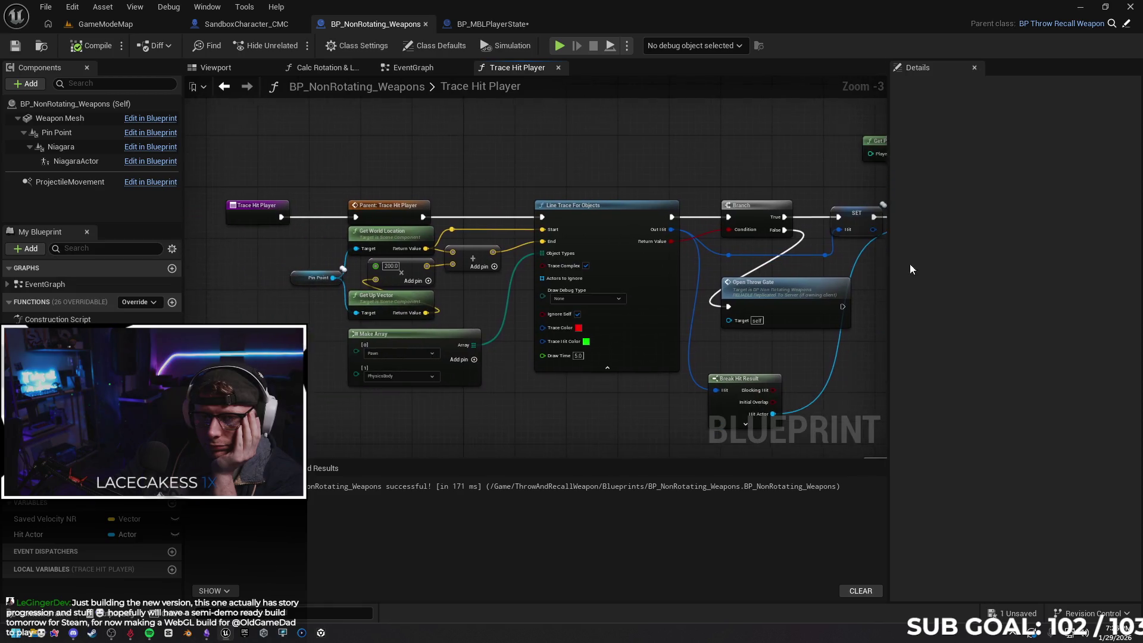
{"action": "mouse_move", "coordinate": [550, 394]}
{"action": "left_mouse_down"}
{"action": "mouse_move", "coordinate": [613, 400]}
{"action": "mouse_move", "coordinate": [398, 386]}
{"action": "left_mouse_up"}
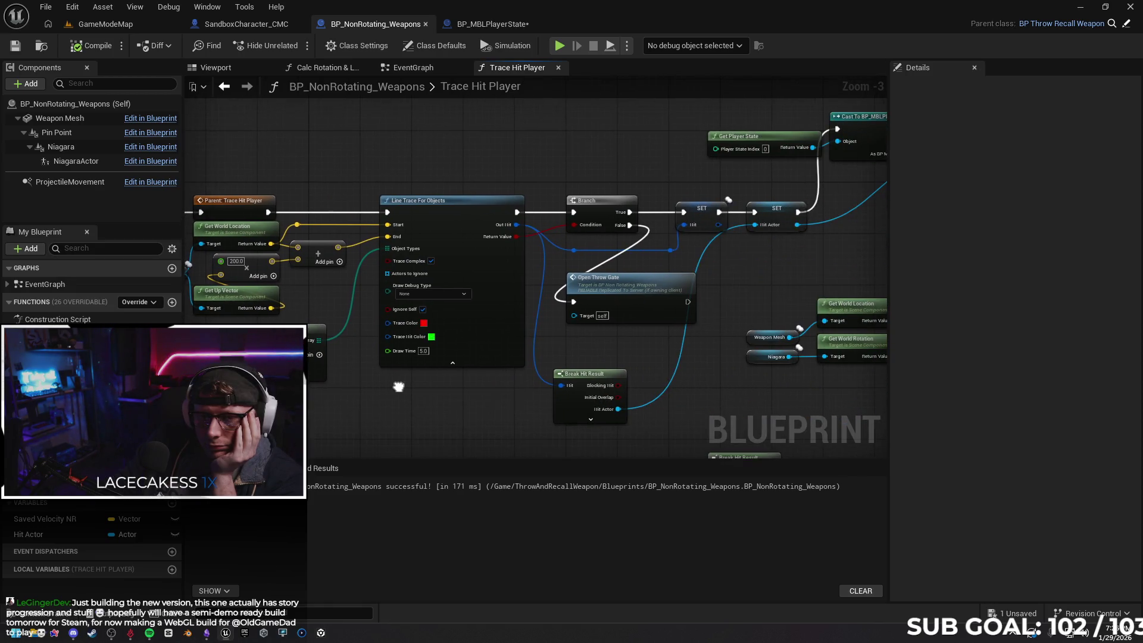
{"action": "mouse_move", "coordinate": [516, 395]}
{"action": "left_mouse_down"}
{"action": "mouse_move", "coordinate": [437, 260]}
{"action": "mouse_move", "coordinate": [462, 268]}
{"action": "mouse_move", "coordinate": [492, 228]}
{"action": "left_mouse_up"}
{"action": "left_click_drag", "start_coordinate": [316, 275], "coordinate": [561, 388]}
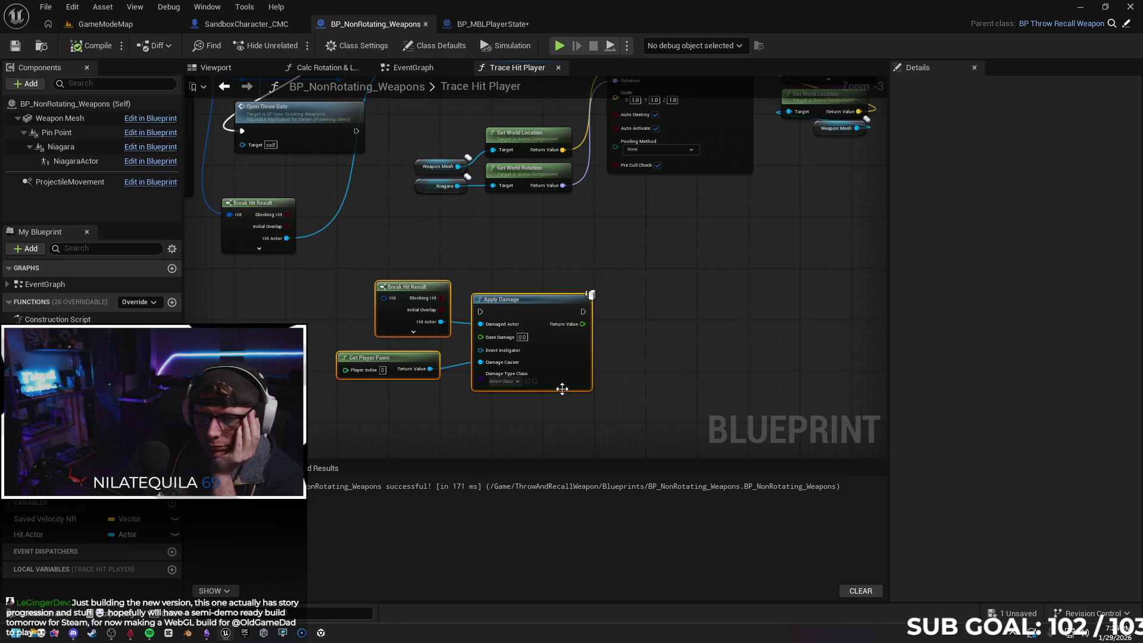
{"action": "key", "text": "Delete"}
Survey the spawn, physics, cast, line trace and Server Player Hit nodes across the graph
{"action": "left_click_drag", "start_coordinate": [564, 305], "coordinate": [388, 445]}
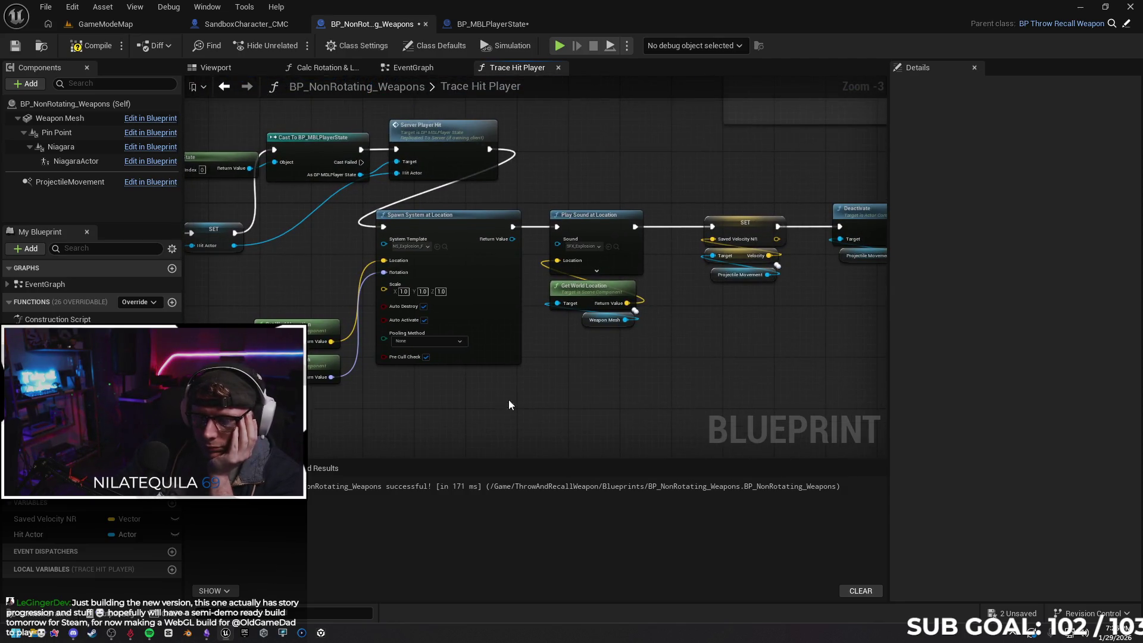
{"action": "left_click_drag", "start_coordinate": [509, 399], "coordinate": [389, 396]}
{"action": "left_click_drag", "start_coordinate": [685, 399], "coordinate": [250, 410]}
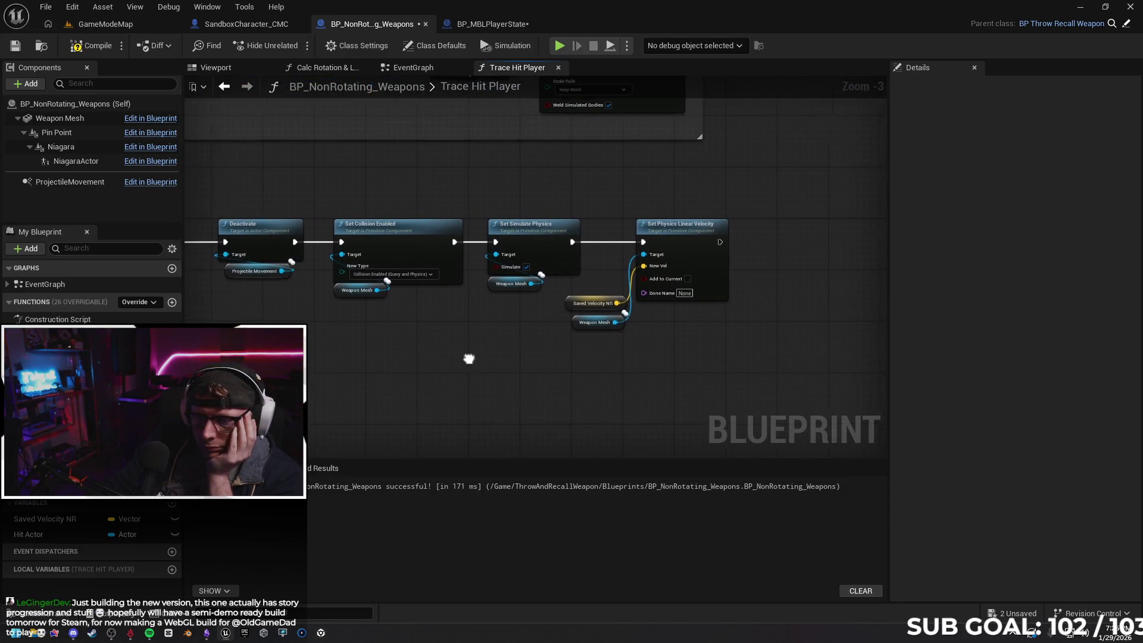
{"action": "mouse_move", "coordinate": [395, 359]}
{"action": "left_mouse_down"}
{"action": "mouse_move", "coordinate": [689, 343]}
{"action": "mouse_move", "coordinate": [414, 384]}
{"action": "mouse_move", "coordinate": [495, 396]}
{"action": "mouse_move", "coordinate": [587, 396]}
{"action": "mouse_move", "coordinate": [669, 375]}
{"action": "mouse_move", "coordinate": [624, 387]}
{"action": "mouse_move", "coordinate": [868, 380]}
{"action": "mouse_move", "coordinate": [630, 395]}
{"action": "mouse_move", "coordinate": [560, 347]}
{"action": "mouse_move", "coordinate": [370, 365]}
{"action": "left_mouse_up"}
{"action": "mouse_move", "coordinate": [667, 352]}
{"action": "left_mouse_down"}
{"action": "mouse_move", "coordinate": [534, 370]}
{"action": "mouse_move", "coordinate": [549, 370]}
{"action": "mouse_move", "coordinate": [510, 339]}
{"action": "mouse_move", "coordinate": [298, 346]}
{"action": "mouse_move", "coordinate": [401, 327]}
{"action": "mouse_move", "coordinate": [758, 321]}
{"action": "mouse_move", "coordinate": [515, 337]}
{"action": "left_mouse_up"}
{"action": "mouse_move", "coordinate": [370, 364]}
{"action": "left_mouse_down"}
{"action": "mouse_move", "coordinate": [390, 309]}
{"action": "mouse_move", "coordinate": [492, 393]}
{"action": "mouse_move", "coordinate": [529, 395]}
{"action": "left_mouse_up"}
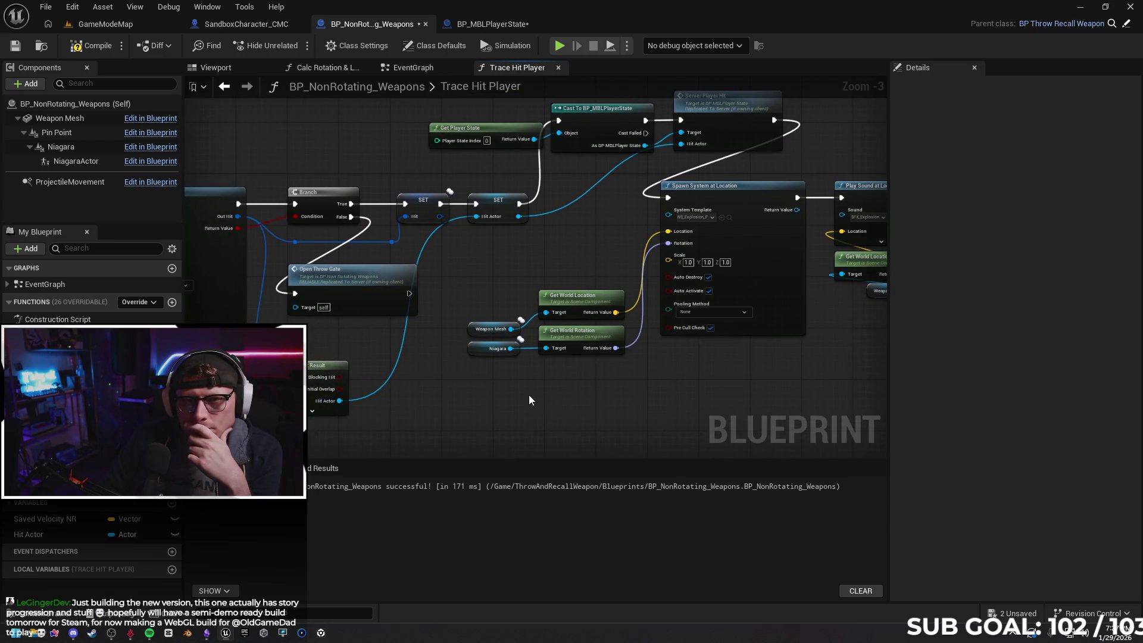
{"action": "left_click", "coordinate": [413, 67]}
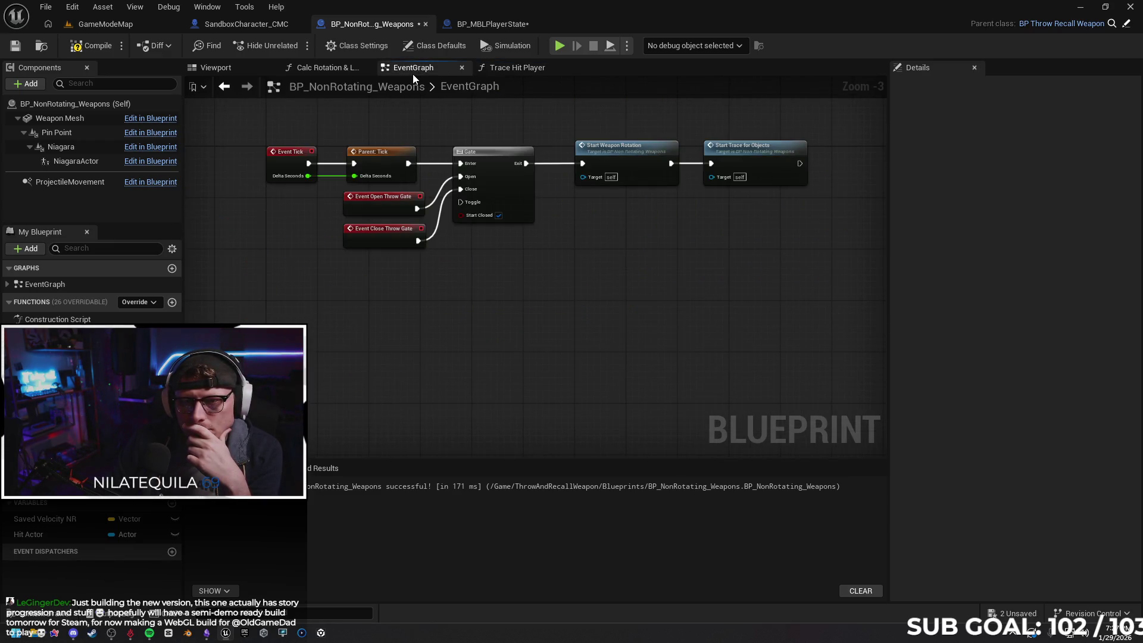
{"action": "left_click", "coordinate": [498, 68]}
{"action": "mouse_move", "coordinate": [499, 293]}
{"action": "left_mouse_down"}
{"action": "mouse_move", "coordinate": [695, 263]}
{"action": "mouse_move", "coordinate": [544, 351]}
{"action": "left_mouse_up"}
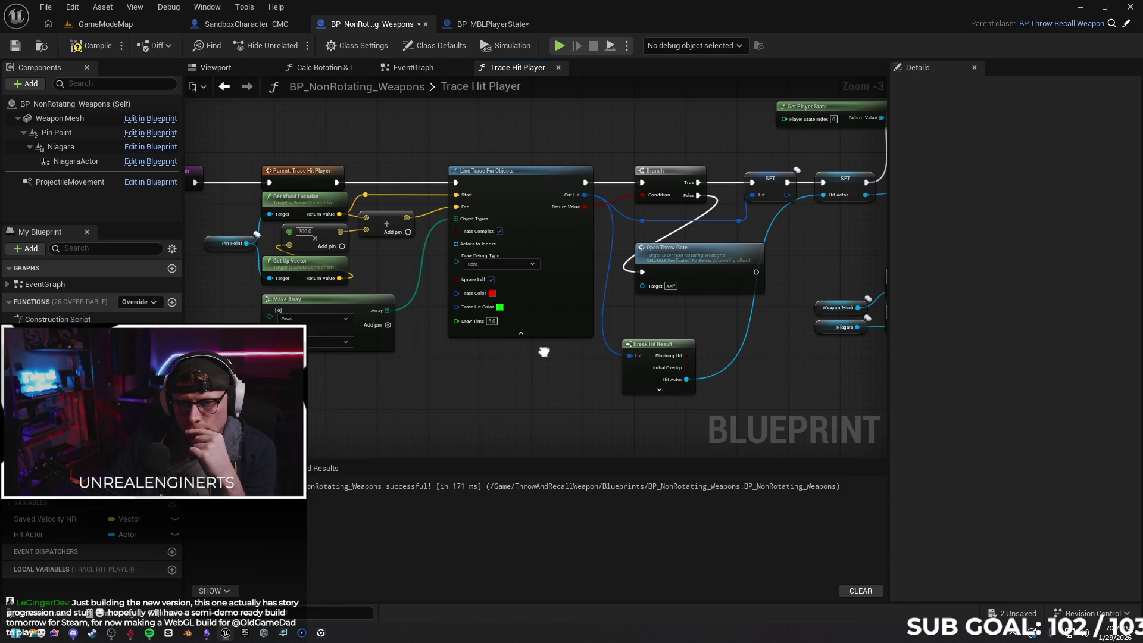
{"action": "mouse_move", "coordinate": [544, 351]}
{"action": "left_mouse_down"}
{"action": "mouse_move", "coordinate": [659, 349]}
{"action": "mouse_move", "coordinate": [441, 333]}
{"action": "left_mouse_up"}
{"action": "left_click_drag", "start_coordinate": [705, 344], "coordinate": [455, 388]}
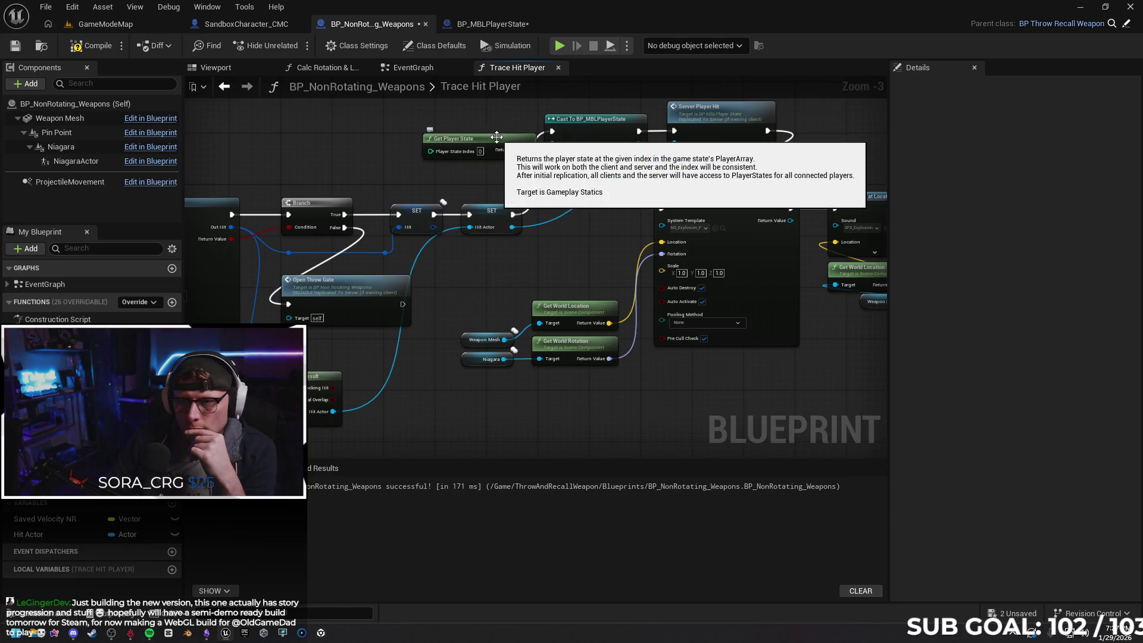
Delete Get Player State and the BP_MBLPlayerState cast, wiring SET straight into Server Player Hit
{"action": "left_click_drag", "start_coordinate": [492, 140], "coordinate": [448, 139]}
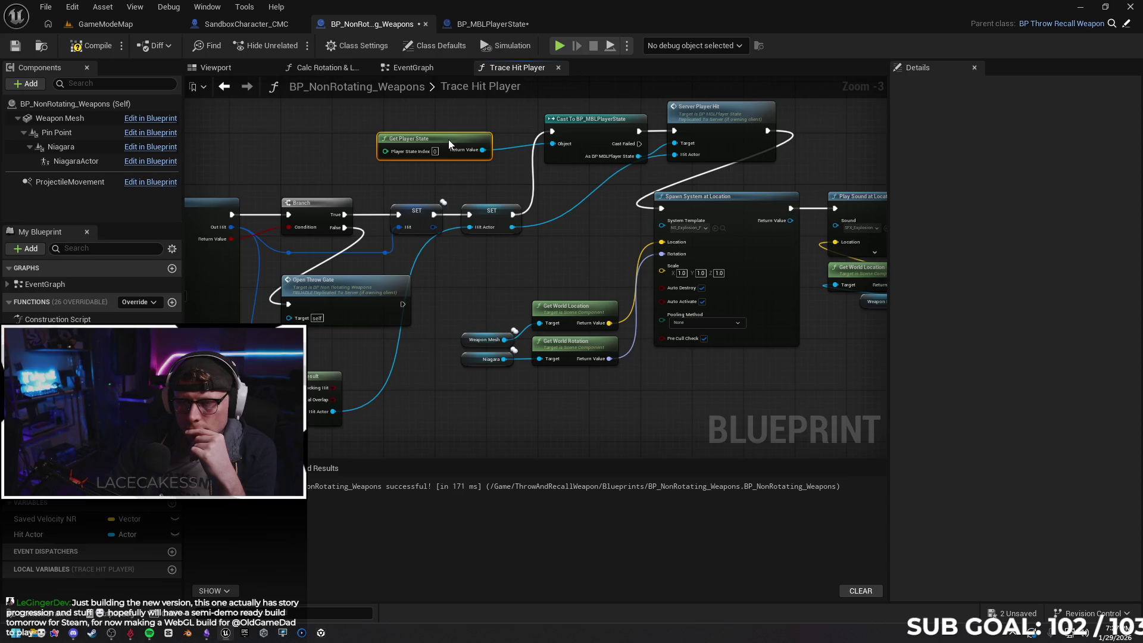
{"action": "mouse_move", "coordinate": [455, 140]}
{"action": "left_mouse_down"}
{"action": "mouse_move", "coordinate": [477, 140]}
{"action": "mouse_move", "coordinate": [439, 177]}
{"action": "mouse_move", "coordinate": [417, 157]}
{"action": "mouse_move", "coordinate": [539, 202]}
{"action": "left_mouse_up"}
{"action": "key", "text": "Delete"}
{"action": "mouse_move", "coordinate": [480, 276]}
{"action": "left_mouse_down"}
{"action": "mouse_move", "coordinate": [559, 191]}
{"action": "mouse_move", "coordinate": [643, 192]}
{"action": "left_mouse_up"}
Compile, undo the rewiring, and delete the Get Player State and cast nodes again
{"action": "left_click", "coordinate": [89, 46]}
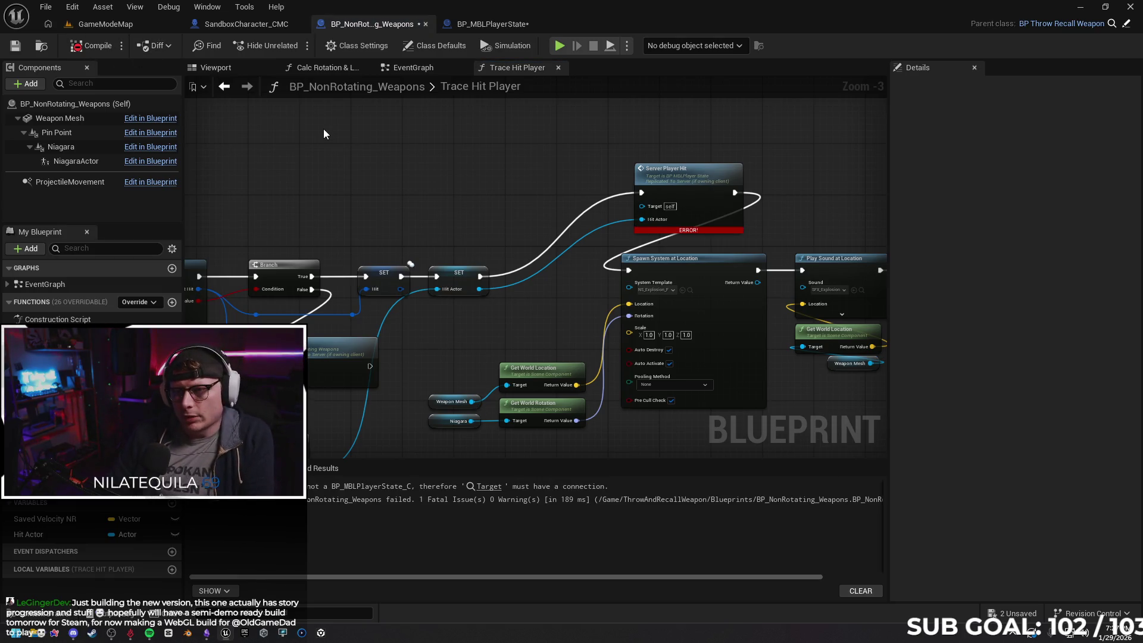
{"action": "key", "text": "ctrl+z"}
{"action": "key", "text": "ctrl+z"}
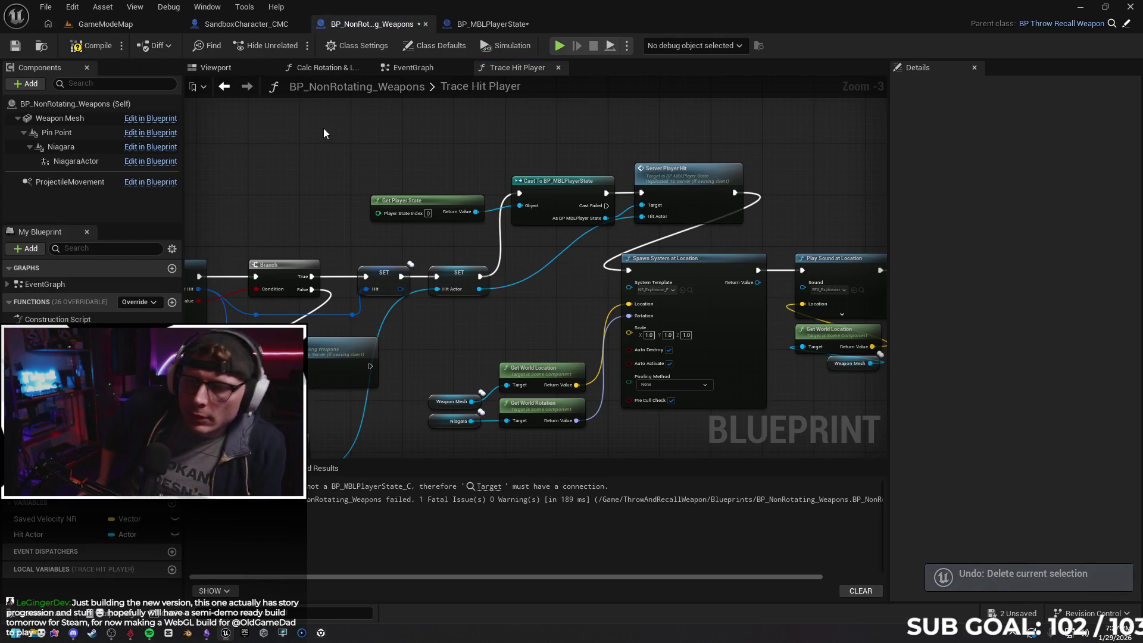
{"action": "left_click_drag", "start_coordinate": [452, 182], "coordinate": [530, 229]}
{"action": "key", "text": "Delete"}
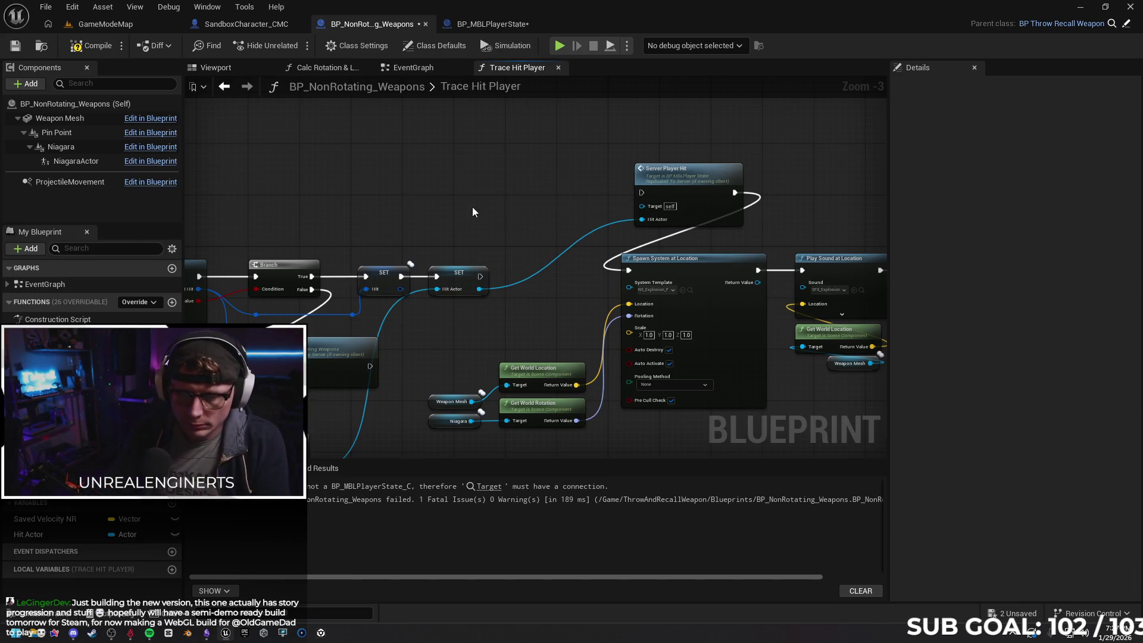
Add a Cast To BP_MBLPlayerController between SET and Server Player Hit's target, then compile
{"action": "right_click", "coordinate": [484, 210]}
{"action": "type", "text": "cast to player co"}
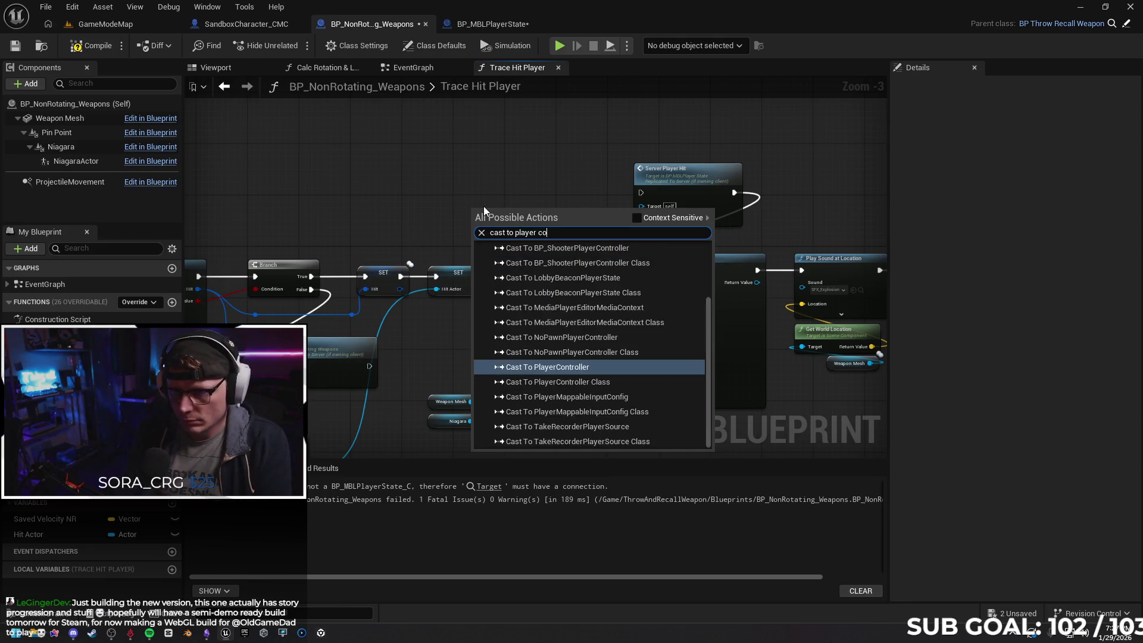
{"action": "type", "text": "n"}
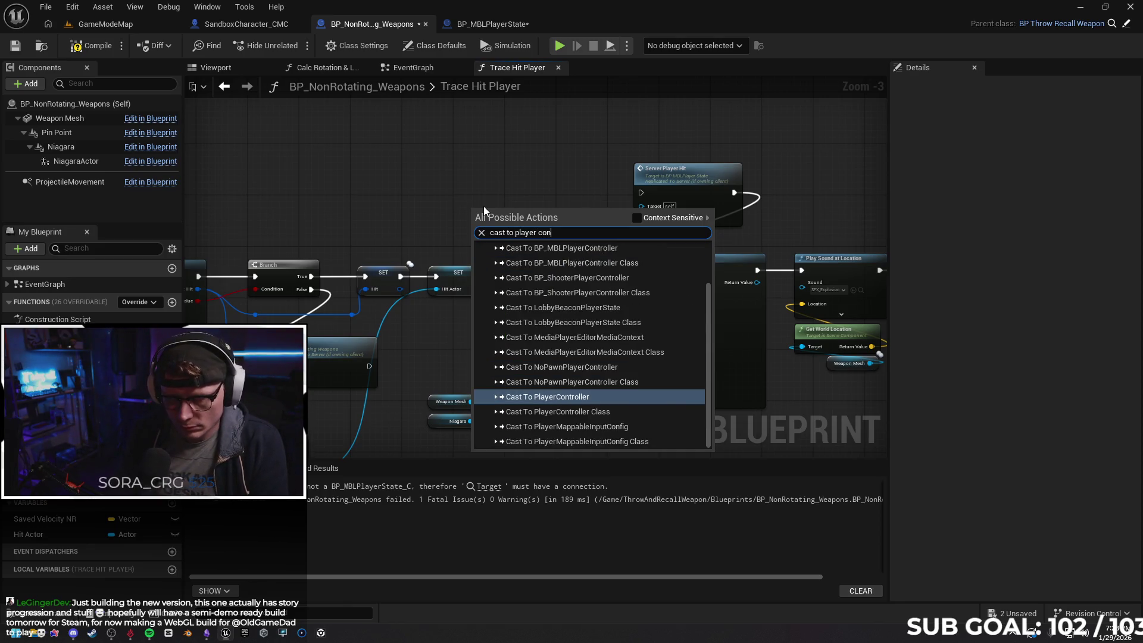
{"action": "type", "text": "troller"}
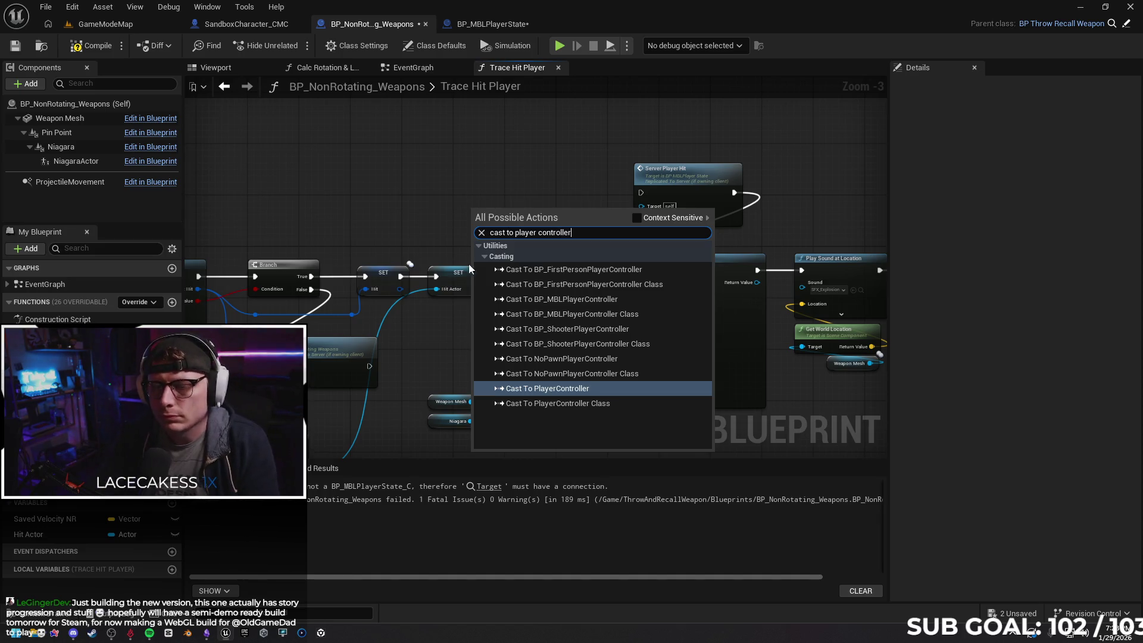
{"action": "left_click", "coordinate": [552, 300]}
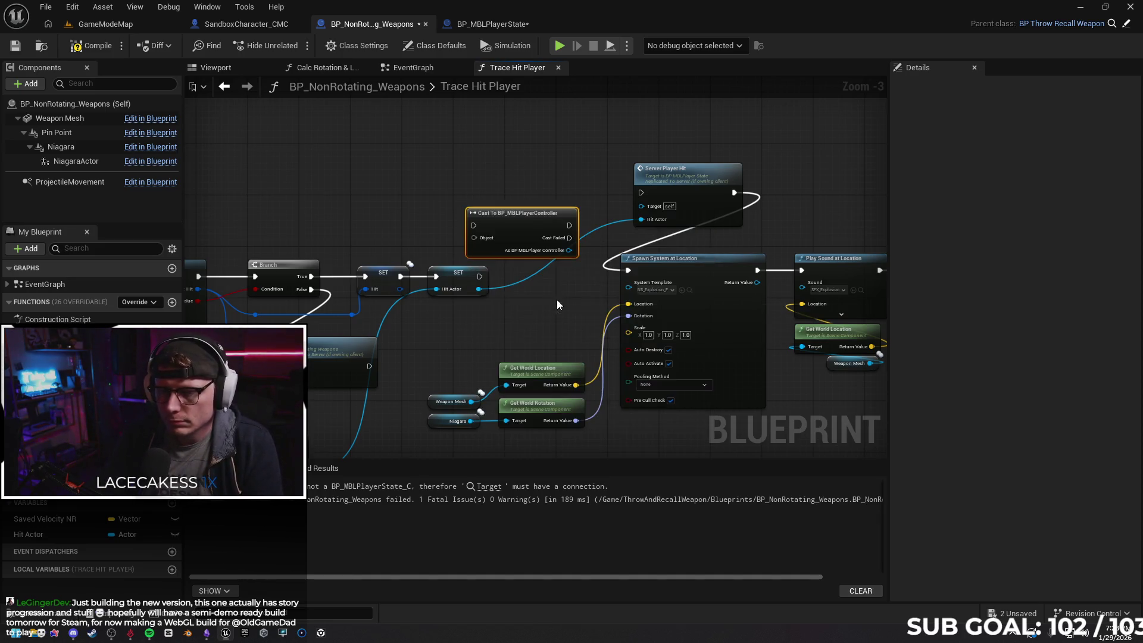
{"action": "left_click_drag", "start_coordinate": [511, 221], "coordinate": [530, 175]}
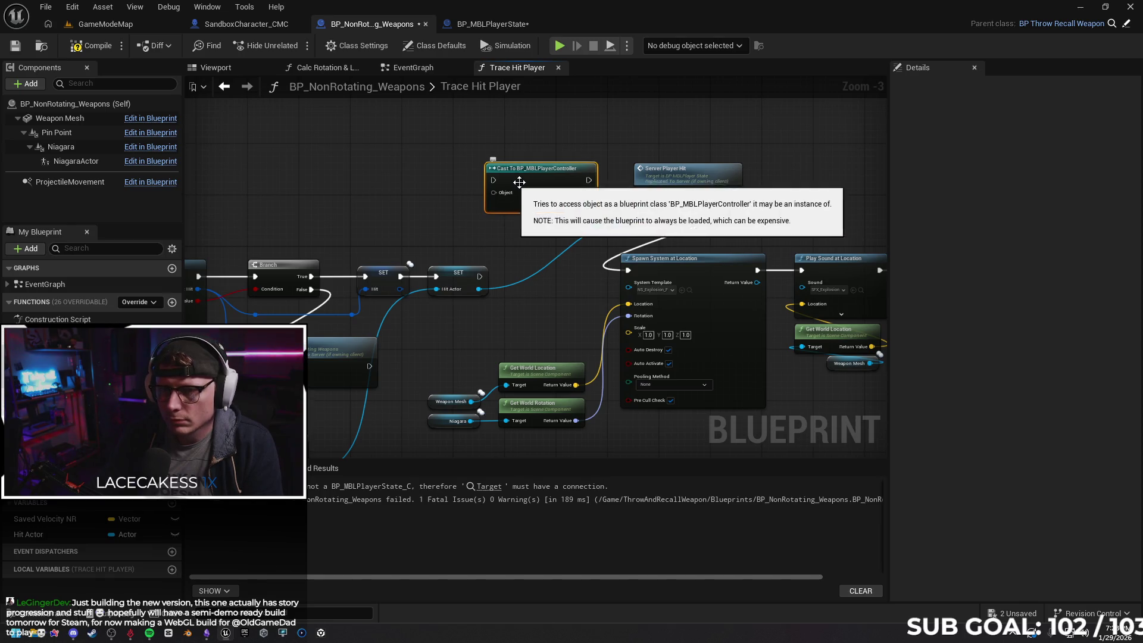
{"action": "mouse_move", "coordinate": [479, 277]}
{"action": "left_mouse_down"}
{"action": "mouse_move", "coordinate": [489, 178]}
{"action": "mouse_move", "coordinate": [641, 192]}
{"action": "left_mouse_up"}
{"action": "mouse_move", "coordinate": [557, 181]}
{"action": "left_mouse_down"}
{"action": "mouse_move", "coordinate": [595, 218]}
{"action": "mouse_move", "coordinate": [642, 206]}
{"action": "left_mouse_up"}
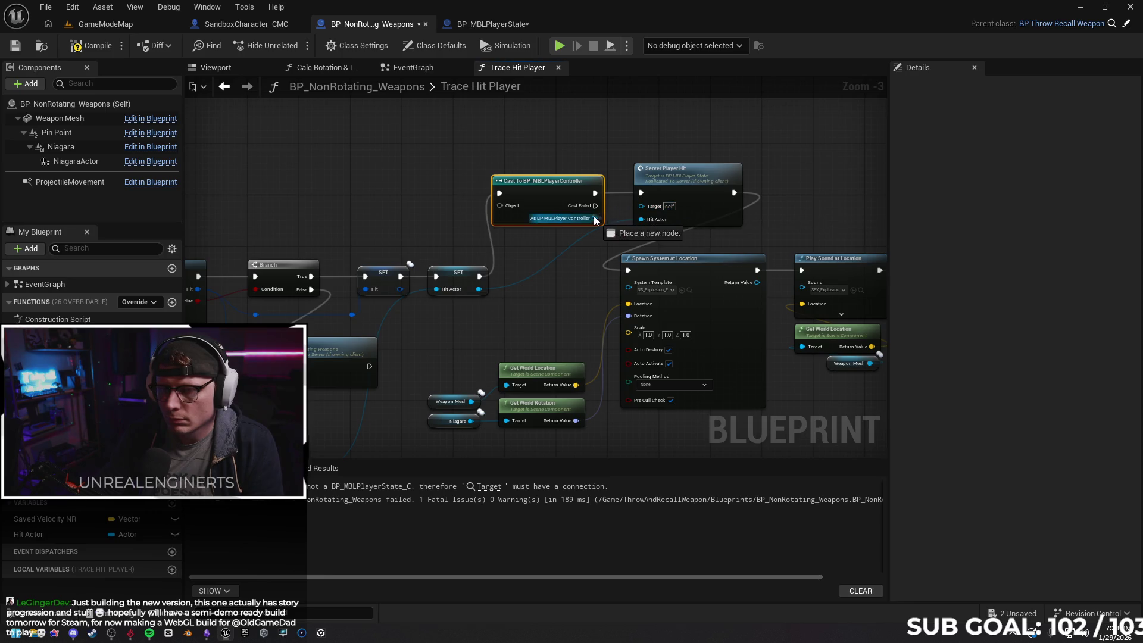
{"action": "left_click", "coordinate": [86, 50]}
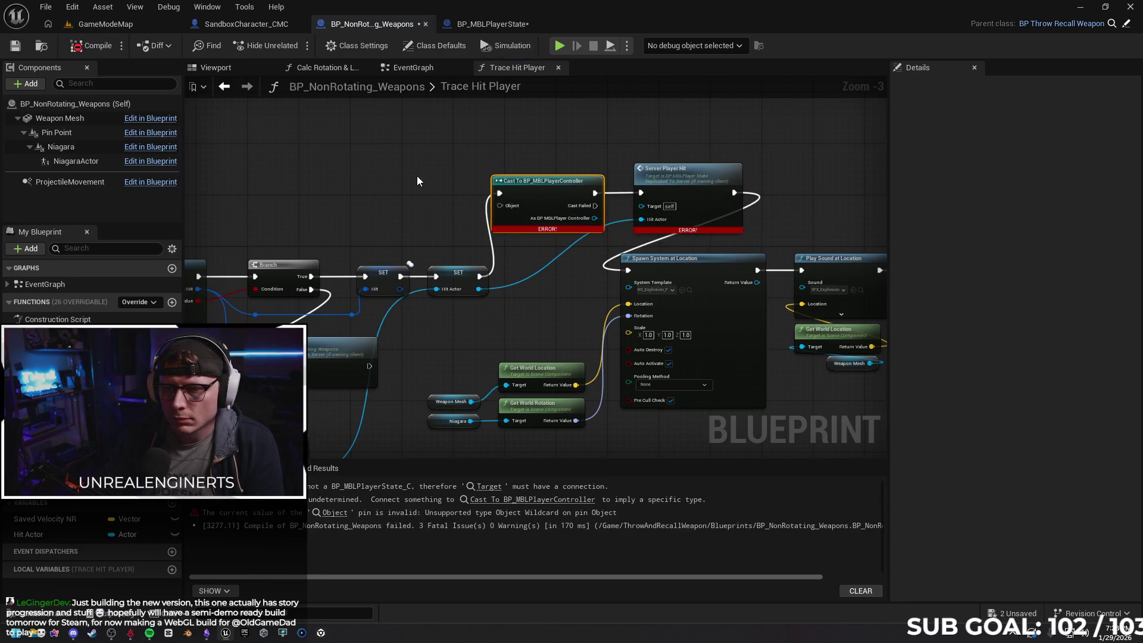
Delete the BP_MBLPlayerController cast and the Server Player Hit node
{"action": "scroll", "coordinate": [548, 202], "scroll_direction": "up", "scroll_amount": 2}
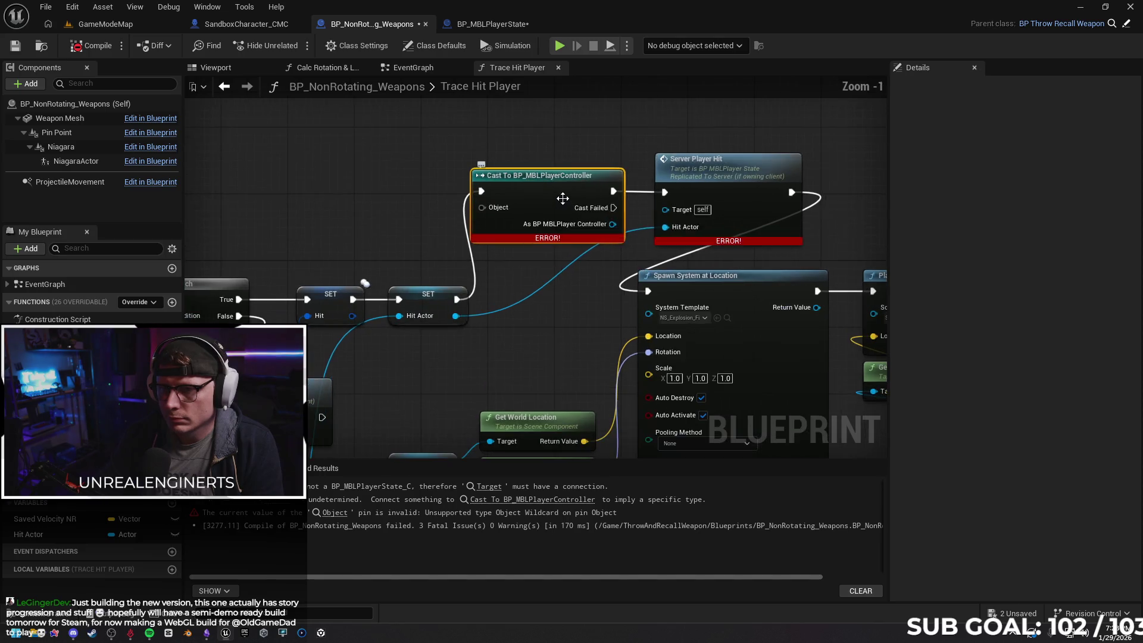
{"action": "left_click_drag", "start_coordinate": [600, 288], "coordinate": [560, 277]}
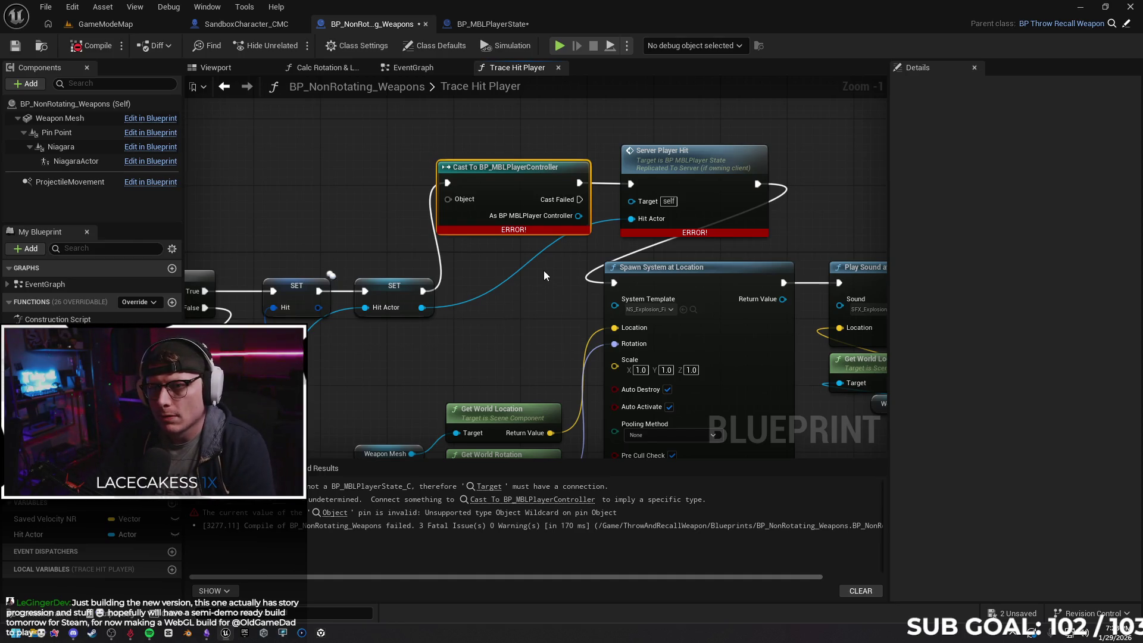
{"action": "scroll", "coordinate": [527, 290], "scroll_direction": "down", "scroll_amount": 1}
{"action": "mouse_move", "coordinate": [528, 290]}
{"action": "left_mouse_down"}
{"action": "mouse_move", "coordinate": [522, 275]}
{"action": "mouse_move", "coordinate": [502, 308]}
{"action": "left_mouse_up"}
{"action": "left_click", "coordinate": [652, 204], "text": "ctrl"}
{"action": "key", "text": "Delete"}
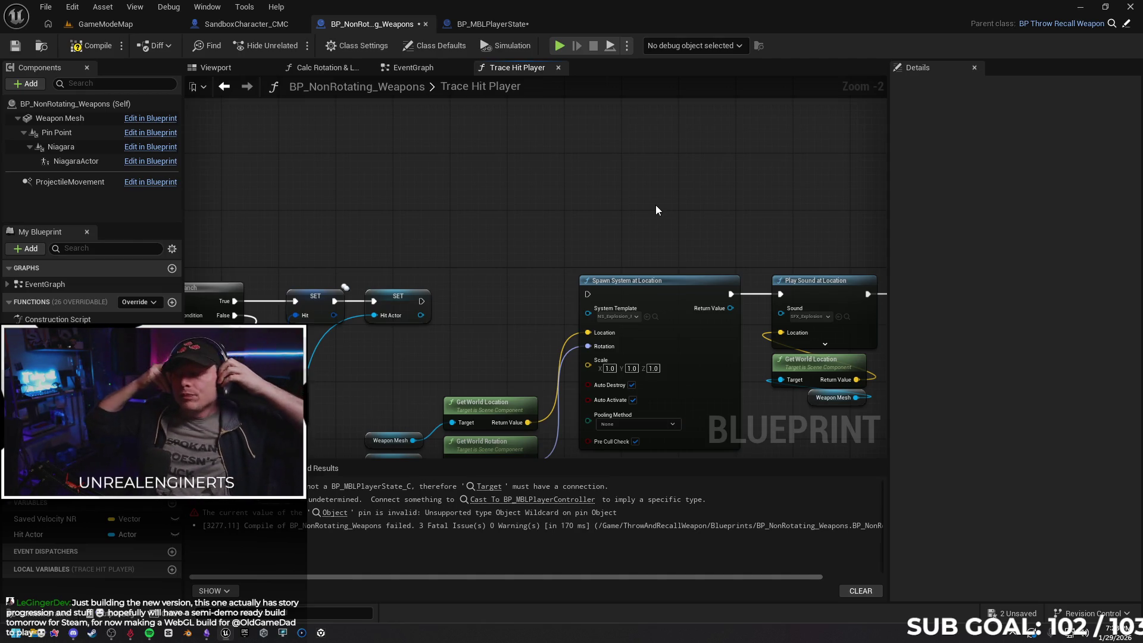
Glance at BP_MBLPlayerState, then return to Set Physics Linear Velocity in Trace Hit Player
{"action": "mouse_move", "coordinate": [506, 224]}
{"action": "left_mouse_down"}
{"action": "mouse_move", "coordinate": [506, 255]}
{"action": "mouse_move", "coordinate": [256, 238]}
{"action": "mouse_move", "coordinate": [461, 247]}
{"action": "mouse_move", "coordinate": [511, 222]}
{"action": "mouse_move", "coordinate": [397, 213]}
{"action": "left_mouse_up"}
{"action": "mouse_move", "coordinate": [483, 227]}
{"action": "left_mouse_down"}
{"action": "mouse_move", "coordinate": [485, 205]}
{"action": "mouse_move", "coordinate": [685, 204]}
{"action": "mouse_move", "coordinate": [490, 191]}
{"action": "mouse_move", "coordinate": [489, 207]}
{"action": "mouse_move", "coordinate": [768, 198]}
{"action": "mouse_move", "coordinate": [714, 191]}
{"action": "left_mouse_up"}
{"action": "left_click", "coordinate": [492, 24]}
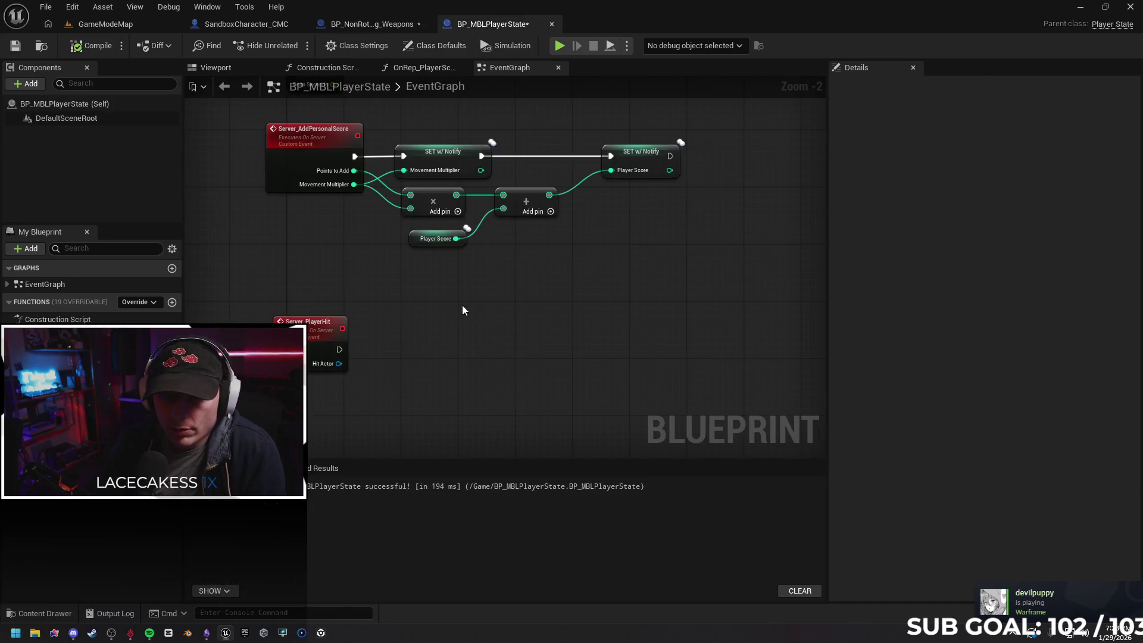
{"action": "left_click", "coordinate": [377, 26]}
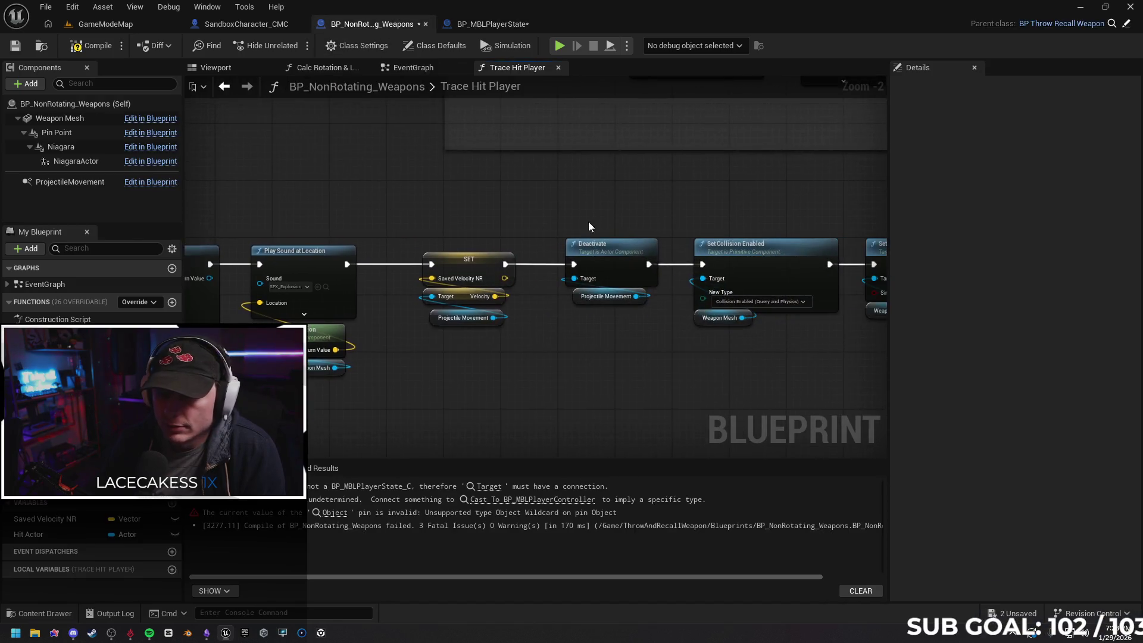
{"action": "left_click_drag", "start_coordinate": [671, 217], "coordinate": [433, 232]}
Add a Cast To BP_MBLPlayerState after Set Physics Linear Velocity
{"action": "left_click_drag", "start_coordinate": [392, 263], "coordinate": [517, 266]}
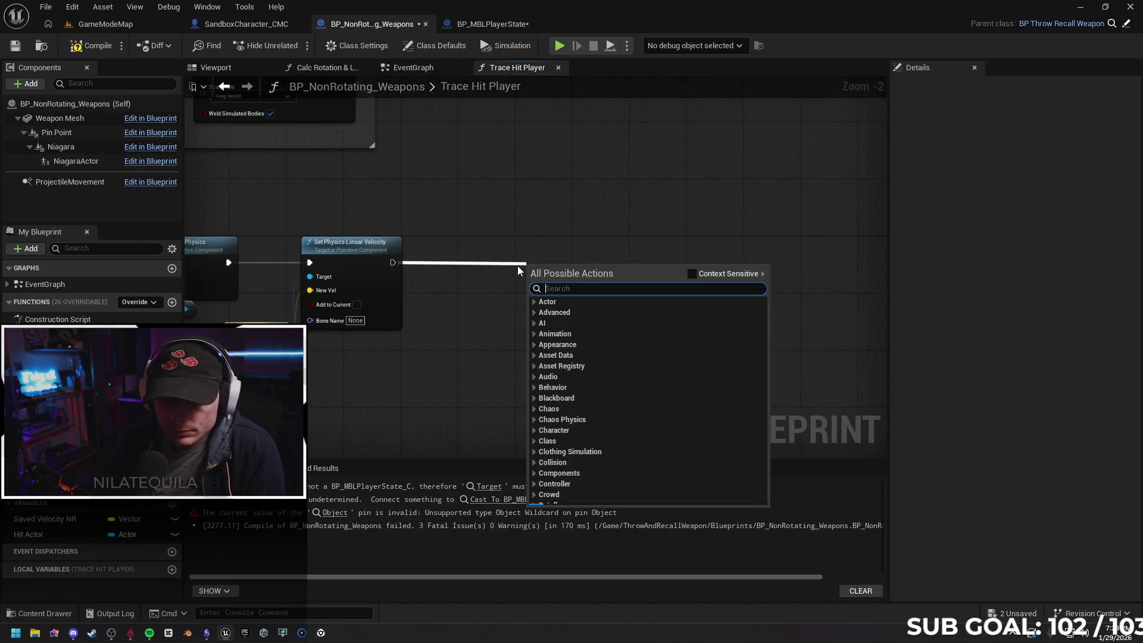
{"action": "type", "text": "cast to pl"}
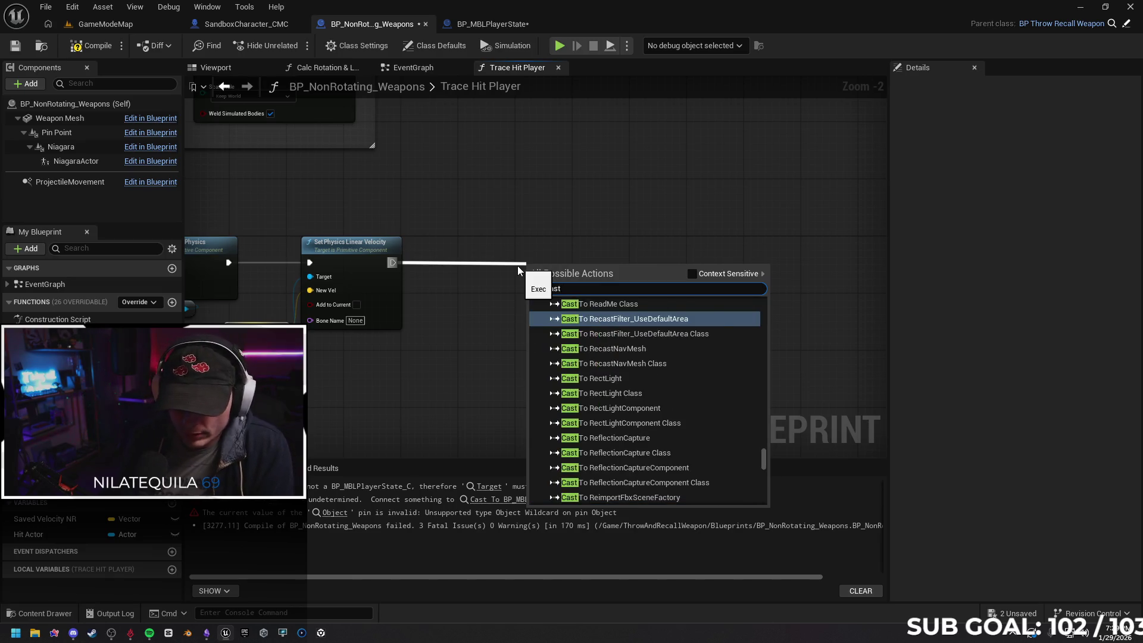
{"action": "type", "text": "ayerstate"}
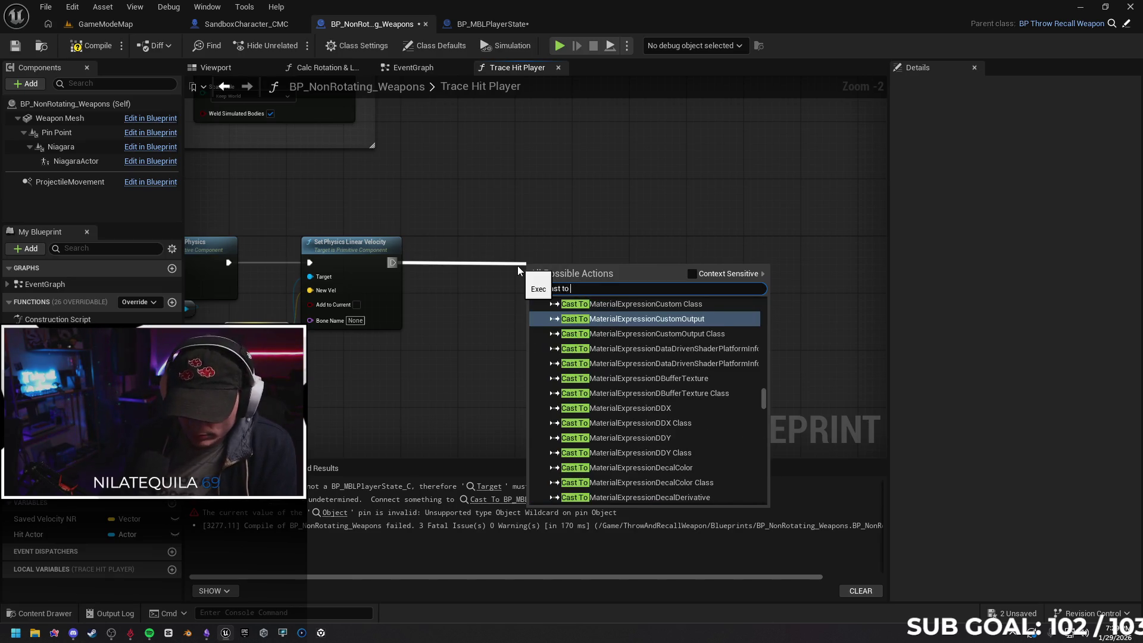
{"action": "key", "text": "Return"}
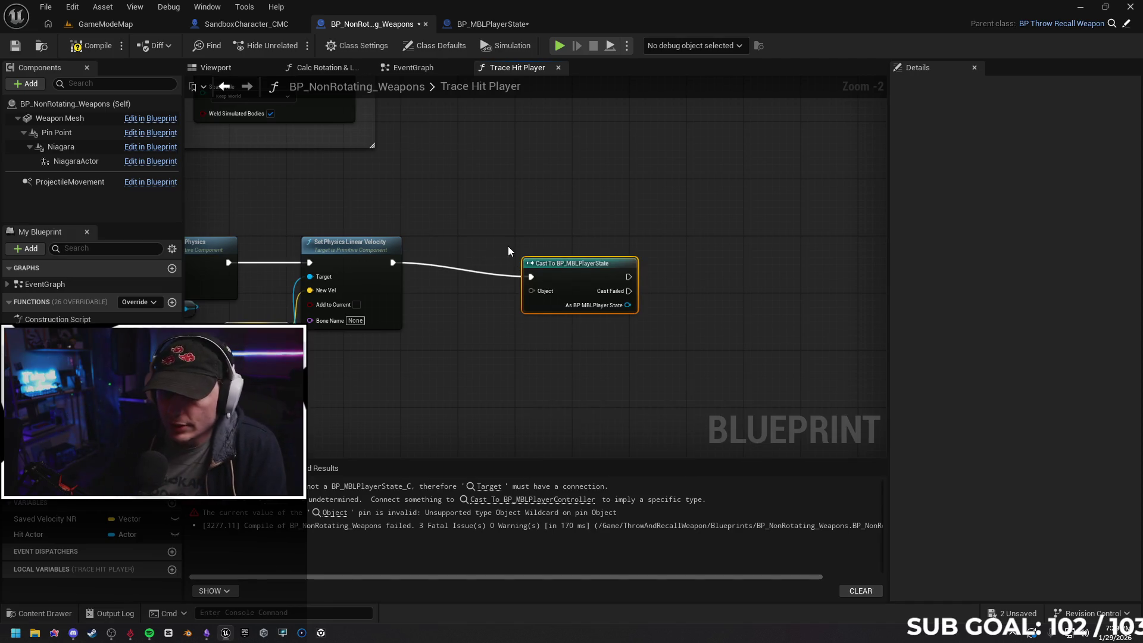
{"action": "left_click_drag", "start_coordinate": [588, 269], "coordinate": [530, 254]}
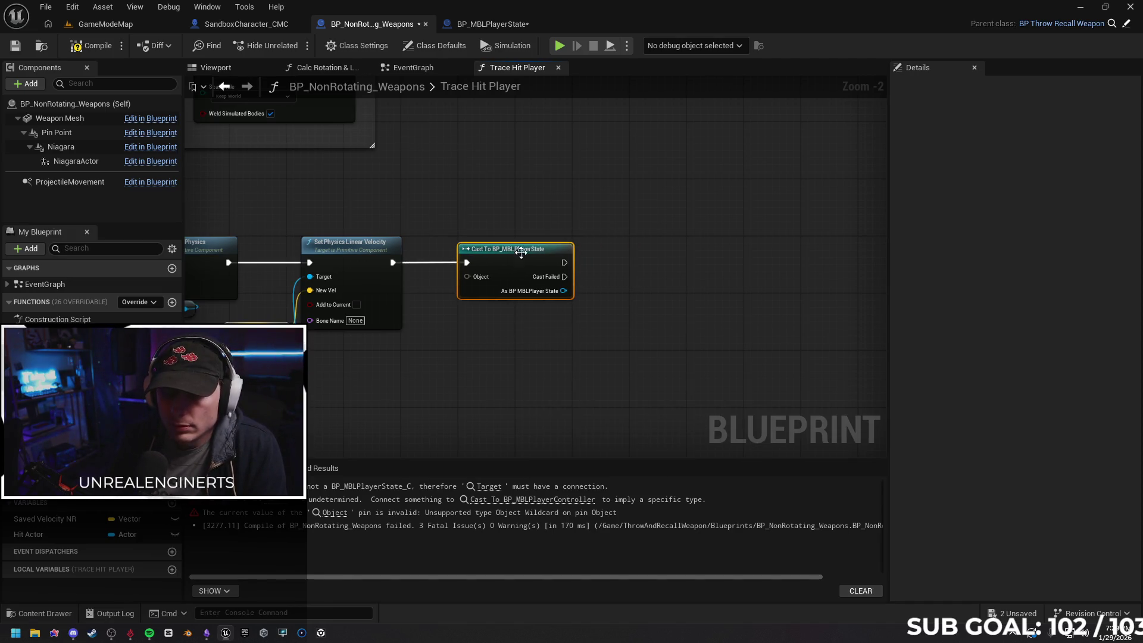
{"action": "left_click_drag", "start_coordinate": [653, 275], "coordinate": [545, 278]}
Call Server Player Hit after the cast, using As BP MBLPlayerState as its target
{"action": "left_click_drag", "start_coordinate": [456, 259], "coordinate": [540, 262]}
{"action": "type", "text": "server"}
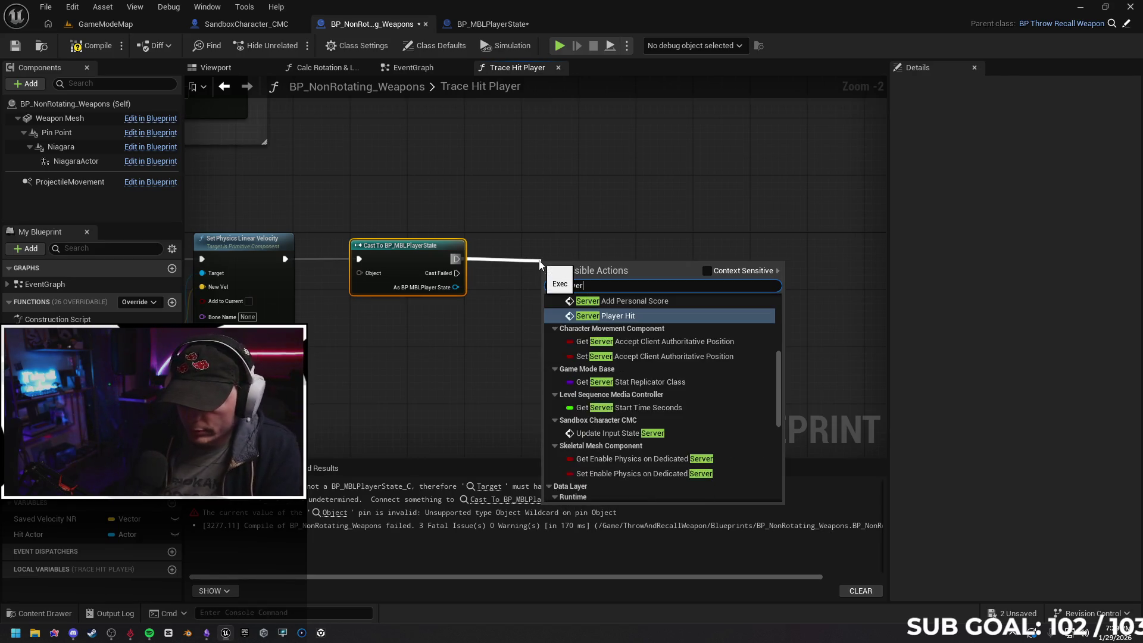
{"action": "key", "text": "Return"}
{"action": "left_click_drag", "start_coordinate": [588, 270], "coordinate": [552, 247]}
{"action": "left_click_drag", "start_coordinate": [456, 287], "coordinate": [502, 274]}
{"action": "left_click", "coordinate": [493, 25]}
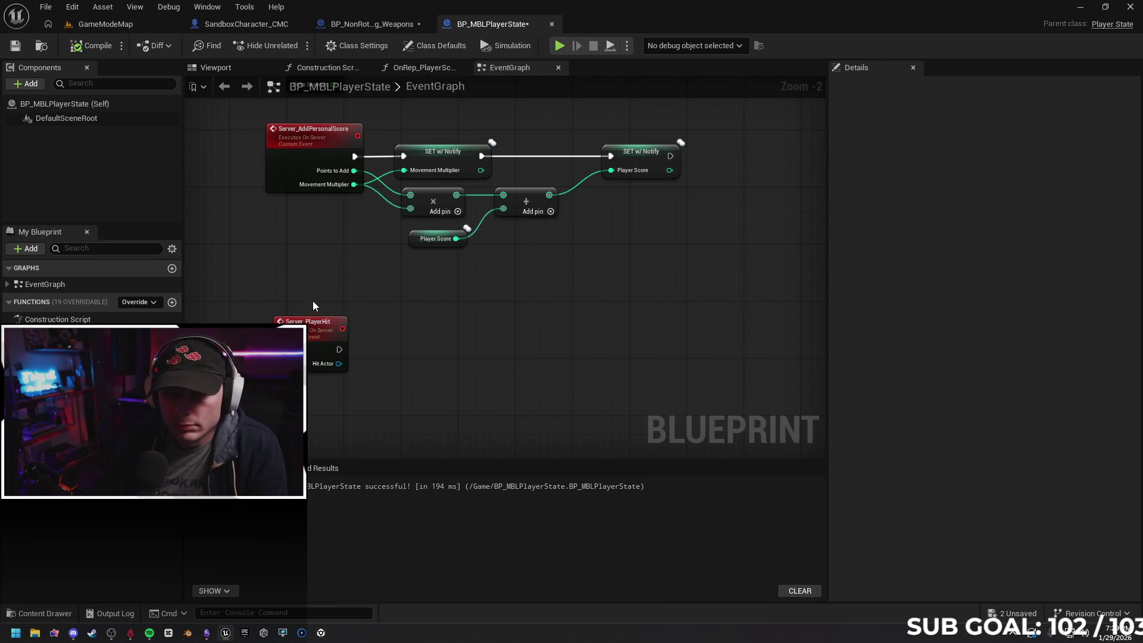
Remove the Hit Actor input from the Server_PlayerHit event and recompile BP_NonRotating_Weapons with F7
{"action": "left_click", "coordinate": [312, 342]}
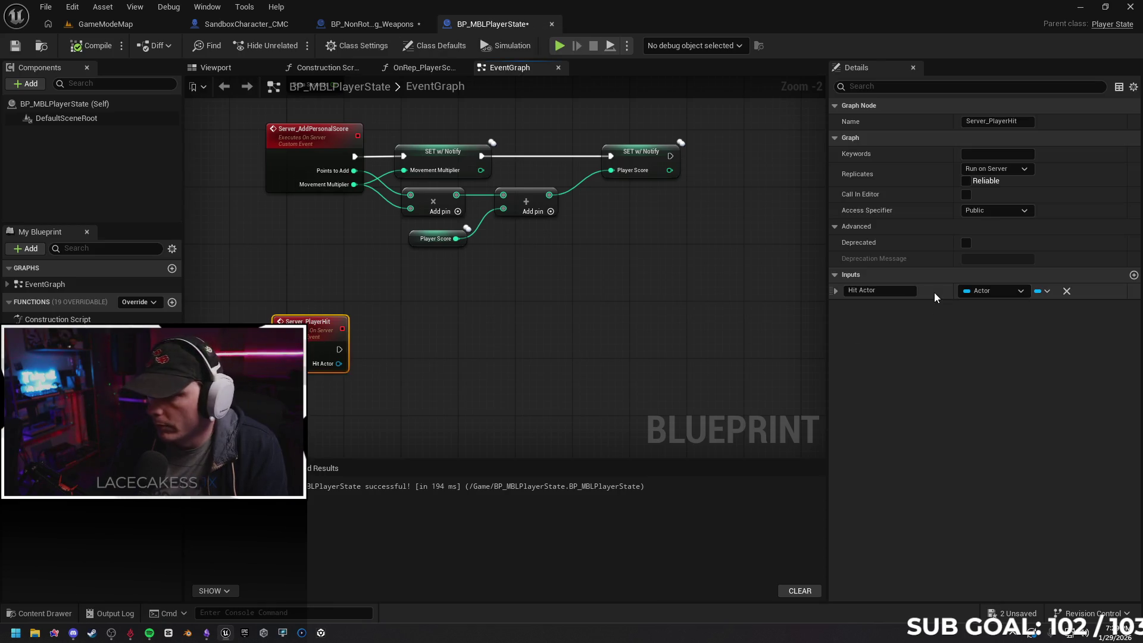
{"action": "left_click", "coordinate": [1067, 291]}
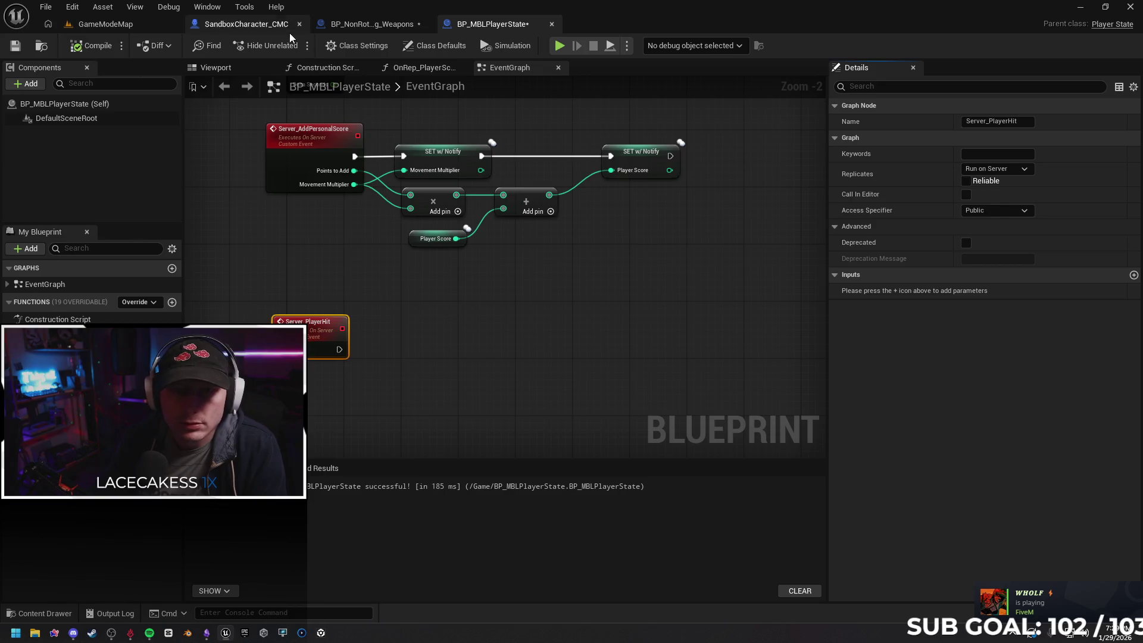
{"action": "left_click", "coordinate": [373, 24]}
{"action": "key", "text": "F7"}
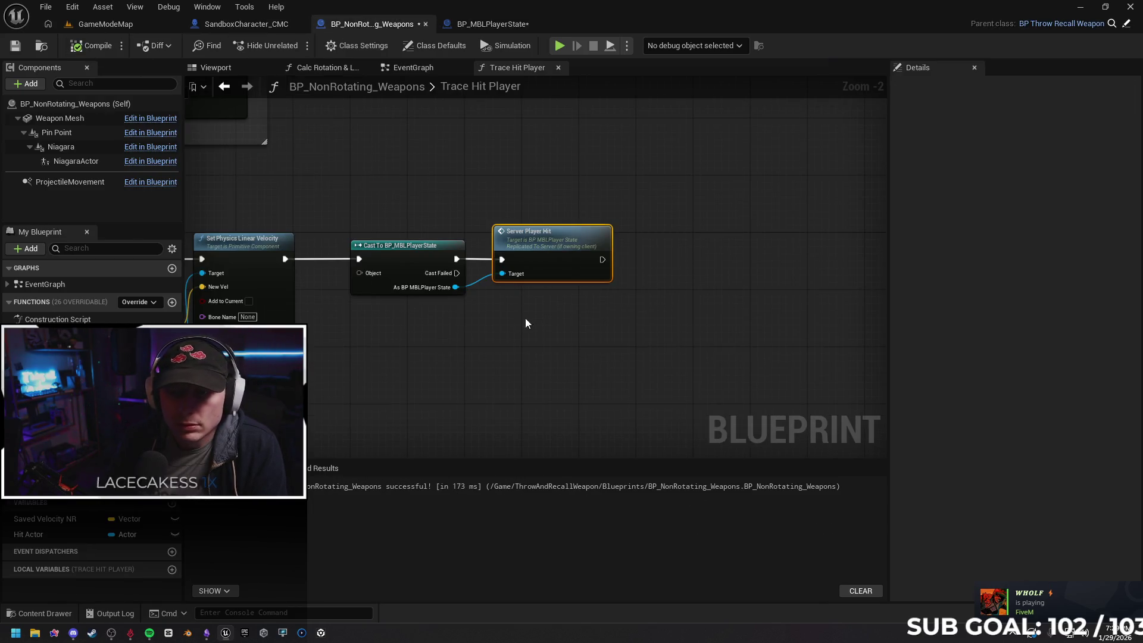
{"action": "mouse_move", "coordinate": [399, 337]}
{"action": "left_mouse_down"}
{"action": "mouse_move", "coordinate": [506, 319]}
{"action": "mouse_move", "coordinate": [635, 335]}
{"action": "mouse_move", "coordinate": [471, 182]}
{"action": "left_mouse_up"}
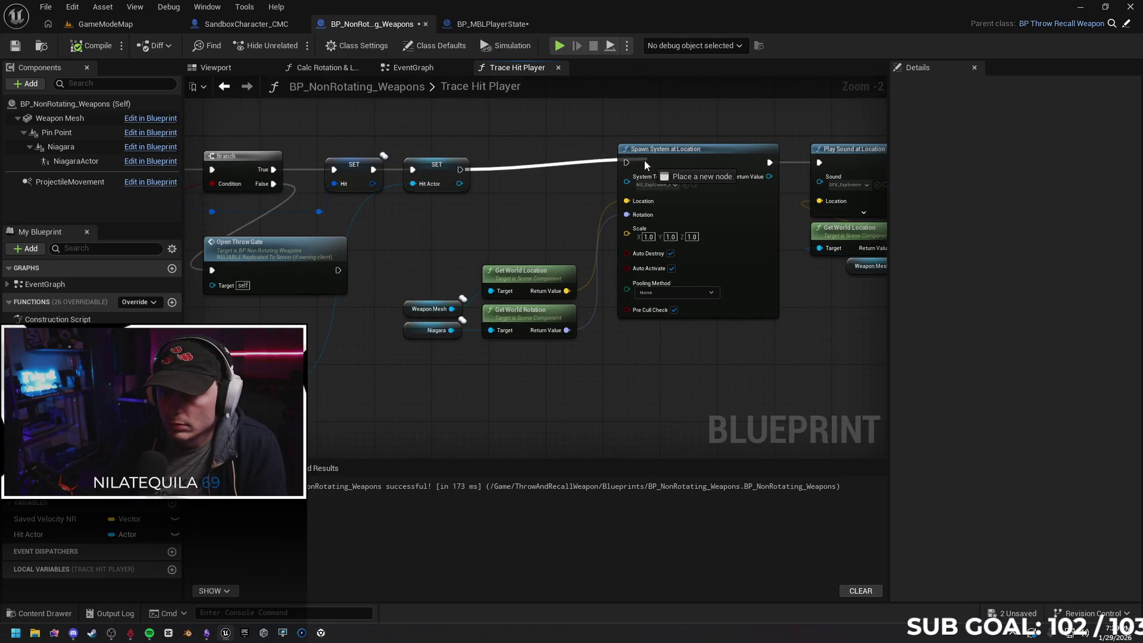
{"action": "left_click_drag", "start_coordinate": [538, 191], "coordinate": [473, 218]}
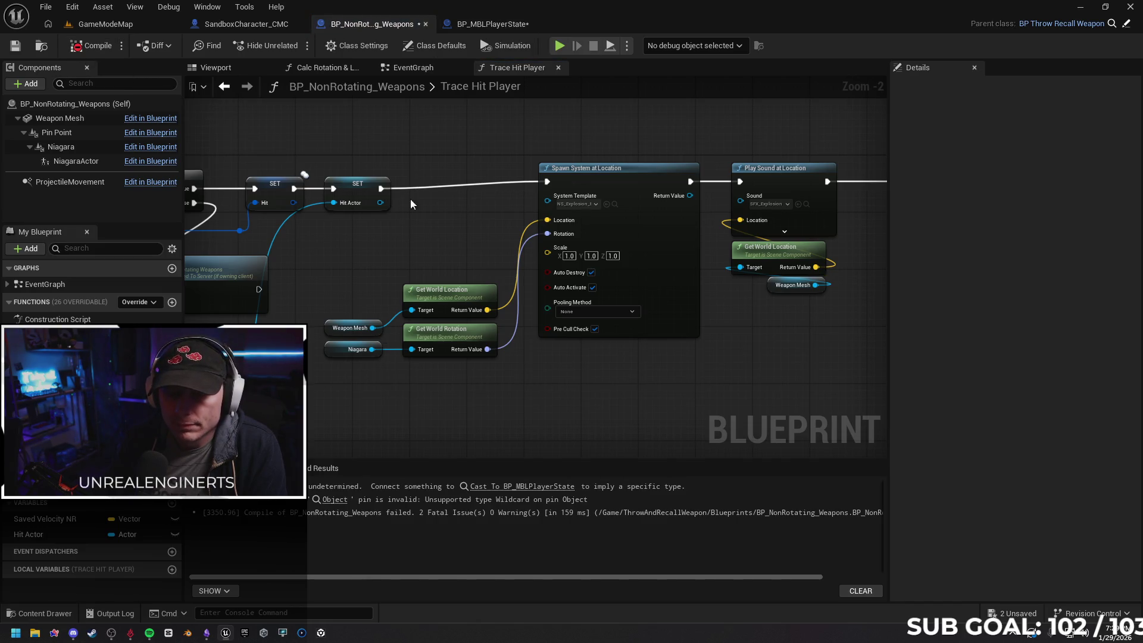
Try a Self reference on the cast's Object pin, recompile, then delete it
{"action": "left_click", "coordinate": [518, 487]}
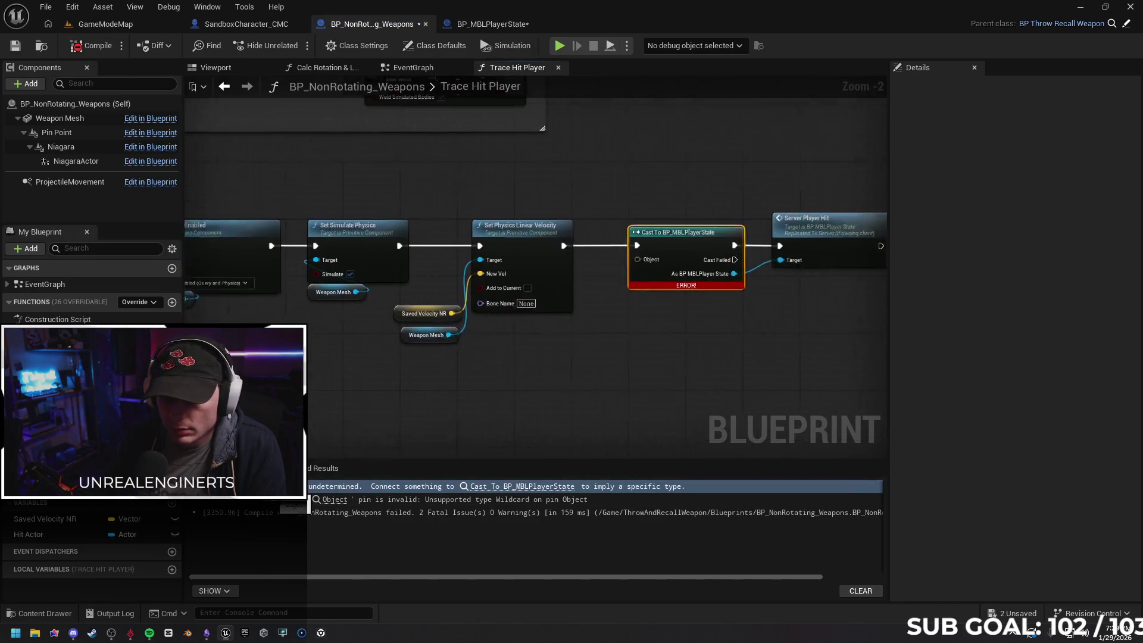
{"action": "scroll", "coordinate": [521, 364], "scroll_direction": "up", "scroll_amount": 2}
{"action": "left_click_drag", "start_coordinate": [522, 363], "coordinate": [598, 351]}
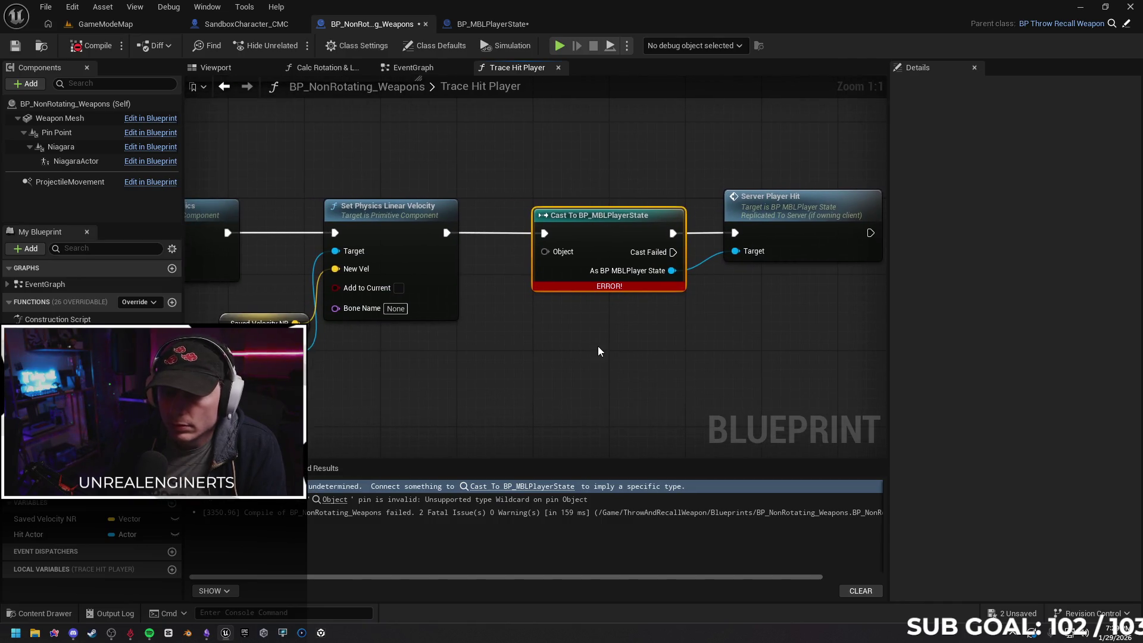
{"action": "left_click_drag", "start_coordinate": [541, 252], "coordinate": [481, 369]}
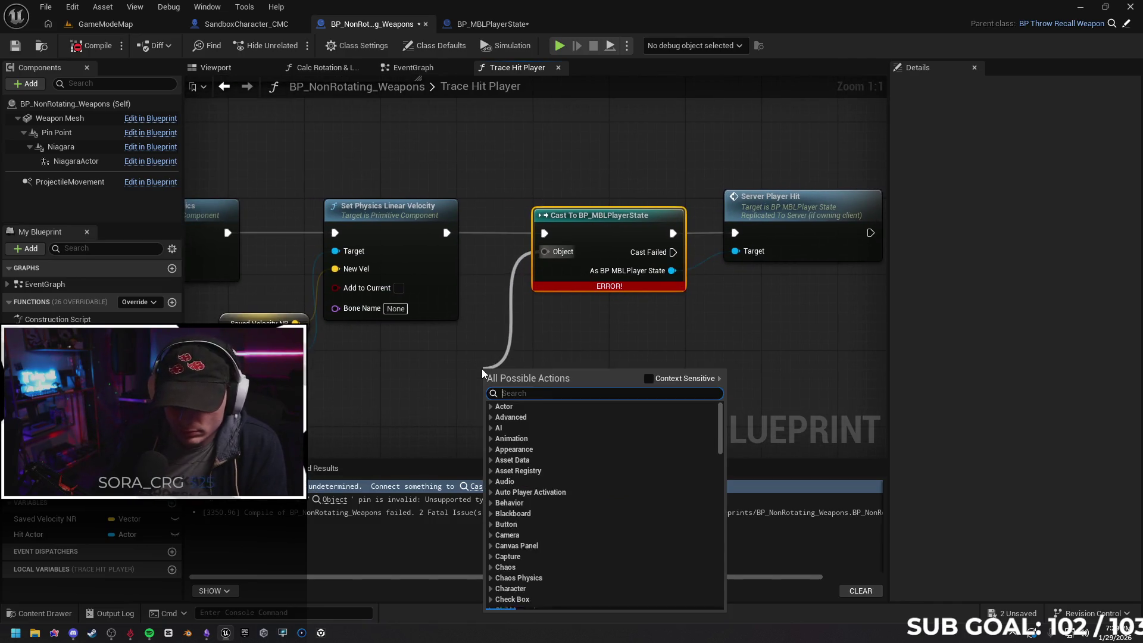
{"action": "type", "text": "self"}
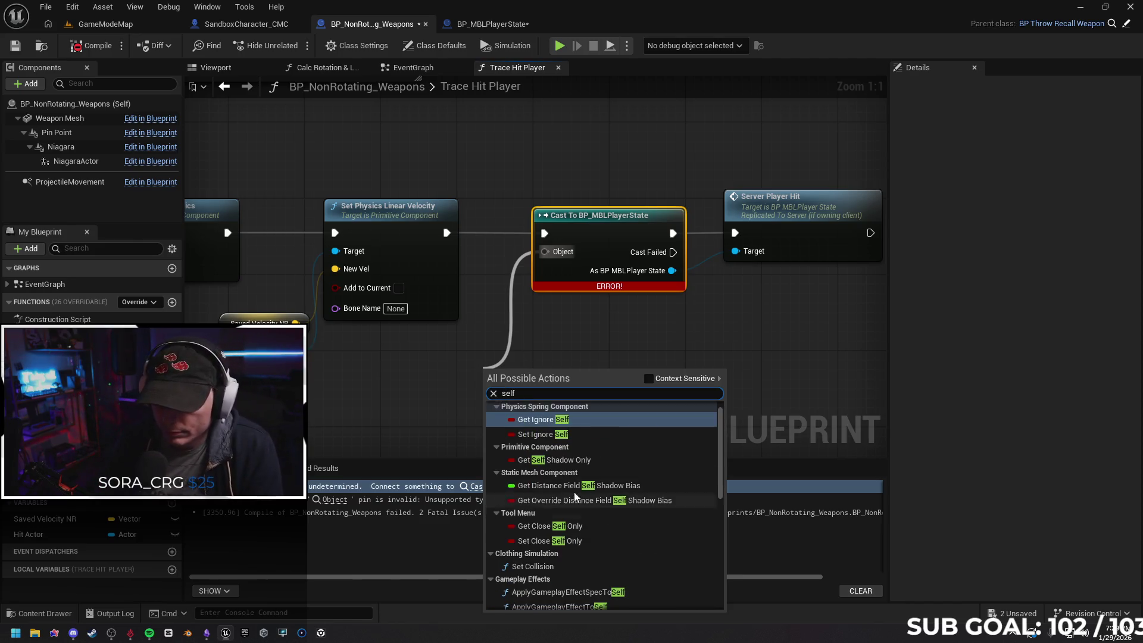
{"action": "scroll", "coordinate": [598, 507], "scroll_direction": "down", "scroll_amount": 3}
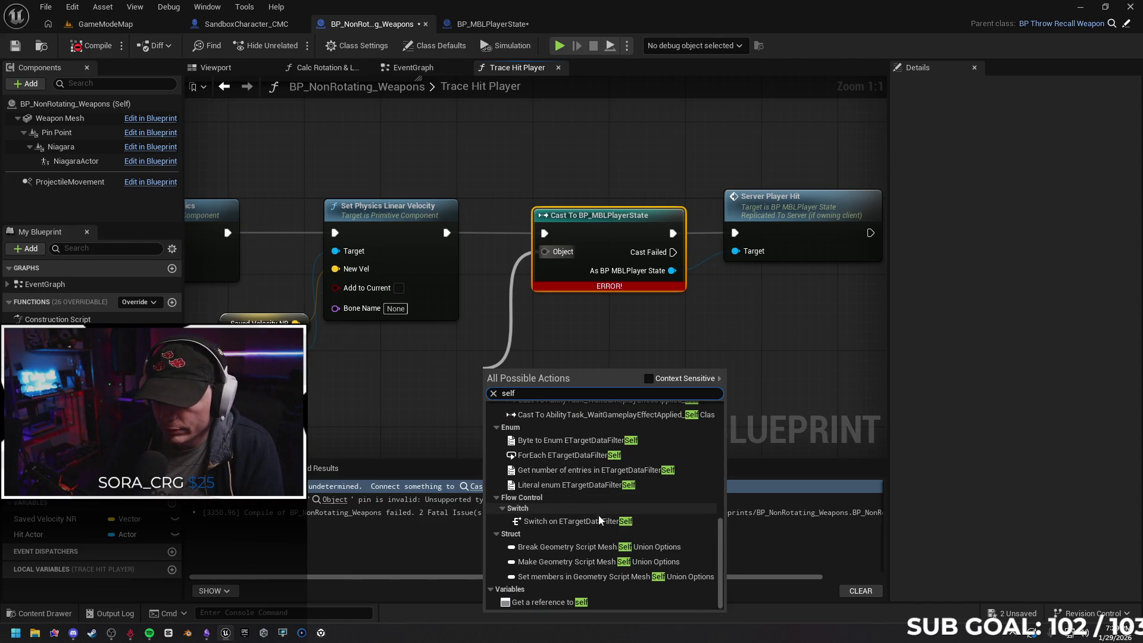
{"action": "left_click", "coordinate": [561, 605]}
{"action": "left_click", "coordinate": [90, 45]}
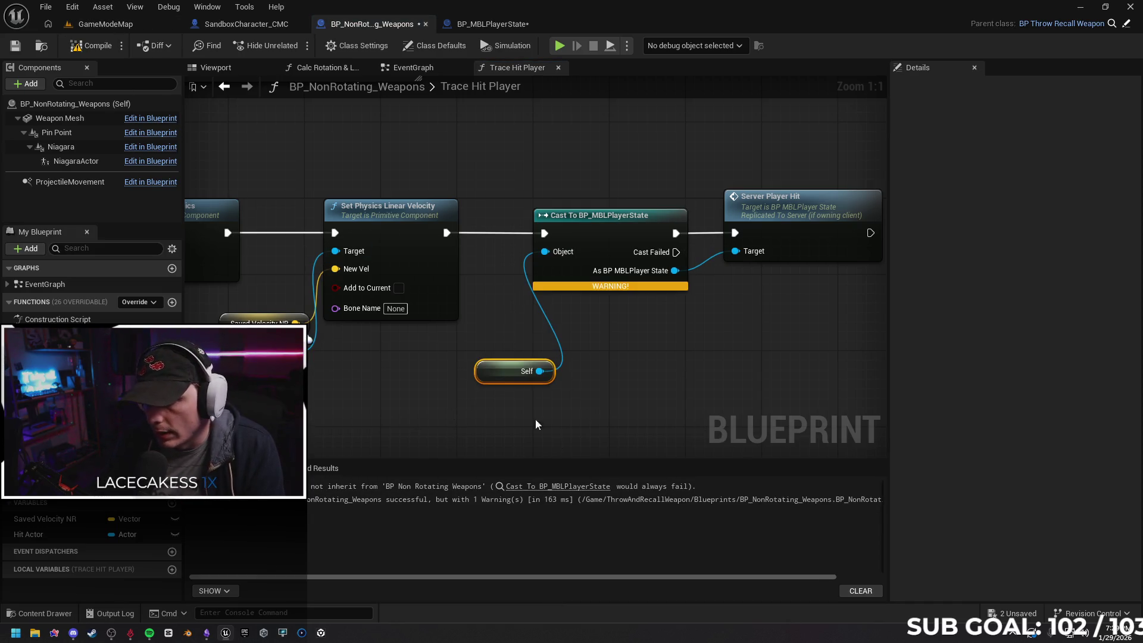
{"action": "key", "text": "Delete"}
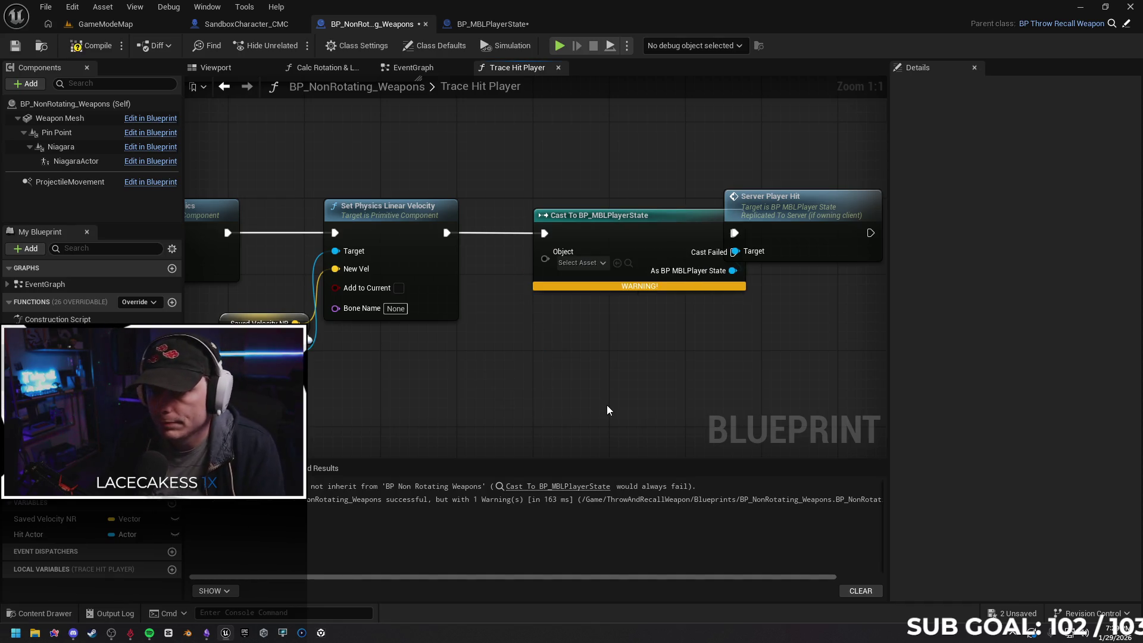
Wire a Get Owner node into the BP_MBLPlayerState cast's Object input
{"action": "left_click", "coordinate": [471, 264]}
{"action": "key", "text": "Escape"}
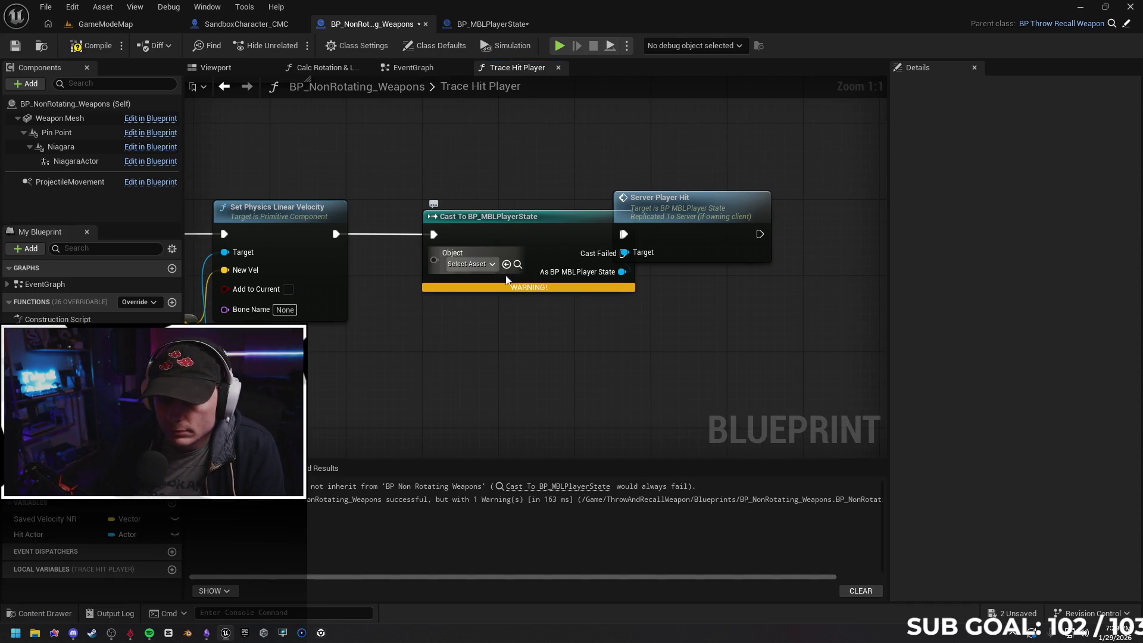
{"action": "left_click_drag", "start_coordinate": [667, 198], "coordinate": [742, 199]}
{"action": "left_click", "coordinate": [706, 389]}
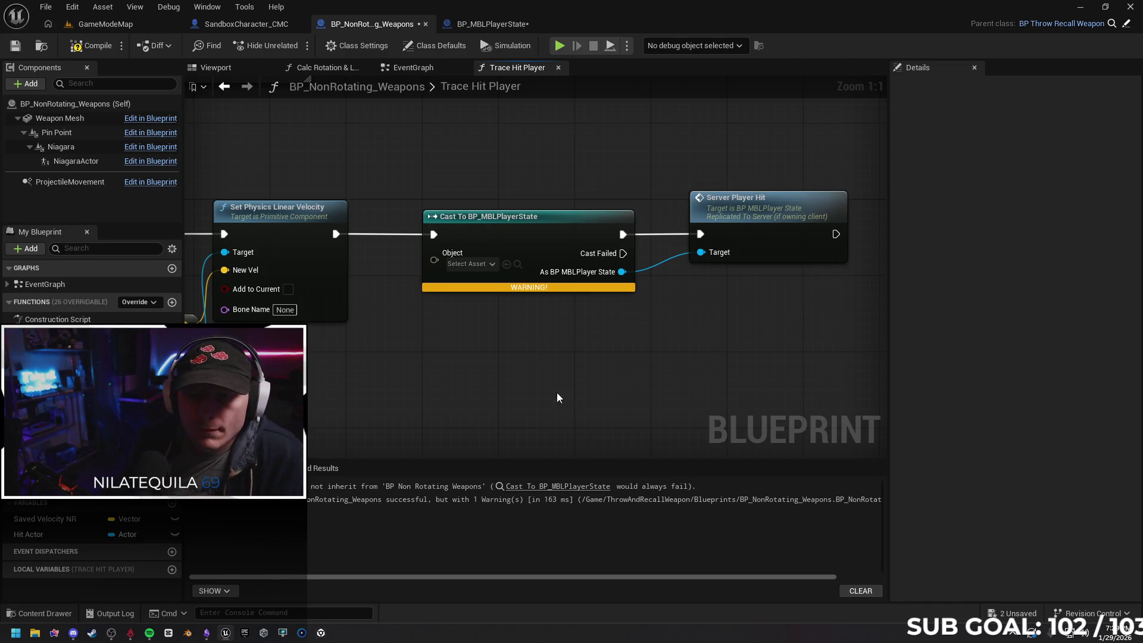
{"action": "left_click_drag", "start_coordinate": [549, 398], "coordinate": [620, 357]}
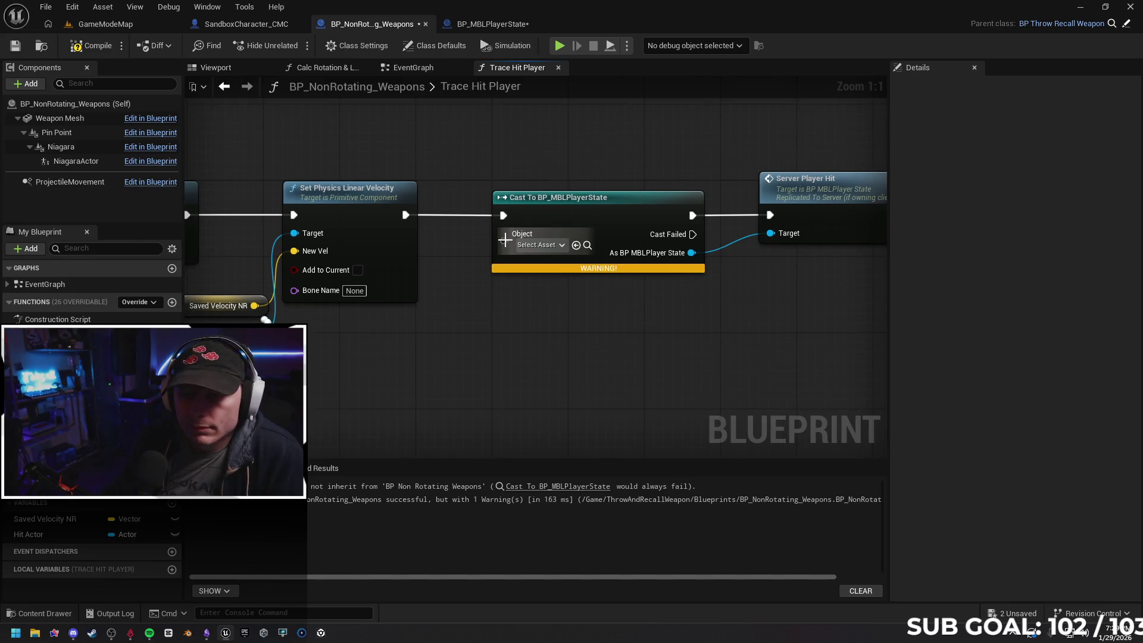
{"action": "left_click_drag", "start_coordinate": [504, 241], "coordinate": [476, 340]}
{"action": "type", "text": "get owner"}
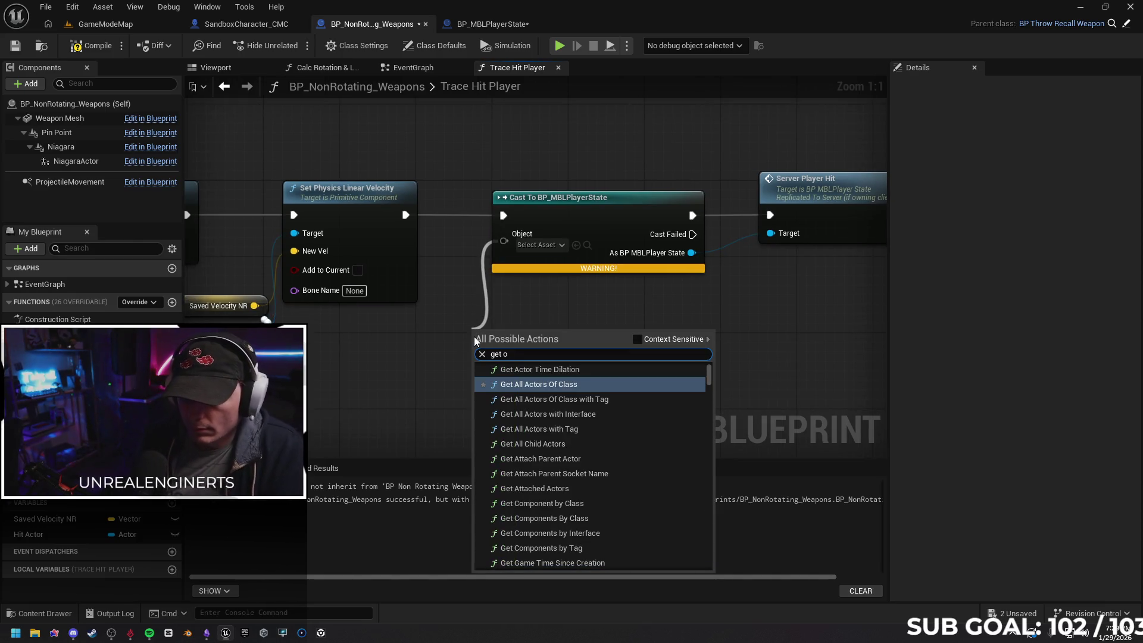
{"action": "key", "text": "Return"}
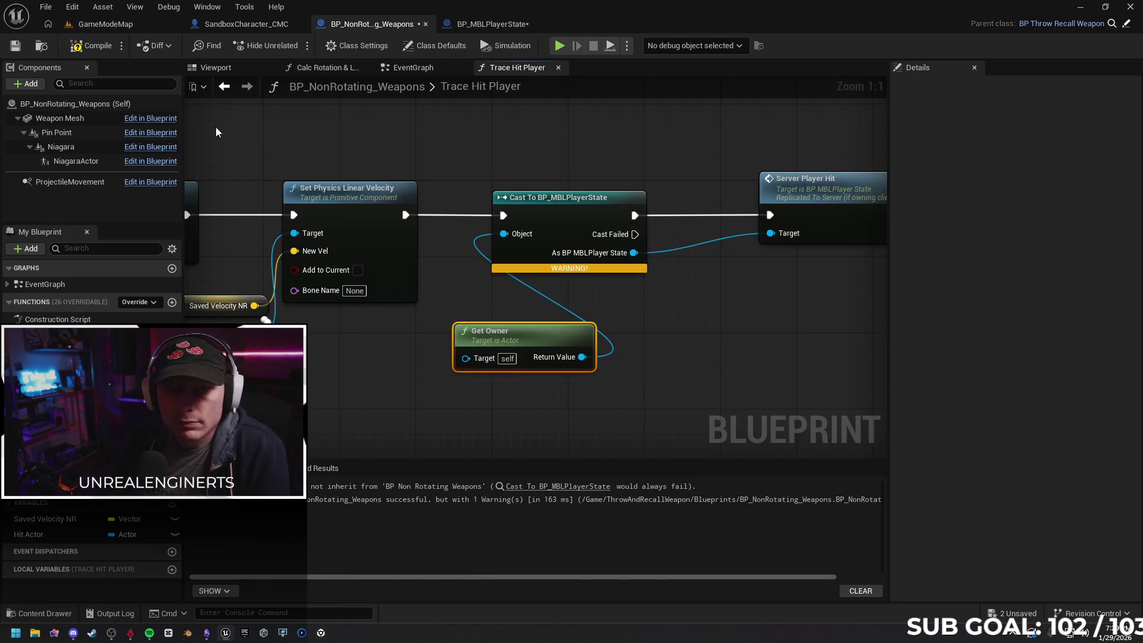
{"action": "left_click_drag", "start_coordinate": [781, 395], "coordinate": [623, 406]}
In BP_MBLPlayerState, add a Print String printing Hello after the Server_PlayerHit event
{"action": "left_click", "coordinate": [494, 24]}
{"action": "left_click_drag", "start_coordinate": [347, 349], "coordinate": [399, 356]}
{"action": "type", "text": "print"}
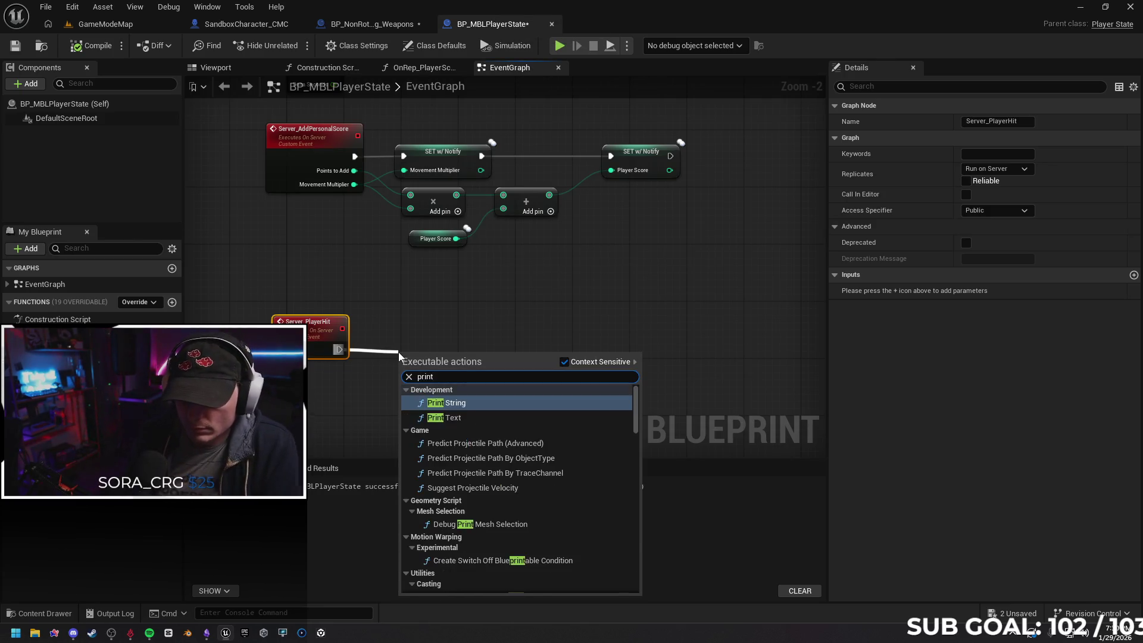
{"action": "key", "text": "Return"}
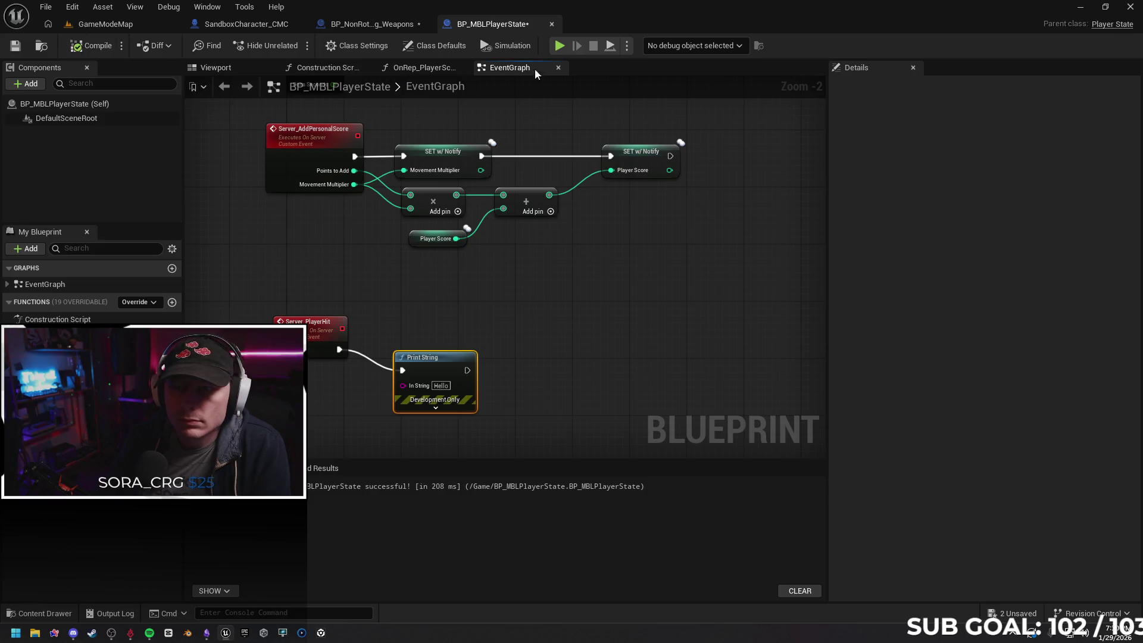
Run a multiplayer play test firing the weapon, then stop it and raise the Print String node
{"action": "key", "text": "alt+p"}
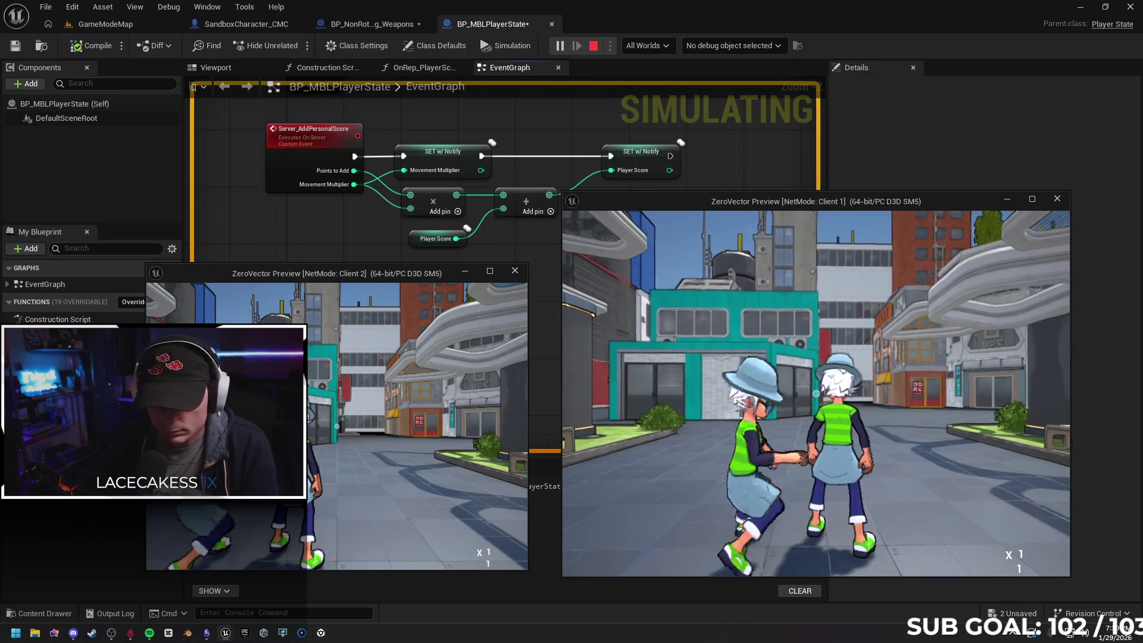
{"action": "key", "text": "w"}
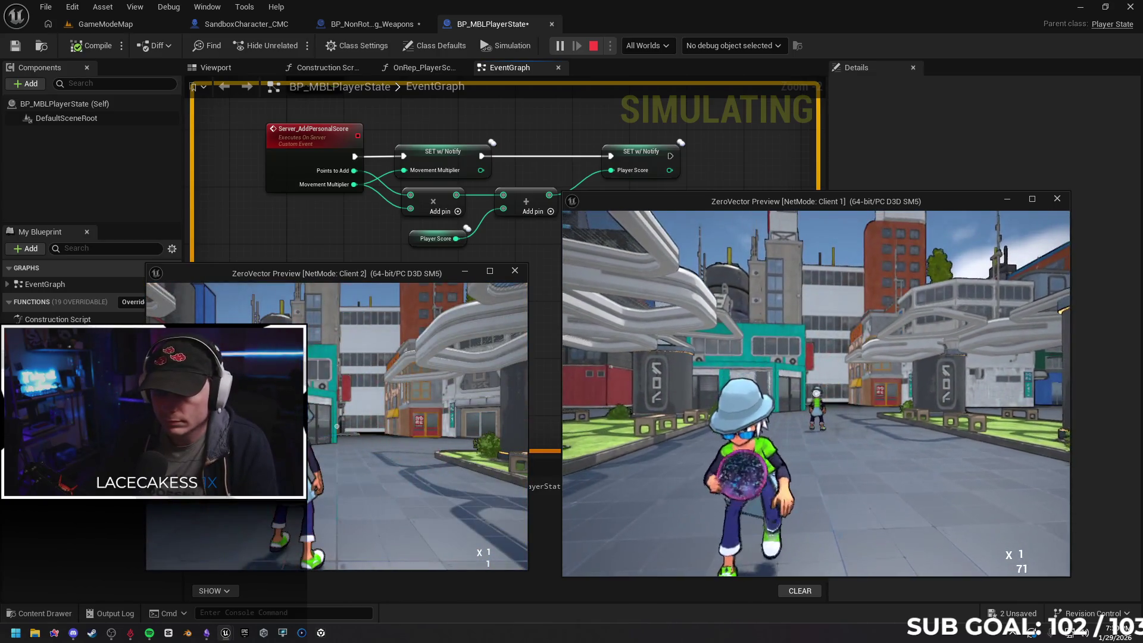
{"action": "key", "text": "Escape"}
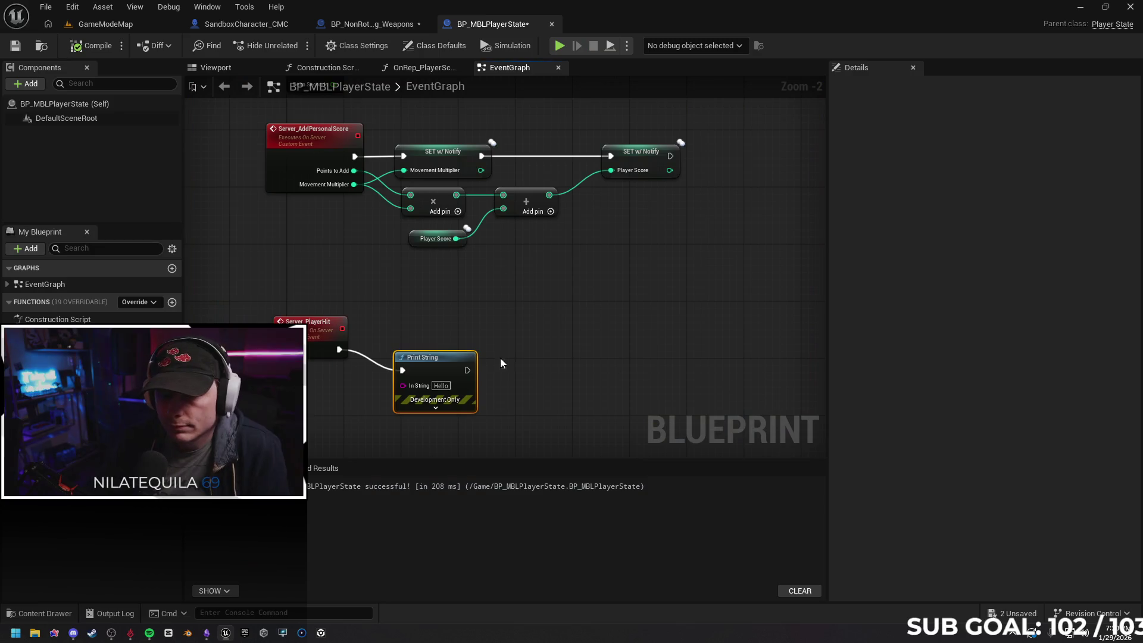
{"action": "left_click_drag", "start_coordinate": [429, 358], "coordinate": [428, 338]}
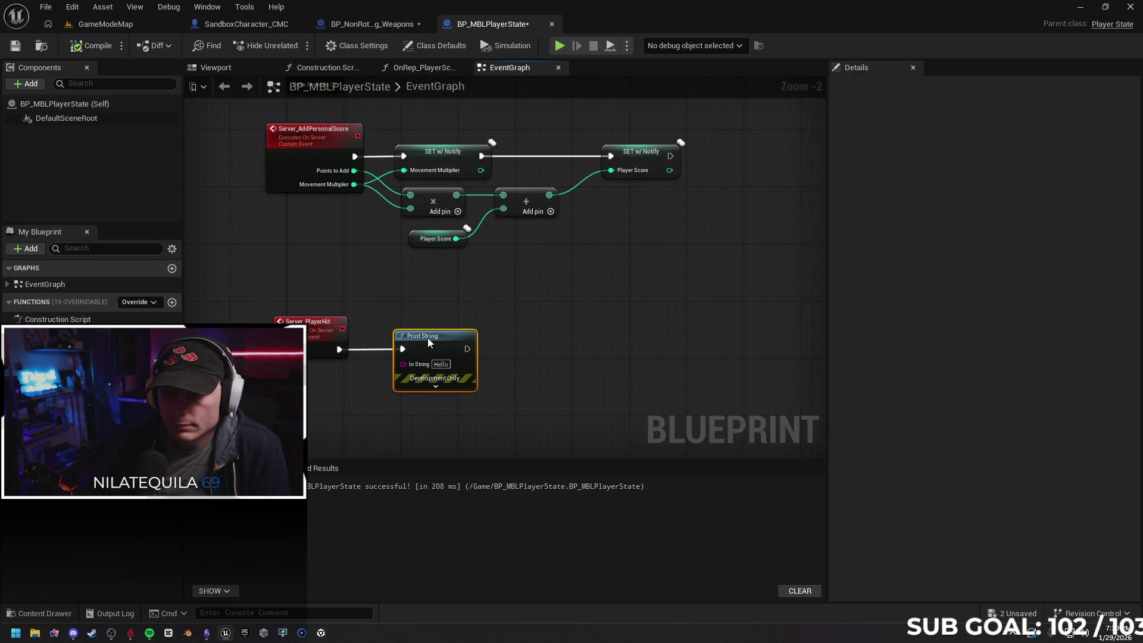
Back in the weapon's Trace Hit Player graph, move Get Owner just below the cast node
{"action": "left_click", "coordinate": [390, 25]}
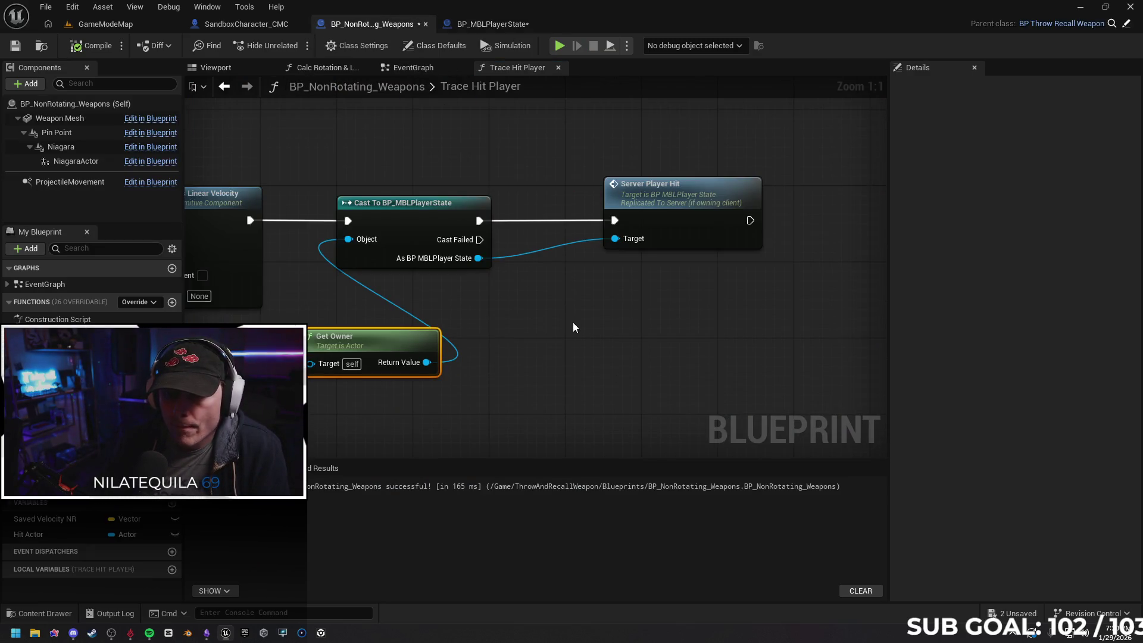
{"action": "left_click_drag", "start_coordinate": [574, 327], "coordinate": [571, 303]}
{"action": "left_click_drag", "start_coordinate": [387, 319], "coordinate": [431, 266]}
{"action": "left_click_drag", "start_coordinate": [541, 306], "coordinate": [717, 302]}
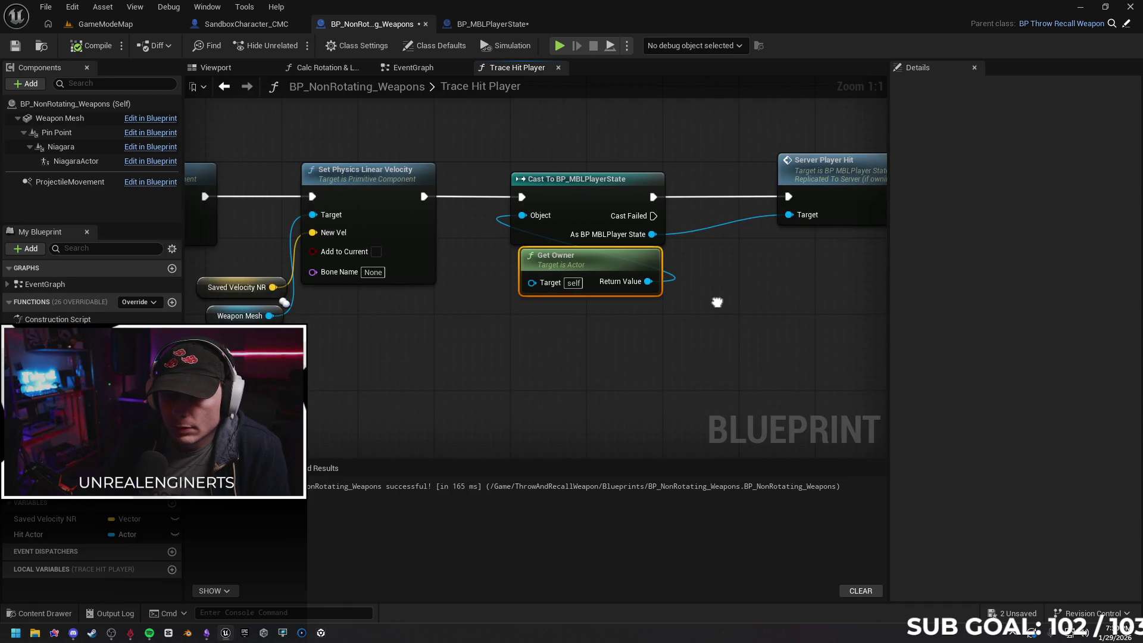
{"action": "left_click_drag", "start_coordinate": [717, 302], "coordinate": [581, 302]}
Add a Print String reading 'cast failer' on the cast's Cast Failed output
{"action": "left_click_drag", "start_coordinate": [513, 218], "coordinate": [617, 304]}
{"action": "type", "text": "print"}
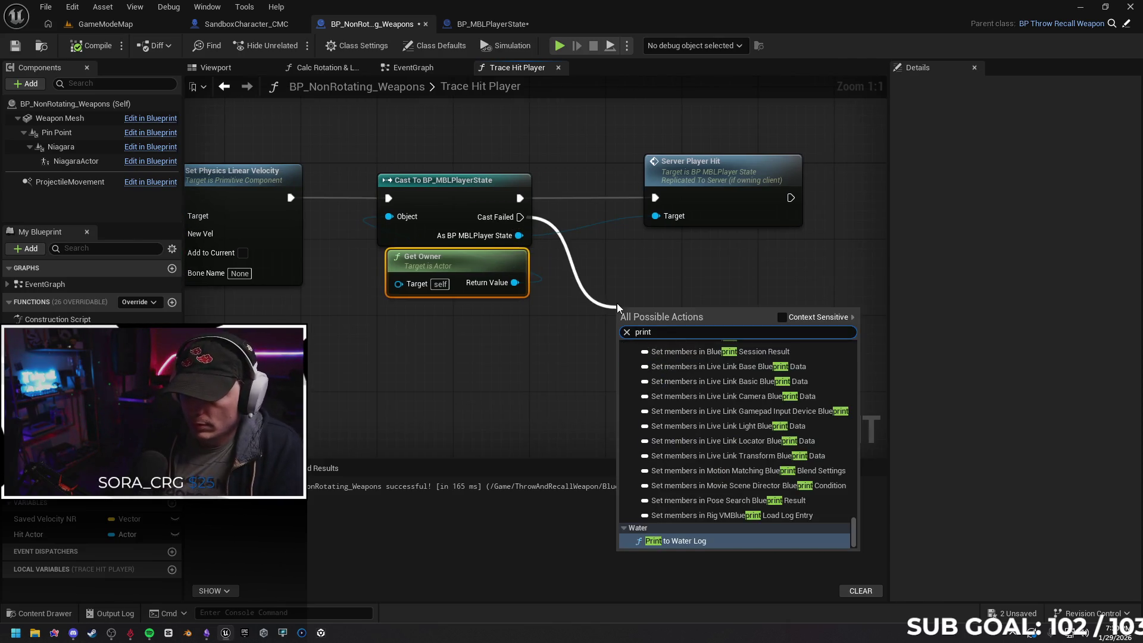
{"action": "type", "text": " str"}
{"action": "key", "text": "Return"}
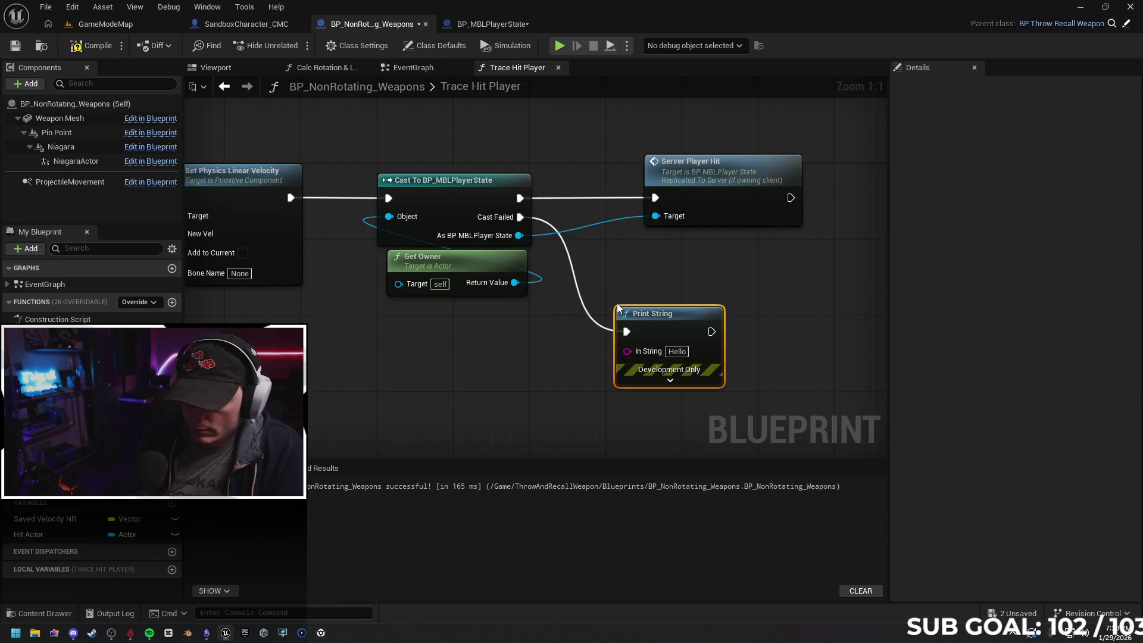
{"action": "left_click", "coordinate": [678, 351]}
{"action": "type", "text": "c"}
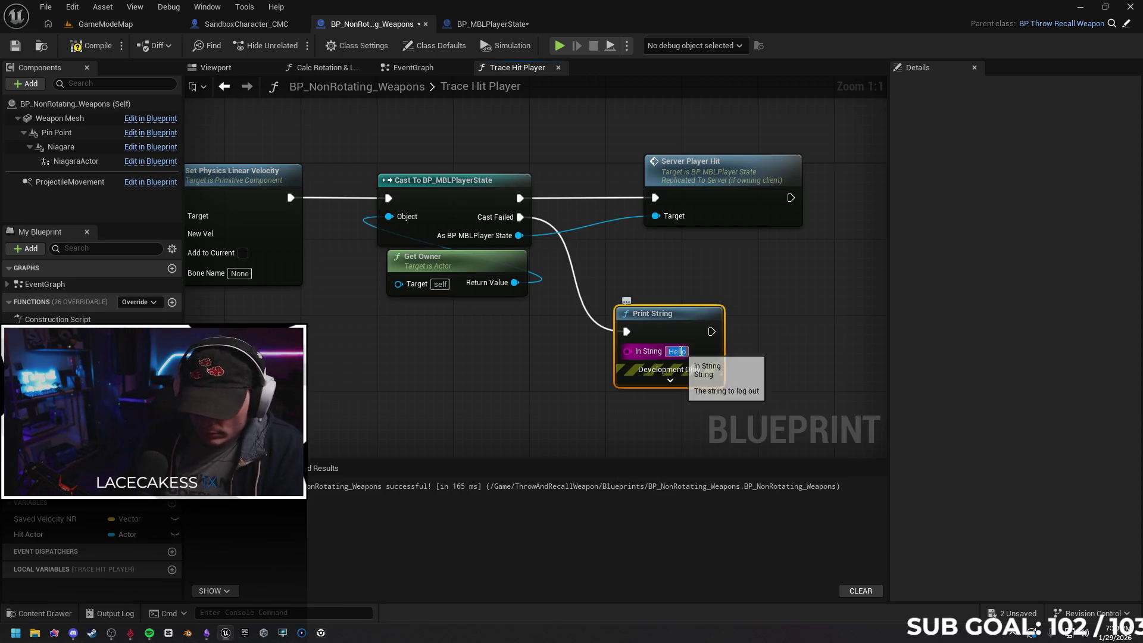
{"action": "type", "text": "ast failer"}
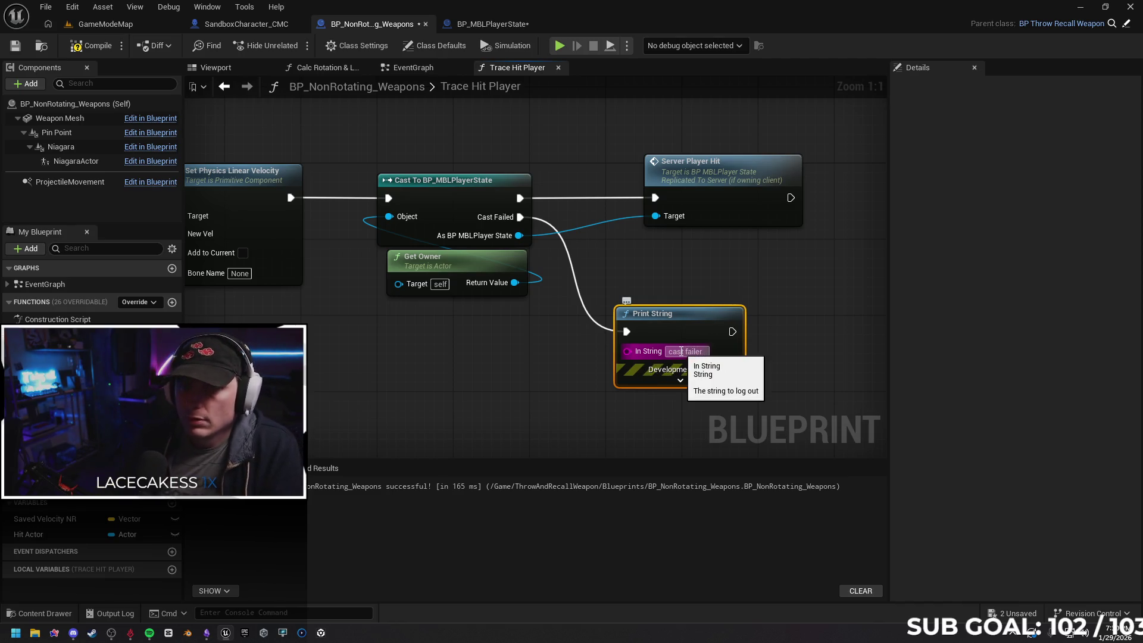
{"action": "left_click", "coordinate": [398, 131]}
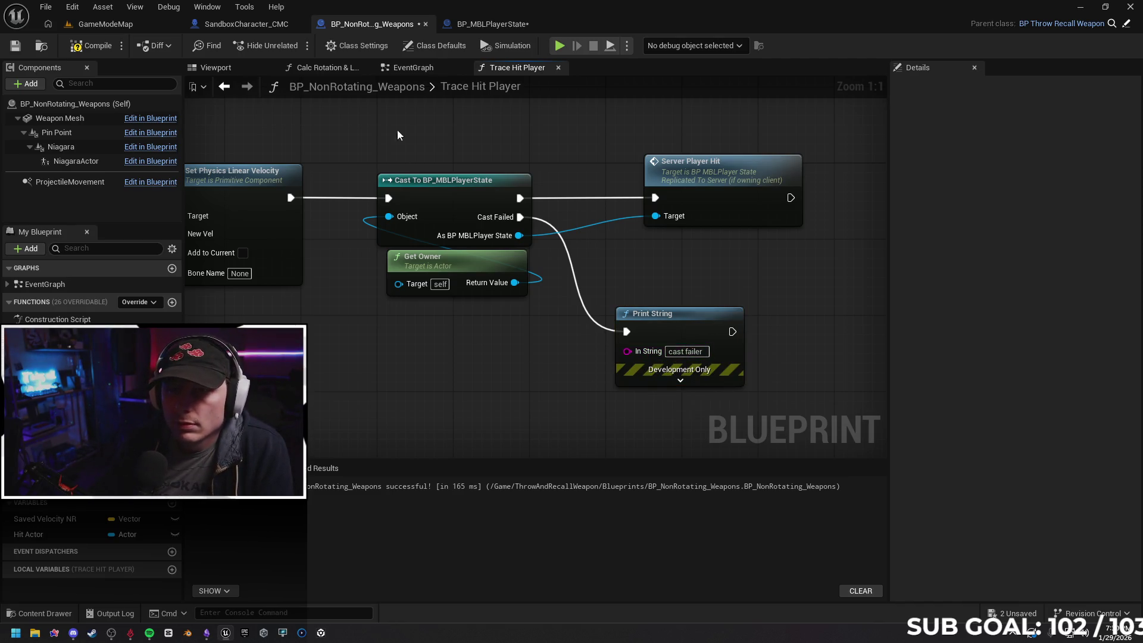
Play-test the cast, then delete the debug 'cast failer' Print String
{"action": "key", "text": "alt+p"}
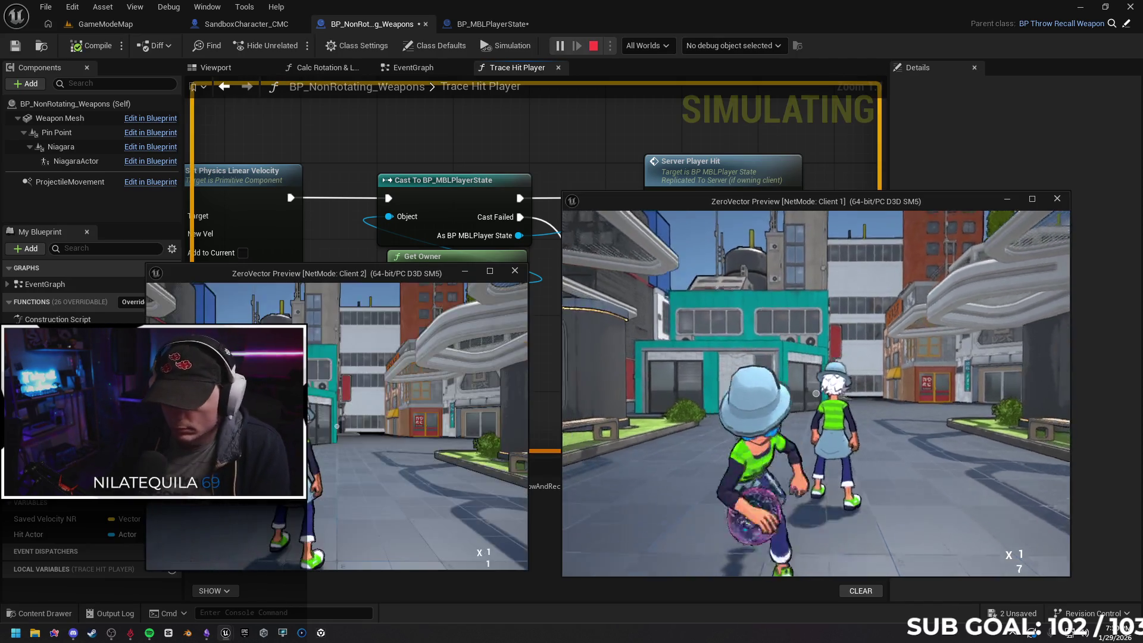
{"action": "key", "text": "Escape"}
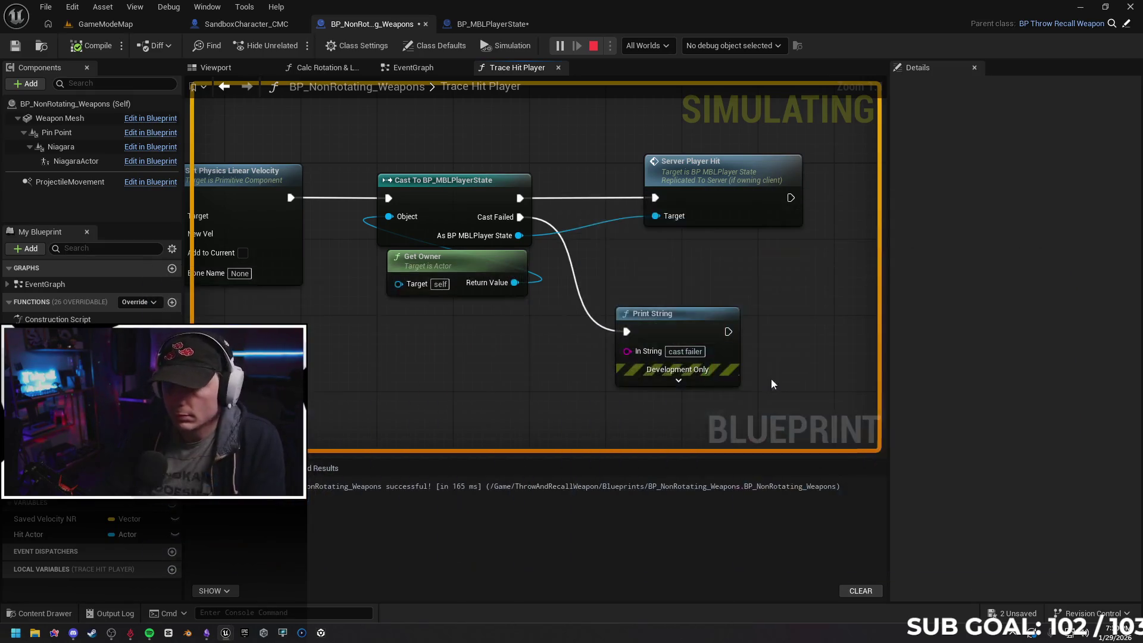
{"action": "left_click", "coordinate": [663, 326]}
{"action": "key", "text": "Delete"}
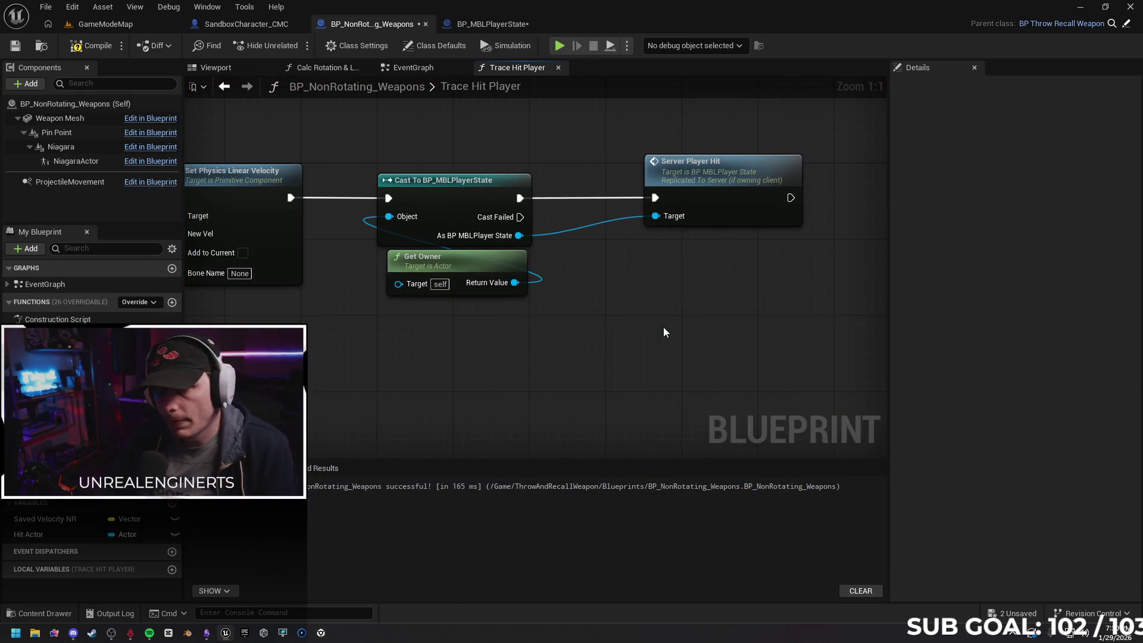
Delete Get Owner, try Get Player Controller in the cast's Object input, then remove it
{"action": "mouse_move", "coordinate": [532, 340]}
{"action": "left_mouse_down"}
{"action": "mouse_move", "coordinate": [617, 333]}
{"action": "mouse_move", "coordinate": [644, 351]}
{"action": "left_mouse_up"}
{"action": "left_click", "coordinate": [589, 275]}
{"action": "key", "text": "Delete"}
{"action": "left_click_drag", "start_coordinate": [502, 235], "coordinate": [474, 346]}
{"action": "type", "text": "get player"}
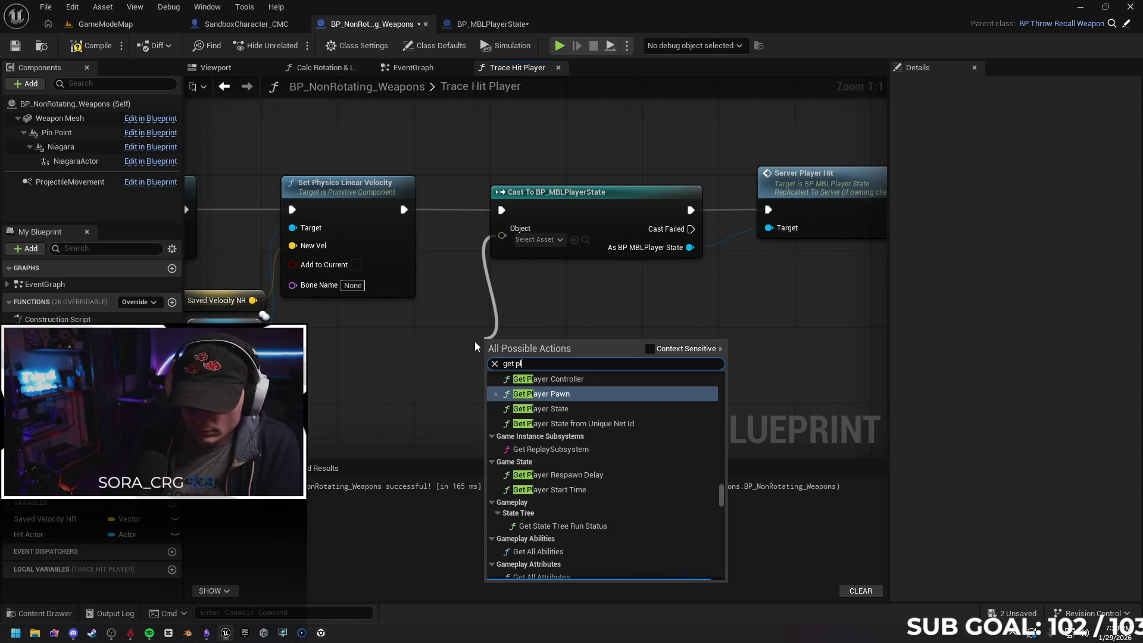
{"action": "left_click", "coordinate": [572, 379]}
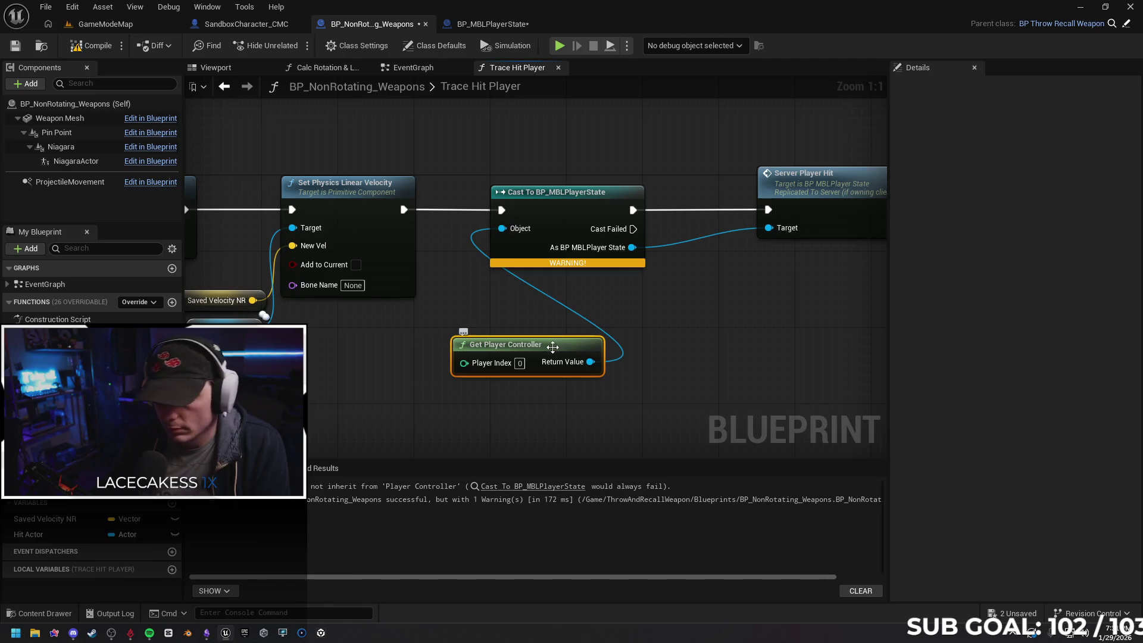
{"action": "key", "text": "Delete"}
Try Get Player Pawn in the cast's Object input, recompile, then delete it
{"action": "mouse_move", "coordinate": [502, 228]}
{"action": "left_mouse_down"}
{"action": "mouse_move", "coordinate": [484, 340]}
{"action": "mouse_move", "coordinate": [497, 334]}
{"action": "left_mouse_up"}
{"action": "type", "text": "get player pawn"}
{"action": "key", "text": "Return"}
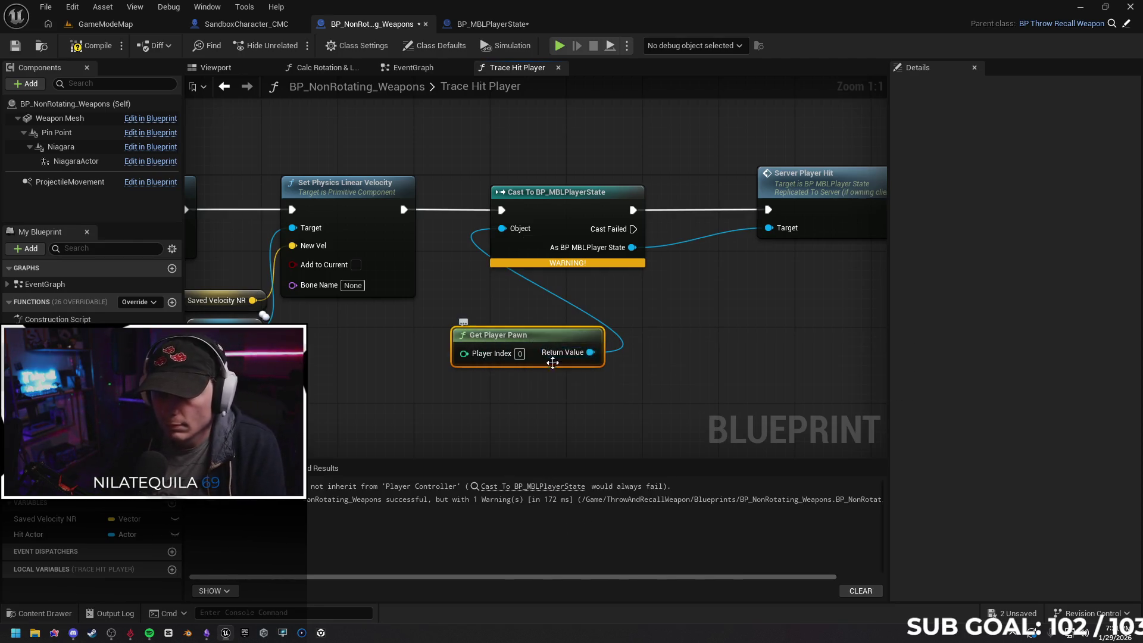
{"action": "left_click", "coordinate": [91, 46]}
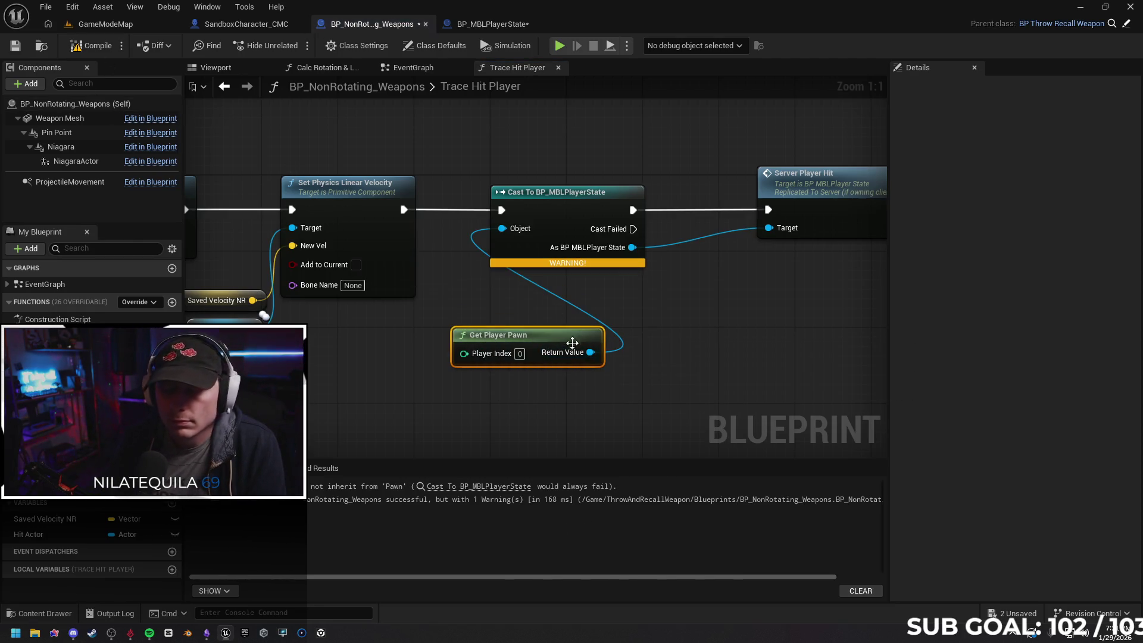
{"action": "key", "text": "Delete"}
Feed a Get Player Character node into the cast's Object input and recompile the weapon blueprint
{"action": "left_click_drag", "start_coordinate": [502, 235], "coordinate": [474, 341]}
{"action": "type", "text": "get mbl"}
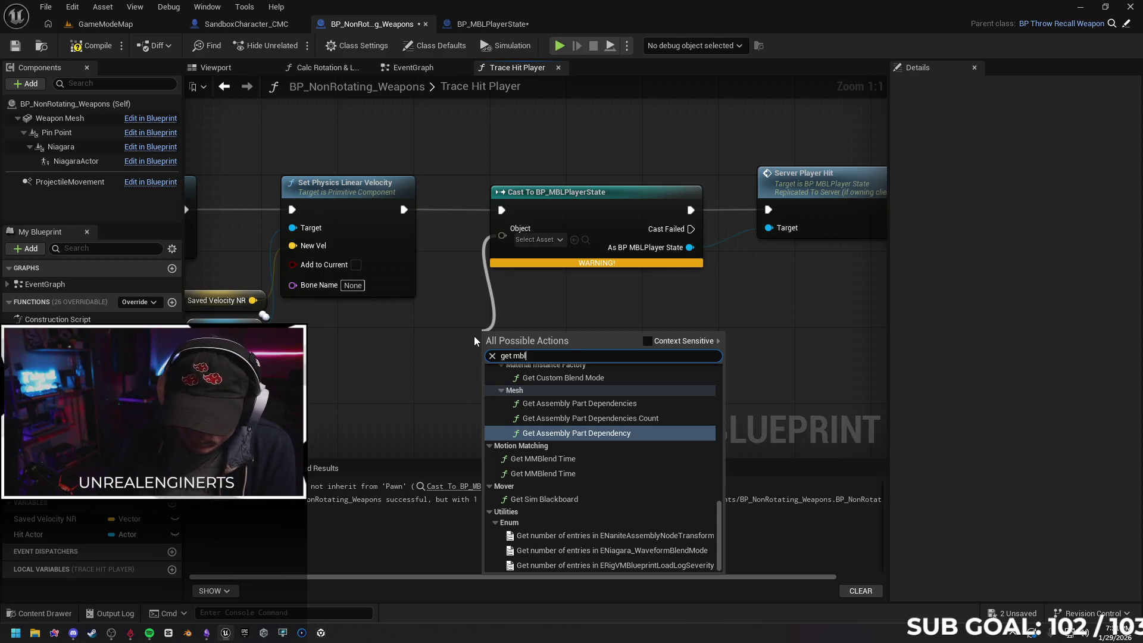
{"action": "type", "text": " playe"}
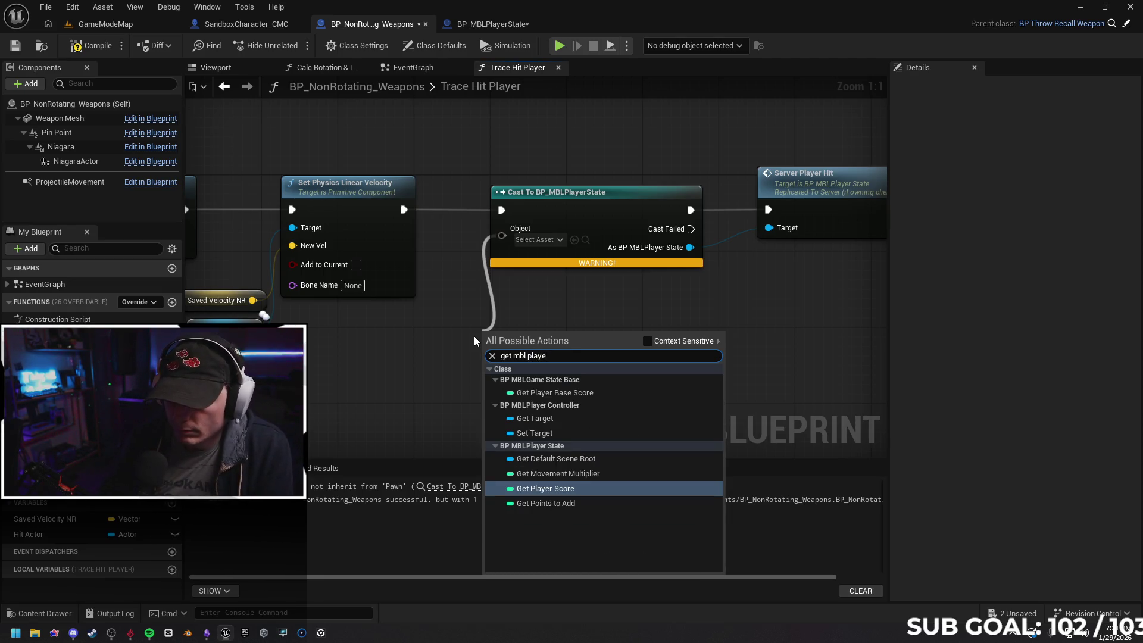
{"action": "key", "text": "BackSpace"}
{"action": "key", "text": "BackSpace"}
{"action": "key", "text": "BackSpace"}
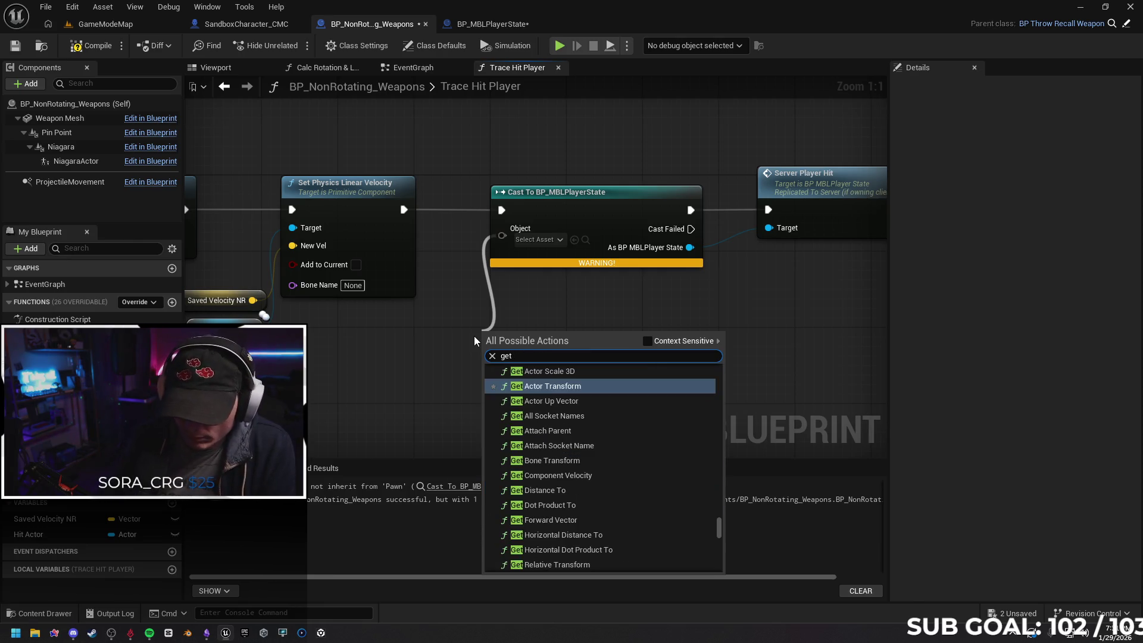
{"action": "left_click", "coordinate": [647, 341]}
{"action": "scroll", "coordinate": [603, 384], "scroll_direction": "up", "scroll_amount": 2}
{"action": "left_click", "coordinate": [547, 413]}
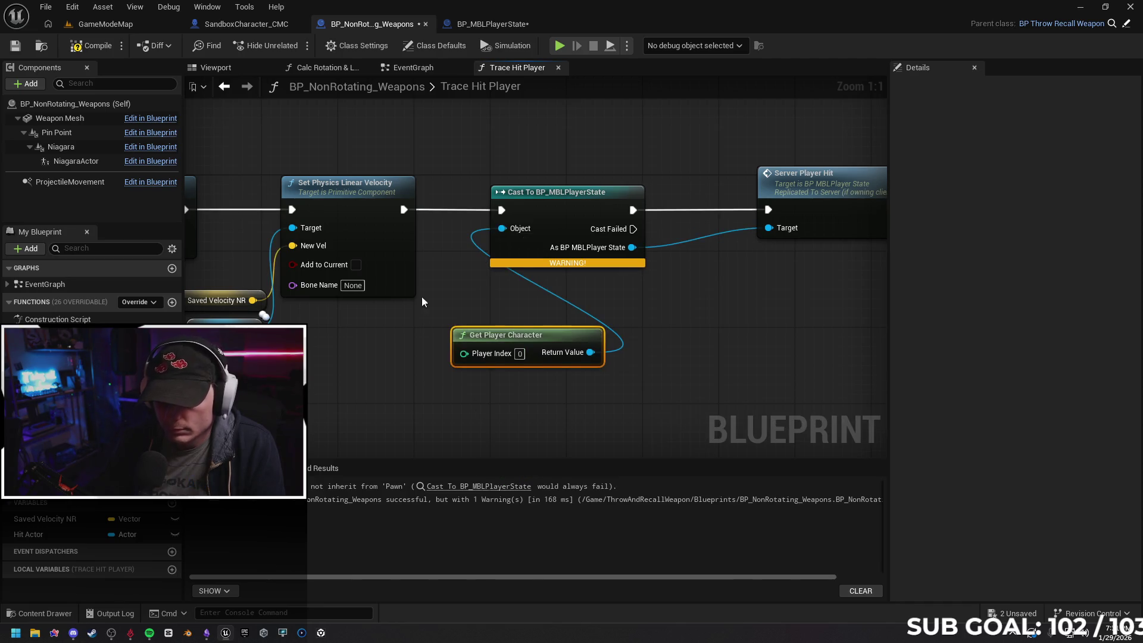
{"action": "left_click", "coordinate": [92, 47]}
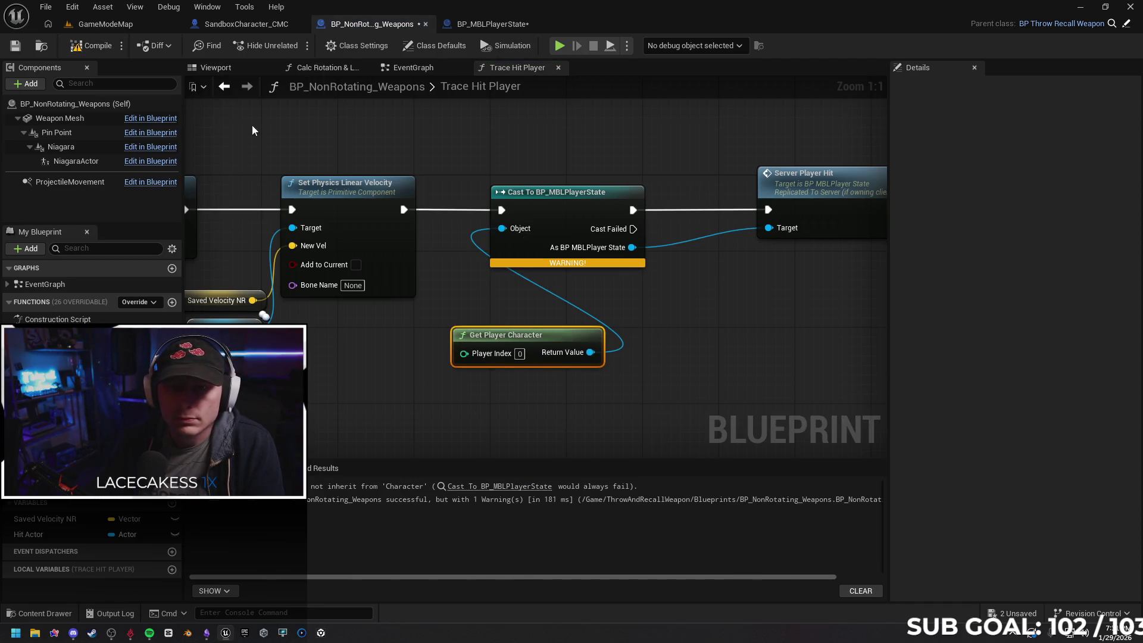
{"action": "left_click_drag", "start_coordinate": [551, 396], "coordinate": [524, 353]}
{"action": "left_click", "coordinate": [524, 353]}
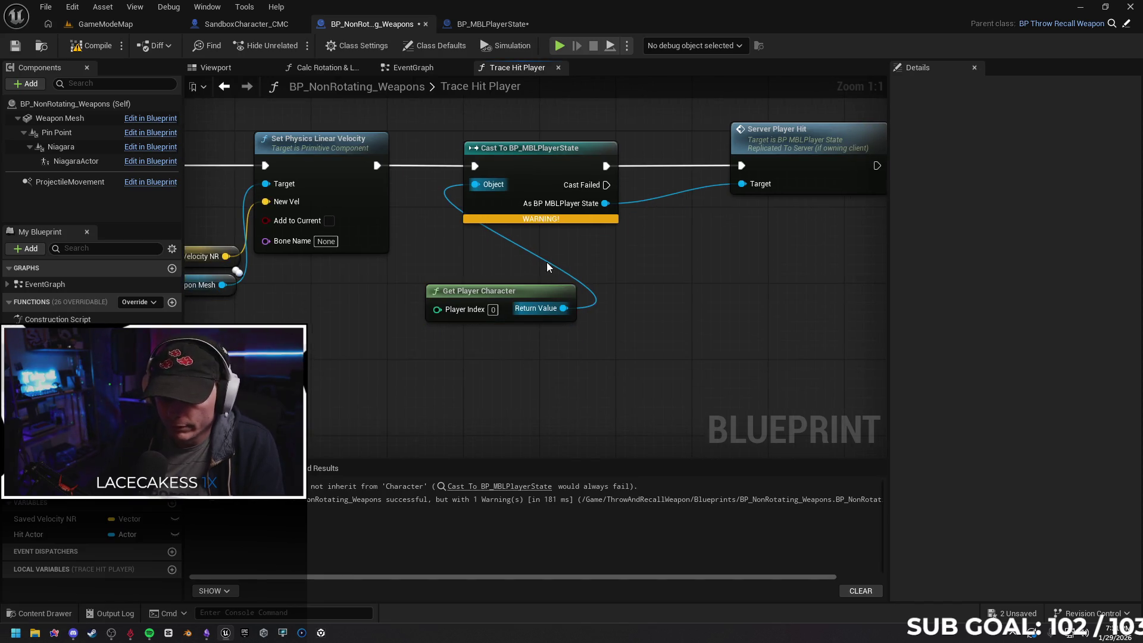
Disconnect Get Player Character from the cast and add Get Player Pawn, Get Owner and Get Player State nodes
{"action": "left_click", "coordinate": [548, 263], "text": "alt"}
{"action": "right_click", "coordinate": [449, 351]}
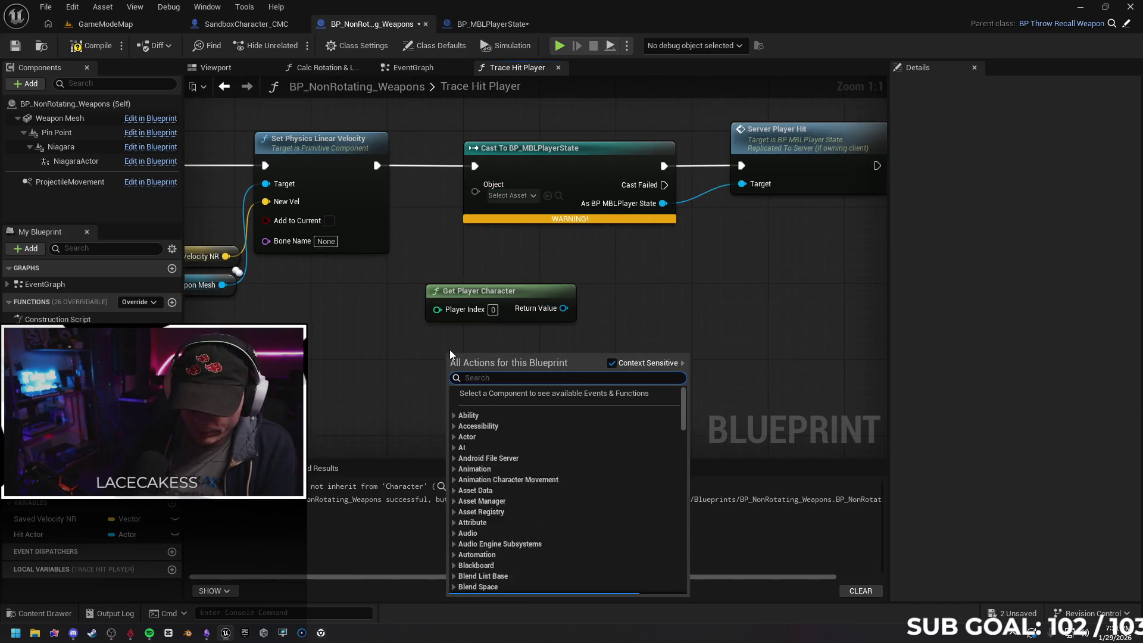
{"action": "type", "text": "get player "}
{"action": "type", "text": "character"}
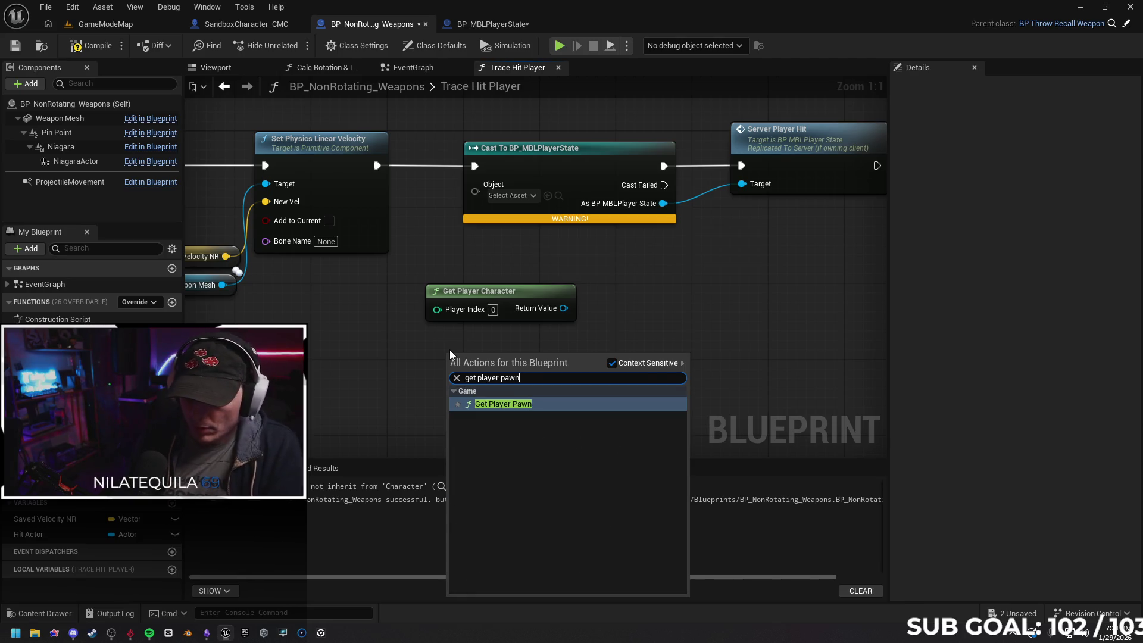
{"action": "key", "text": "Return"}
{"action": "right_click", "coordinate": [455, 402]}
{"action": "type", "text": "get own"}
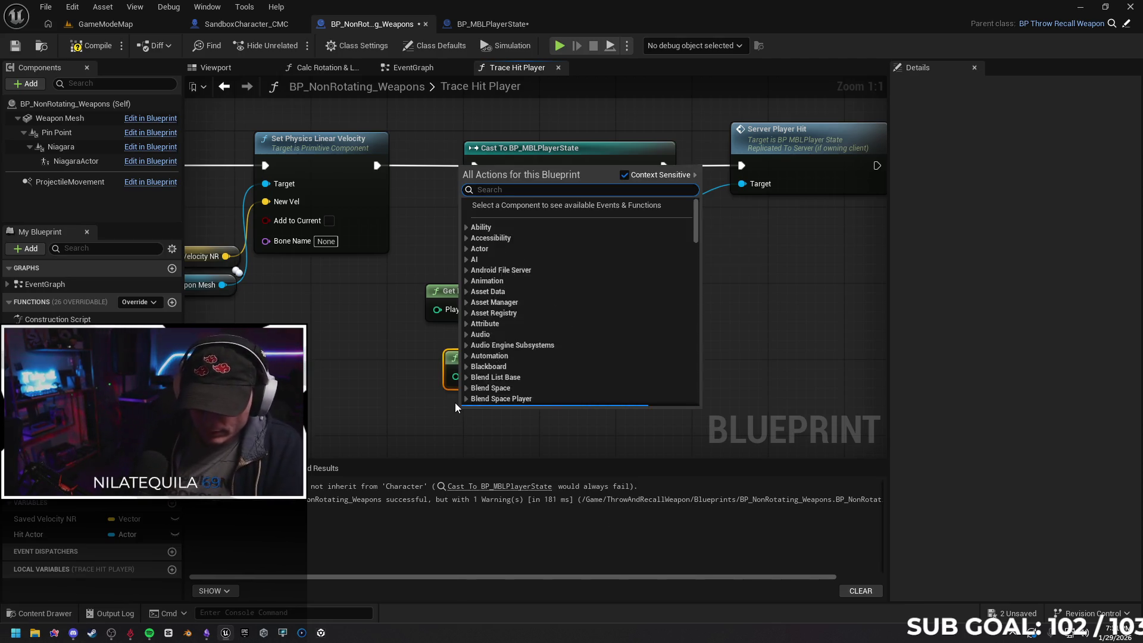
{"action": "type", "text": "er"}
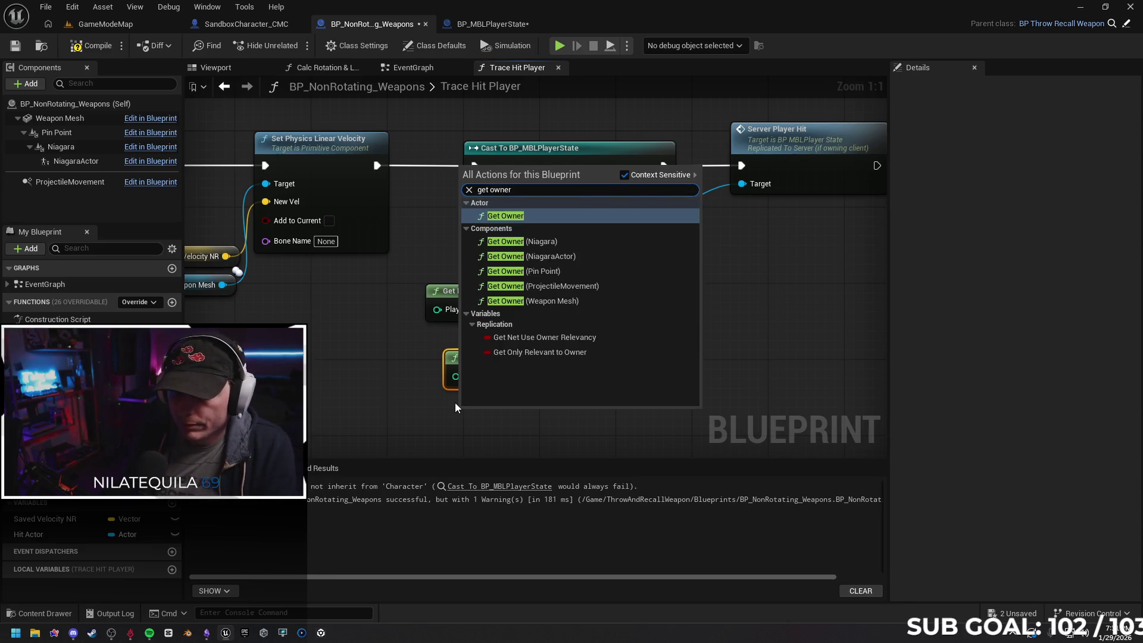
{"action": "key", "text": "Return"}
{"action": "right_click", "coordinate": [453, 340]}
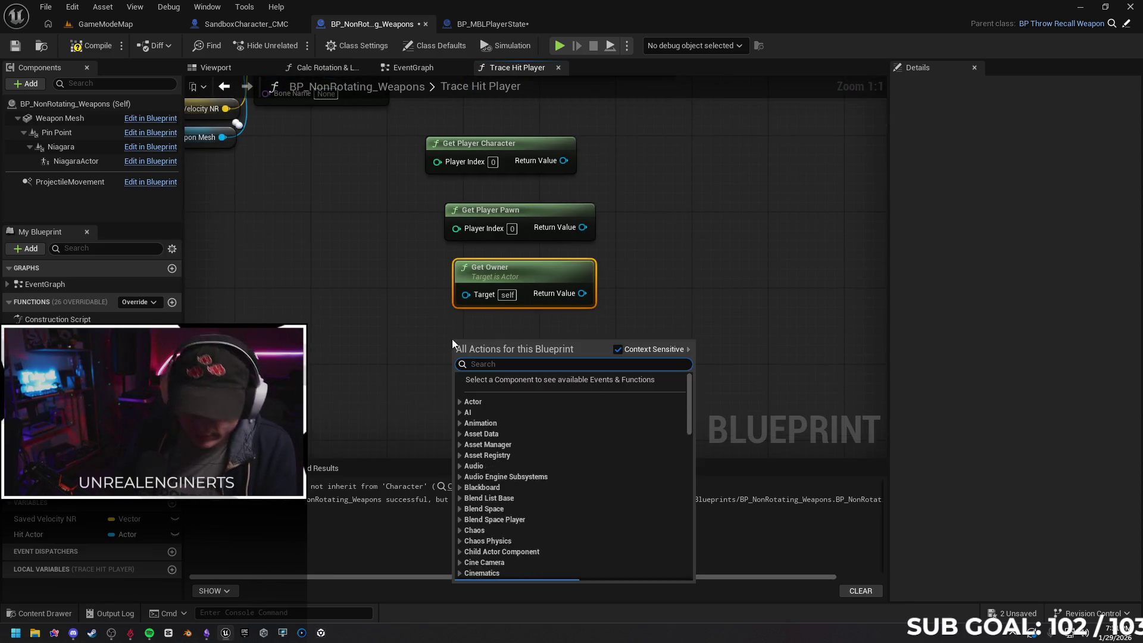
{"action": "type", "text": "get"}
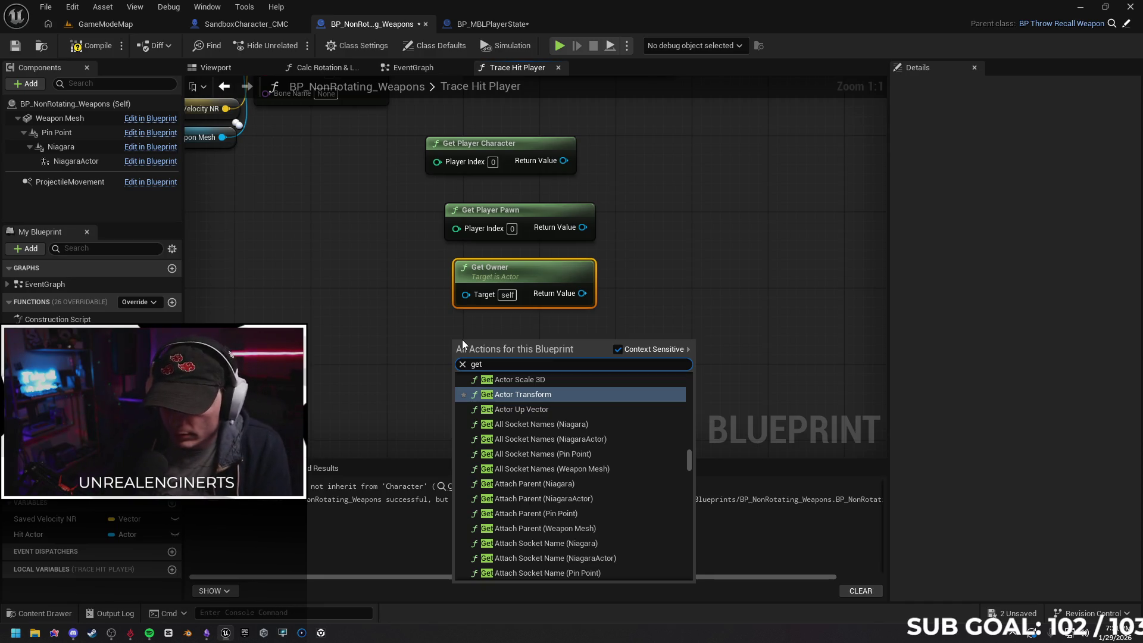
{"action": "type", "text": " pla"}
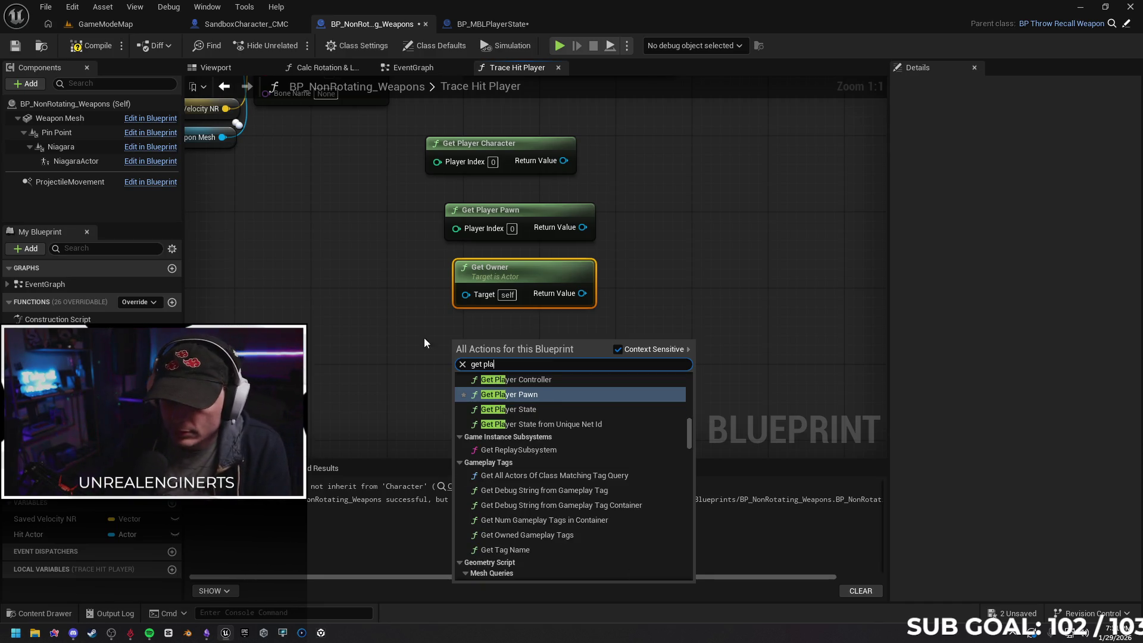
{"action": "scroll", "coordinate": [587, 402], "scroll_direction": "up", "scroll_amount": 2}
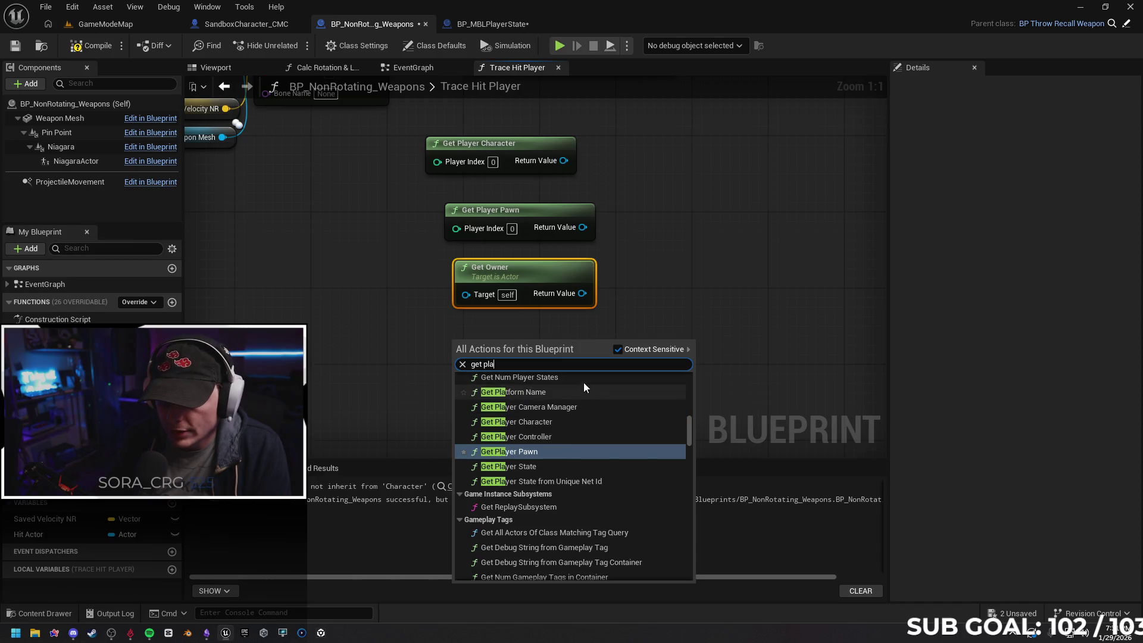
{"action": "scroll", "coordinate": [579, 406], "scroll_direction": "up", "scroll_amount": 1}
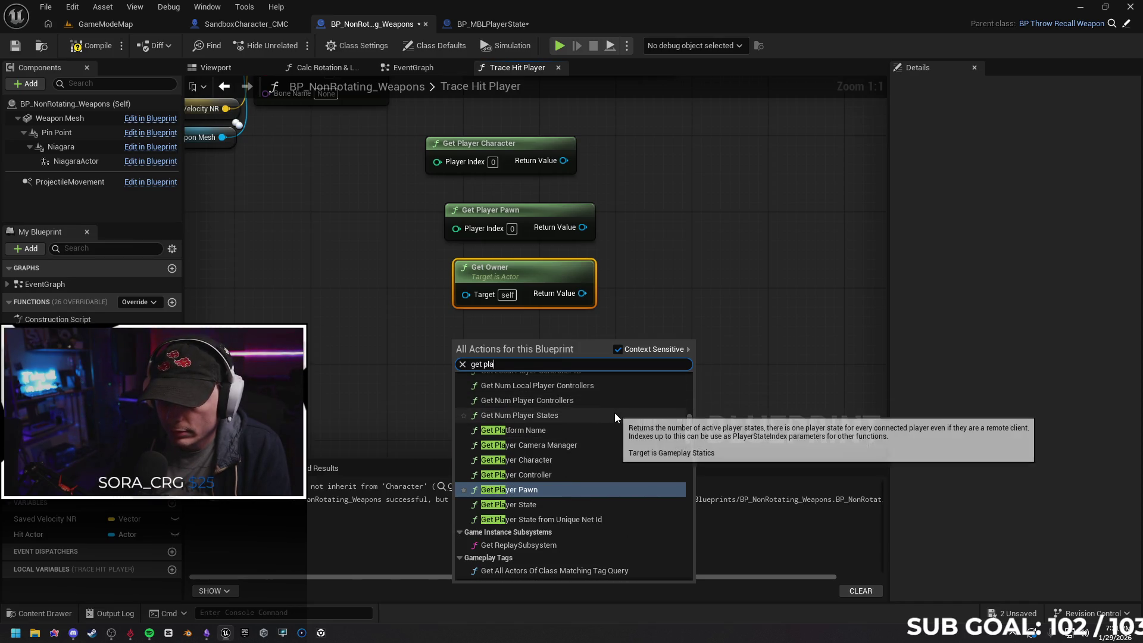
{"action": "left_click", "coordinate": [573, 507]}
Try Get Player Character, Get Player Pawn, then Get Owner in the cast's Object input, recompiling after each
{"action": "mouse_move", "coordinate": [695, 244]}
{"action": "left_mouse_down"}
{"action": "mouse_move", "coordinate": [685, 388]}
{"action": "mouse_move", "coordinate": [681, 293]}
{"action": "left_mouse_up"}
{"action": "scroll", "coordinate": [670, 298], "scroll_direction": "down", "scroll_amount": 1}
{"action": "mouse_move", "coordinate": [571, 251]}
{"action": "left_mouse_down"}
{"action": "mouse_move", "coordinate": [441, 178]}
{"action": "mouse_move", "coordinate": [489, 142]}
{"action": "left_mouse_up"}
{"action": "left_click", "coordinate": [90, 45]}
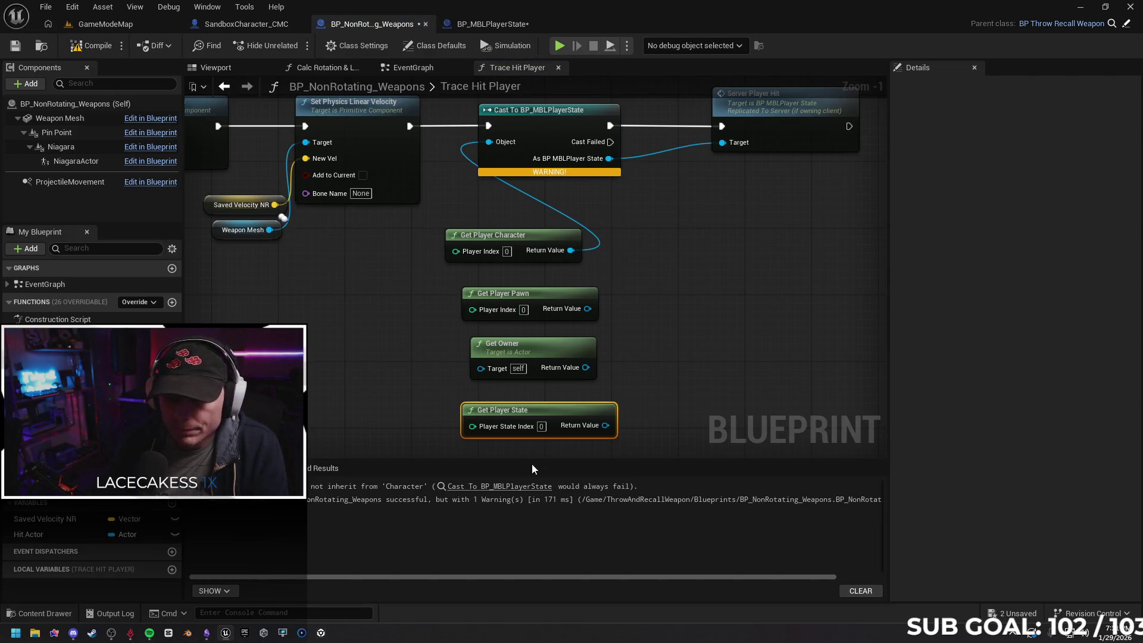
{"action": "mouse_move", "coordinate": [588, 309]}
{"action": "left_mouse_down"}
{"action": "mouse_move", "coordinate": [614, 268]}
{"action": "mouse_move", "coordinate": [489, 142]}
{"action": "left_mouse_up"}
{"action": "left_click", "coordinate": [90, 45]}
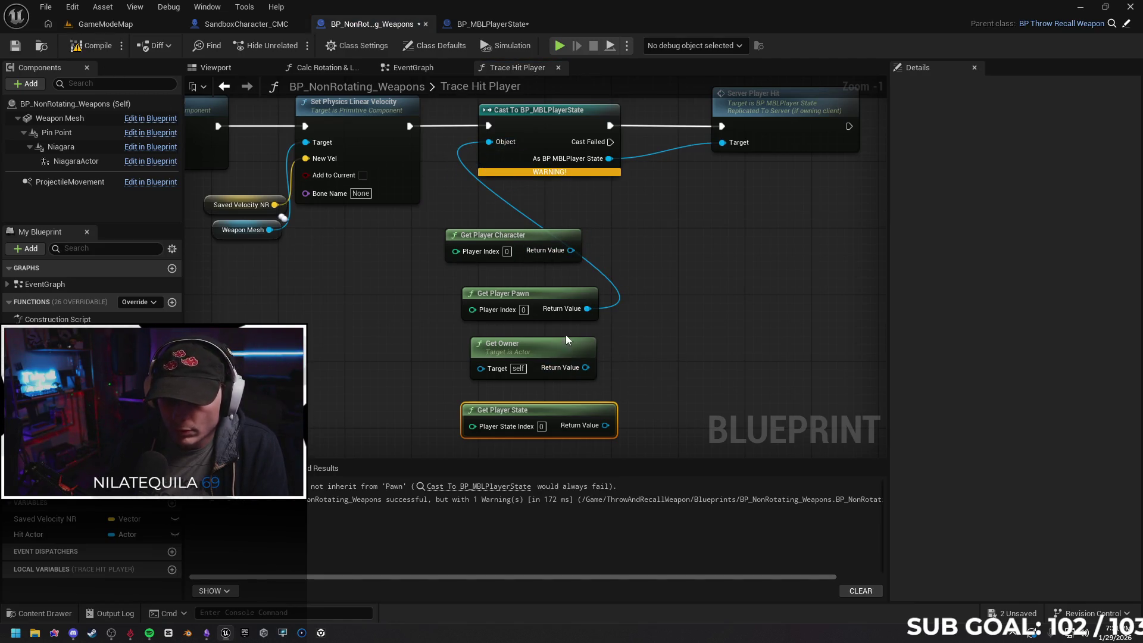
{"action": "left_click_drag", "start_coordinate": [588, 368], "coordinate": [489, 142]}
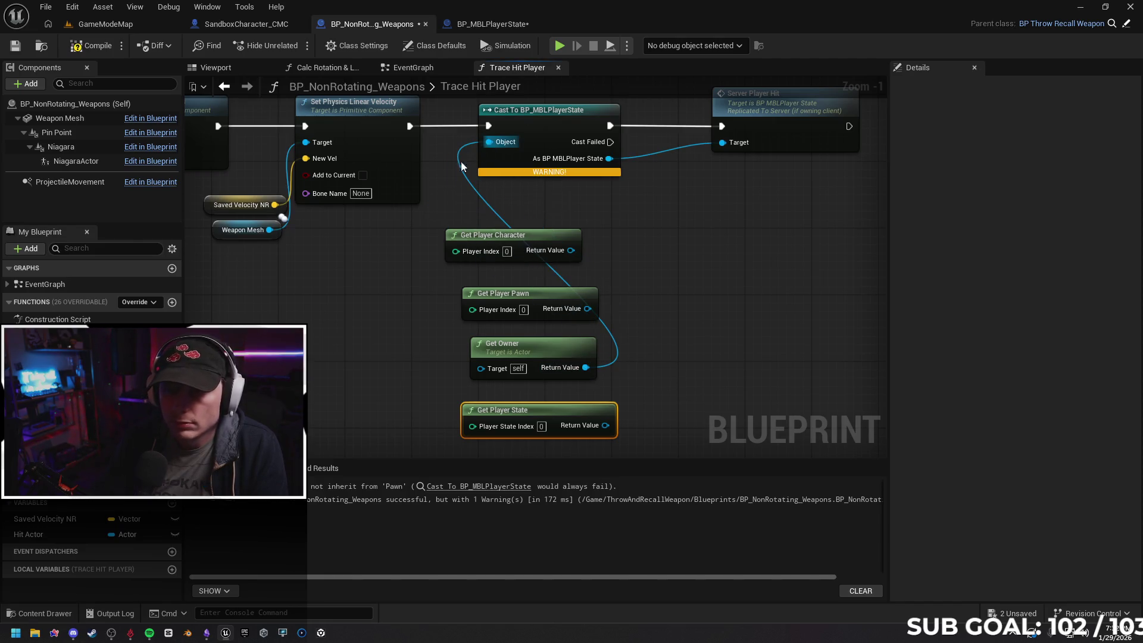
{"action": "left_click", "coordinate": [90, 46]}
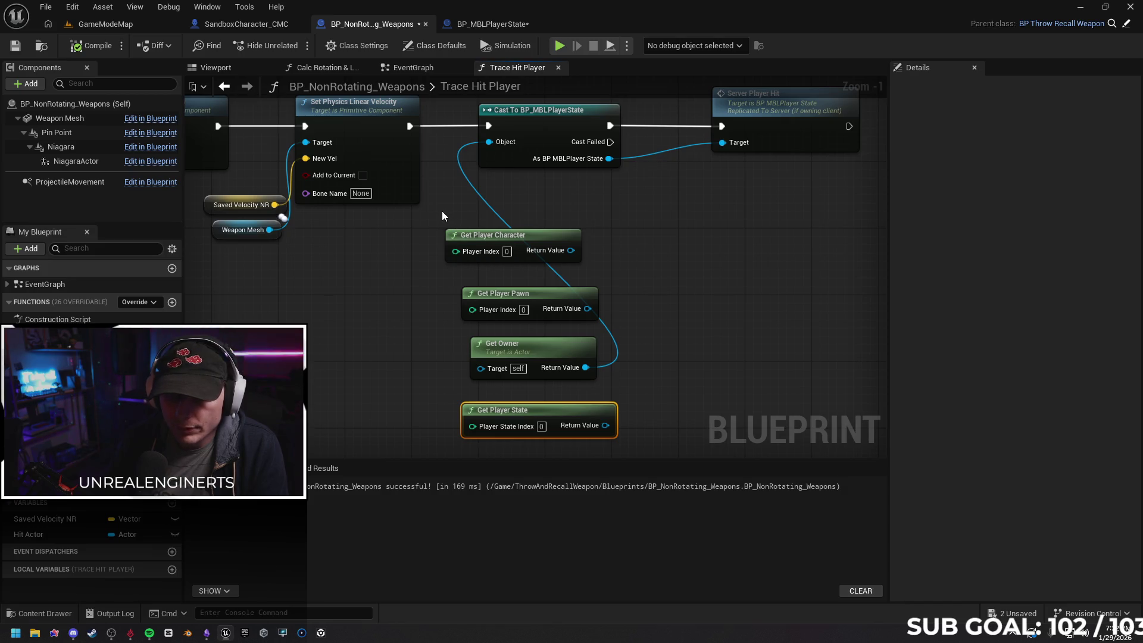
Feed Get Player State into the cast's Object input and recompile the weapon blueprint
{"action": "left_click", "coordinate": [476, 23]}
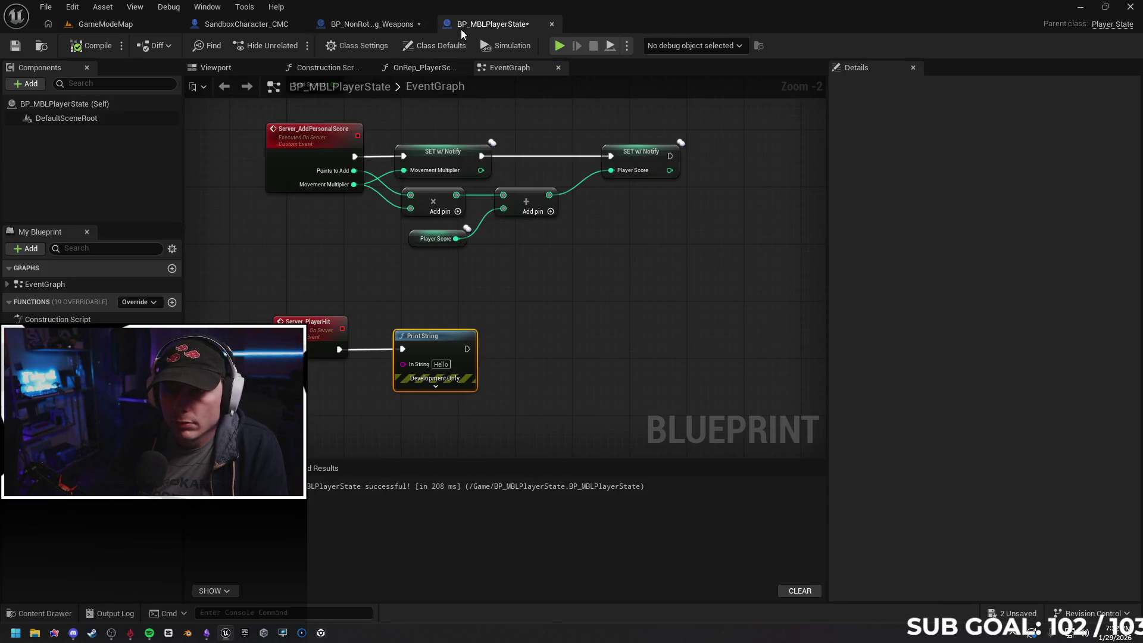
{"action": "left_click", "coordinate": [376, 25]}
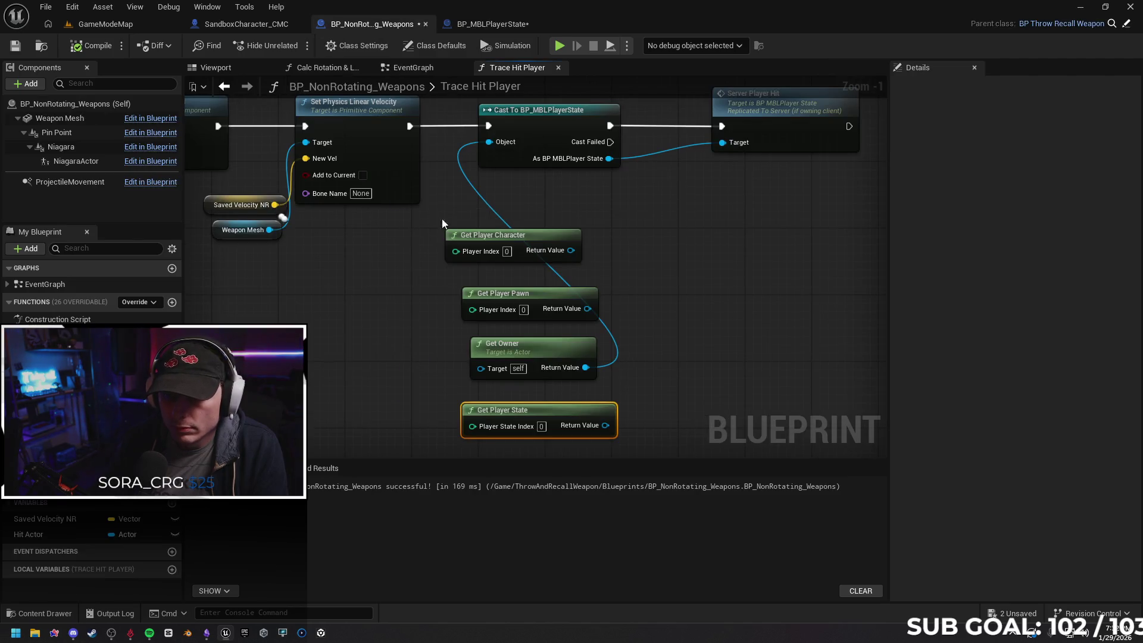
{"action": "left_click_drag", "start_coordinate": [605, 426], "coordinate": [491, 142]}
{"action": "left_click", "coordinate": [79, 52]}
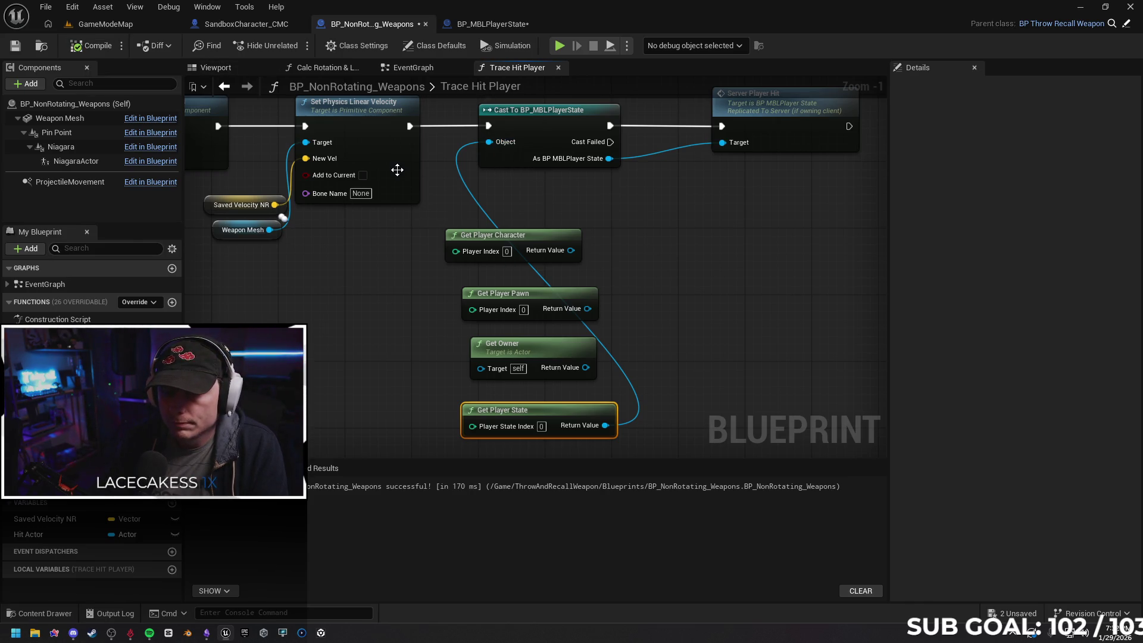
Run a two-client play test, then delete the unused Character, Pawn and Owner getter nodes
{"action": "left_click", "coordinate": [560, 46]}
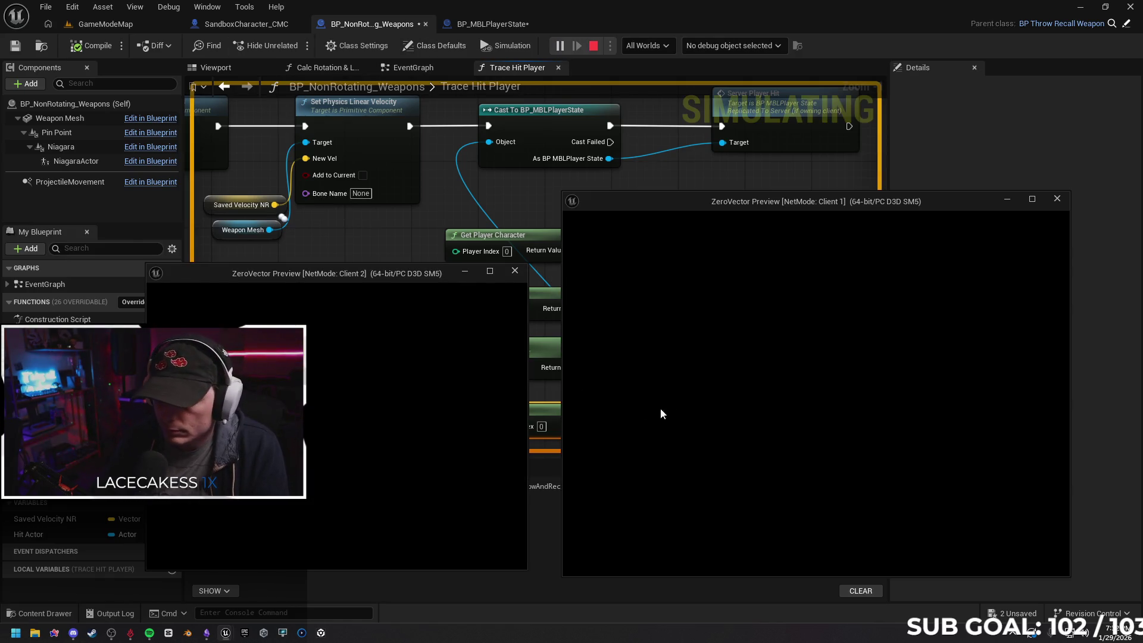
{"action": "left_click", "coordinate": [734, 391]}
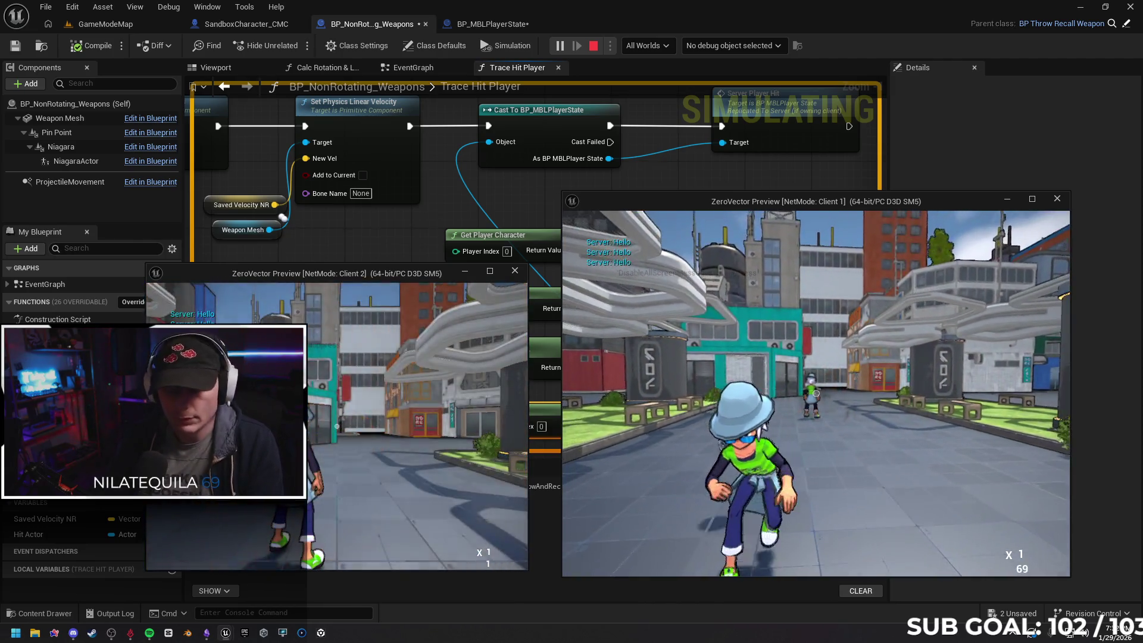
{"action": "key", "text": "shift+F1"}
{"action": "left_click", "coordinate": [529, 373]}
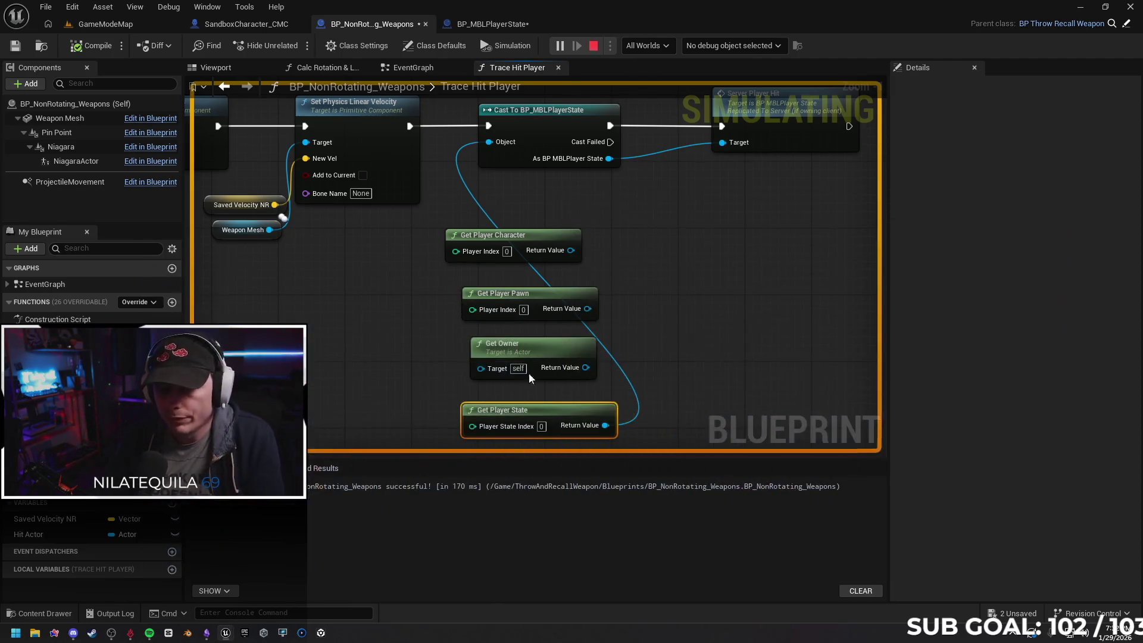
{"action": "key", "text": "Escape"}
{"action": "left_click_drag", "start_coordinate": [435, 208], "coordinate": [485, 352]}
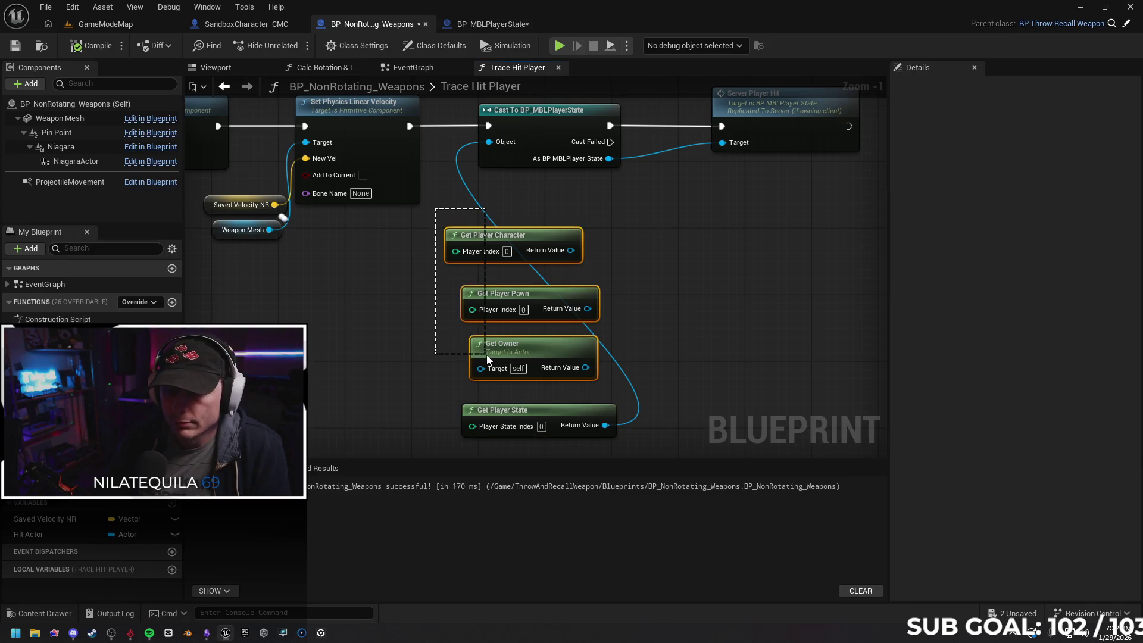
{"action": "key", "text": "Delete"}
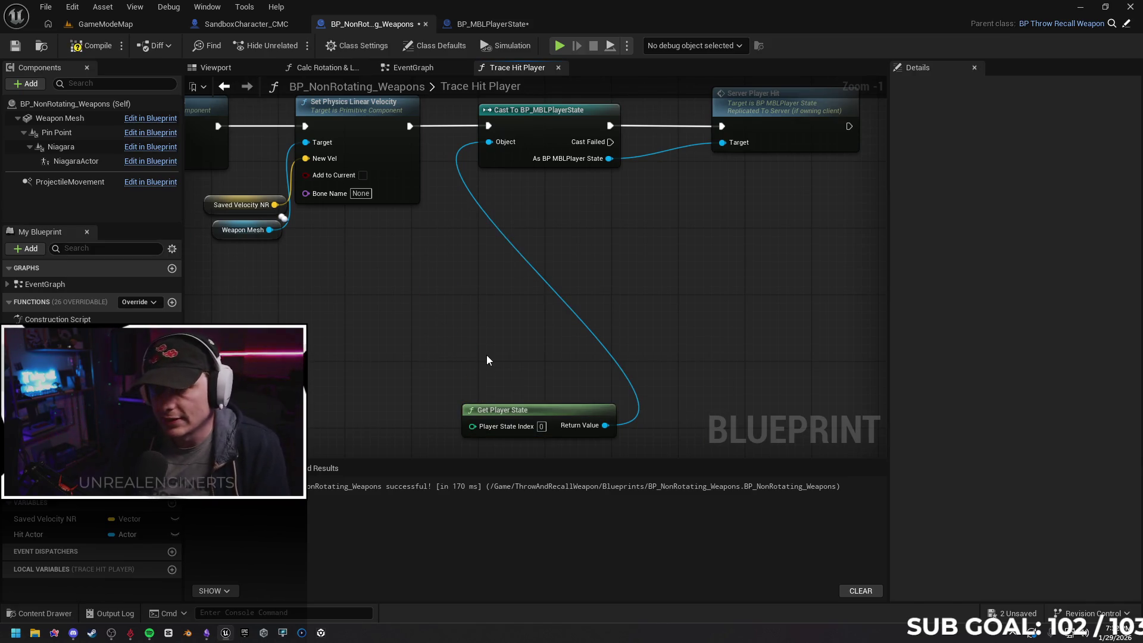
Move Get Player State up under the cast and place a 'get a reference to self' node beside it
{"action": "left_click_drag", "start_coordinate": [515, 410], "coordinate": [525, 194]}
{"action": "left_click_drag", "start_coordinate": [571, 311], "coordinate": [576, 369]}
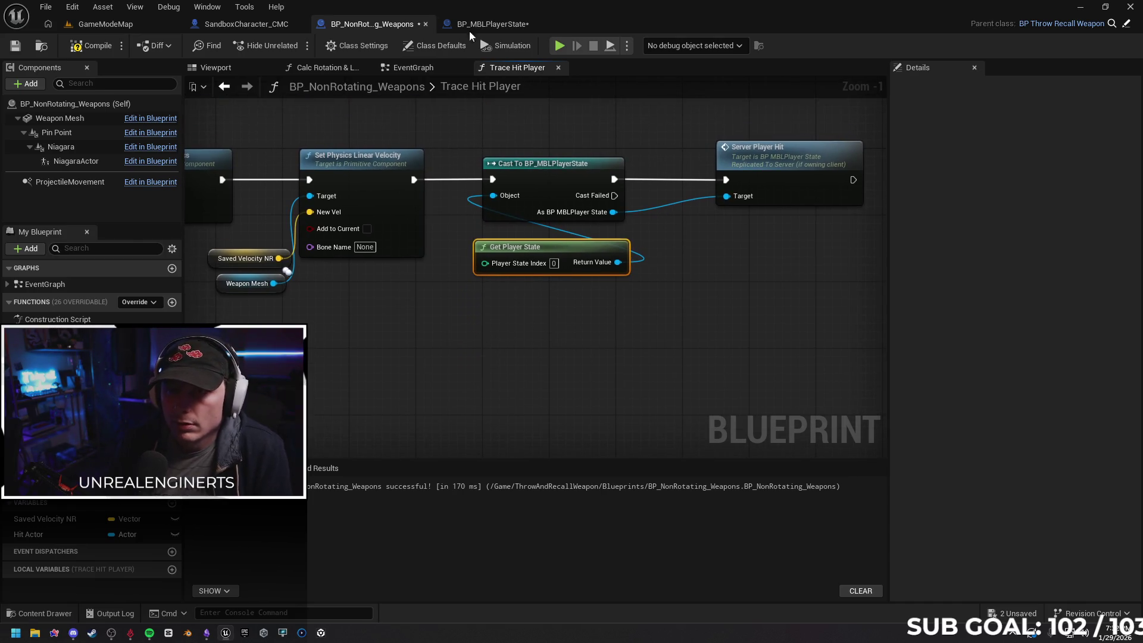
{"action": "left_click_drag", "start_coordinate": [486, 263], "coordinate": [442, 301]}
{"action": "type", "text": "self"}
{"action": "key", "text": "BackSpace"}
{"action": "key", "text": "BackSpace"}
{"action": "key", "text": "BackSpace"}
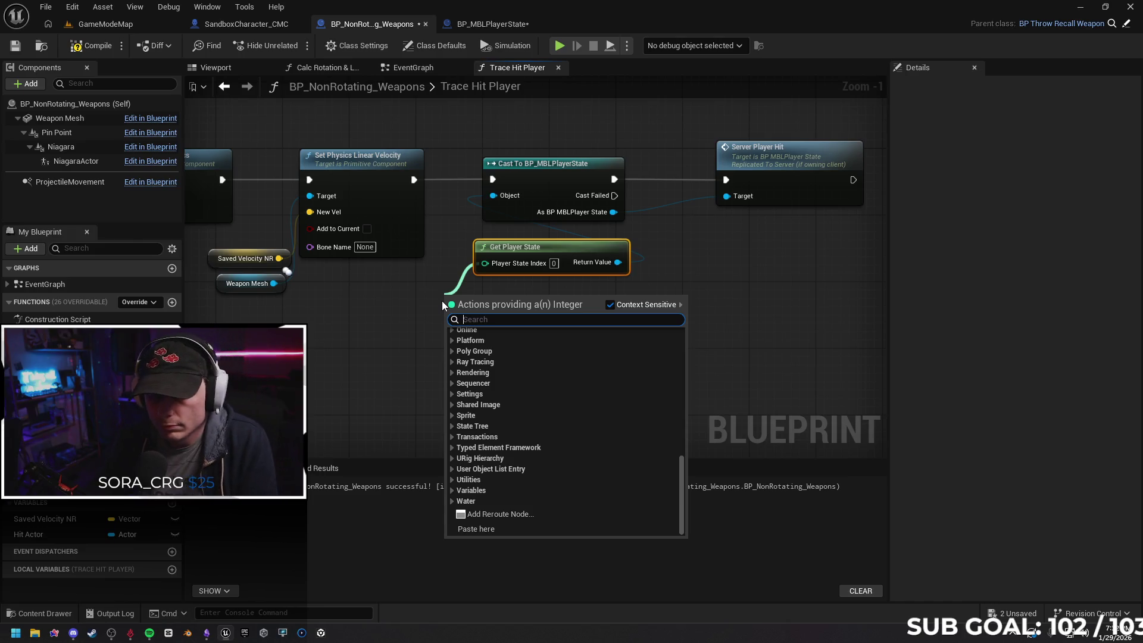
{"action": "type", "text": "get"}
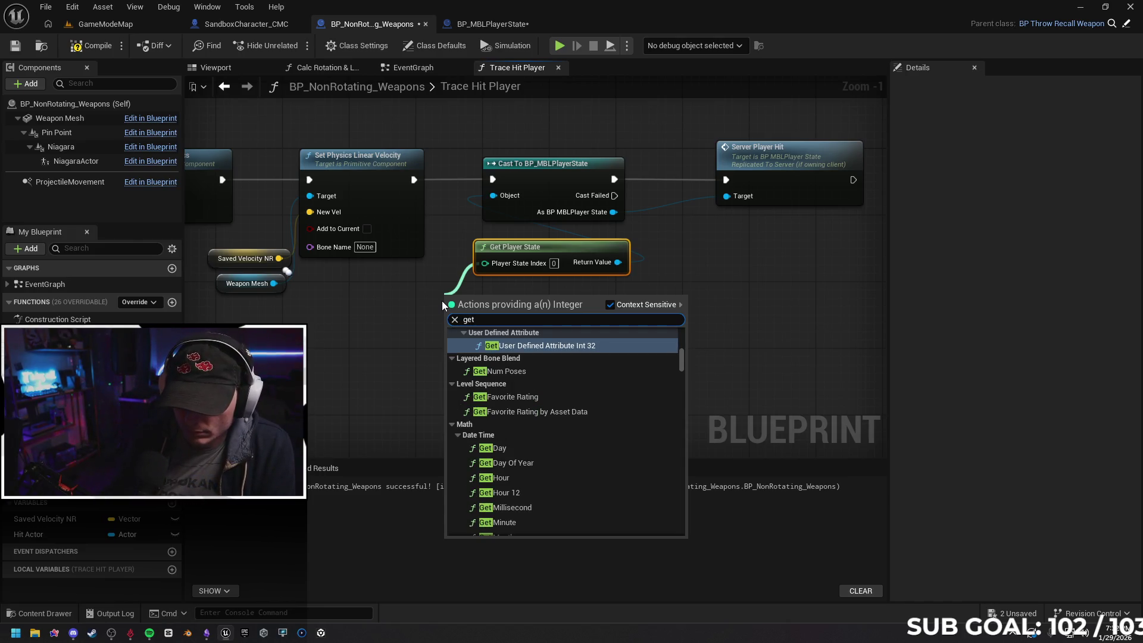
{"action": "type", "text": " self"}
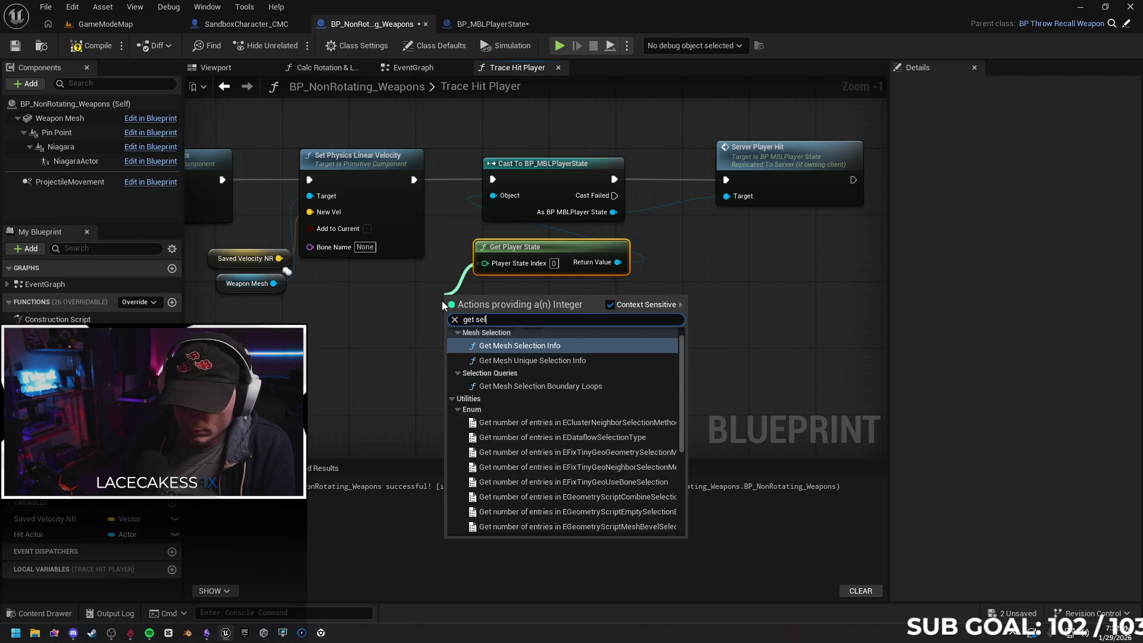
{"action": "left_click", "coordinate": [608, 305]}
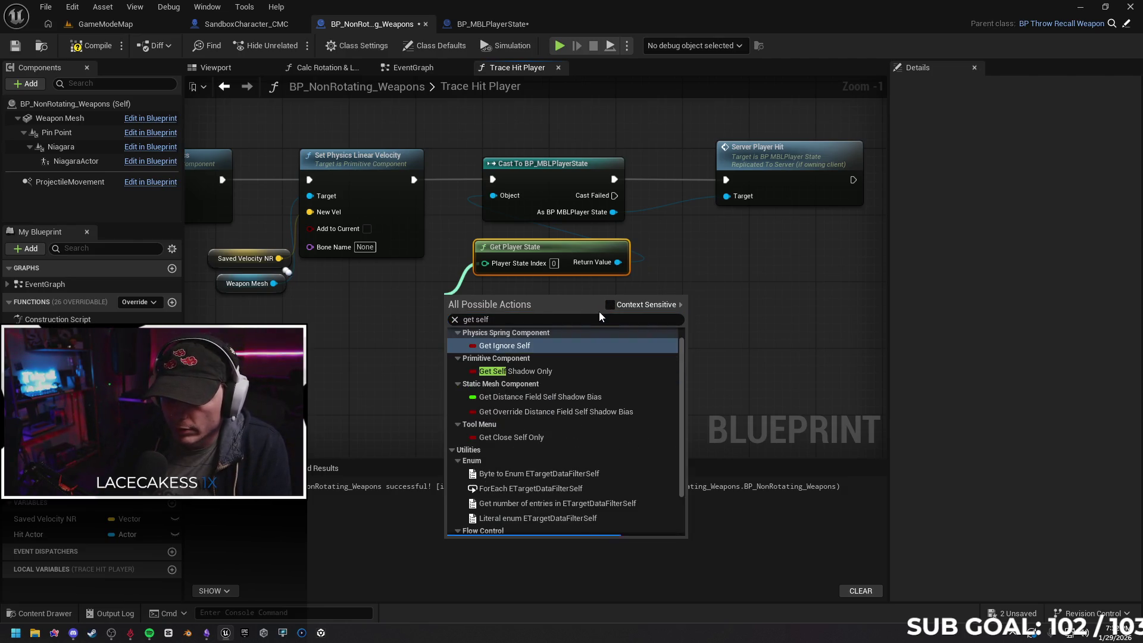
{"action": "left_click_drag", "start_coordinate": [681, 382], "coordinate": [681, 474]}
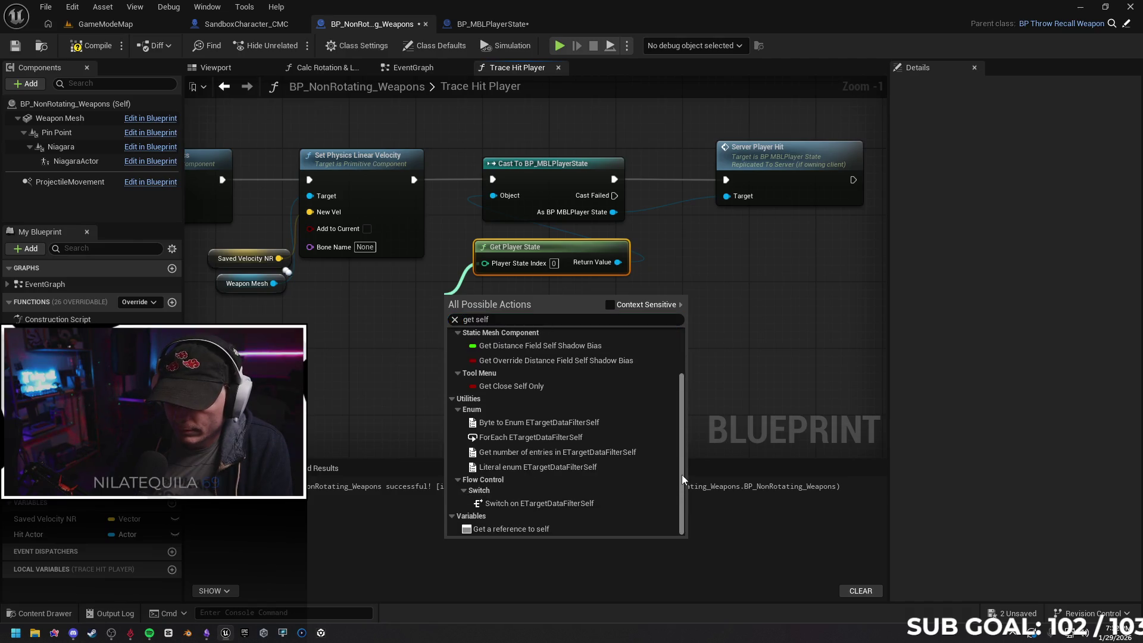
{"action": "left_click", "coordinate": [566, 528]}
{"action": "mouse_move", "coordinate": [484, 304]}
{"action": "left_mouse_down"}
{"action": "mouse_move", "coordinate": [445, 305]}
{"action": "mouse_move", "coordinate": [482, 261]}
{"action": "mouse_move", "coordinate": [456, 295]}
{"action": "left_mouse_up"}
Delete the stray Self node and compile the weapon blueprint
{"action": "left_click", "coordinate": [418, 331]}
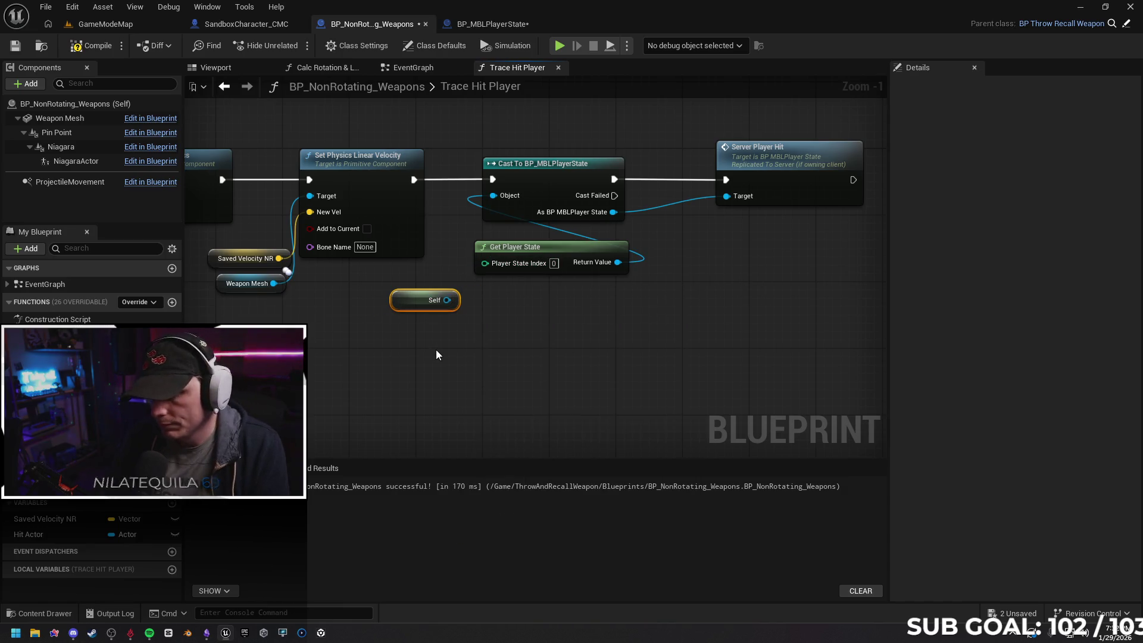
{"action": "key", "text": "Delete"}
{"action": "left_click", "coordinate": [88, 58]}
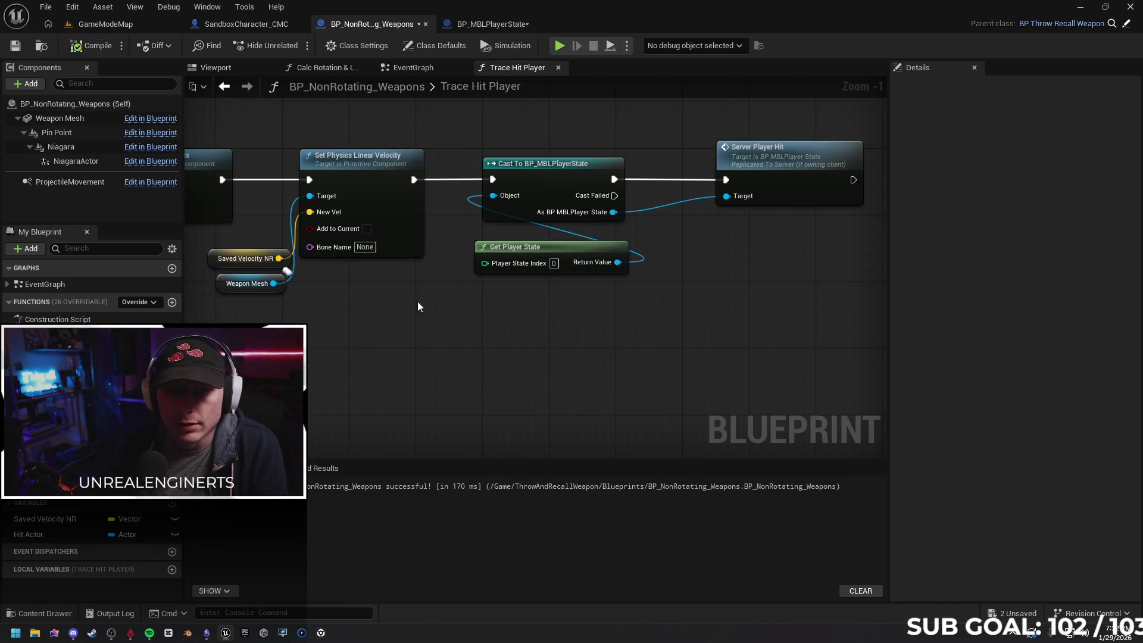
Play-test with two clients, throwing the purple orb to get 'Server: Hello', then stop
{"action": "key", "text": "alt+p"}
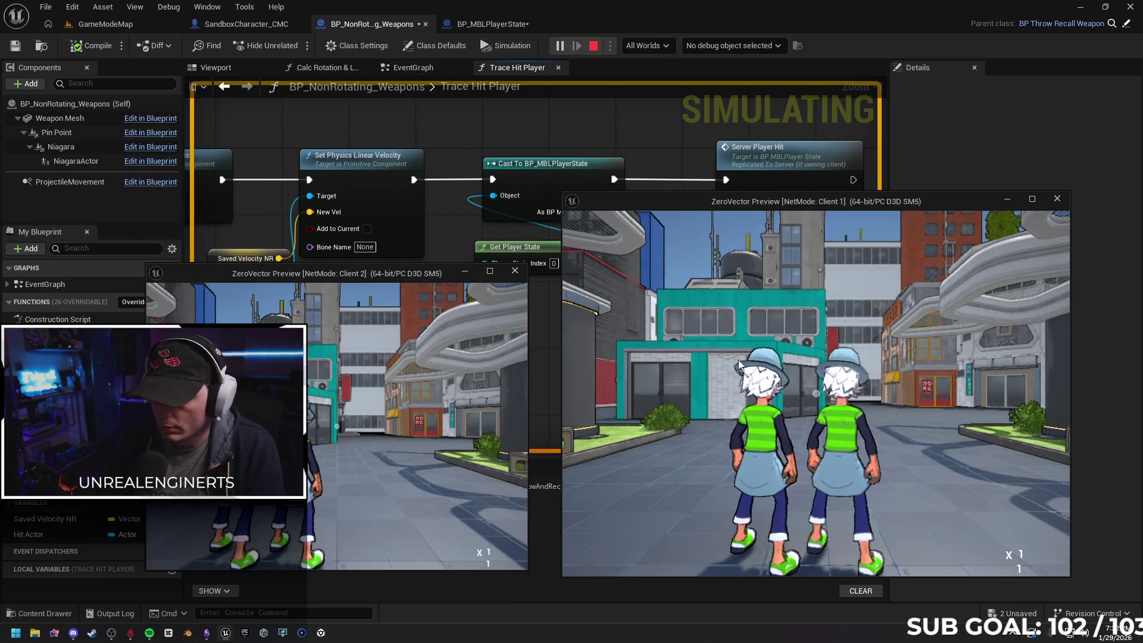
{"action": "left_click", "coordinate": [738, 360]}
{"action": "key", "text": "w"}
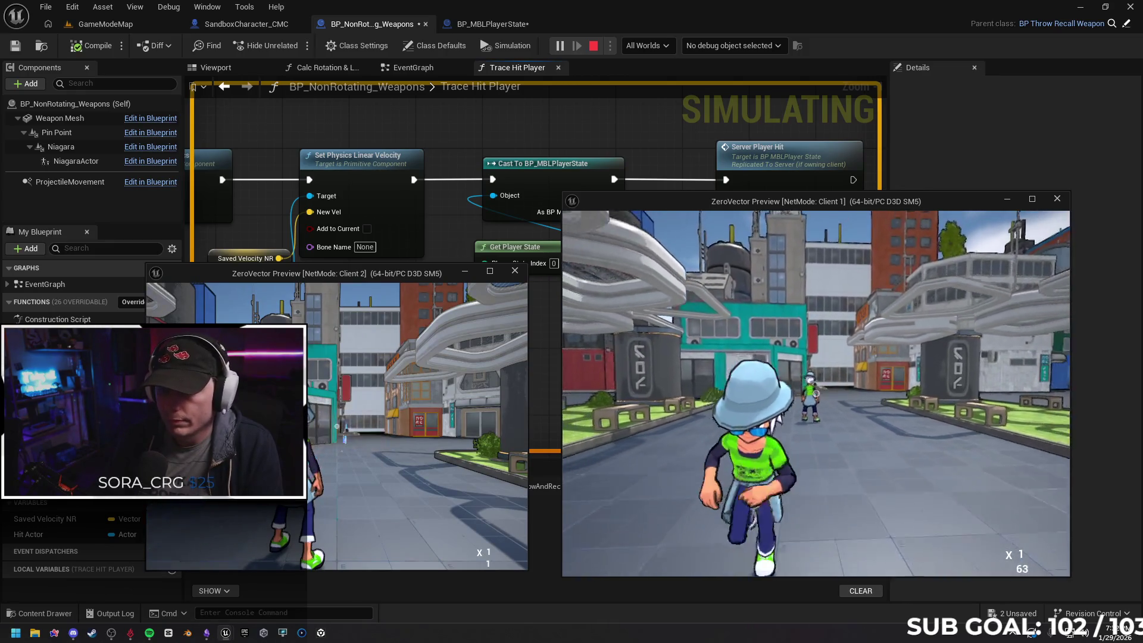
{"action": "left_click", "coordinate": [817, 393]}
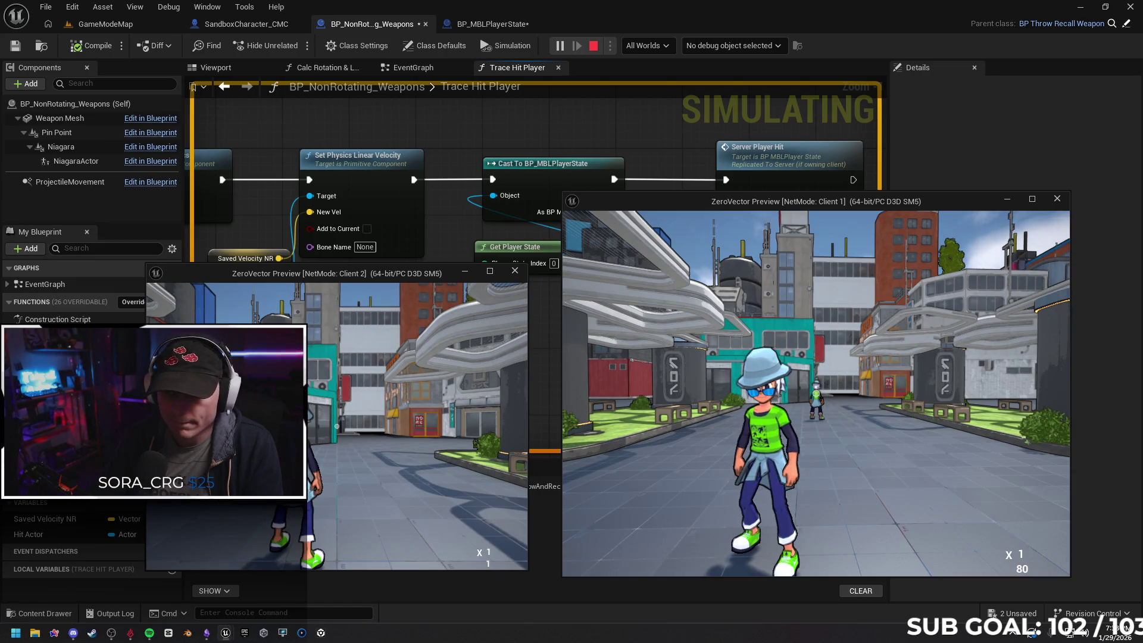
{"action": "key", "text": "Escape"}
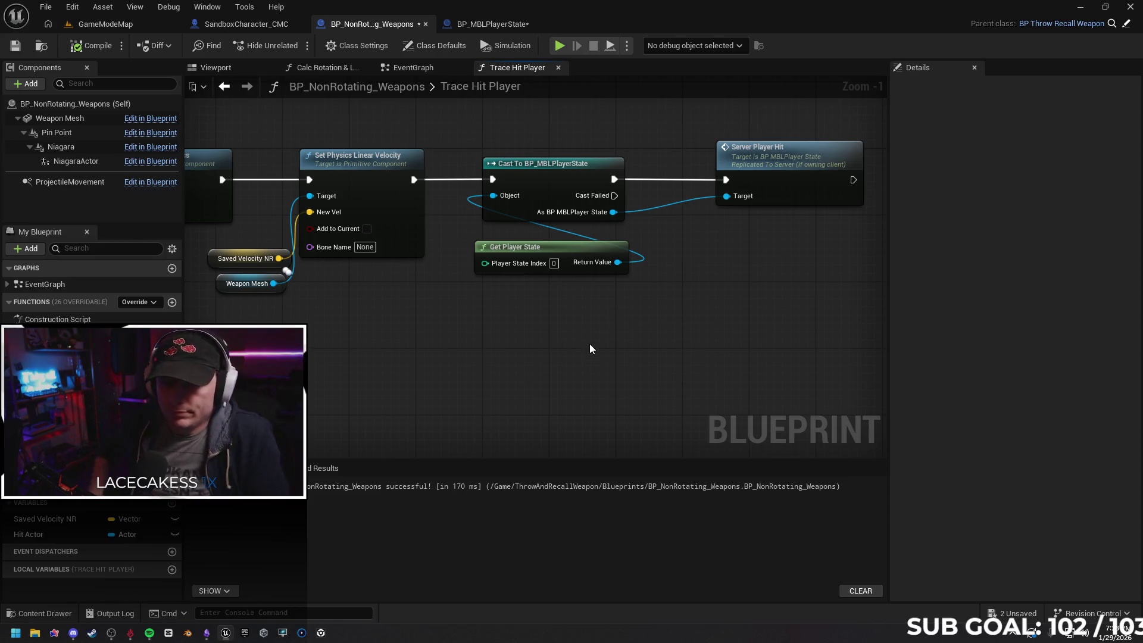
Survey the trace, spawn and sound nodes, nudging Break Hit Result into place
{"action": "scroll", "coordinate": [624, 334], "scroll_direction": "down", "scroll_amount": 3}
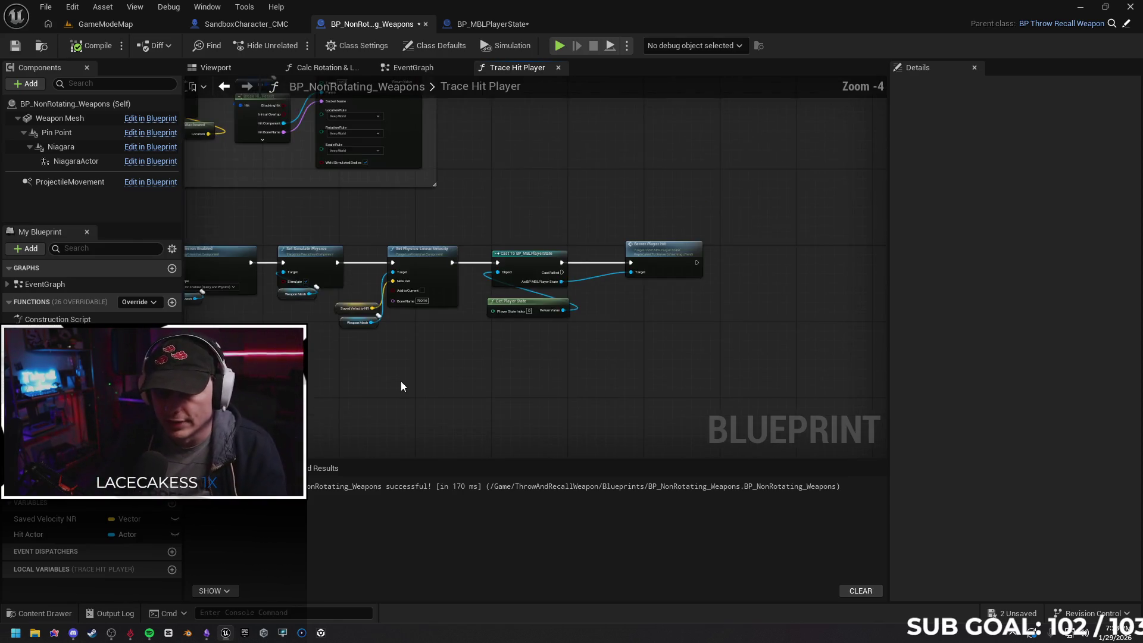
{"action": "mouse_move", "coordinate": [536, 363]}
{"action": "left_mouse_down"}
{"action": "mouse_move", "coordinate": [717, 334]}
{"action": "mouse_move", "coordinate": [684, 388]}
{"action": "mouse_move", "coordinate": [702, 378]}
{"action": "mouse_move", "coordinate": [597, 378]}
{"action": "mouse_move", "coordinate": [666, 340]}
{"action": "mouse_move", "coordinate": [754, 349]}
{"action": "left_mouse_up"}
{"action": "mouse_move", "coordinate": [621, 380]}
{"action": "left_mouse_down"}
{"action": "mouse_move", "coordinate": [671, 385]}
{"action": "mouse_move", "coordinate": [538, 368]}
{"action": "left_mouse_up"}
{"action": "left_click_drag", "start_coordinate": [450, 332], "coordinate": [454, 326]}
{"action": "left_click", "coordinate": [752, 201]}
{"action": "left_click_drag", "start_coordinate": [828, 302], "coordinate": [689, 314]}
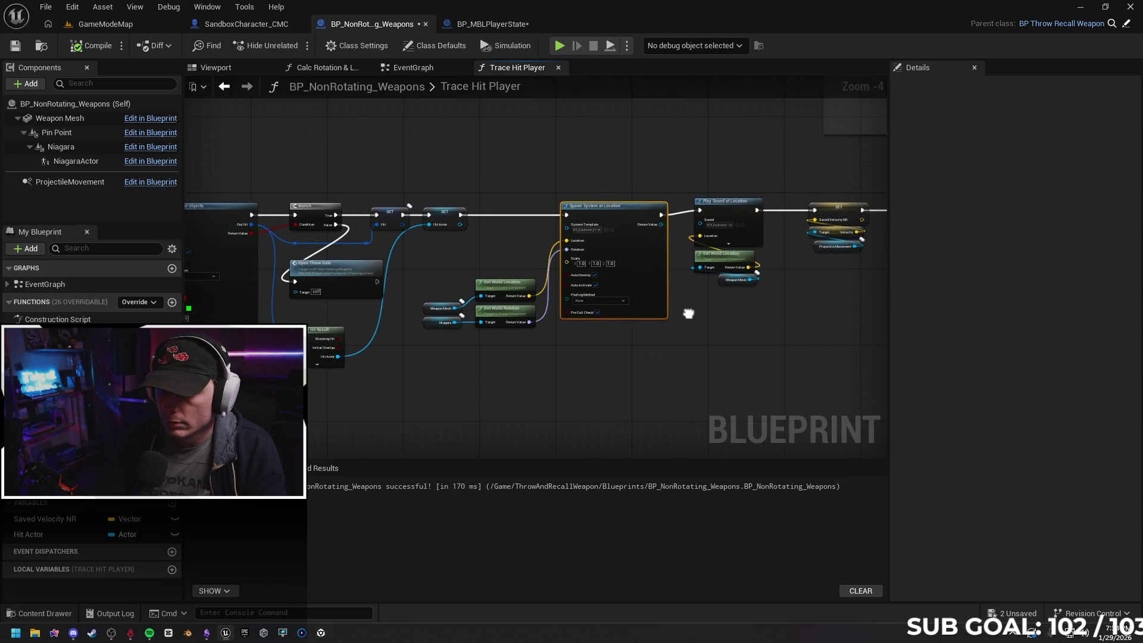
{"action": "mouse_move", "coordinate": [724, 170]}
{"action": "left_mouse_down"}
{"action": "mouse_move", "coordinate": [620, 211]}
{"action": "mouse_move", "coordinate": [652, 324]}
{"action": "left_mouse_up"}
{"action": "left_click_drag", "start_coordinate": [624, 244], "coordinate": [624, 248]}
{"action": "left_click", "coordinate": [758, 340]}
{"action": "mouse_move", "coordinate": [757, 340]}
{"action": "left_mouse_down"}
{"action": "mouse_move", "coordinate": [714, 331]}
{"action": "mouse_move", "coordinate": [370, 349]}
{"action": "mouse_move", "coordinate": [594, 340]}
{"action": "left_mouse_up"}
Shift the cast group right, insert a Set Delay after Set Physics Linear Velocity, then try playing
{"action": "left_click_drag", "start_coordinate": [437, 203], "coordinate": [662, 341]}
{"action": "left_click_drag", "start_coordinate": [462, 257], "coordinate": [581, 256]}
{"action": "left_click", "coordinate": [386, 273]}
{"action": "left_click_drag", "start_coordinate": [369, 255], "coordinate": [416, 258]}
{"action": "type", "text": "delay"}
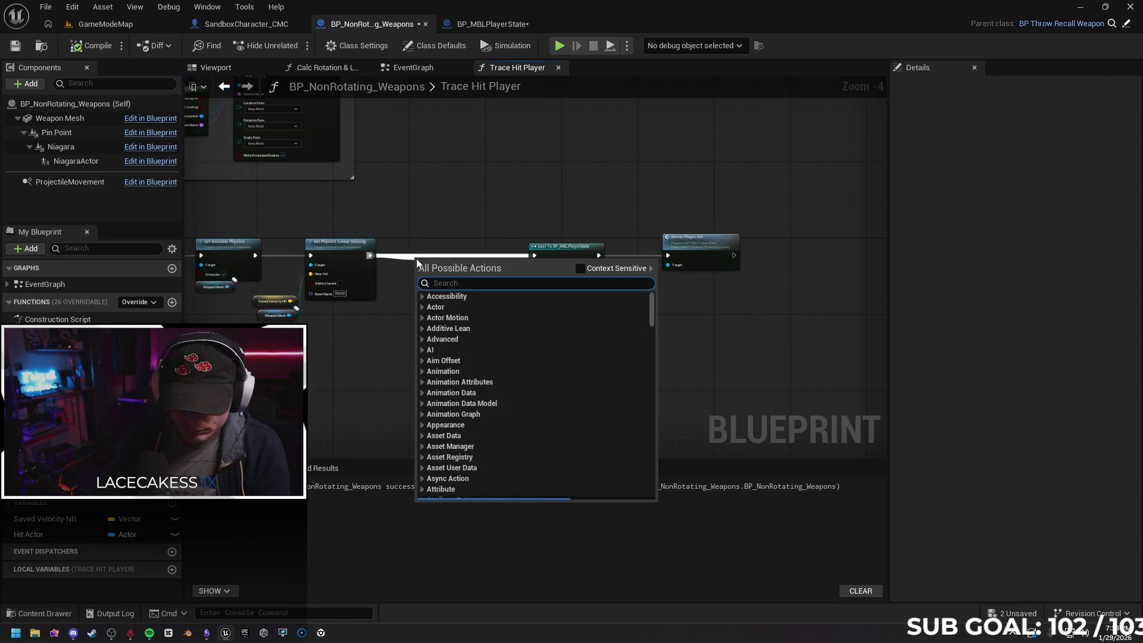
{"action": "key", "text": "Return"}
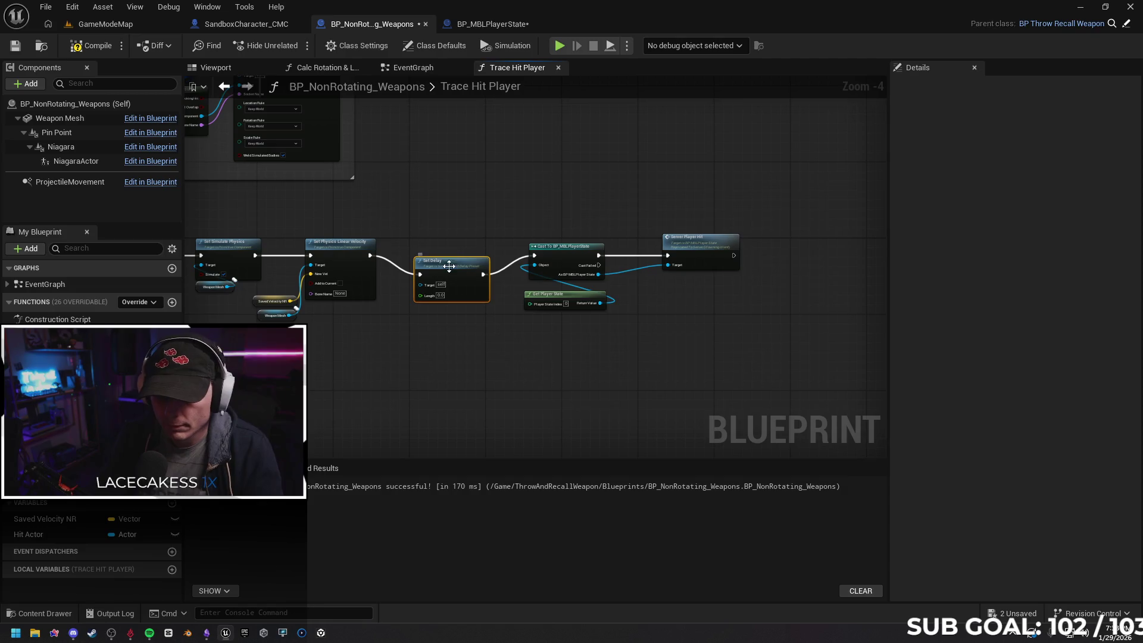
{"action": "left_click", "coordinate": [441, 281]}
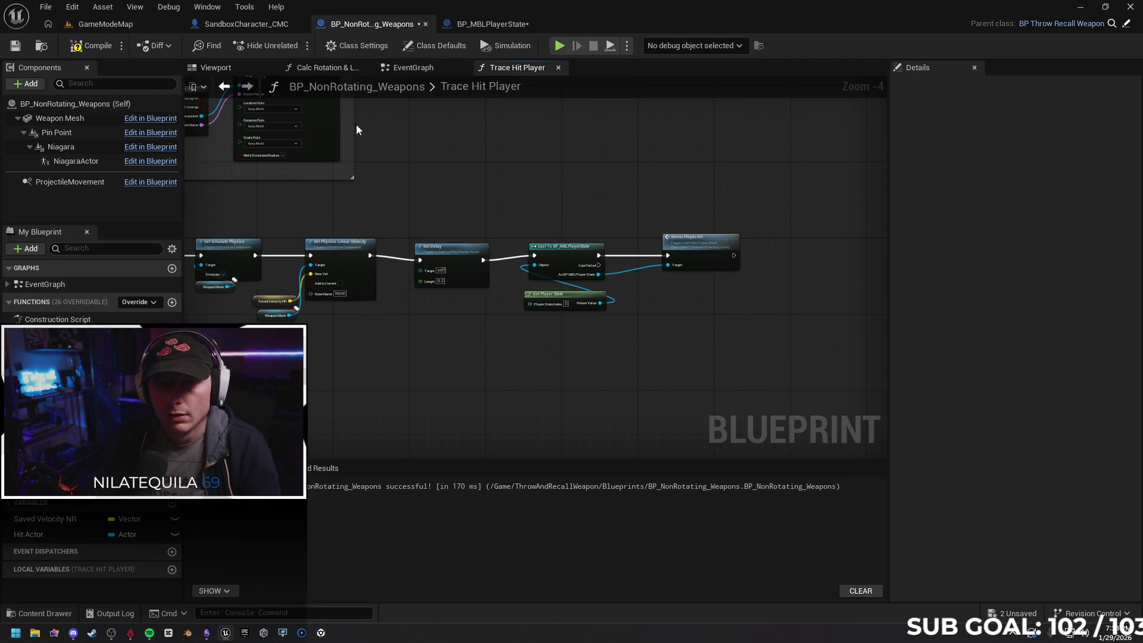
{"action": "key", "text": "alt+p"}
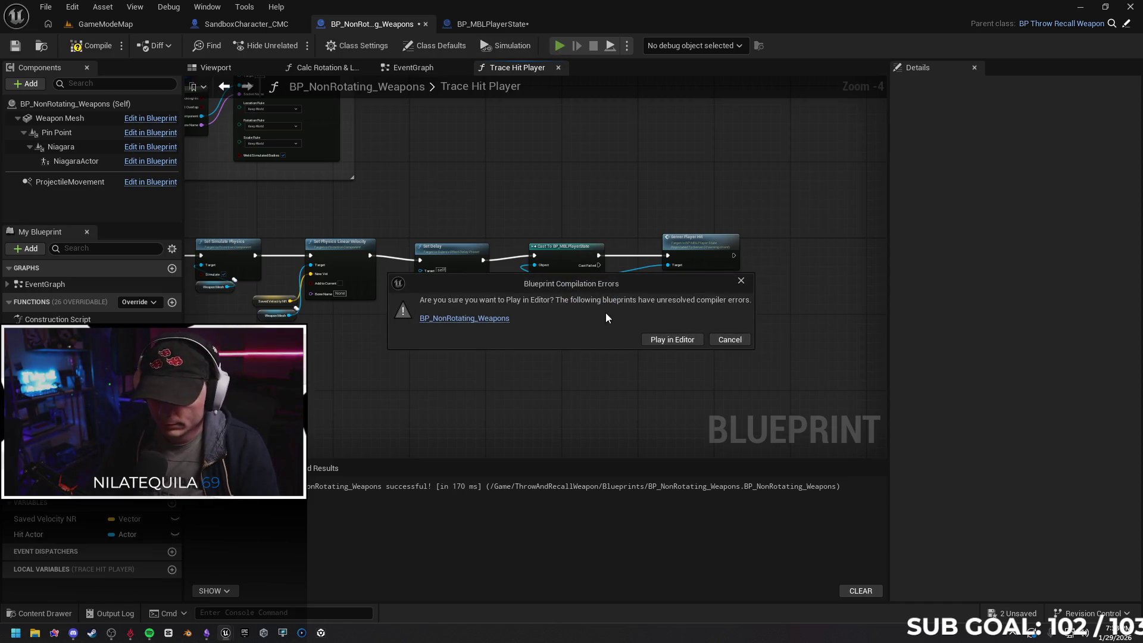
Cancel play, review the compile errors in the Message Log, and delete the Set Delay node
{"action": "left_click", "coordinate": [715, 339]}
{"action": "left_click", "coordinate": [90, 53]}
{"action": "left_click", "coordinate": [998, 279]}
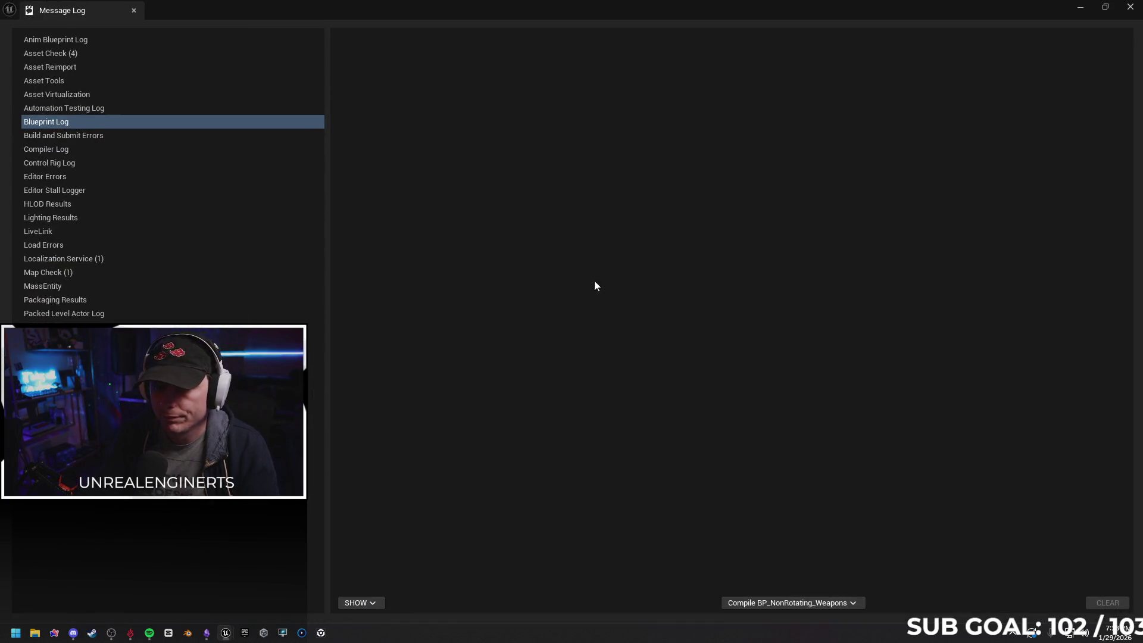
{"action": "left_click", "coordinate": [1136, 12]}
{"action": "scroll", "coordinate": [536, 313], "scroll_direction": "up", "scroll_amount": 3}
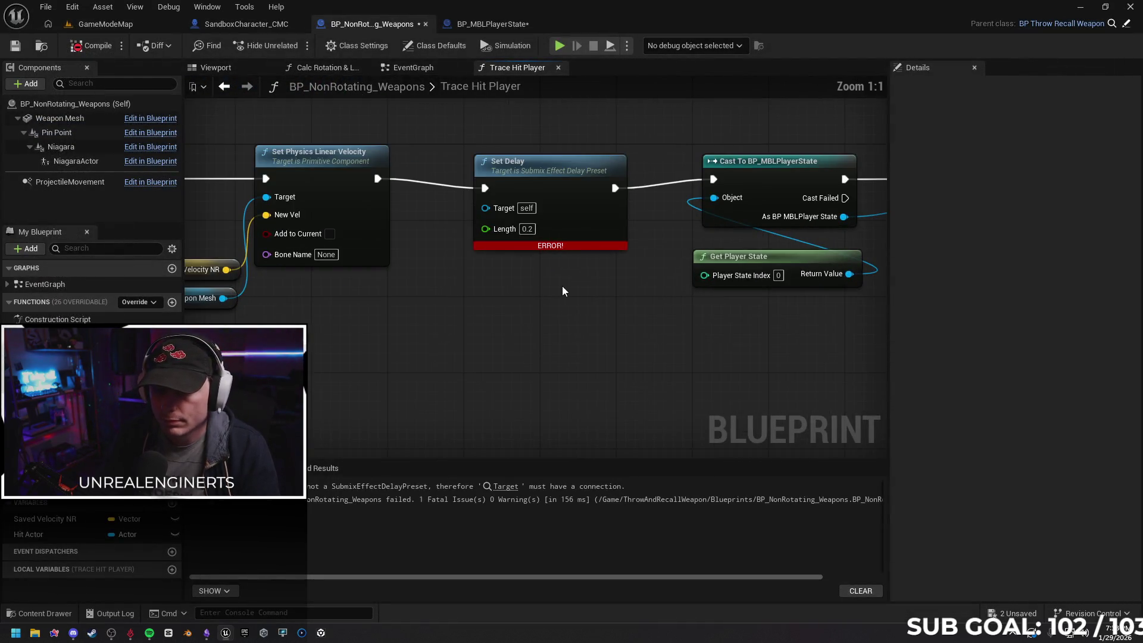
{"action": "left_click_drag", "start_coordinate": [564, 253], "coordinate": [564, 243]}
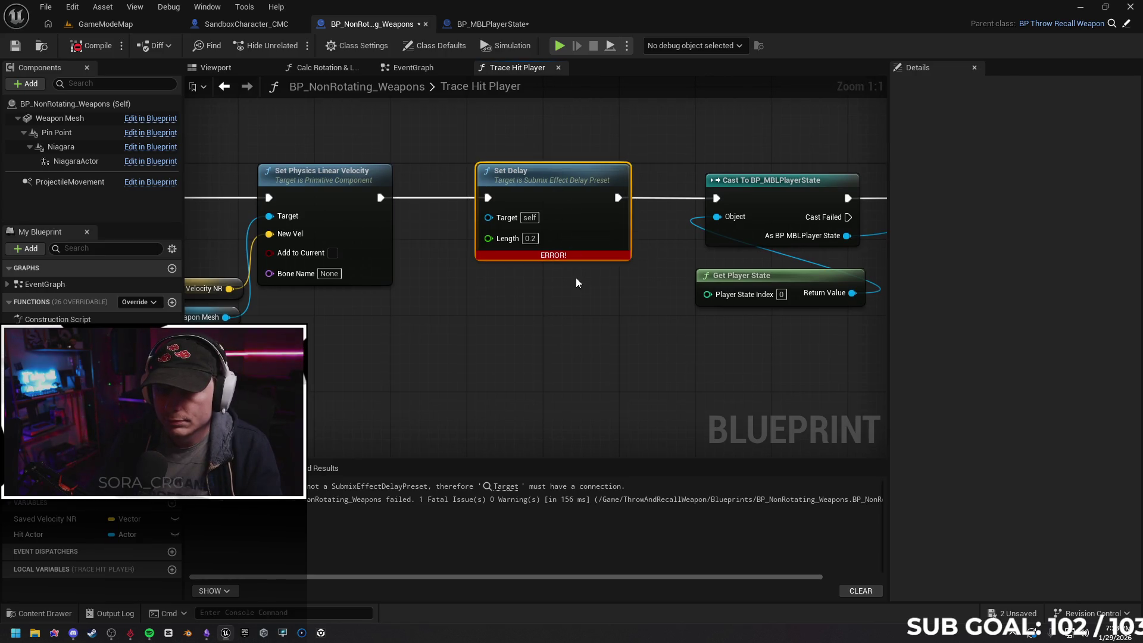
{"action": "key", "text": "Delete"}
Search 'delay' among context-relevant actions, add a Set Delay Length node, then delete it
{"action": "right_click", "coordinate": [456, 275]}
{"action": "type", "text": "delay"}
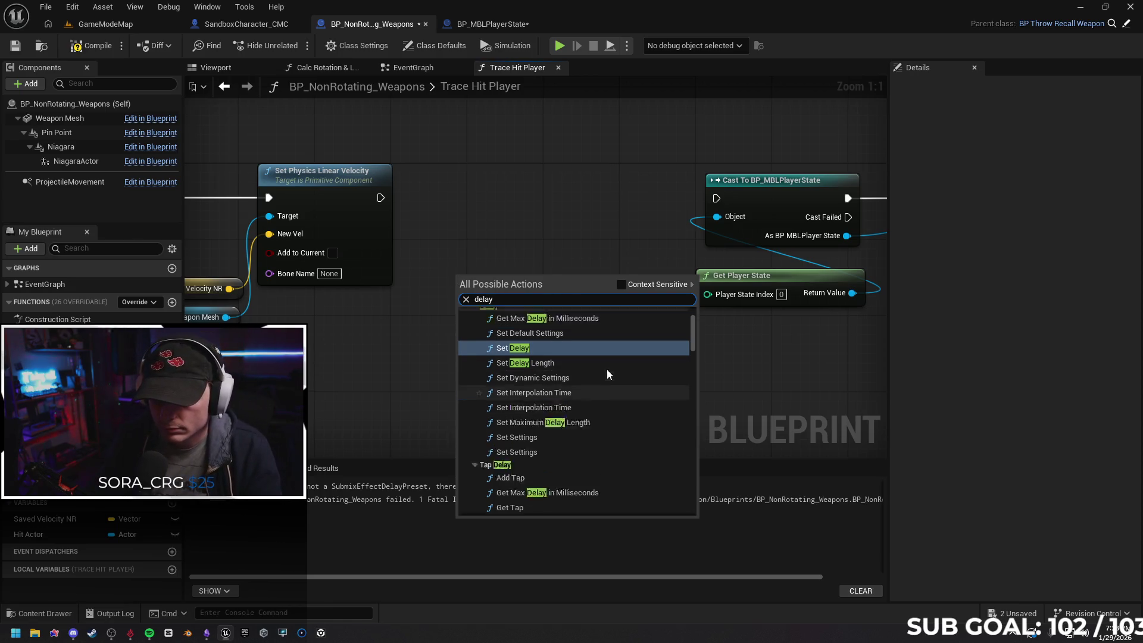
{"action": "scroll", "coordinate": [601, 364], "scroll_direction": "up", "scroll_amount": 2}
{"action": "scroll", "coordinate": [579, 360], "scroll_direction": "down", "scroll_amount": 10}
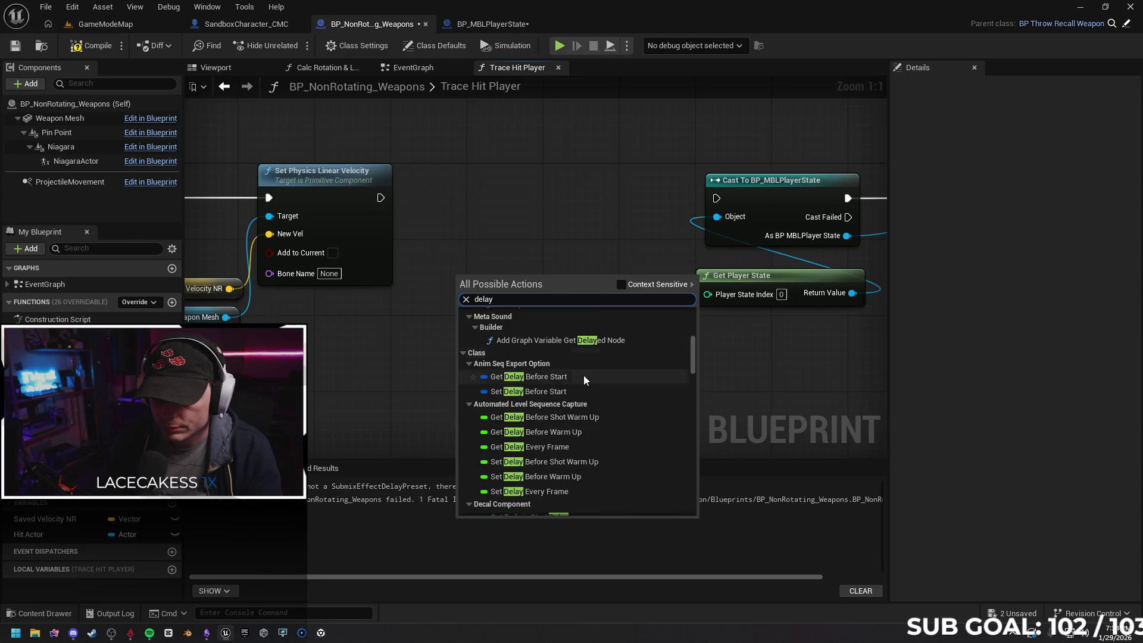
{"action": "scroll", "coordinate": [587, 384], "scroll_direction": "down", "scroll_amount": 10}
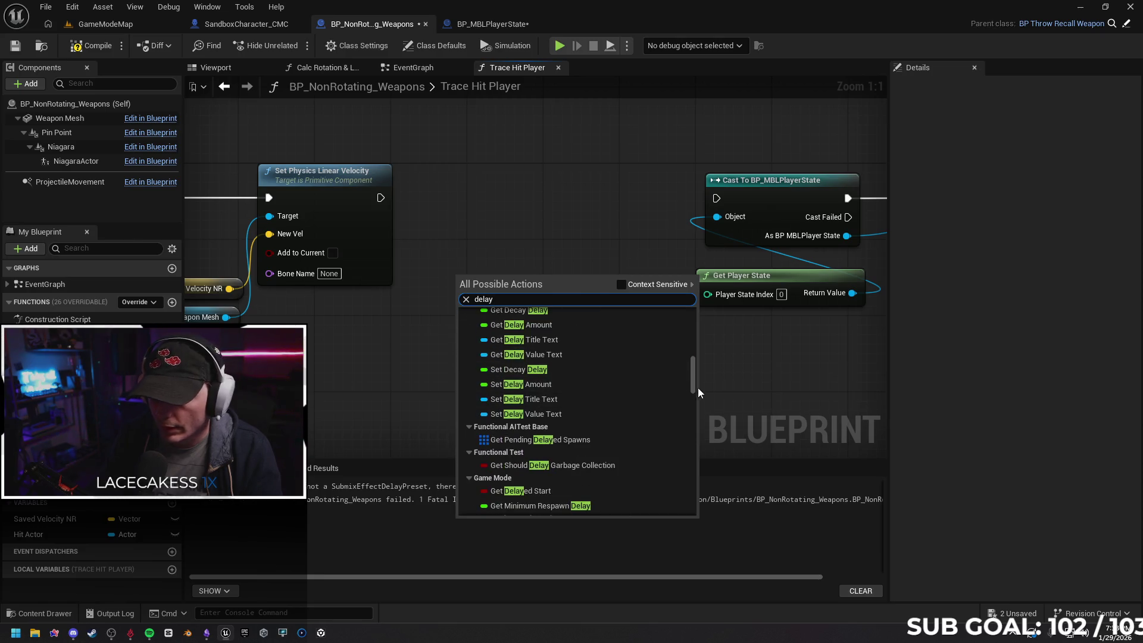
{"action": "mouse_move", "coordinate": [694, 395]}
{"action": "left_mouse_down"}
{"action": "mouse_move", "coordinate": [692, 506]}
{"action": "mouse_move", "coordinate": [676, 430]}
{"action": "left_mouse_up"}
{"action": "left_click", "coordinate": [621, 284]}
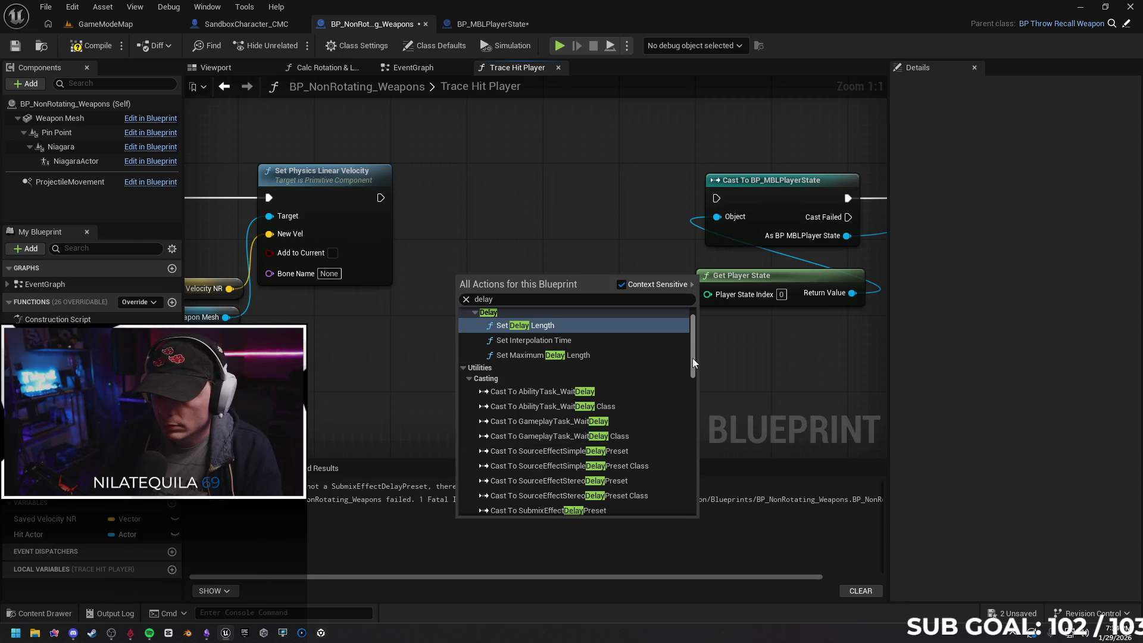
{"action": "left_click", "coordinate": [588, 347]}
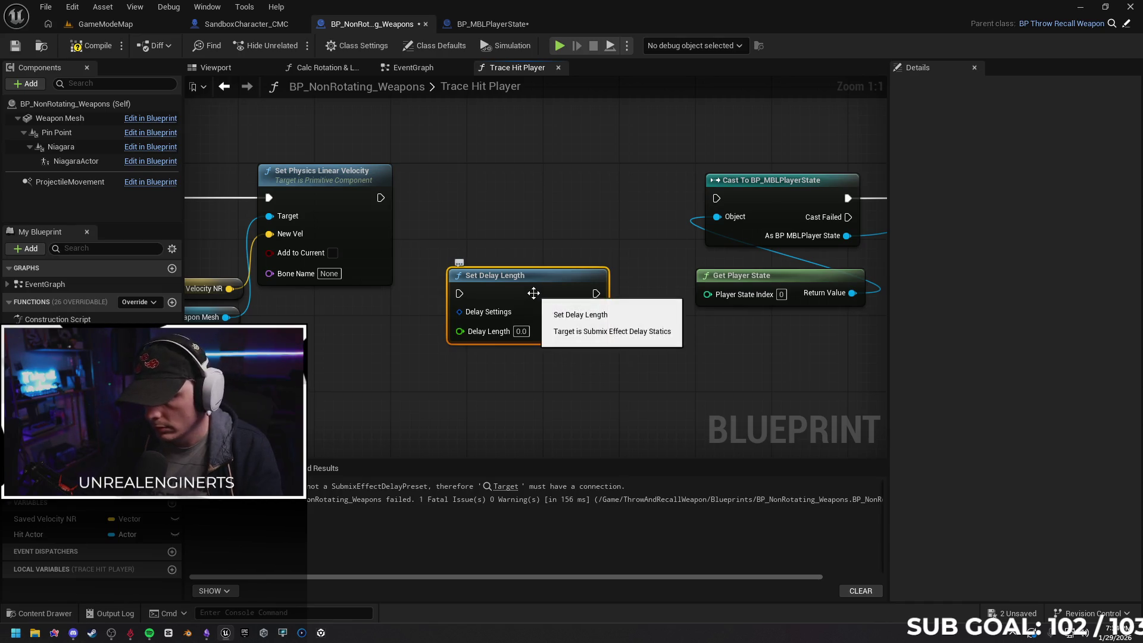
{"action": "key", "text": "Delete"}
Search 'delay' again and close the action list without adding a node
{"action": "right_click", "coordinate": [530, 276]}
{"action": "type", "text": "delay"}
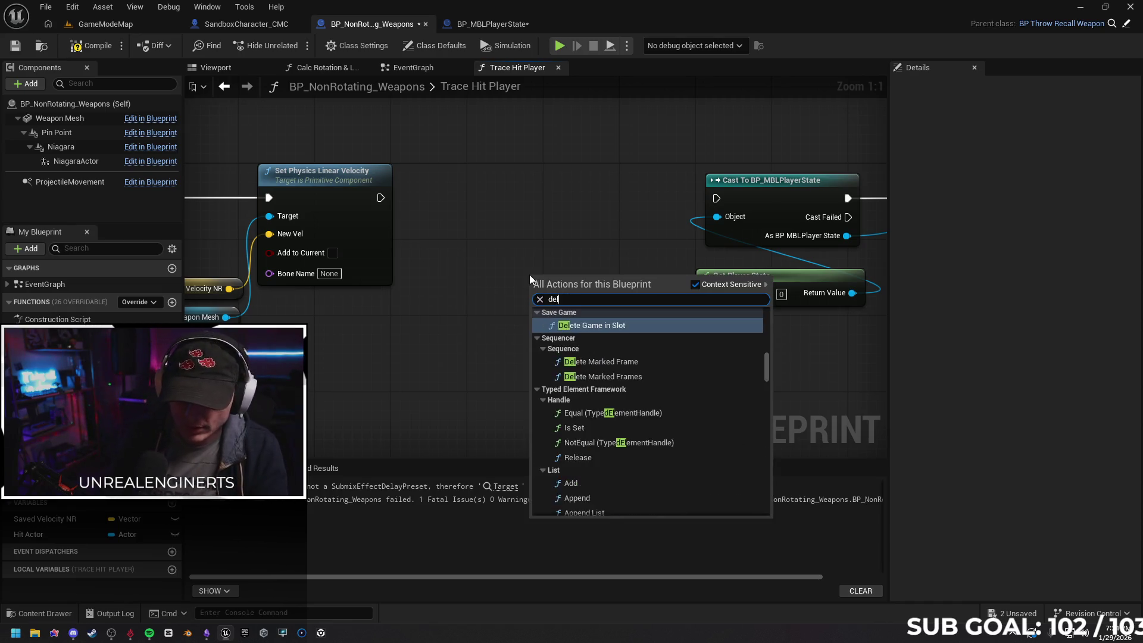
{"action": "scroll", "coordinate": [653, 348], "scroll_direction": "down", "scroll_amount": 3}
{"action": "scroll", "coordinate": [655, 357], "scroll_direction": "down", "scroll_amount": 10}
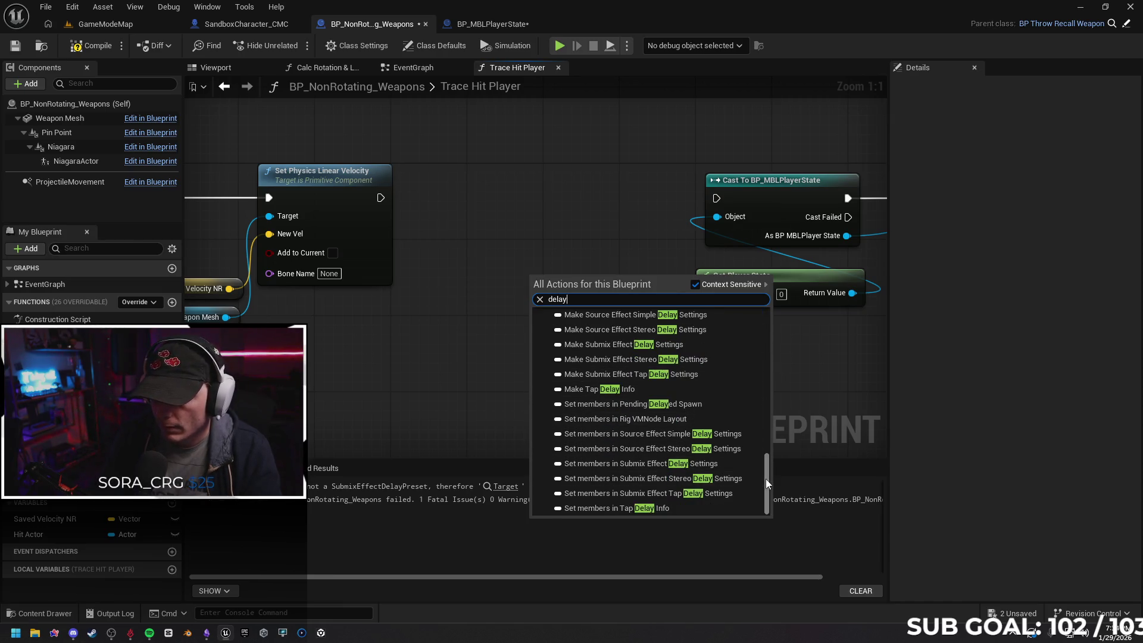
{"action": "left_click_drag", "start_coordinate": [766, 478], "coordinate": [664, 245]}
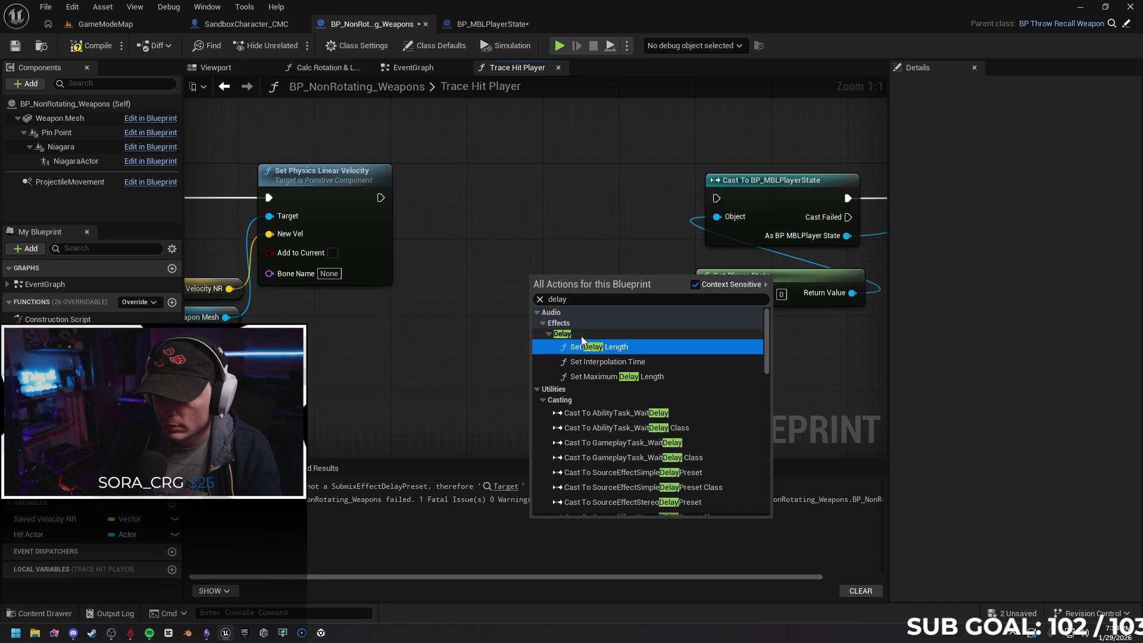
{"action": "left_click", "coordinate": [546, 202]}
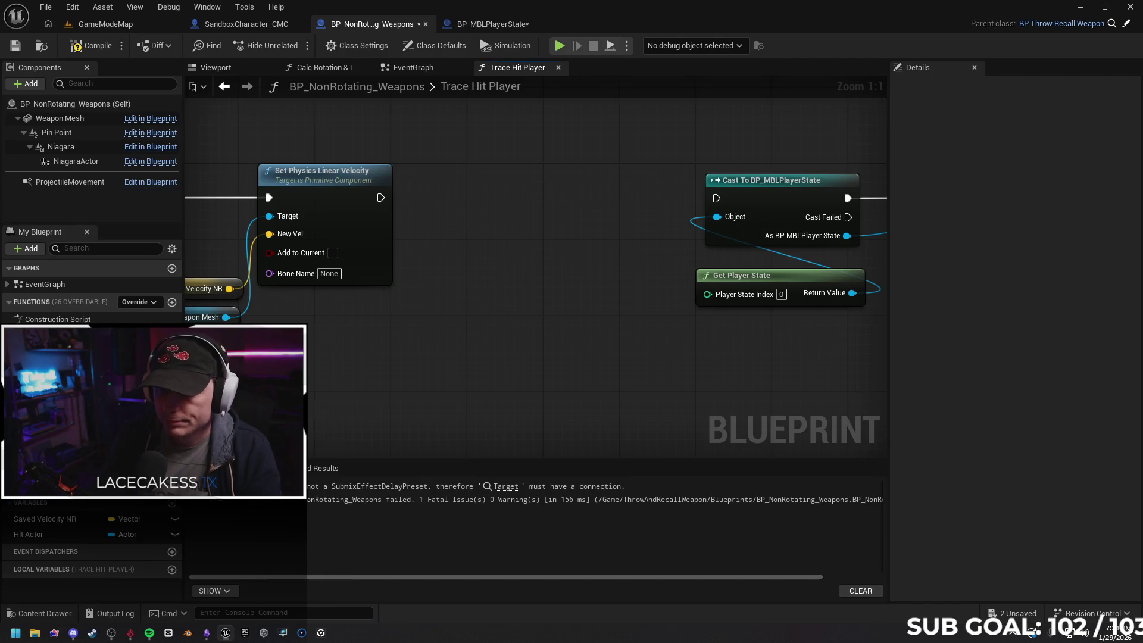
{"action": "scroll", "coordinate": [430, 265], "scroll_direction": "down", "scroll_amount": 3}
Wire Set Physics Linear Velocity into the BP_MBLPlayerState cast, and shift the cast, Get Player State and Server Player Hit nodes left
{"action": "left_click_drag", "start_coordinate": [263, 237], "coordinate": [491, 237]}
{"action": "mouse_move", "coordinate": [768, 354]}
{"action": "left_mouse_down"}
{"action": "mouse_move", "coordinate": [582, 251]}
{"action": "mouse_move", "coordinate": [448, 250]}
{"action": "left_mouse_up"}
{"action": "left_click", "coordinate": [538, 316]}
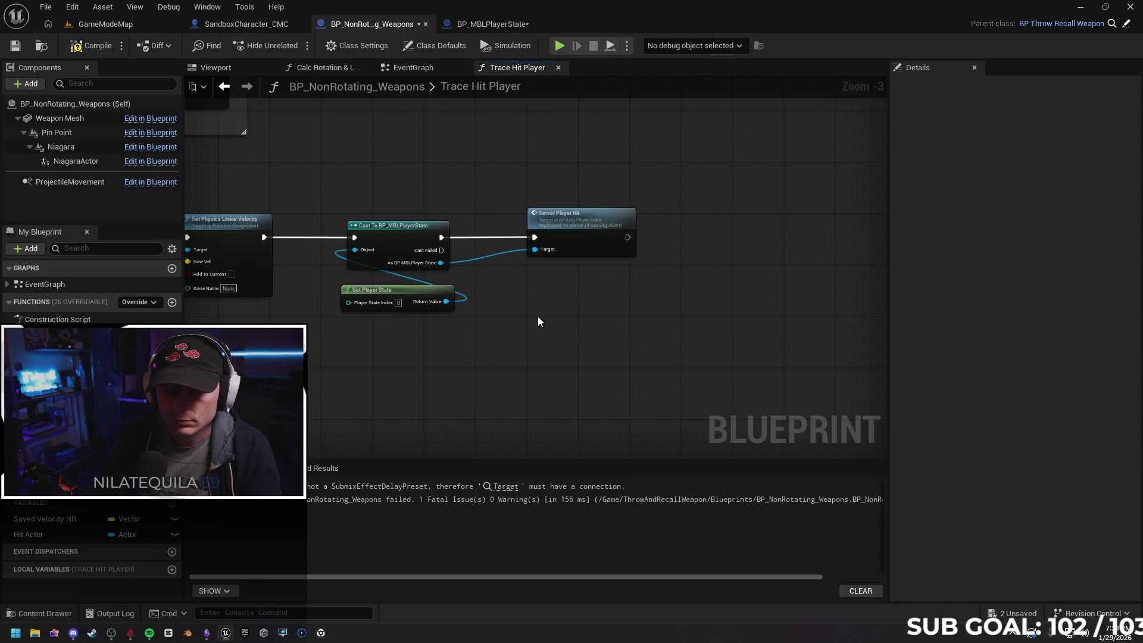
{"action": "mouse_move", "coordinate": [538, 316]}
{"action": "left_mouse_down"}
{"action": "mouse_move", "coordinate": [582, 319]}
{"action": "mouse_move", "coordinate": [582, 298]}
{"action": "mouse_move", "coordinate": [599, 298]}
{"action": "left_mouse_up"}
Pan from Set Simulate Physics and Spawn System back to Server Player Hit to review the rewired chain
{"action": "left_click_drag", "start_coordinate": [292, 348], "coordinate": [505, 352]}
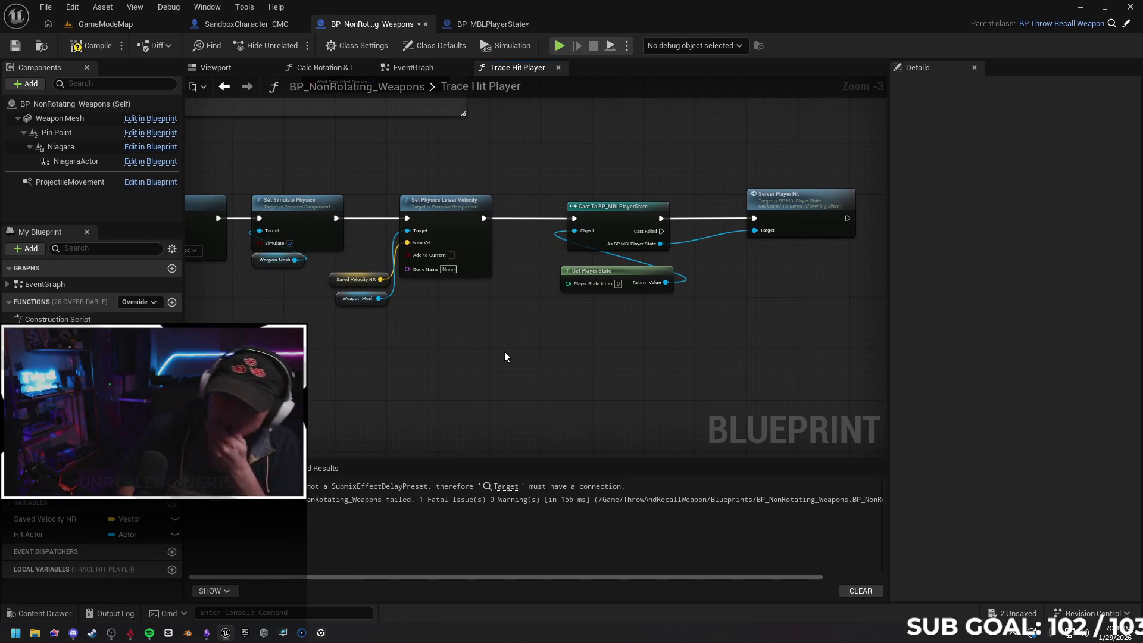
{"action": "left_click_drag", "start_coordinate": [439, 351], "coordinate": [676, 267]}
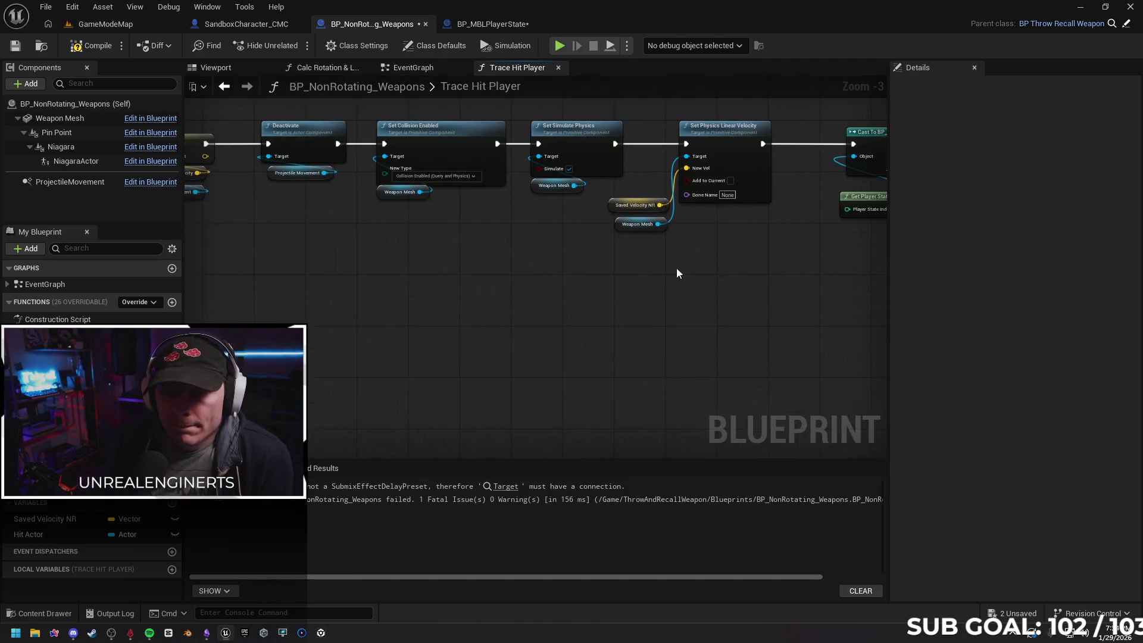
{"action": "left_click_drag", "start_coordinate": [452, 319], "coordinate": [518, 326]}
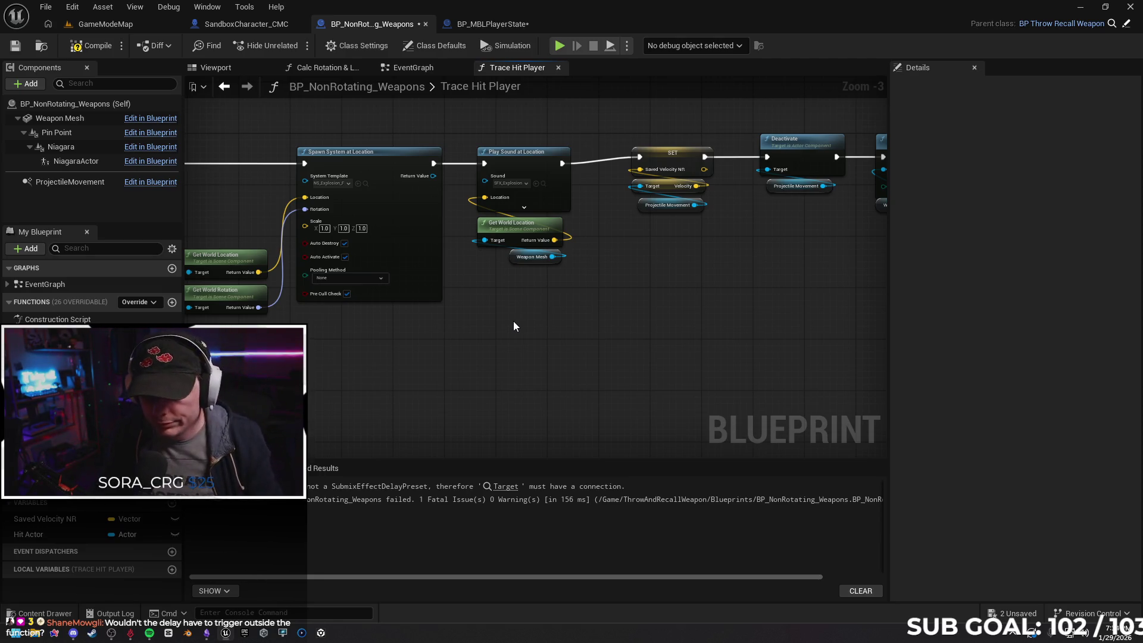
{"action": "left_click_drag", "start_coordinate": [666, 324], "coordinate": [572, 338]}
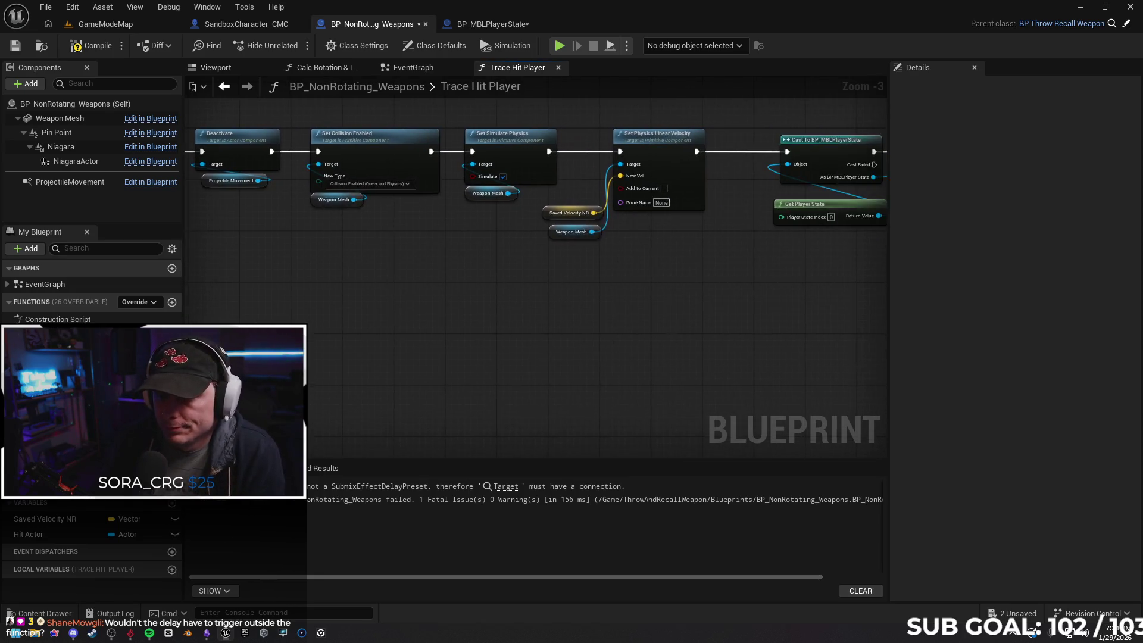
{"action": "left_click_drag", "start_coordinate": [875, 337], "coordinate": [735, 346]}
{"action": "left_click_drag", "start_coordinate": [693, 290], "coordinate": [543, 325]}
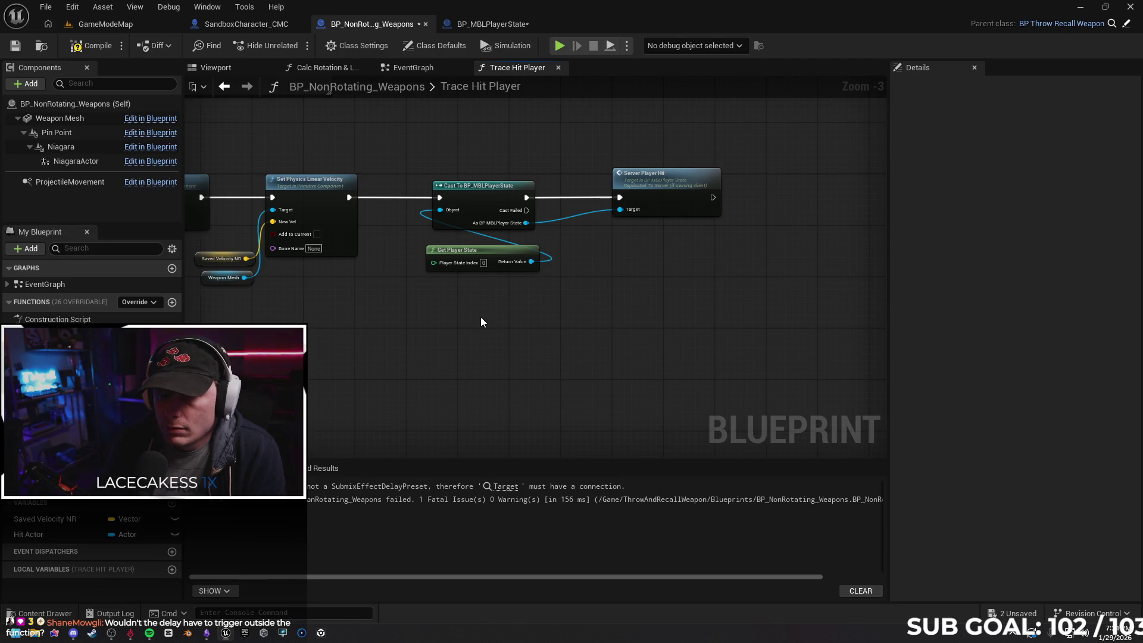
{"action": "left_click_drag", "start_coordinate": [514, 319], "coordinate": [570, 327]}
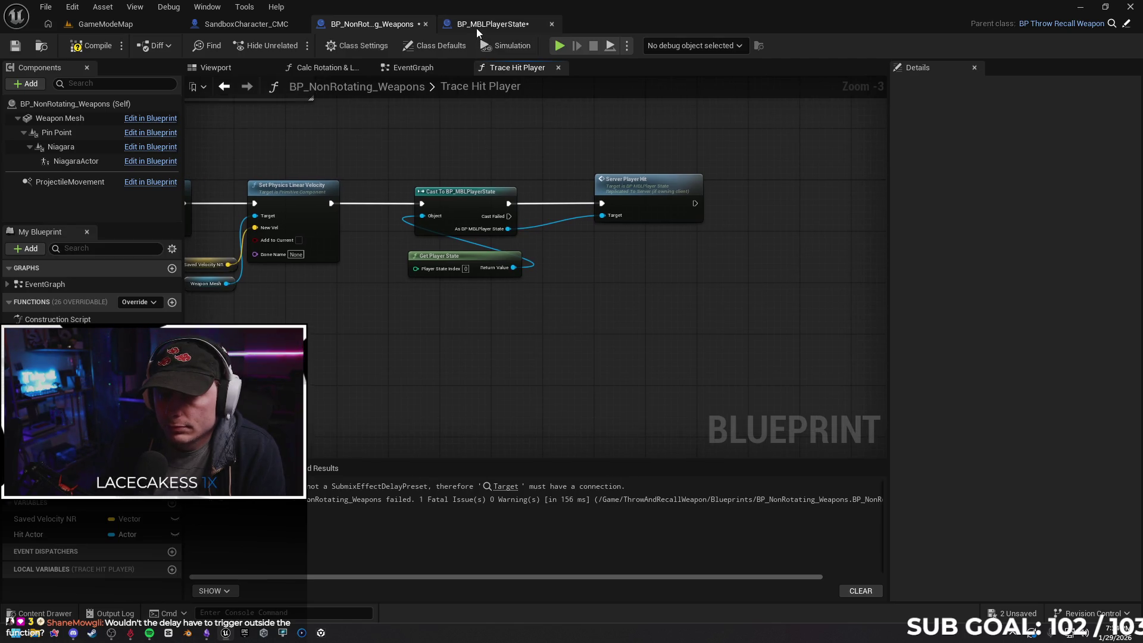
In BP_MBLPlayerState, delete the Print String node after Server_PlayerHit
{"action": "left_click", "coordinate": [477, 25]}
{"action": "left_click", "coordinate": [546, 343]}
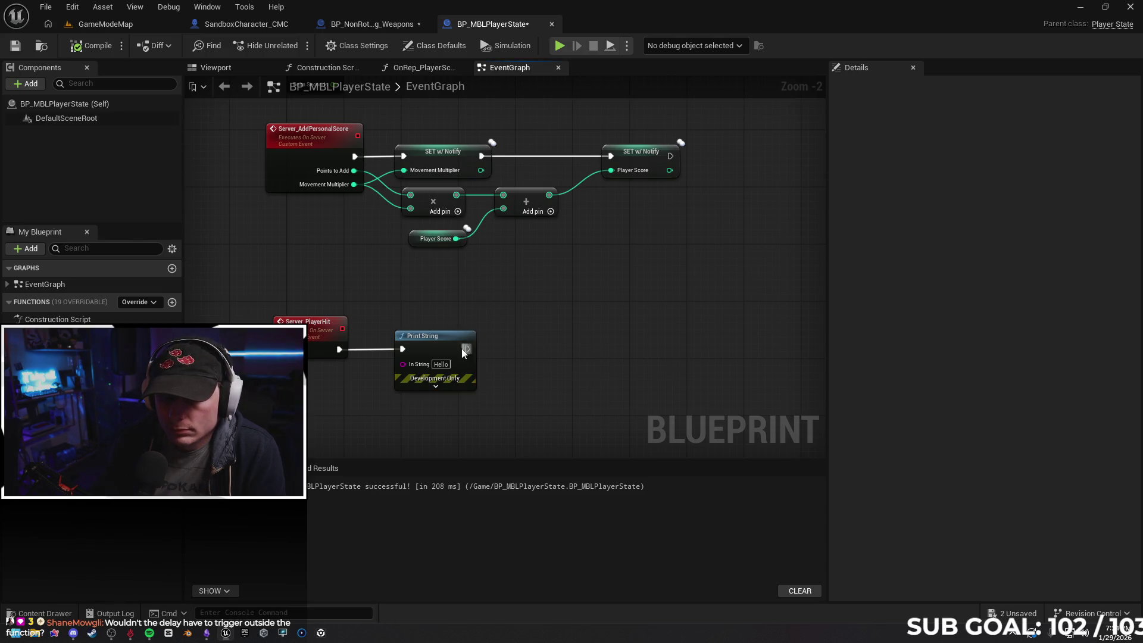
{"action": "left_click", "coordinate": [453, 345]}
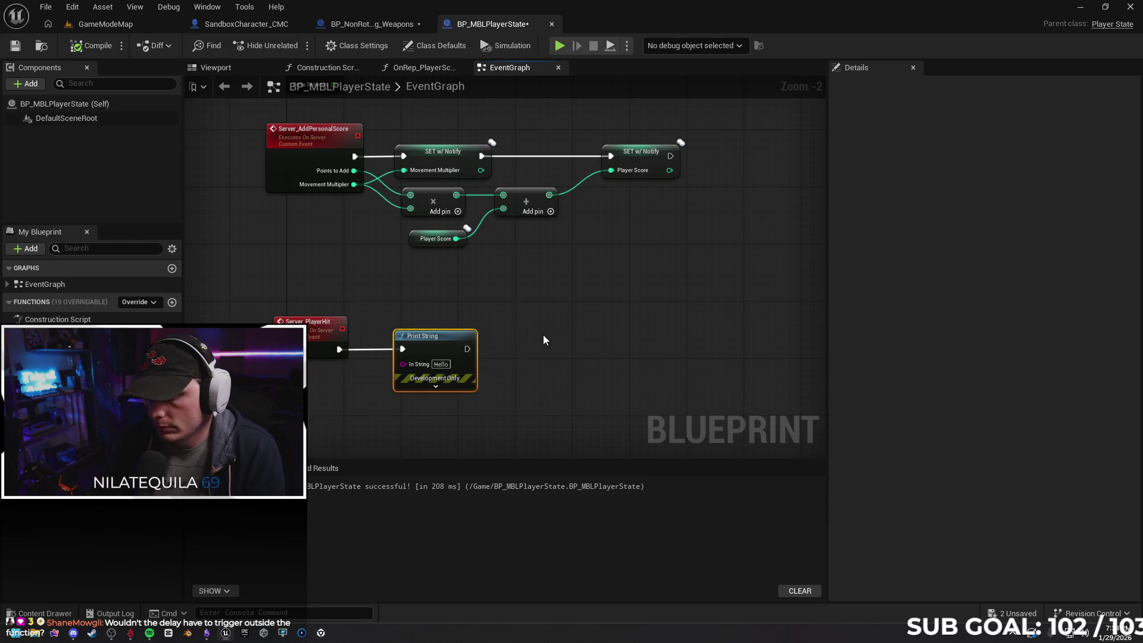
{"action": "key", "text": "Delete"}
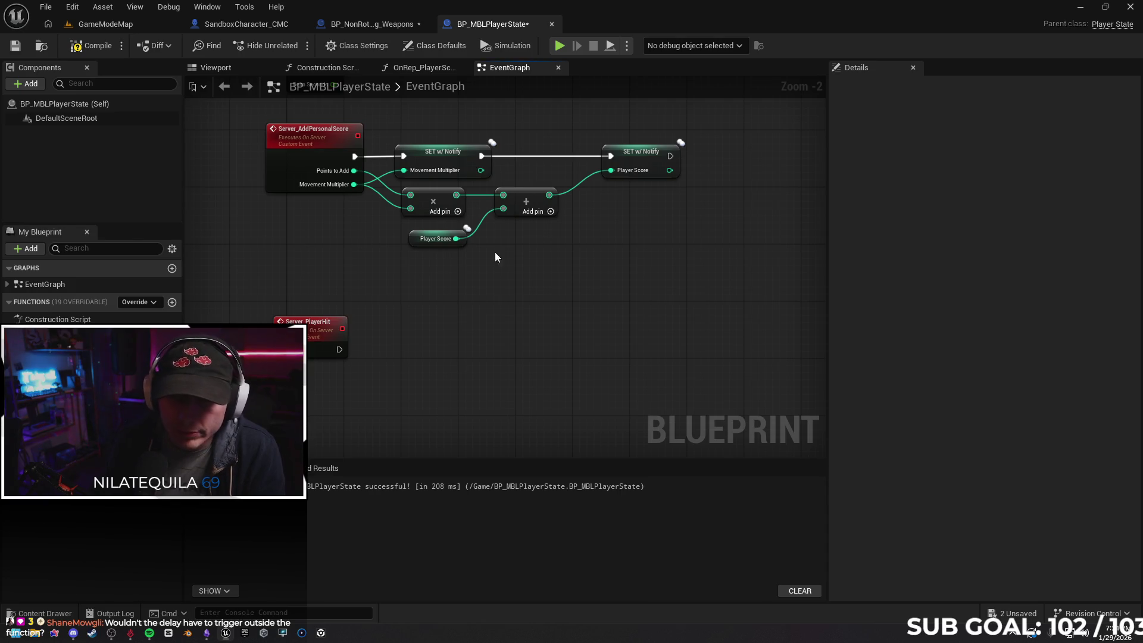
Copy the SET Movement Multiplier node, chain it after Server_PlayerHit, and set its value to 100
{"action": "left_click", "coordinate": [438, 160]}
{"action": "key", "text": "ctrl+c"}
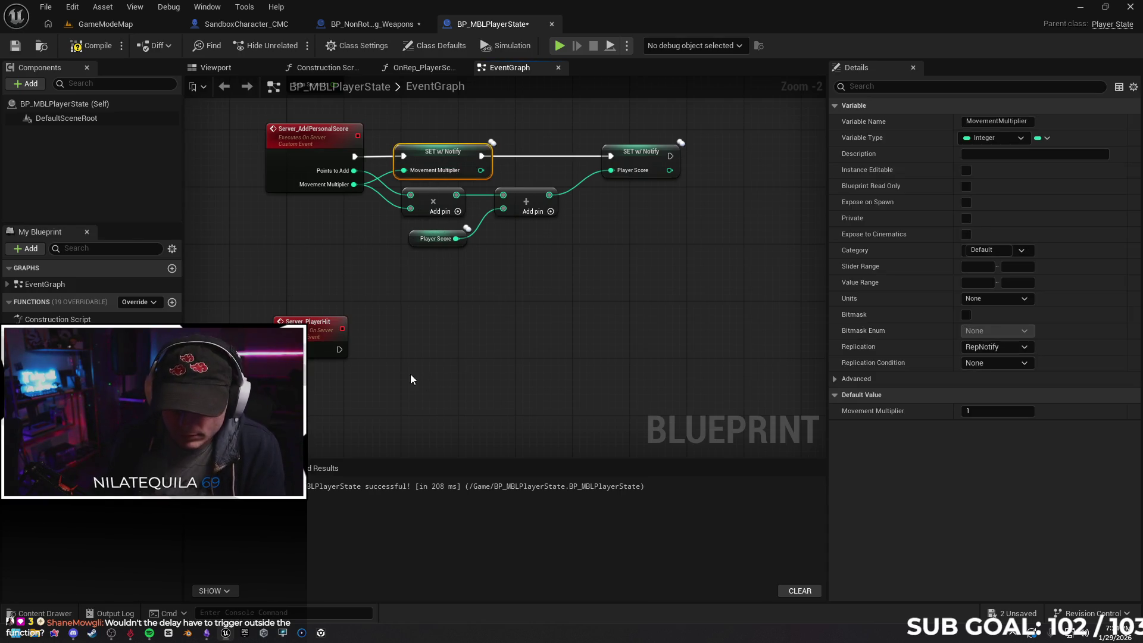
{"action": "left_click", "coordinate": [441, 376]}
{"action": "key", "text": "ctrl+v"}
{"action": "left_click_drag", "start_coordinate": [451, 379], "coordinate": [439, 334]}
{"action": "left_click_drag", "start_coordinate": [338, 349], "coordinate": [418, 342]}
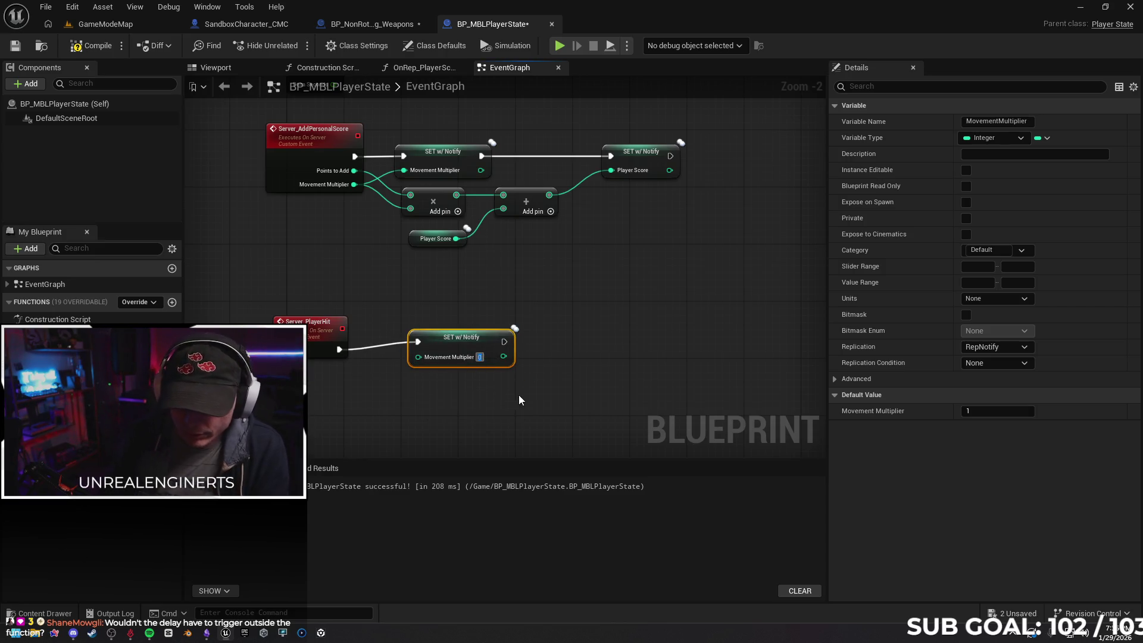
{"action": "type", "text": "100"}
{"action": "left_click_drag", "start_coordinate": [428, 336], "coordinate": [448, 350]}
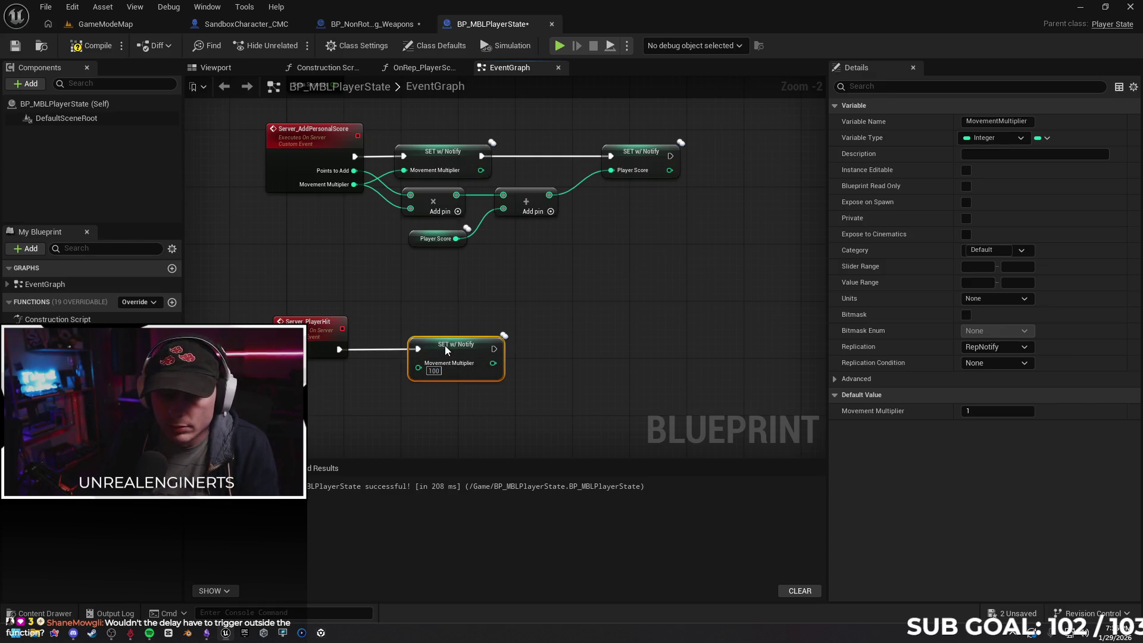
Compile BP_MBLPlayerState and start a two-client play session with Alt+P
{"action": "right_click", "coordinate": [448, 416]}
{"action": "left_click", "coordinate": [89, 45]}
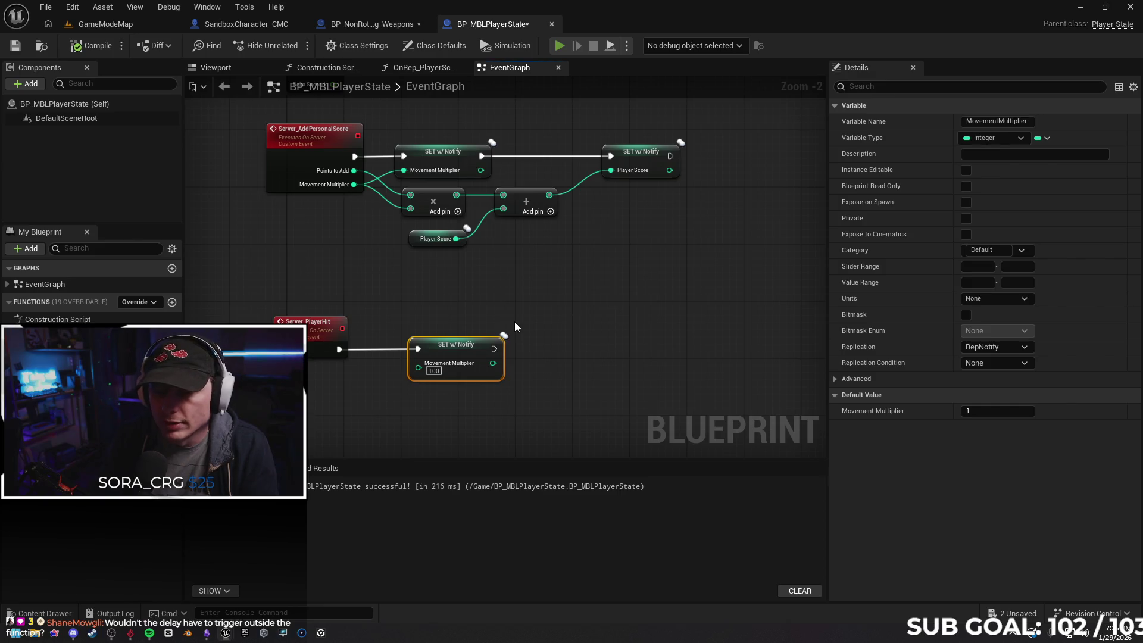
{"action": "key", "text": "alt+p"}
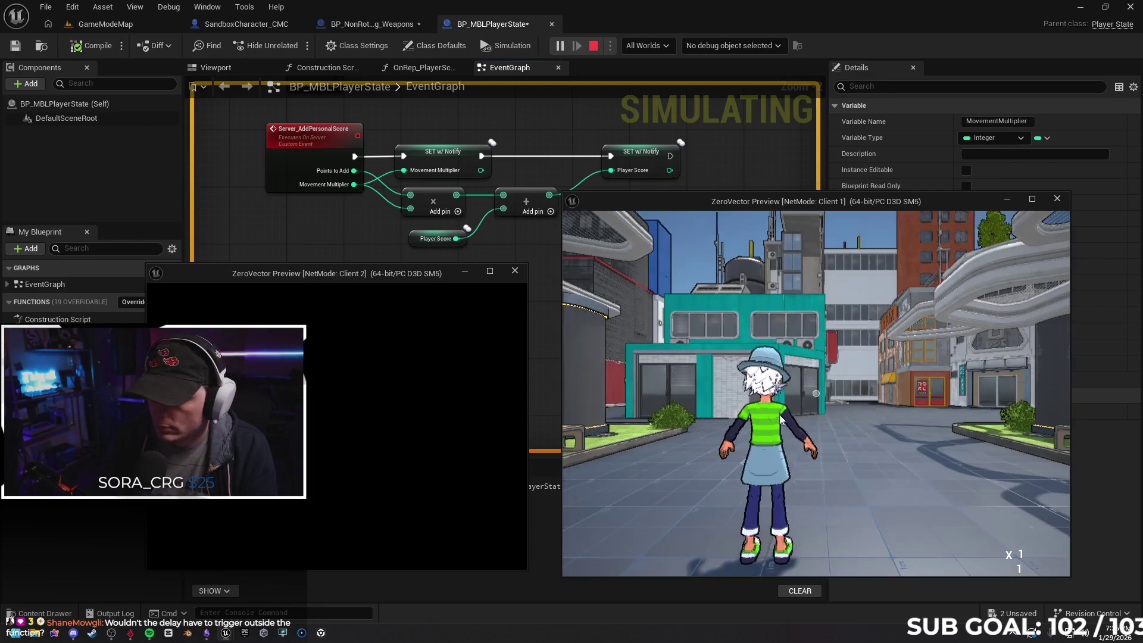
Move a client character, hit a player to check the x100 multiplier, then stop the session
{"action": "key", "text": "s"}
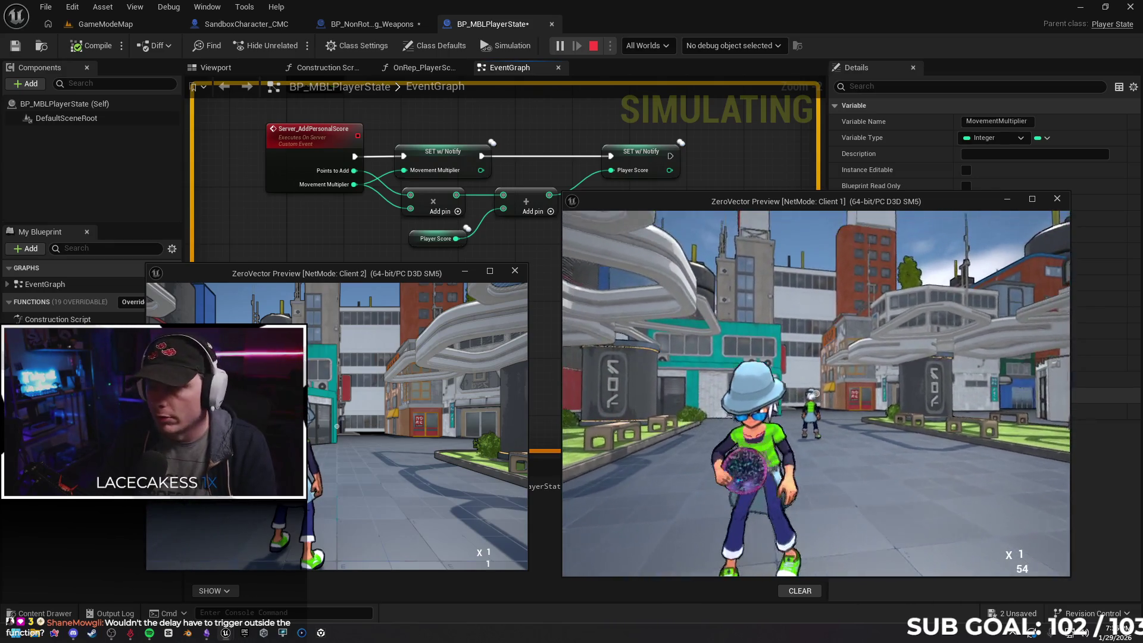
{"action": "key", "text": "e"}
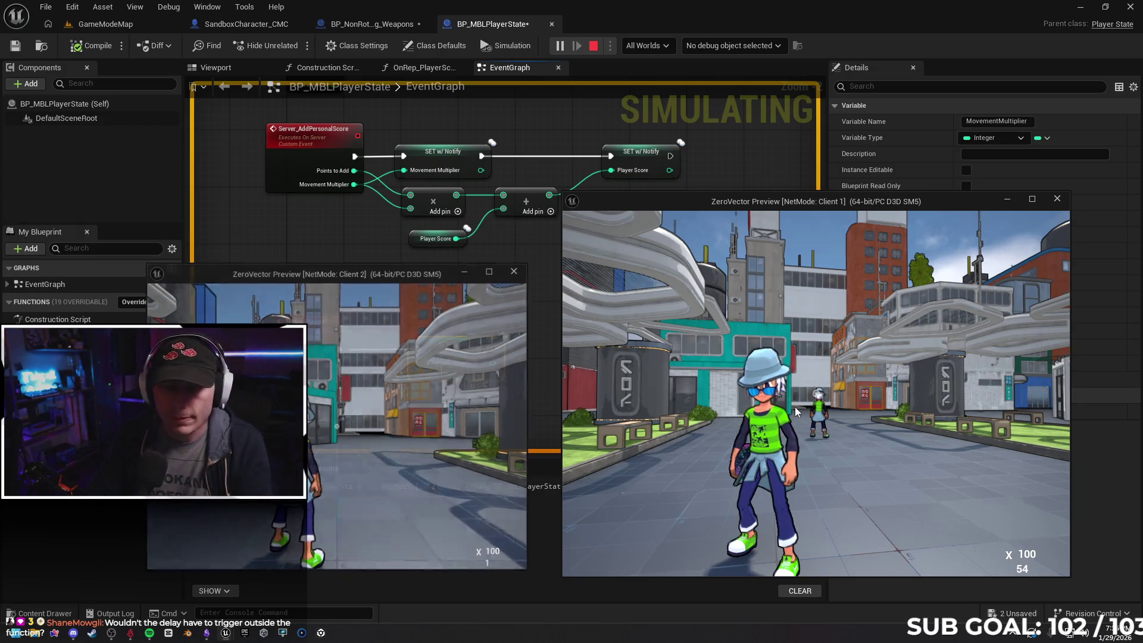
{"action": "key", "text": "Escape"}
Delete the Movement Multiplier 100 SET node after Server_PlayerHit
{"action": "mouse_move", "coordinate": [566, 277]}
{"action": "left_mouse_down"}
{"action": "mouse_move", "coordinate": [619, 393]}
{"action": "mouse_move", "coordinate": [599, 357]}
{"action": "mouse_move", "coordinate": [570, 236]}
{"action": "left_mouse_up"}
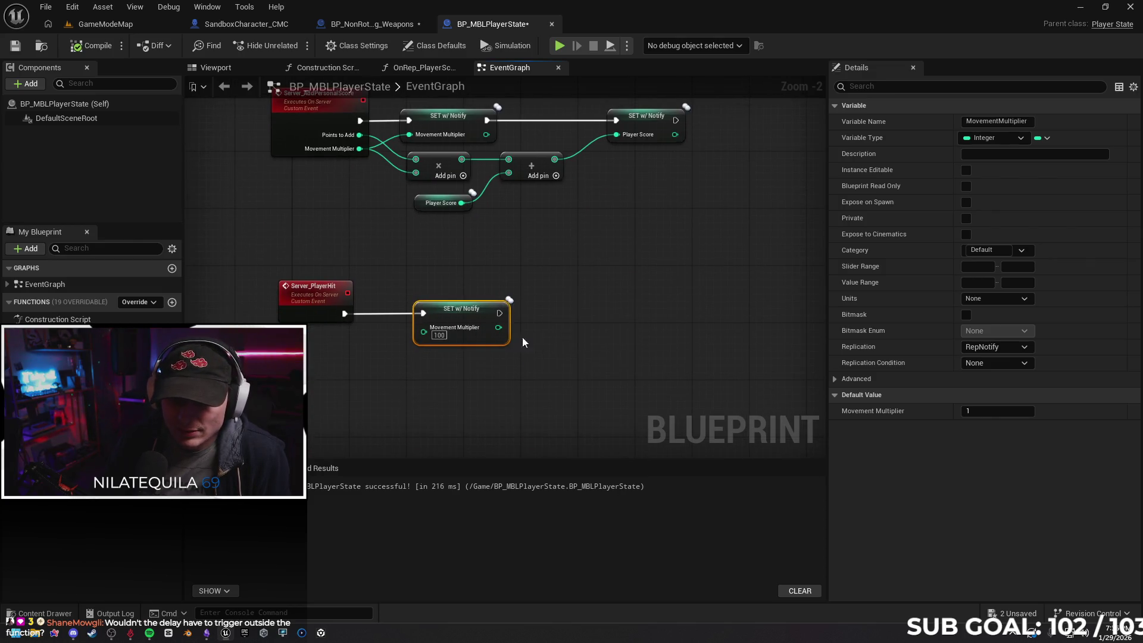
{"action": "key", "text": "Delete"}
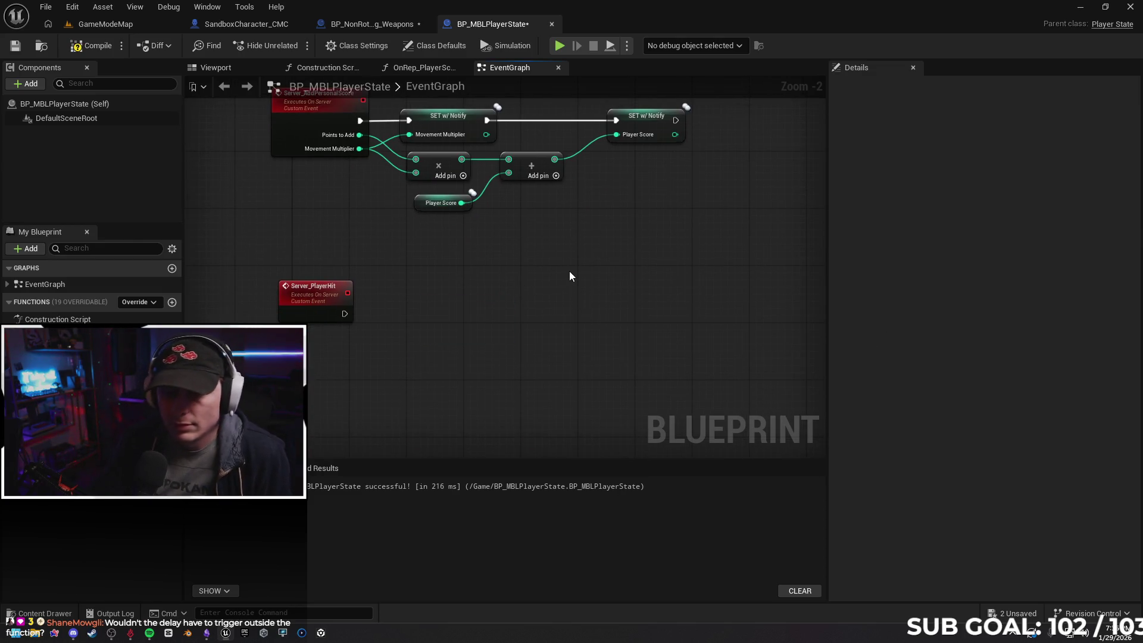
{"action": "left_click_drag", "start_coordinate": [469, 274], "coordinate": [476, 364]}
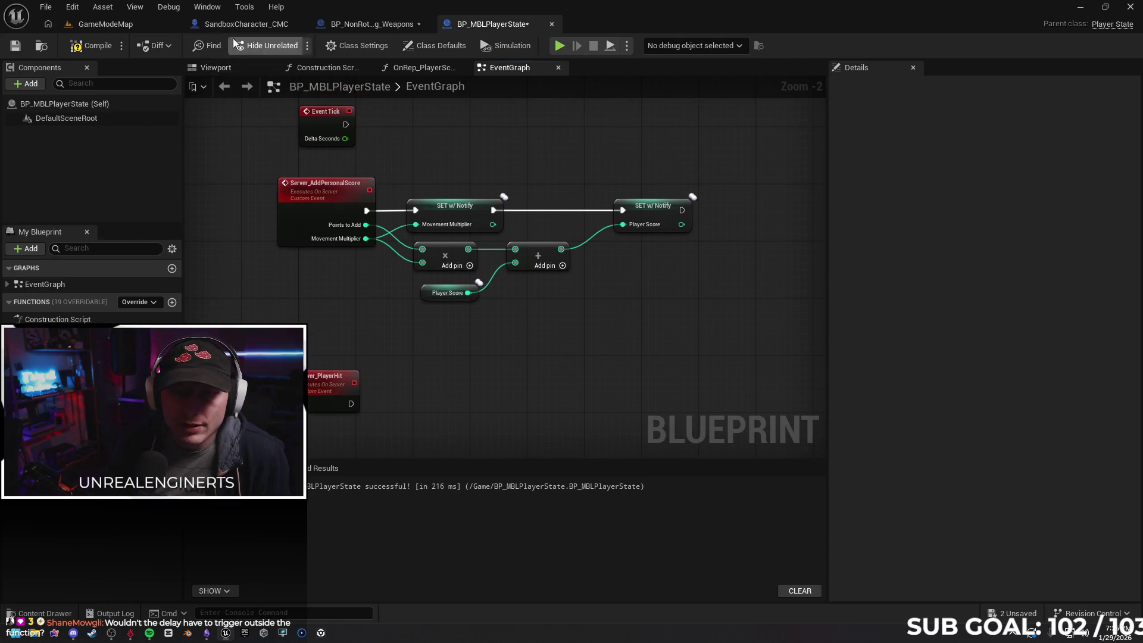
Look through the SandboxCharacter_CMC UpdateMovementScore, BP_MBLPlayerState and Trace Hit Player graphs
{"action": "left_click", "coordinate": [242, 24]}
{"action": "scroll", "coordinate": [417, 292], "scroll_direction": "down", "scroll_amount": 2}
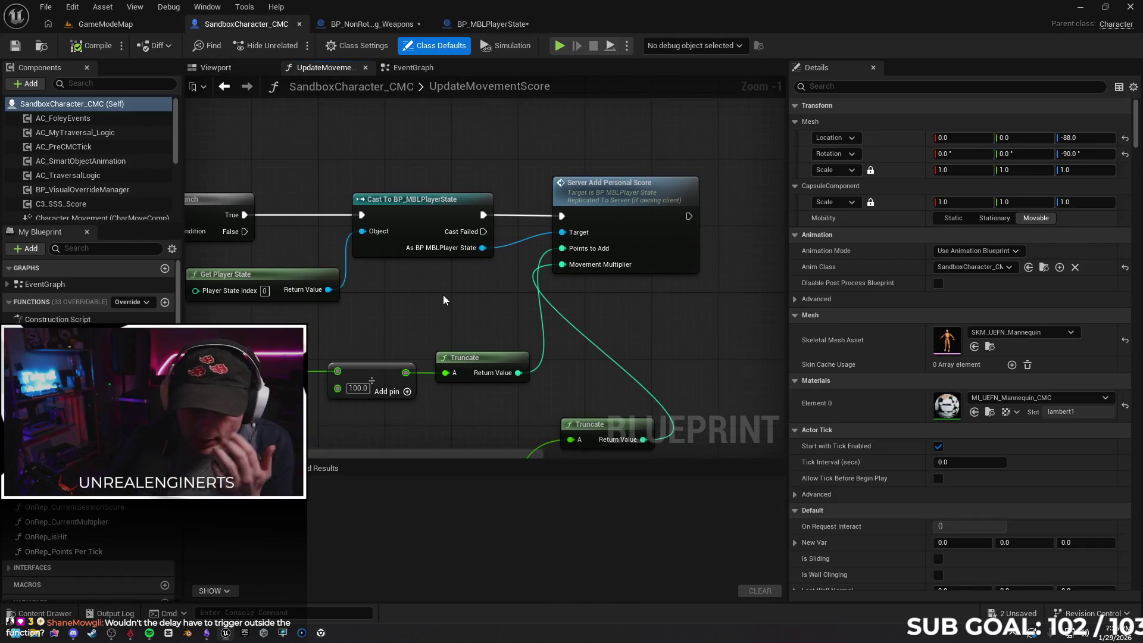
{"action": "scroll", "coordinate": [444, 300], "scroll_direction": "down", "scroll_amount": 2}
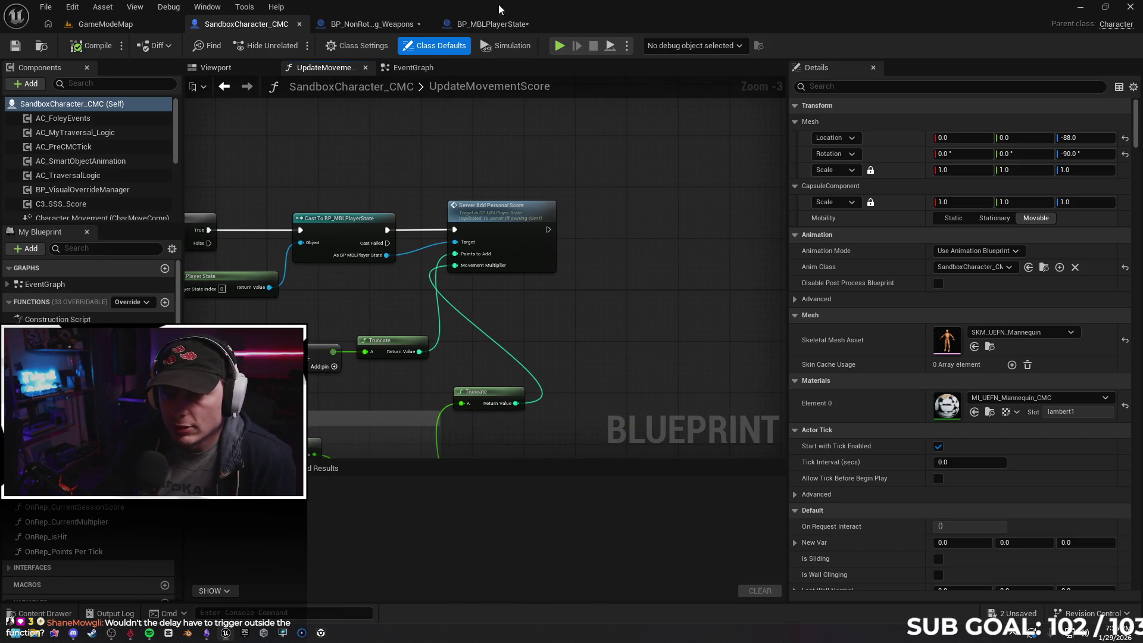
{"action": "left_click", "coordinate": [491, 24]}
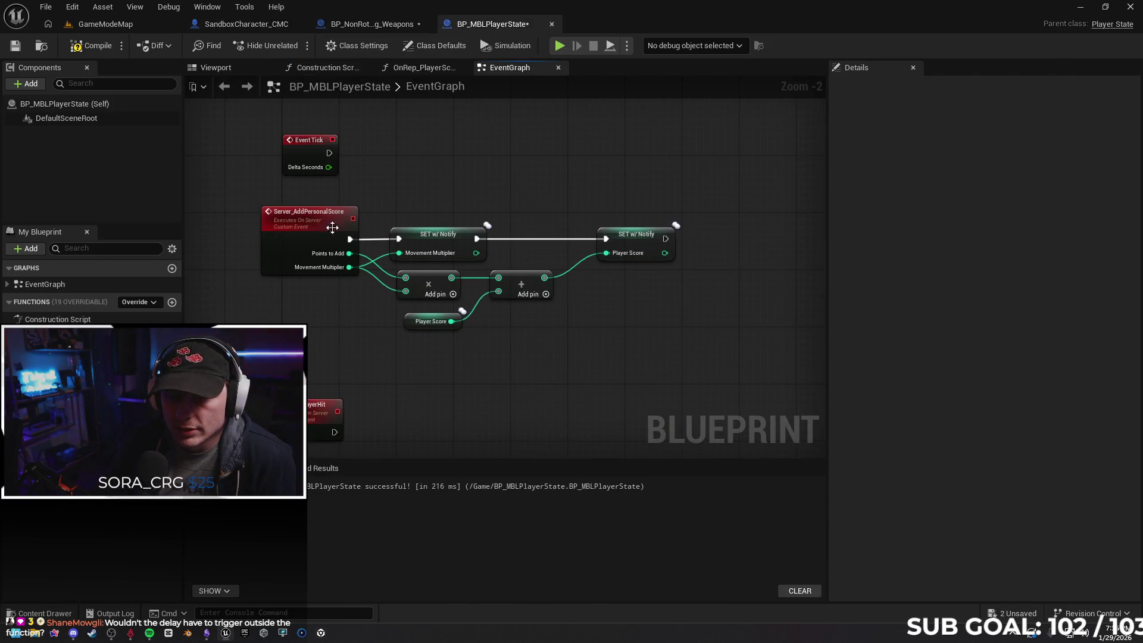
{"action": "scroll", "coordinate": [332, 228], "scroll_direction": "up", "scroll_amount": 2}
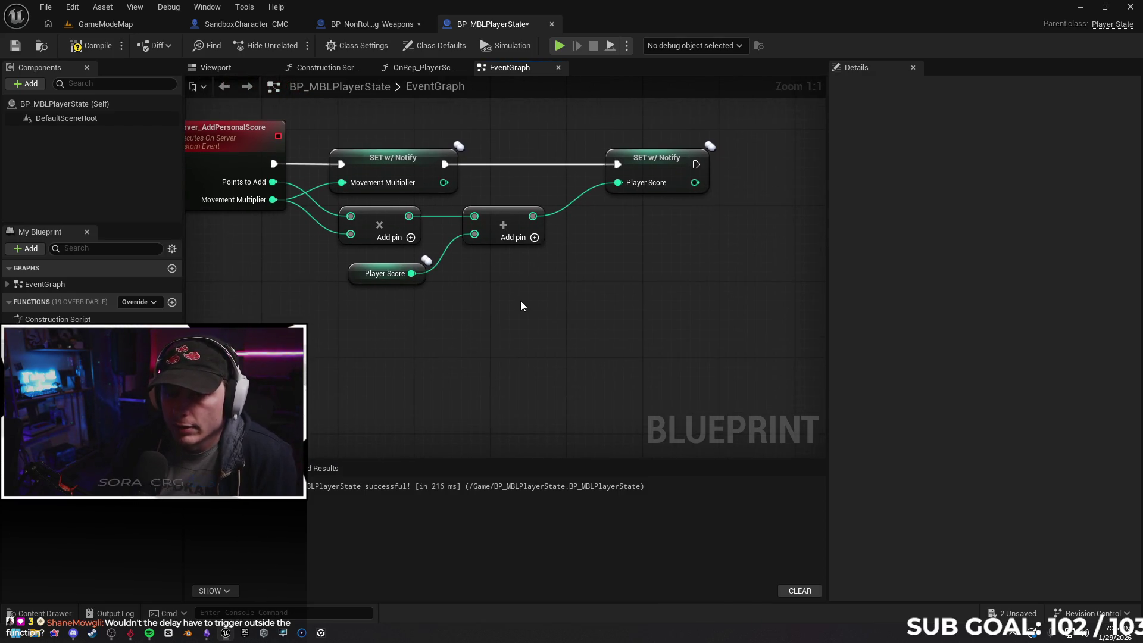
{"action": "scroll", "coordinate": [520, 301], "scroll_direction": "down", "scroll_amount": 1}
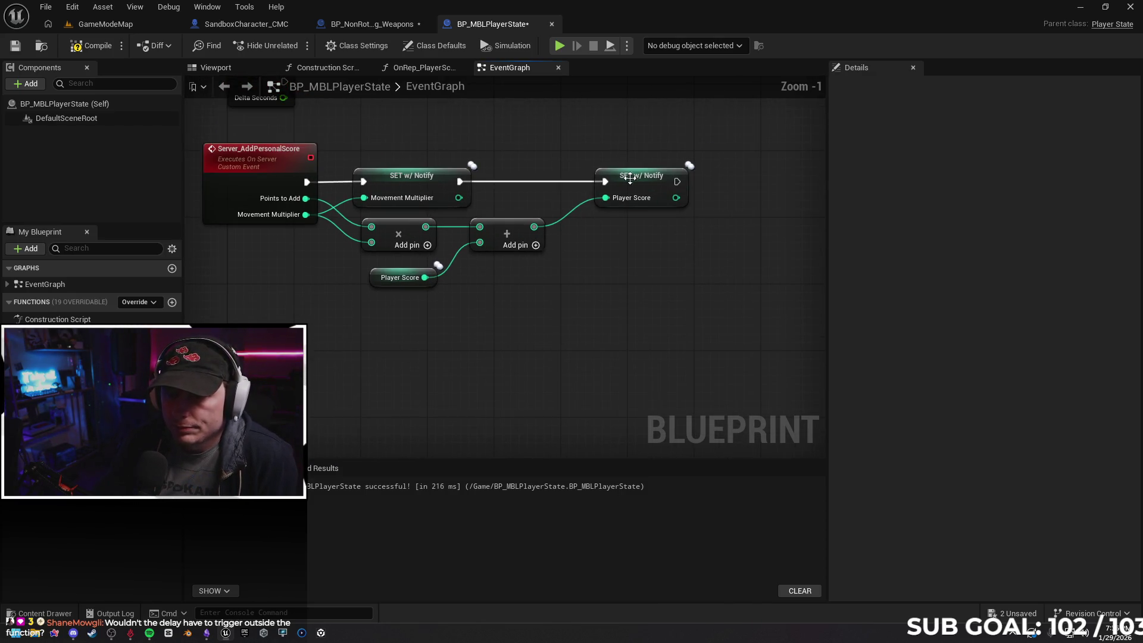
{"action": "left_click", "coordinate": [353, 27]}
{"action": "scroll", "coordinate": [516, 324], "scroll_direction": "down", "scroll_amount": 1}
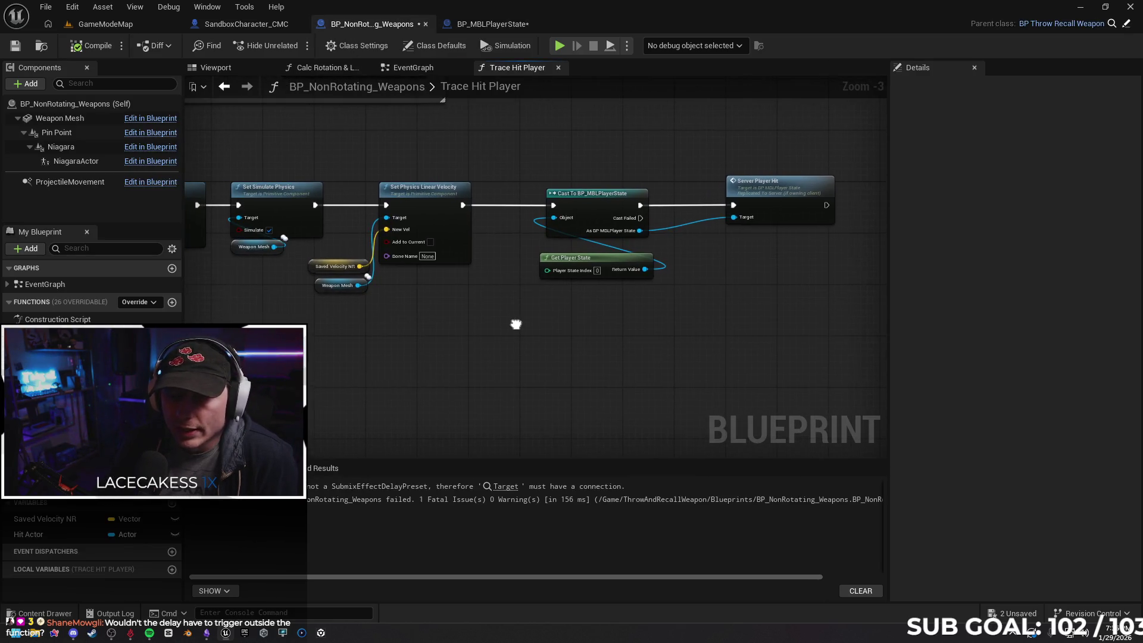
{"action": "mouse_move", "coordinate": [409, 388]}
{"action": "left_mouse_down"}
{"action": "mouse_move", "coordinate": [327, 373]}
{"action": "mouse_move", "coordinate": [331, 358]}
{"action": "left_mouse_up"}
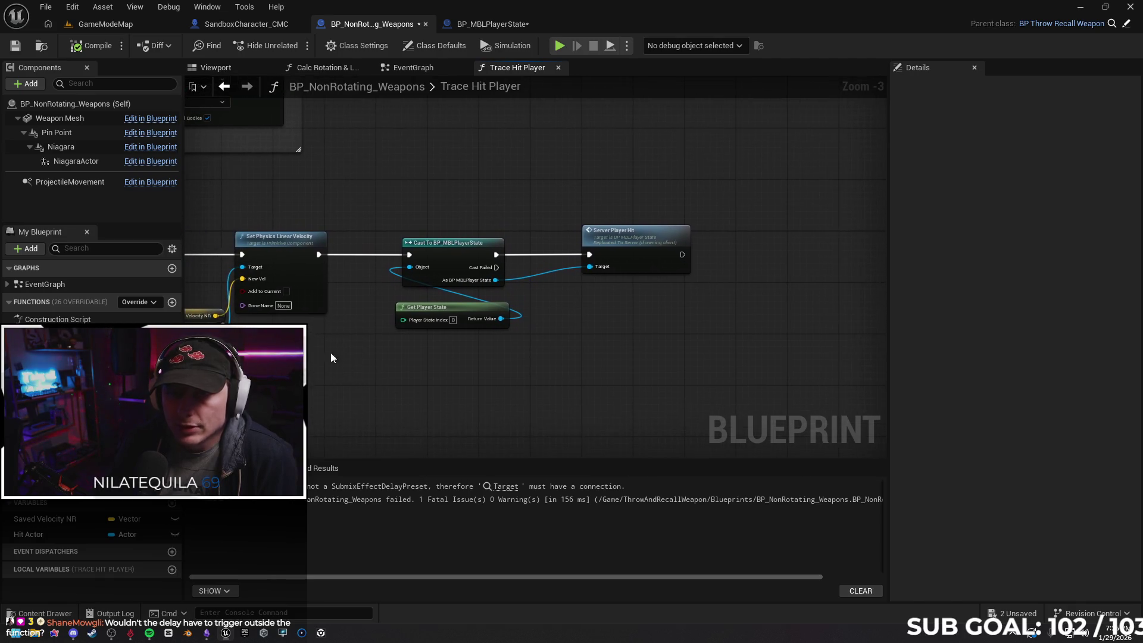
{"action": "left_click", "coordinate": [240, 25]}
{"action": "mouse_move", "coordinate": [333, 183]}
{"action": "left_mouse_down"}
{"action": "mouse_move", "coordinate": [441, 179]}
{"action": "mouse_move", "coordinate": [400, 186]}
{"action": "mouse_move", "coordinate": [383, 154]}
{"action": "left_mouse_up"}
{"action": "scroll", "coordinate": [412, 168], "scroll_direction": "up", "scroll_amount": 3}
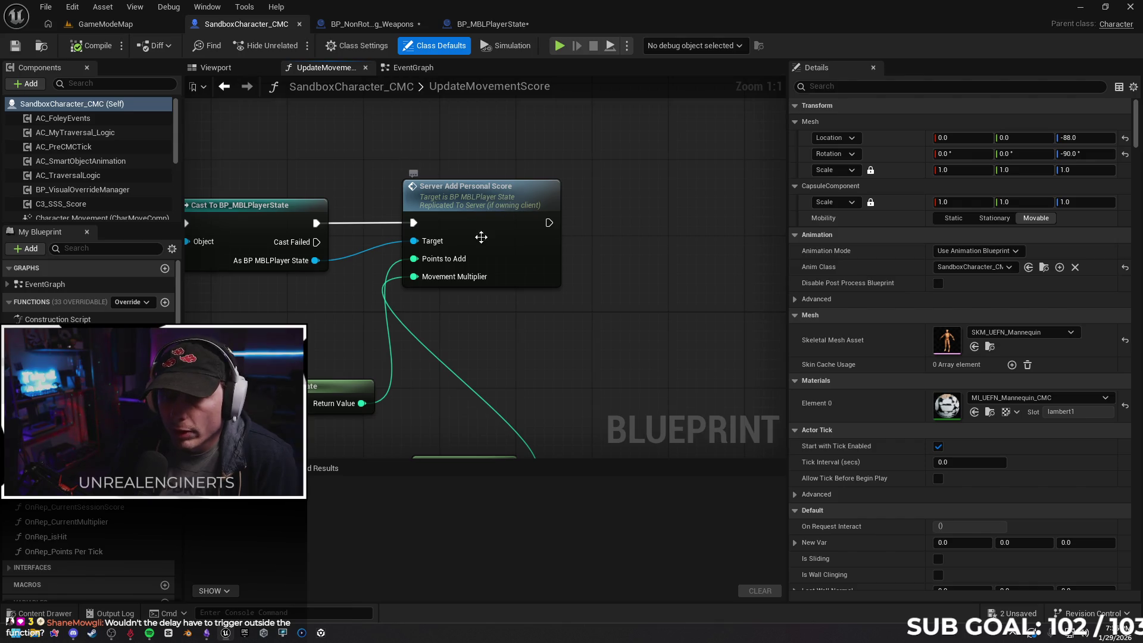
Back in Trace Hit Player, drag a wire from Set Physics Linear Velocity and search 'cast to mbl'
{"action": "left_click", "coordinate": [478, 24]}
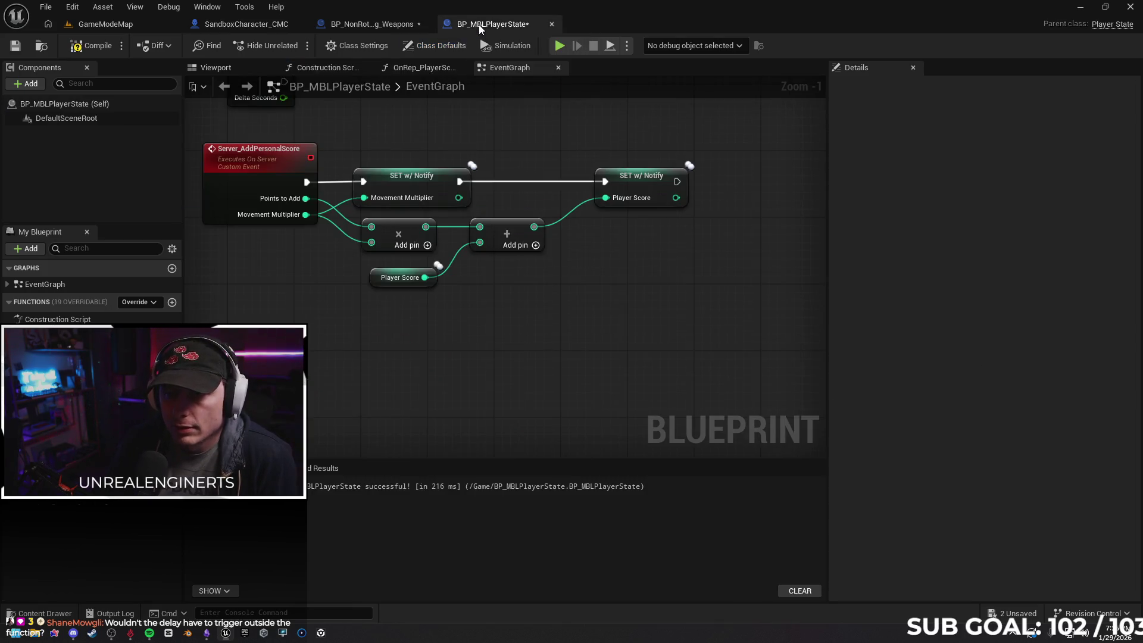
{"action": "left_click", "coordinate": [372, 24]}
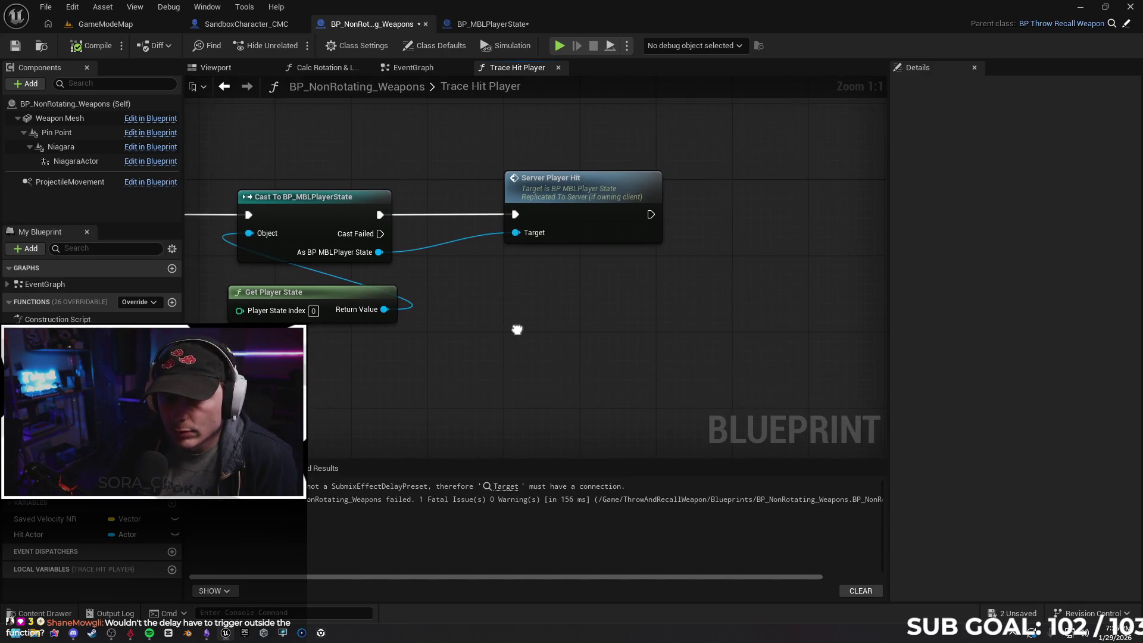
{"action": "left_click_drag", "start_coordinate": [495, 285], "coordinate": [552, 273]}
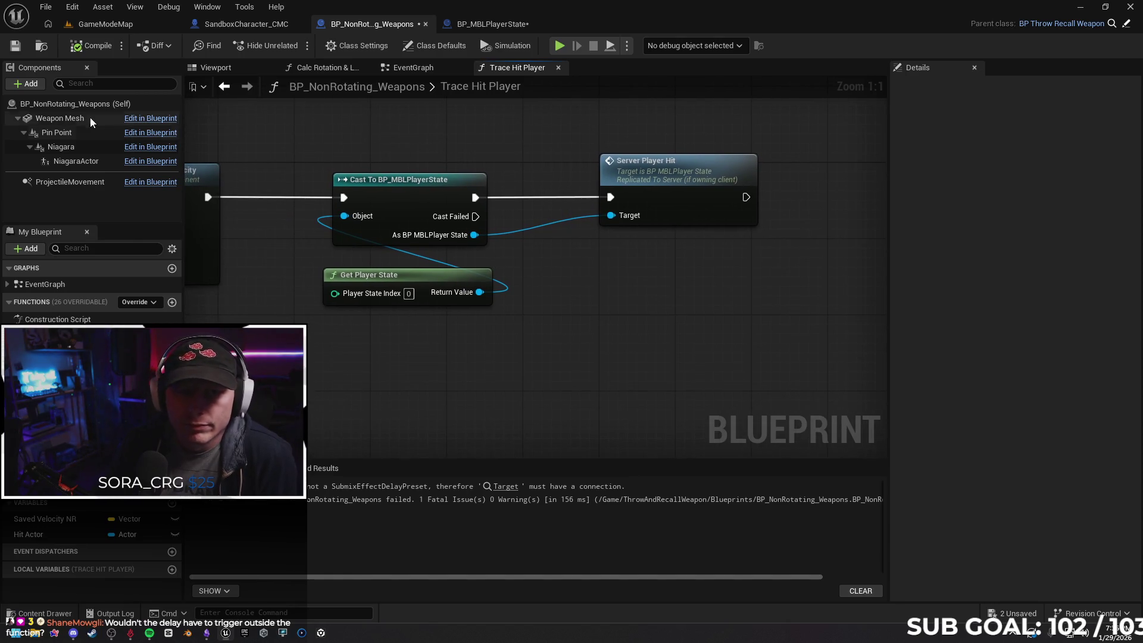
{"action": "scroll", "coordinate": [500, 248], "scroll_direction": "down", "scroll_amount": 1}
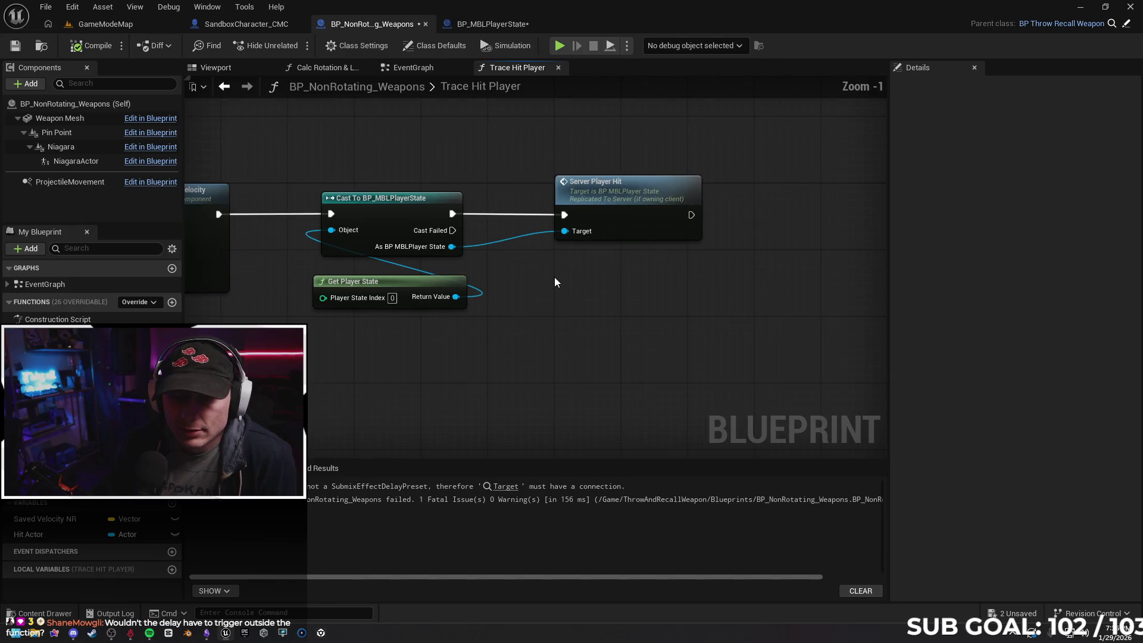
{"action": "scroll", "coordinate": [555, 283], "scroll_direction": "down", "scroll_amount": 1}
{"action": "left_click_drag", "start_coordinate": [561, 300], "coordinate": [624, 287]}
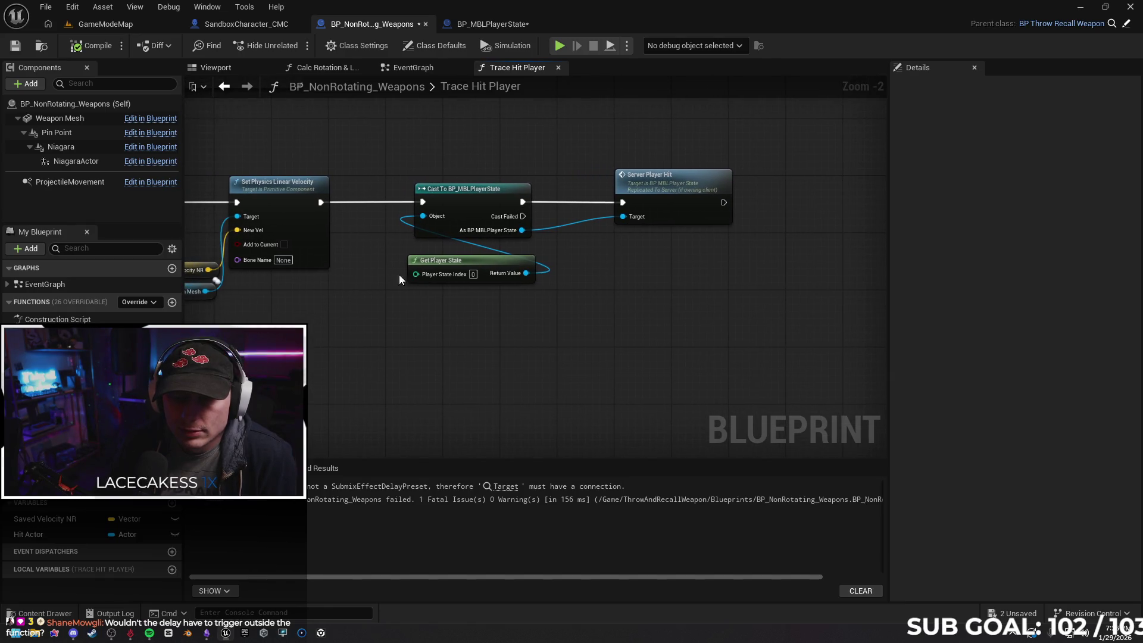
{"action": "left_click_drag", "start_coordinate": [320, 203], "coordinate": [397, 307]}
{"action": "type", "text": "cast to"}
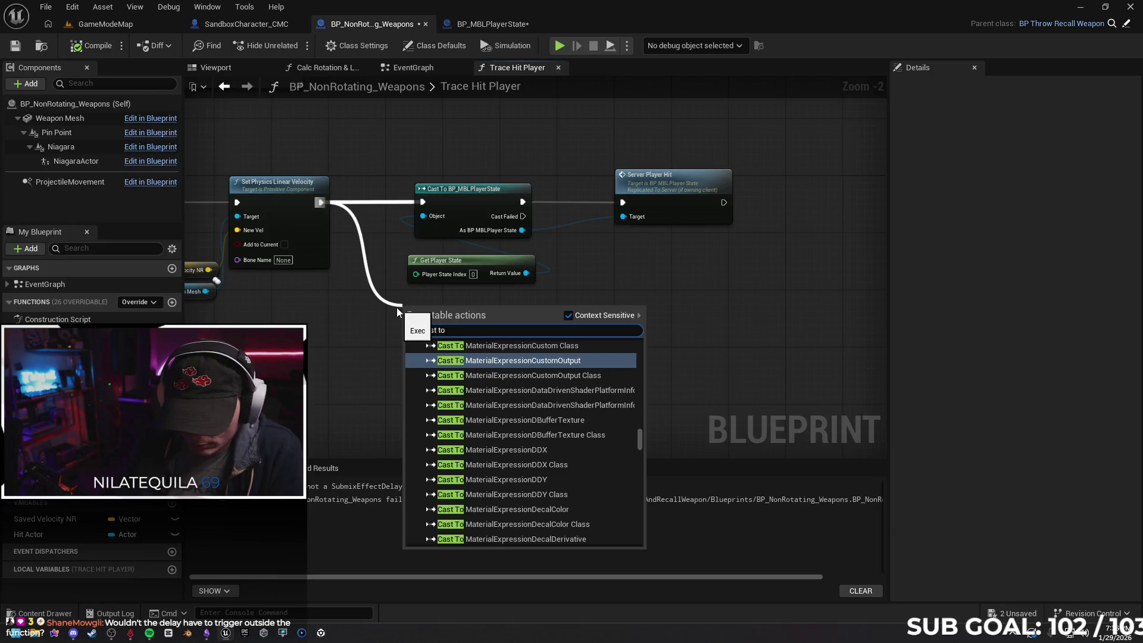
{"action": "type", "text": " mbl"}
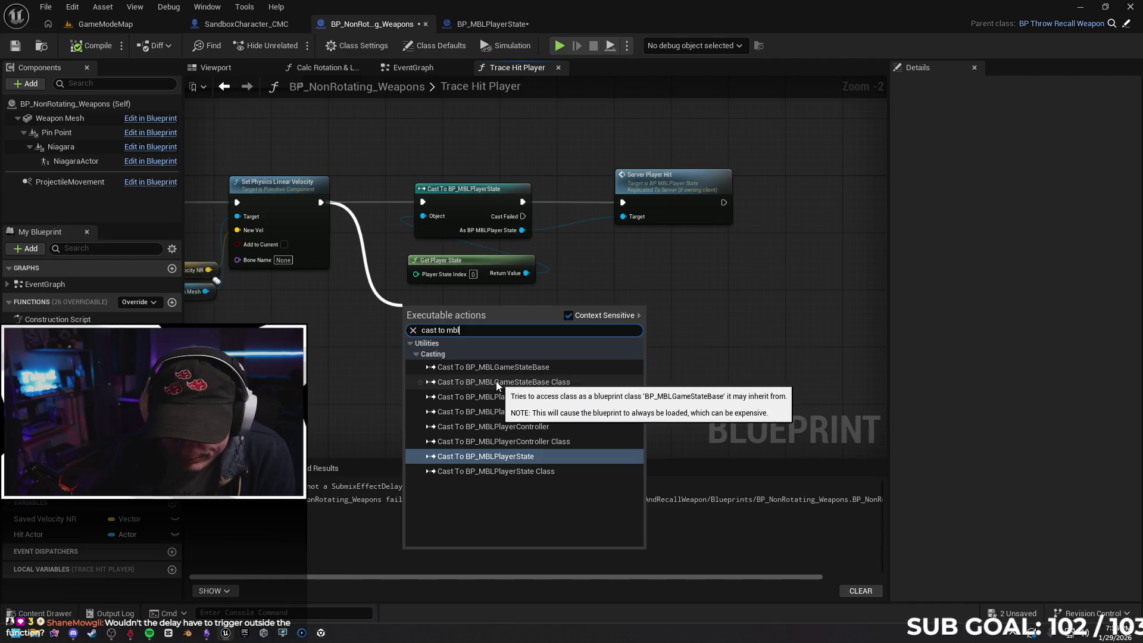
Insert a Cast To BP_MBLPlayerController after Set Physics Linear Velocity, fed by a Self reference
{"action": "left_click", "coordinate": [576, 430]}
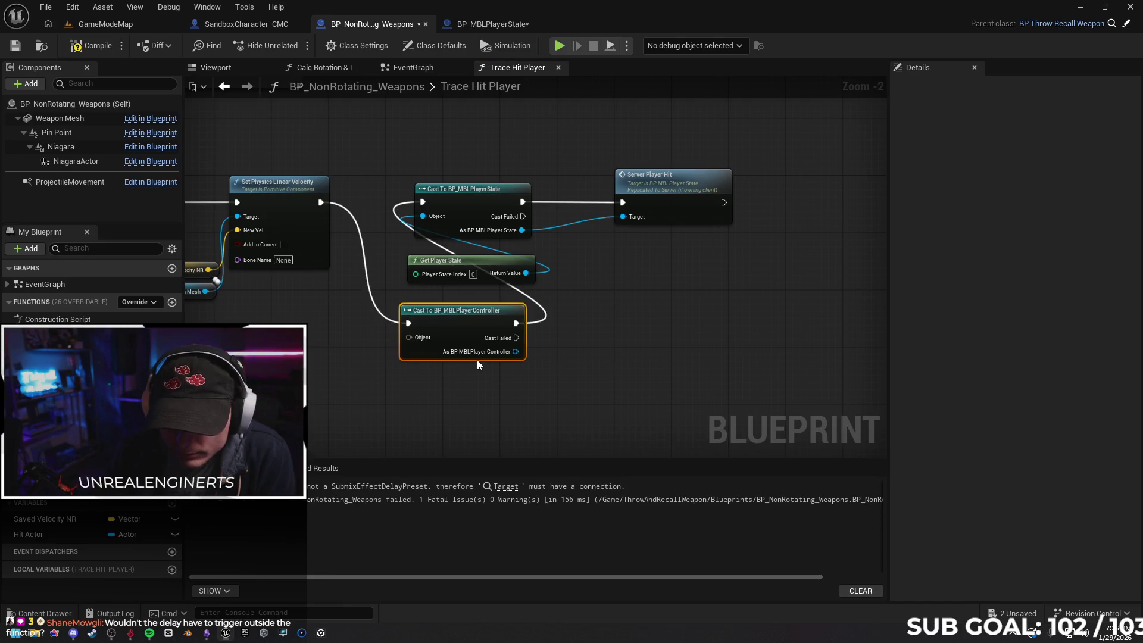
{"action": "left_click_drag", "start_coordinate": [440, 313], "coordinate": [345, 187]}
{"action": "left_click_drag", "start_coordinate": [512, 154], "coordinate": [655, 277]}
{"action": "left_click_drag", "start_coordinate": [503, 194], "coordinate": [631, 195]}
{"action": "mouse_move", "coordinate": [405, 195]}
{"action": "left_mouse_down"}
{"action": "mouse_move", "coordinate": [441, 202]}
{"action": "mouse_move", "coordinate": [459, 192]}
{"action": "left_mouse_up"}
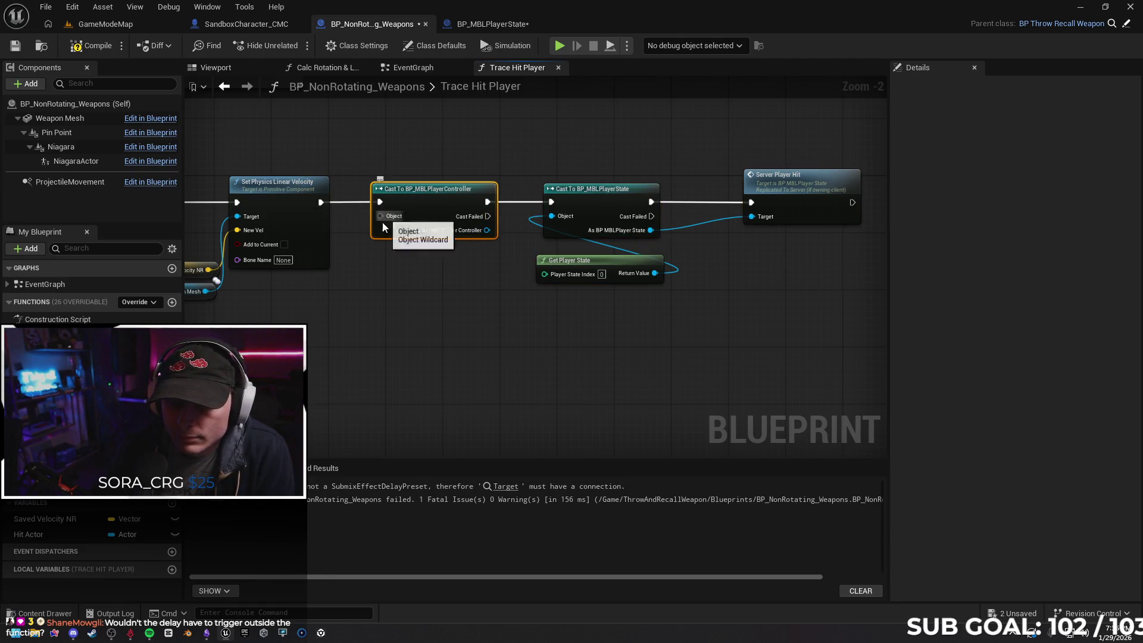
{"action": "left_click_drag", "start_coordinate": [381, 218], "coordinate": [353, 302]}
{"action": "type", "text": "self"}
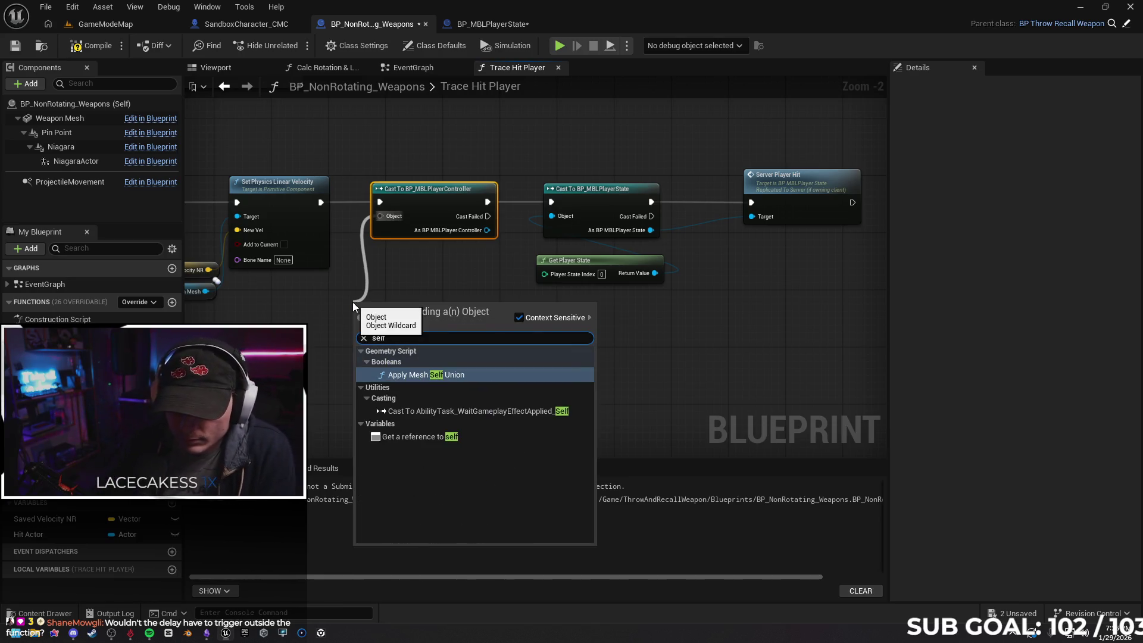
{"action": "left_click", "coordinate": [416, 436]}
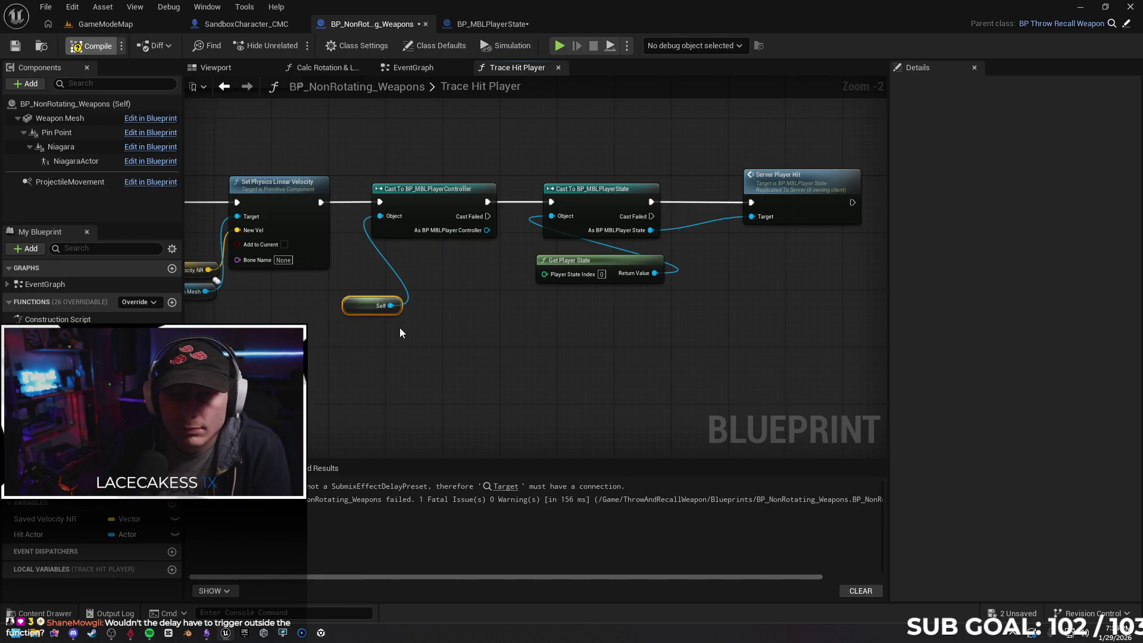
Select both casts and Get Player State together and delete them
{"action": "mouse_move", "coordinate": [461, 296]}
{"action": "left_mouse_down"}
{"action": "mouse_move", "coordinate": [448, 295]}
{"action": "mouse_move", "coordinate": [468, 298]}
{"action": "mouse_move", "coordinate": [514, 369]}
{"action": "mouse_move", "coordinate": [491, 357]}
{"action": "mouse_move", "coordinate": [422, 386]}
{"action": "left_mouse_up"}
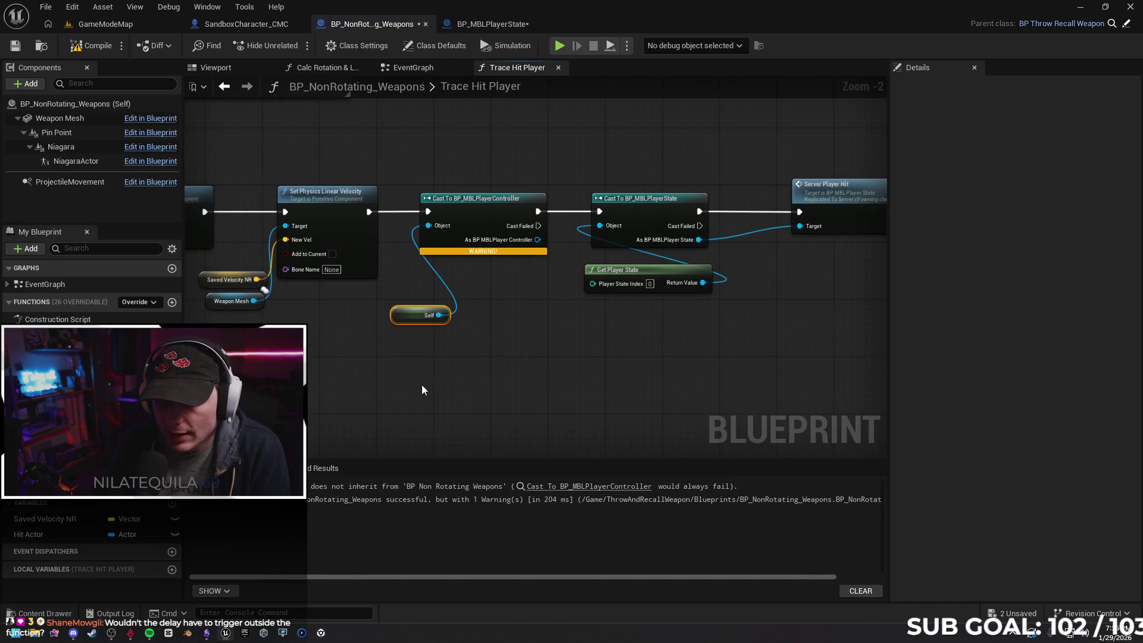
{"action": "scroll", "coordinate": [448, 348], "scroll_direction": "up", "scroll_amount": 1}
{"action": "left_click_drag", "start_coordinate": [476, 346], "coordinate": [457, 333]}
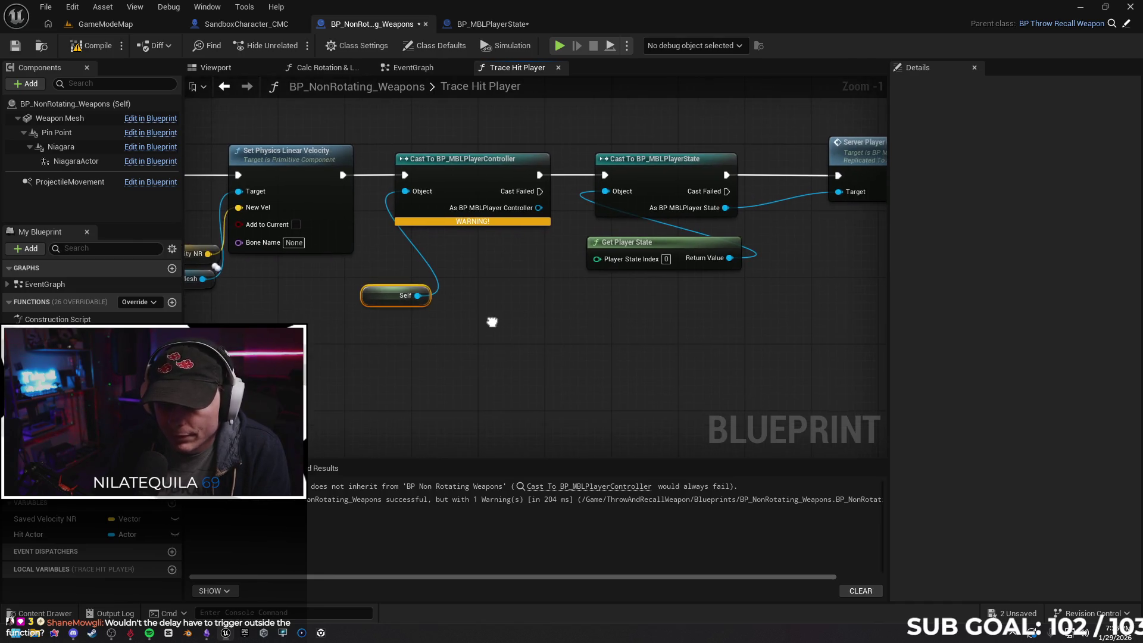
{"action": "mouse_move", "coordinate": [529, 317]}
{"action": "left_mouse_down"}
{"action": "mouse_move", "coordinate": [529, 377]}
{"action": "mouse_move", "coordinate": [539, 331]}
{"action": "left_mouse_up"}
{"action": "left_click_drag", "start_coordinate": [502, 335], "coordinate": [496, 360]}
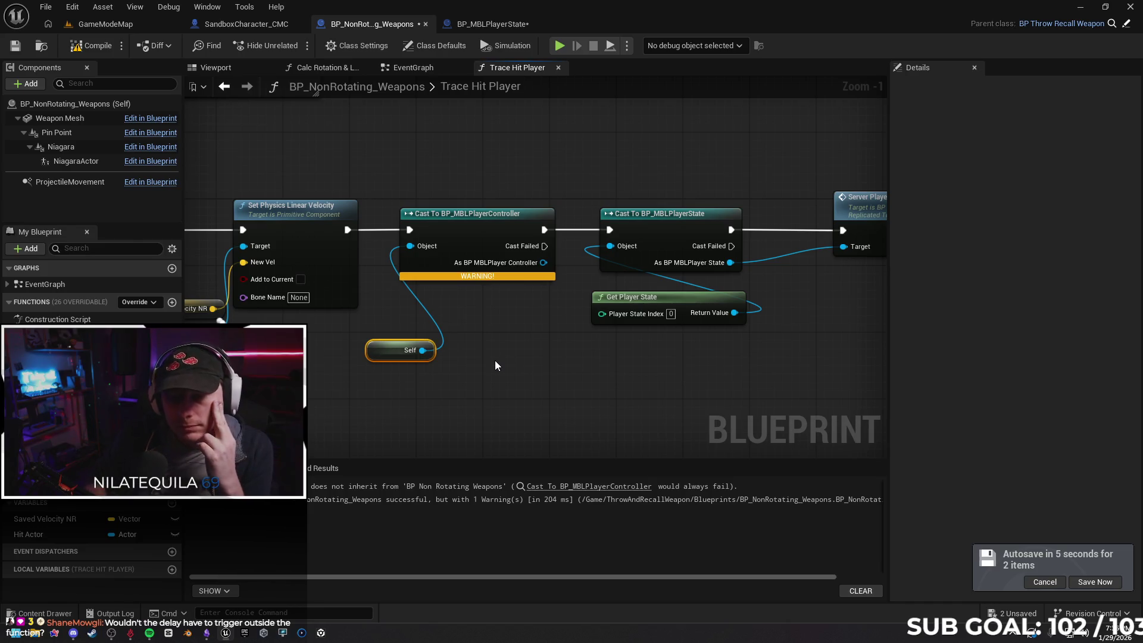
{"action": "scroll", "coordinate": [516, 323], "scroll_direction": "down", "scroll_amount": 2}
{"action": "scroll", "coordinate": [609, 331], "scroll_direction": "down", "scroll_amount": 3}
{"action": "scroll", "coordinate": [513, 329], "scroll_direction": "up", "scroll_amount": 2}
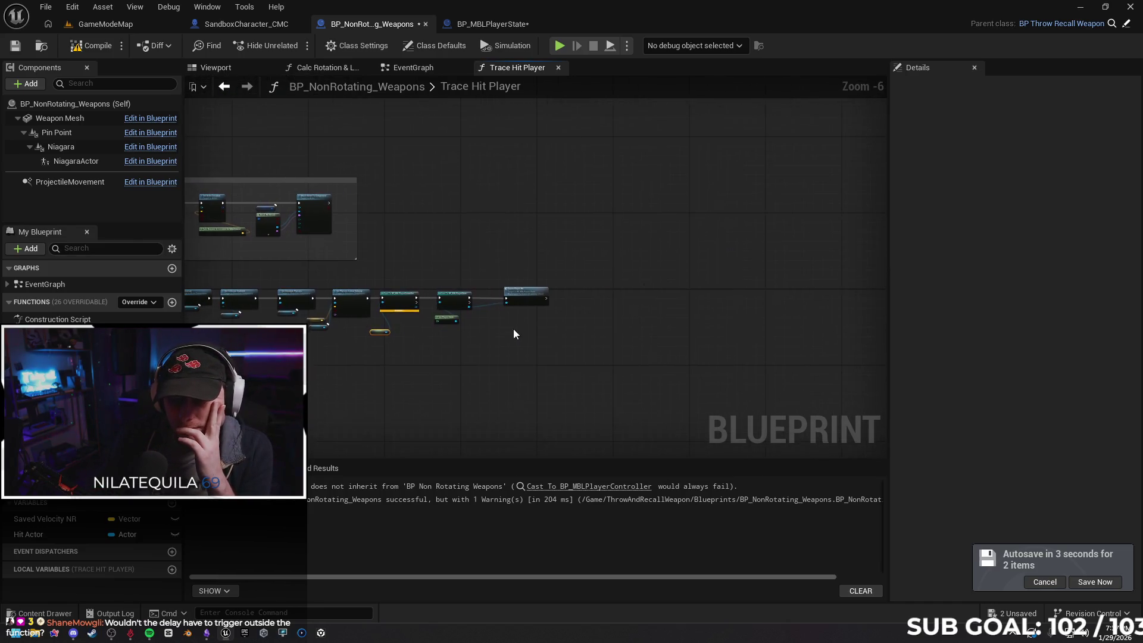
{"action": "scroll", "coordinate": [352, 224], "scroll_direction": "up", "scroll_amount": 1}
{"action": "left_click", "coordinate": [300, 304]}
{"action": "left_click_drag", "start_coordinate": [299, 321], "coordinate": [455, 414]}
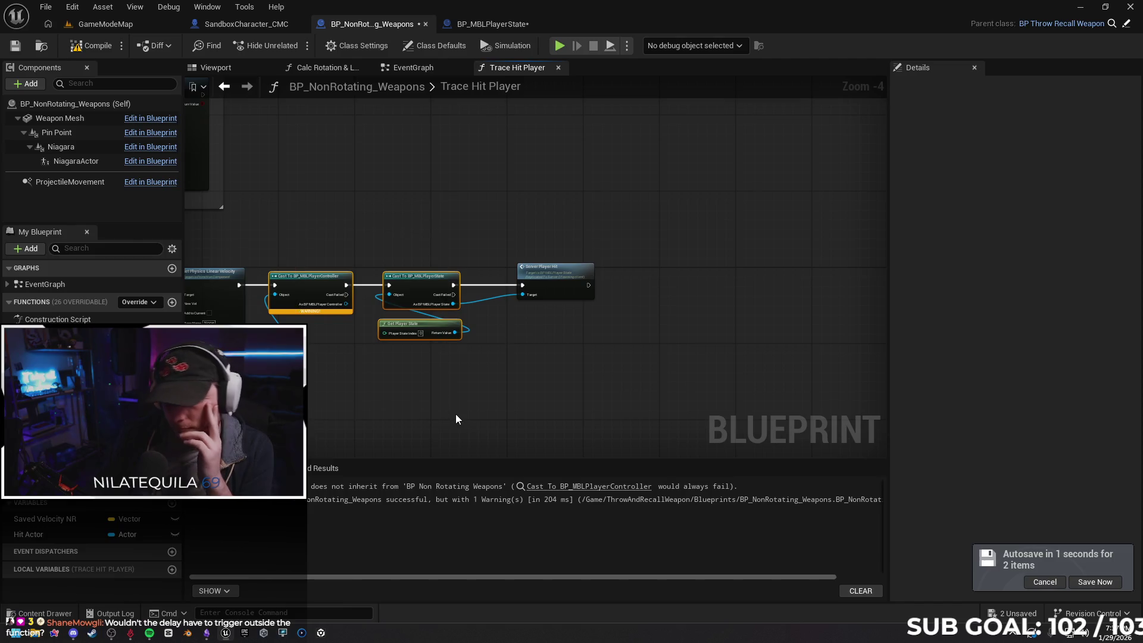
{"action": "mouse_move", "coordinate": [298, 240]}
{"action": "left_mouse_down"}
{"action": "mouse_move", "coordinate": [354, 385]}
{"action": "mouse_move", "coordinate": [479, 413]}
{"action": "left_mouse_up"}
{"action": "key", "text": "Delete"}
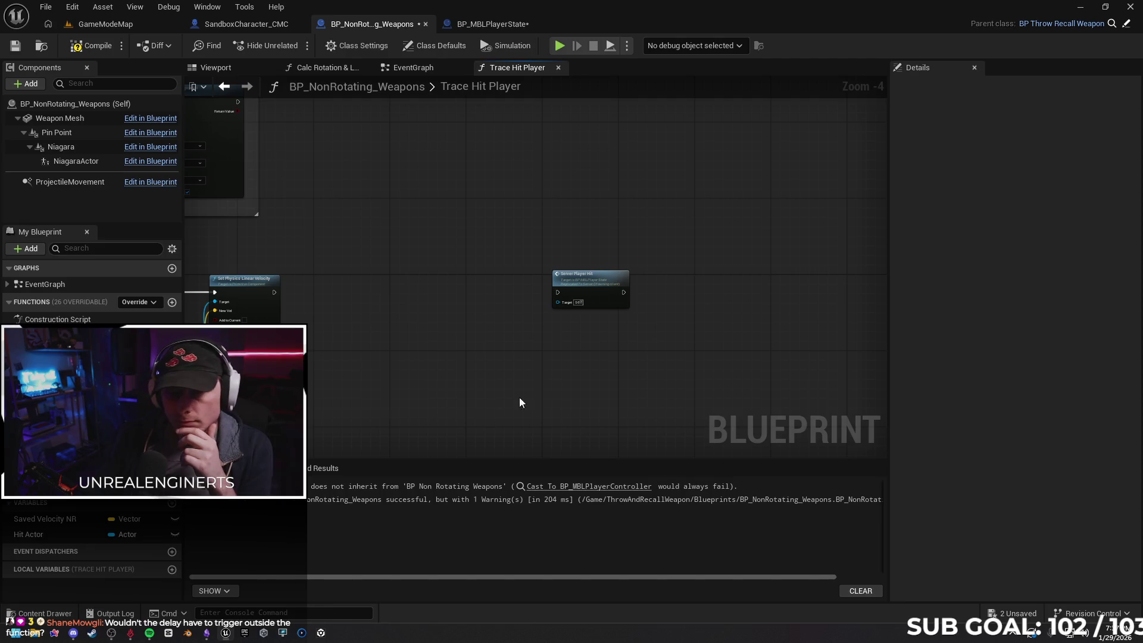
Add a Do Apply Damage node after Set Physics Linear Velocity via an 'apply dam' search
{"action": "scroll", "coordinate": [544, 324], "scroll_direction": "up", "scroll_amount": 3}
{"action": "left_click_drag", "start_coordinate": [355, 274], "coordinate": [438, 276]}
{"action": "type", "text": "apply dam"}
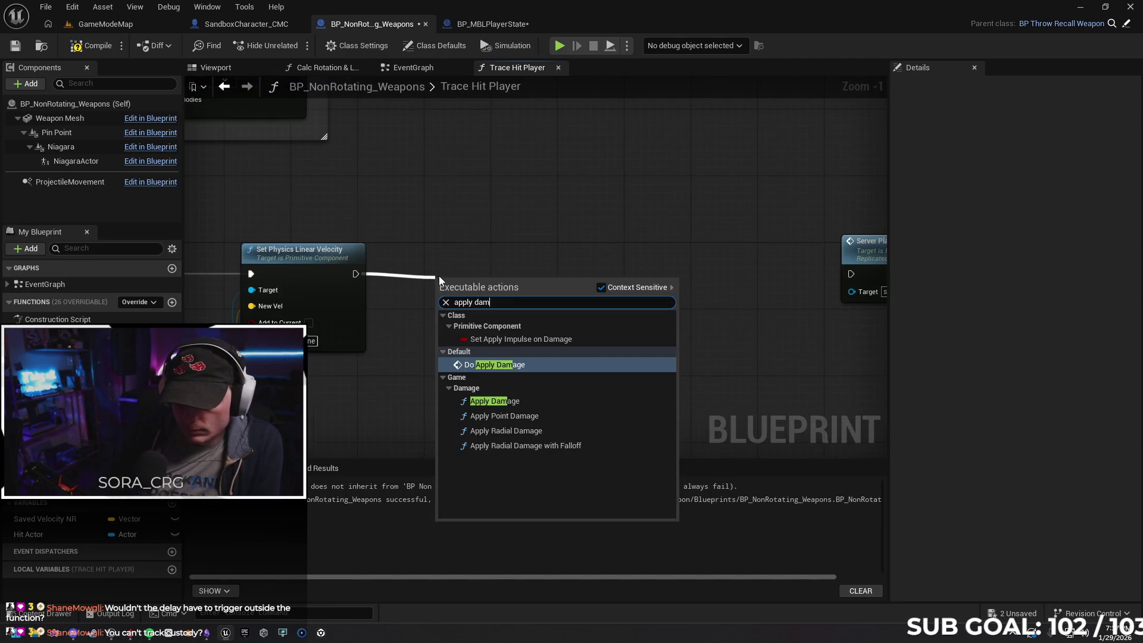
{"action": "key", "text": "Return"}
{"action": "left_click_drag", "start_coordinate": [537, 305], "coordinate": [530, 266]}
{"action": "left_click_drag", "start_coordinate": [541, 325], "coordinate": [599, 304]}
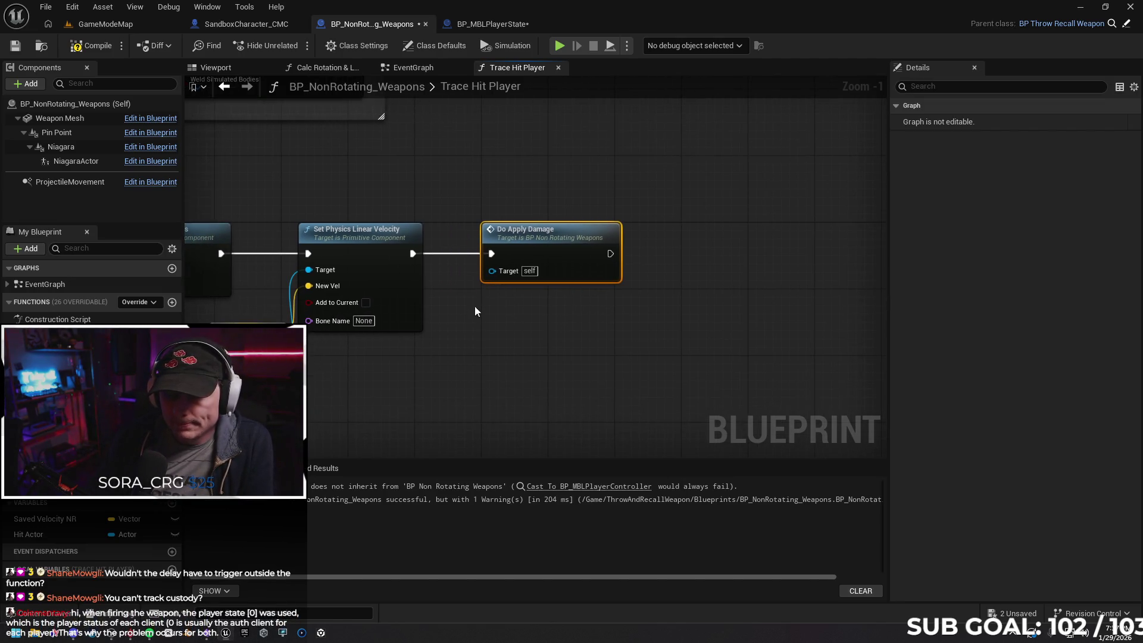
Add a Hit Actor getter, try wiring it to Do Apply Damage's Target, then delete it
{"action": "left_click_drag", "start_coordinate": [28, 535], "coordinate": [437, 355]}
{"action": "left_click", "coordinate": [476, 370]}
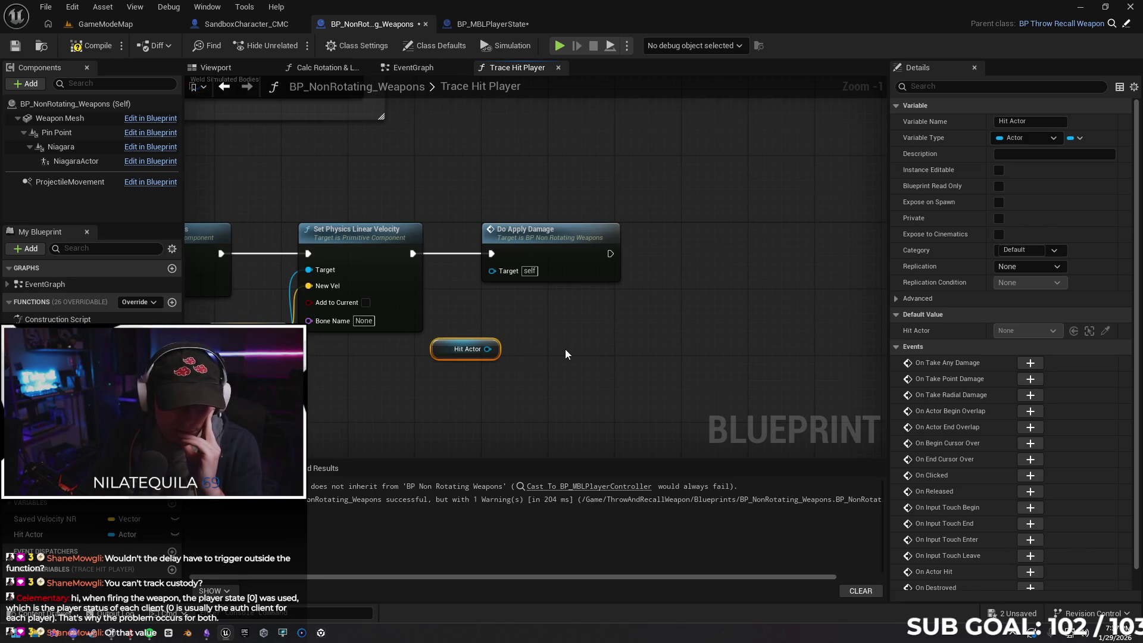
{"action": "left_click_drag", "start_coordinate": [609, 344], "coordinate": [594, 362]}
{"action": "left_click_drag", "start_coordinate": [473, 368], "coordinate": [478, 290]}
{"action": "left_click", "coordinate": [430, 435]}
{"action": "mouse_move", "coordinate": [474, 367]}
{"action": "left_mouse_down"}
{"action": "mouse_move", "coordinate": [478, 289]}
{"action": "mouse_move", "coordinate": [538, 355]}
{"action": "left_mouse_up"}
{"action": "left_click", "coordinate": [536, 336]}
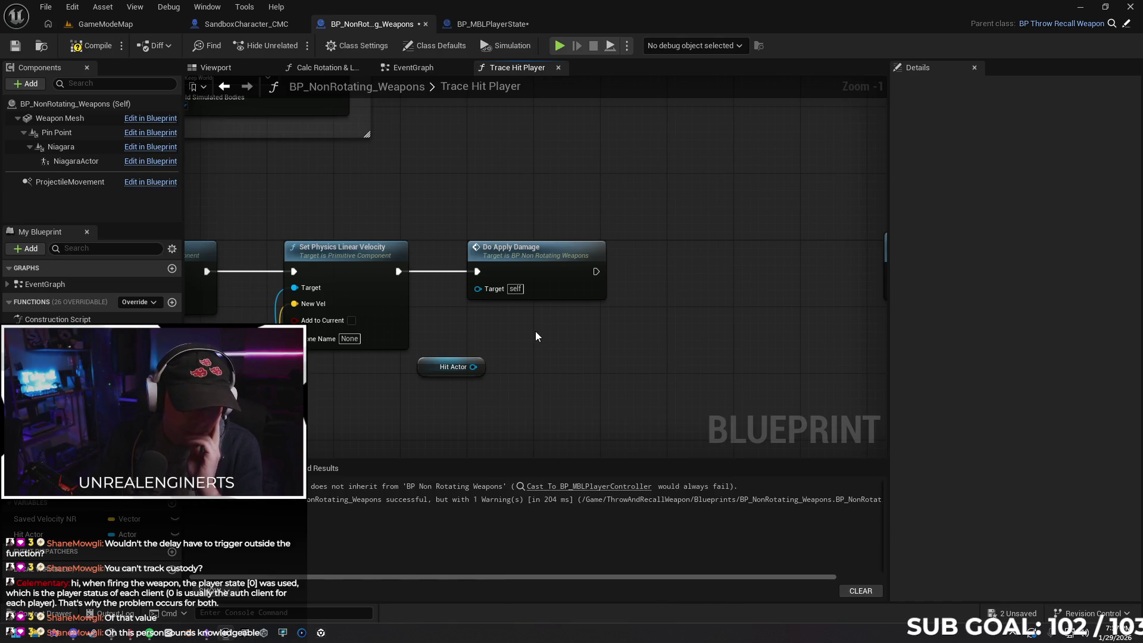
{"action": "left_click", "coordinate": [429, 363]}
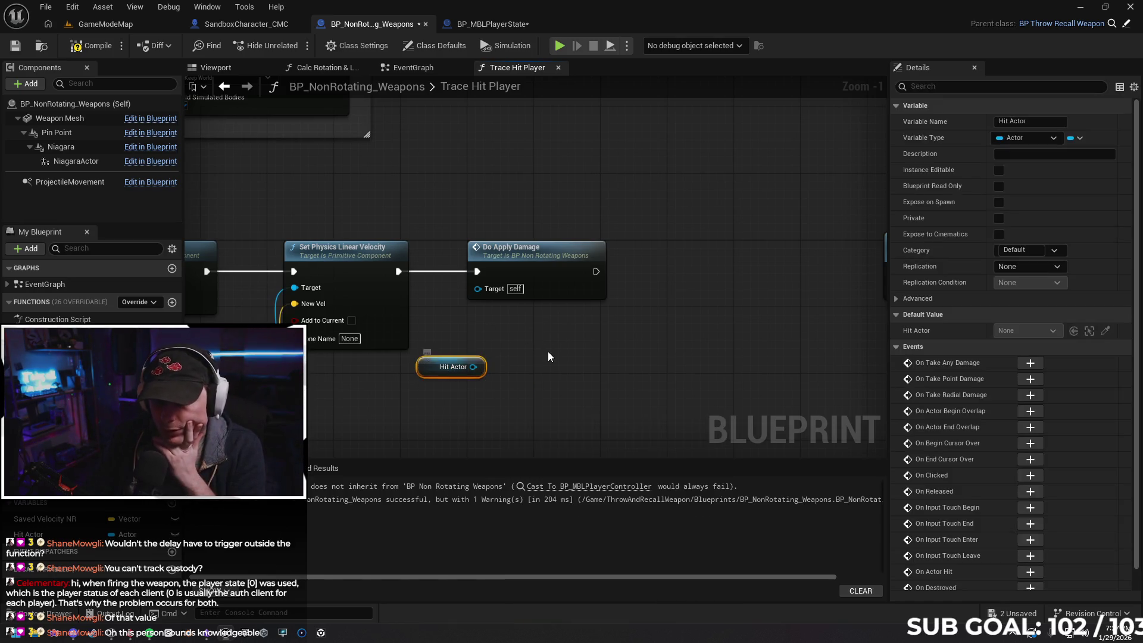
{"action": "key", "text": "Delete"}
Compile, jump to the failing Cast To Character, and add a Hit Actor getter for its Object input
{"action": "scroll", "coordinate": [460, 317], "scroll_direction": "down", "scroll_amount": 2}
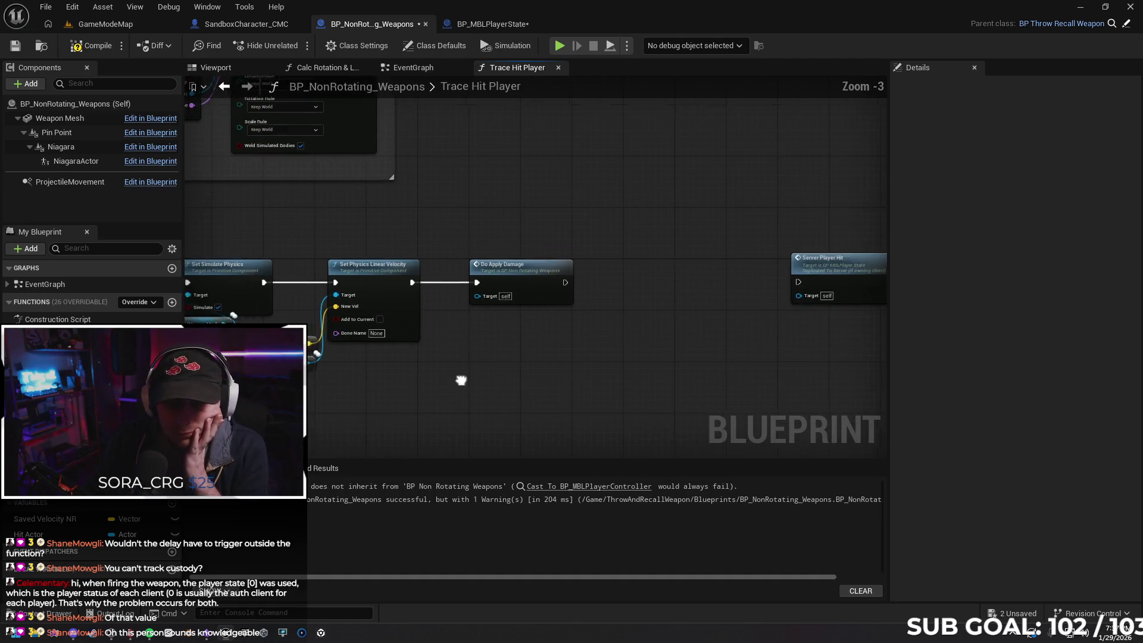
{"action": "mouse_move", "coordinate": [604, 296]}
{"action": "left_mouse_down"}
{"action": "mouse_move", "coordinate": [502, 332]}
{"action": "mouse_move", "coordinate": [370, 322]}
{"action": "left_mouse_up"}
{"action": "left_click", "coordinate": [89, 48]}
{"action": "mouse_move", "coordinate": [524, 322]}
{"action": "left_mouse_down"}
{"action": "mouse_move", "coordinate": [485, 332]}
{"action": "mouse_move", "coordinate": [439, 370]}
{"action": "mouse_move", "coordinate": [542, 297]}
{"action": "left_mouse_up"}
{"action": "left_click", "coordinate": [88, 45]}
{"action": "mouse_move", "coordinate": [28, 534]}
{"action": "left_mouse_down"}
{"action": "mouse_move", "coordinate": [417, 396]}
{"action": "mouse_move", "coordinate": [483, 386]}
{"action": "mouse_move", "coordinate": [519, 285]}
{"action": "mouse_move", "coordinate": [521, 361]}
{"action": "mouse_move", "coordinate": [440, 370]}
{"action": "mouse_move", "coordinate": [525, 280]}
{"action": "left_mouse_up"}
{"action": "left_click", "coordinate": [482, 386]}
{"action": "mouse_move", "coordinate": [459, 360]}
{"action": "left_mouse_down"}
{"action": "mouse_move", "coordinate": [461, 293]}
{"action": "mouse_move", "coordinate": [449, 284]}
{"action": "left_mouse_up"}
Chain Server Player Hit after Cast To Character and try wiring As Character to its Target
{"action": "left_click", "coordinate": [586, 345]}
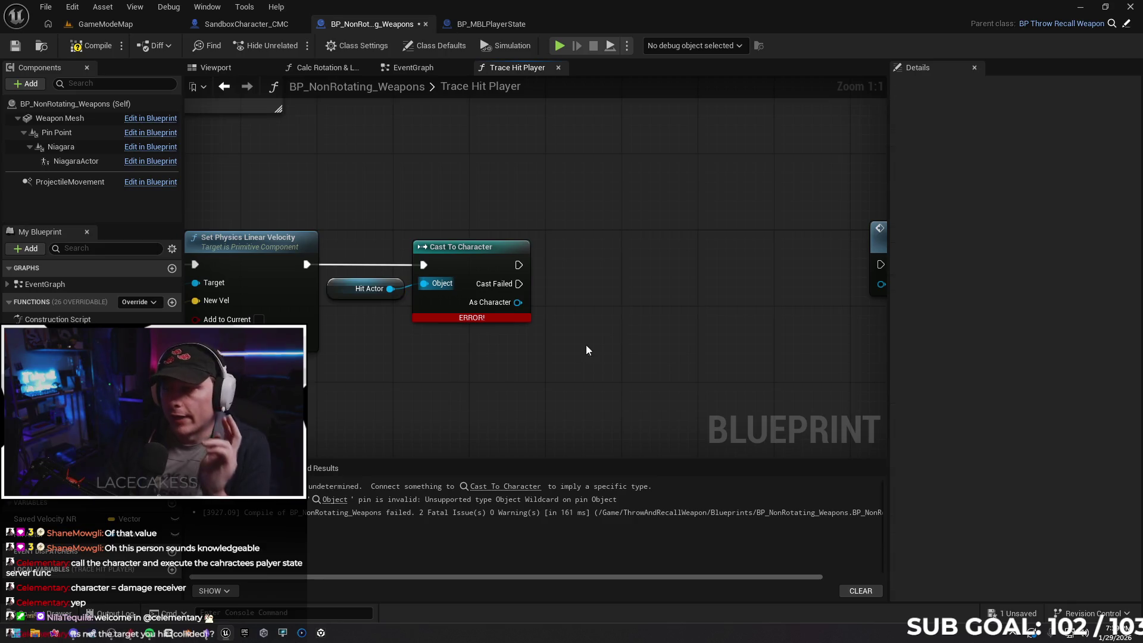
{"action": "left_click_drag", "start_coordinate": [586, 345], "coordinate": [309, 338]}
{"action": "left_click_drag", "start_coordinate": [696, 256], "coordinate": [419, 256]}
{"action": "left_click_drag", "start_coordinate": [339, 269], "coordinate": [426, 268]}
{"action": "left_click_drag", "start_coordinate": [338, 306], "coordinate": [427, 290]}
{"action": "key", "text": "Escape"}
{"action": "mouse_move", "coordinate": [338, 306]}
{"action": "left_mouse_down"}
{"action": "mouse_move", "coordinate": [430, 290]}
{"action": "mouse_move", "coordinate": [367, 346]}
{"action": "mouse_move", "coordinate": [454, 363]}
{"action": "left_mouse_up"}
{"action": "key", "text": "Escape"}
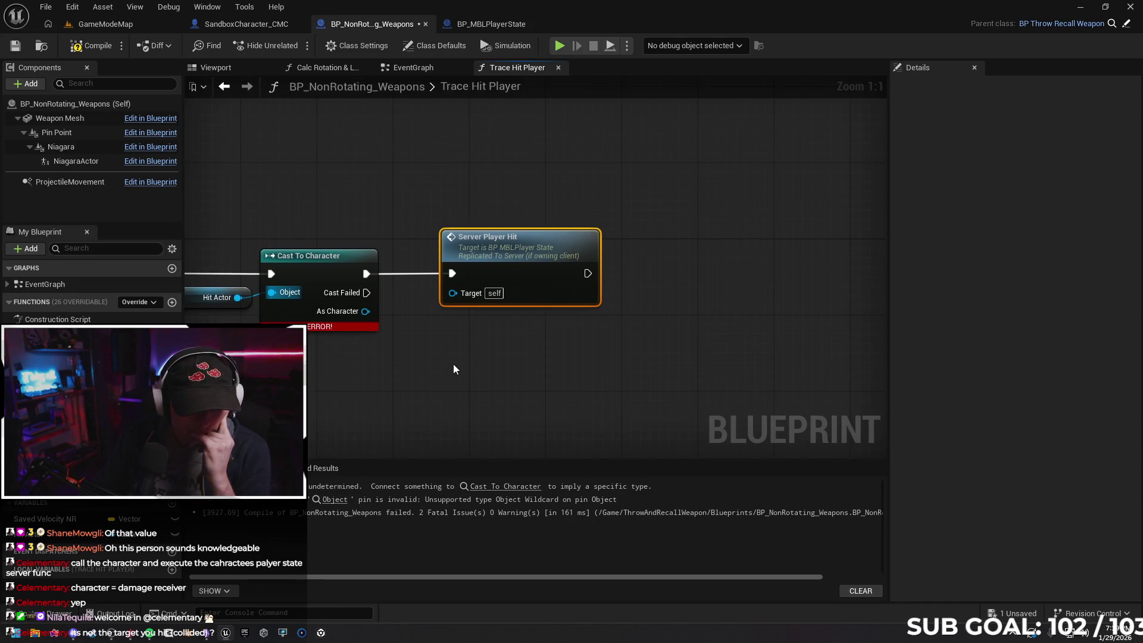
{"action": "left_click_drag", "start_coordinate": [431, 359], "coordinate": [508, 349]}
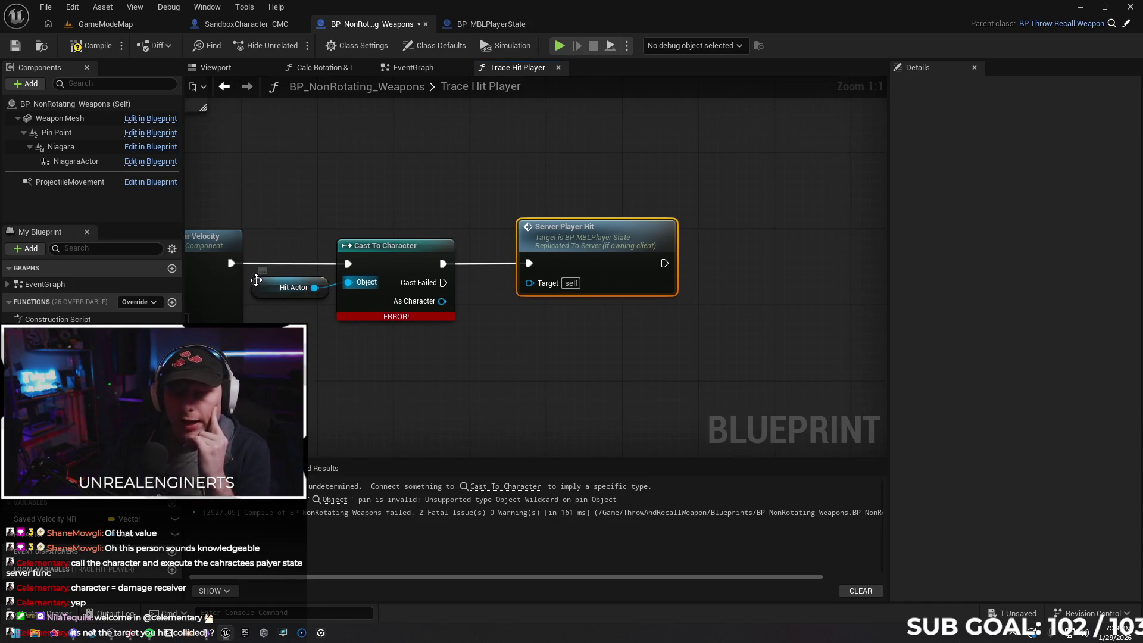
Compile, then delete Hit Actor, Cast To Character and Server Player Hit, and recompile
{"action": "left_click", "coordinate": [268, 287]}
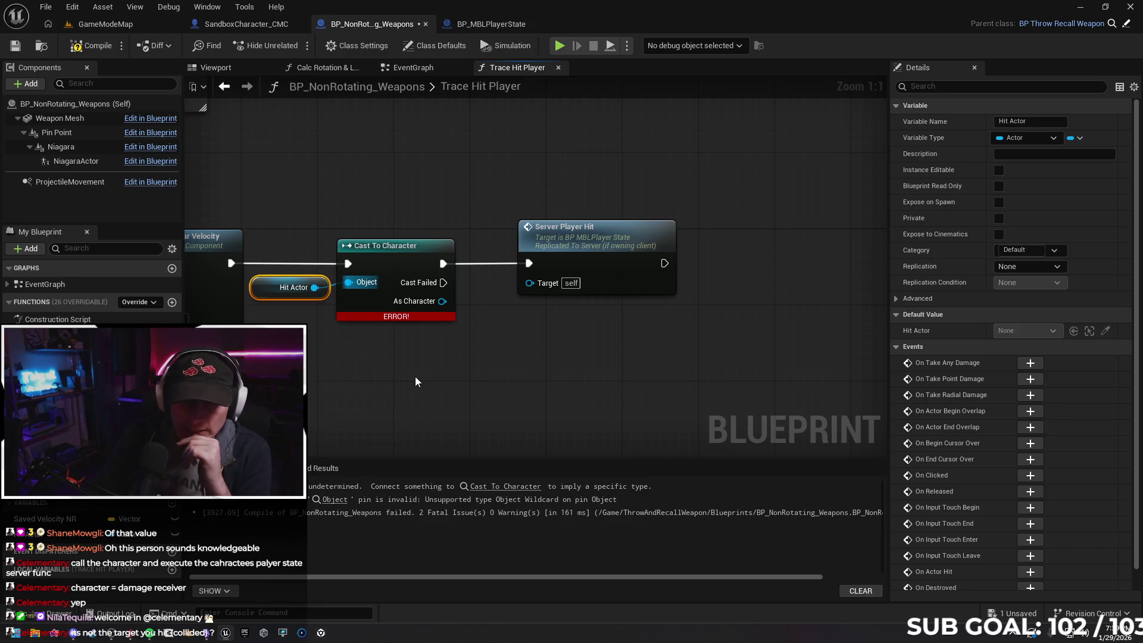
{"action": "scroll", "coordinate": [494, 368], "scroll_direction": "down", "scroll_amount": 1}
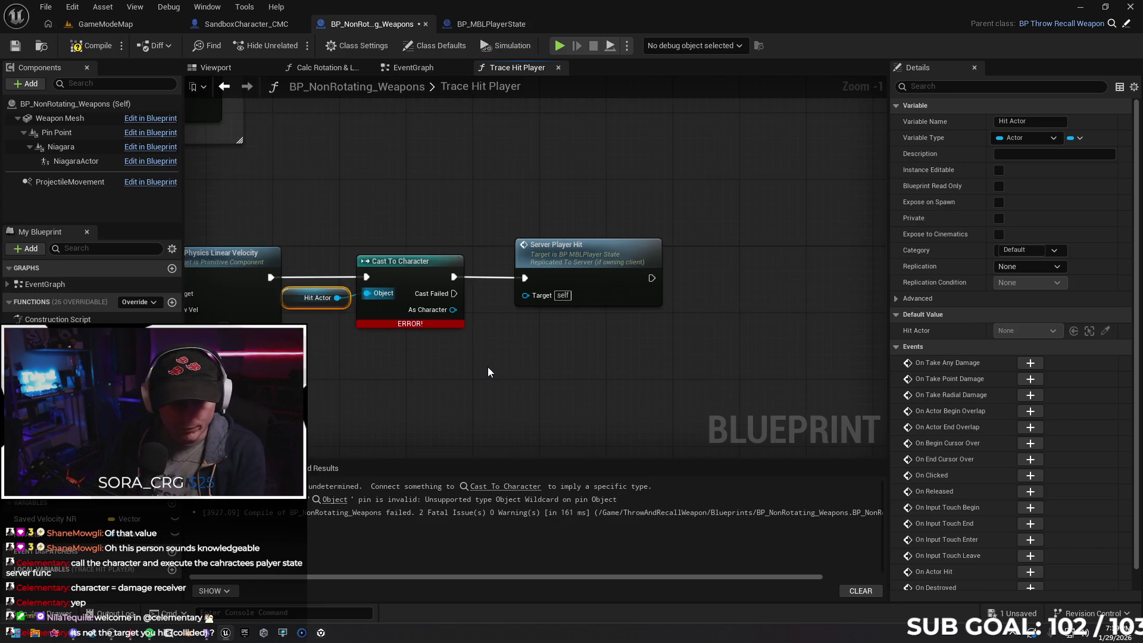
{"action": "left_click", "coordinate": [92, 46]}
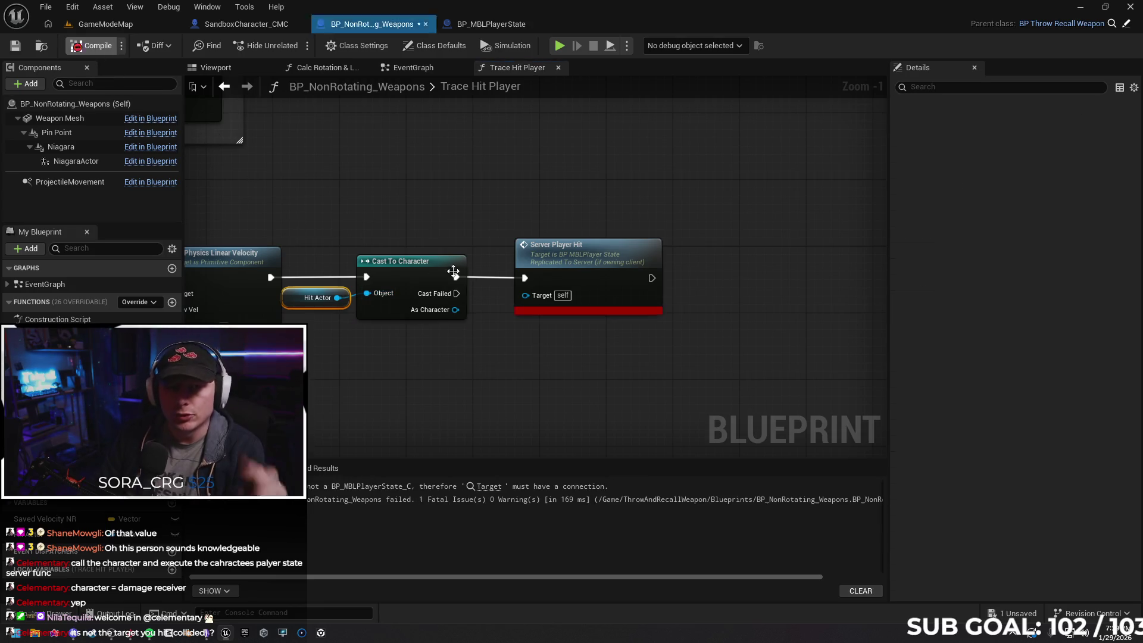
{"action": "scroll", "coordinate": [499, 185], "scroll_direction": "down", "scroll_amount": 1}
{"action": "left_click_drag", "start_coordinate": [448, 209], "coordinate": [655, 360]}
{"action": "key", "text": "Delete"}
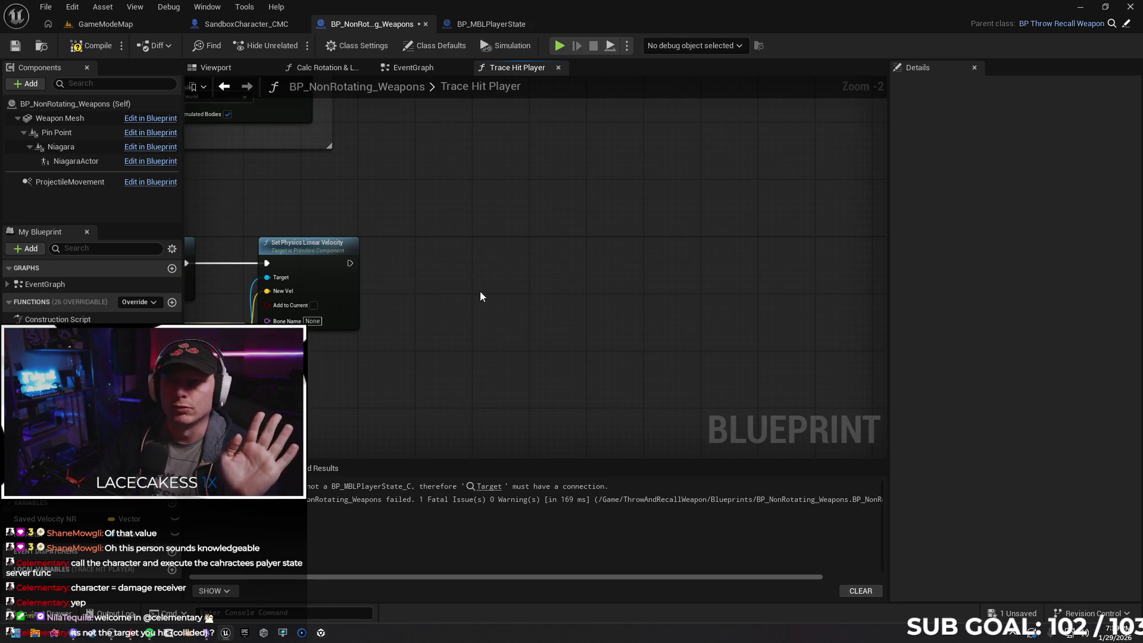
{"action": "left_click", "coordinate": [93, 46]}
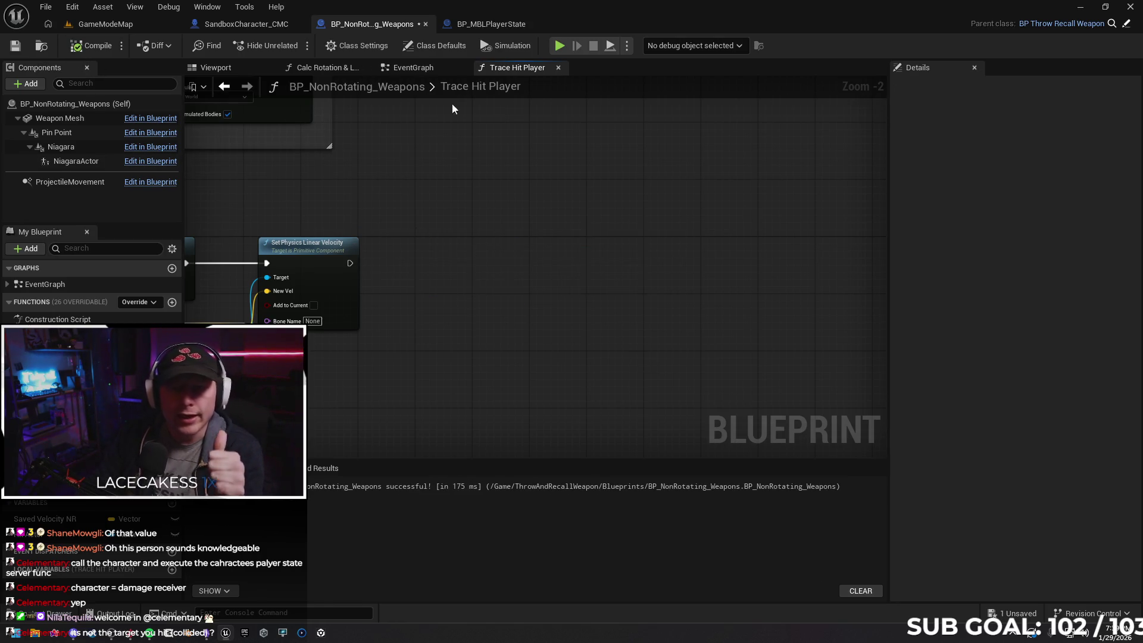
Check the Server_PlayerHit event in BP_MBLPlayerState, then return to the Trace Hit Player graph
{"action": "left_click", "coordinate": [478, 26]}
{"action": "left_click_drag", "start_coordinate": [412, 389], "coordinate": [418, 347]}
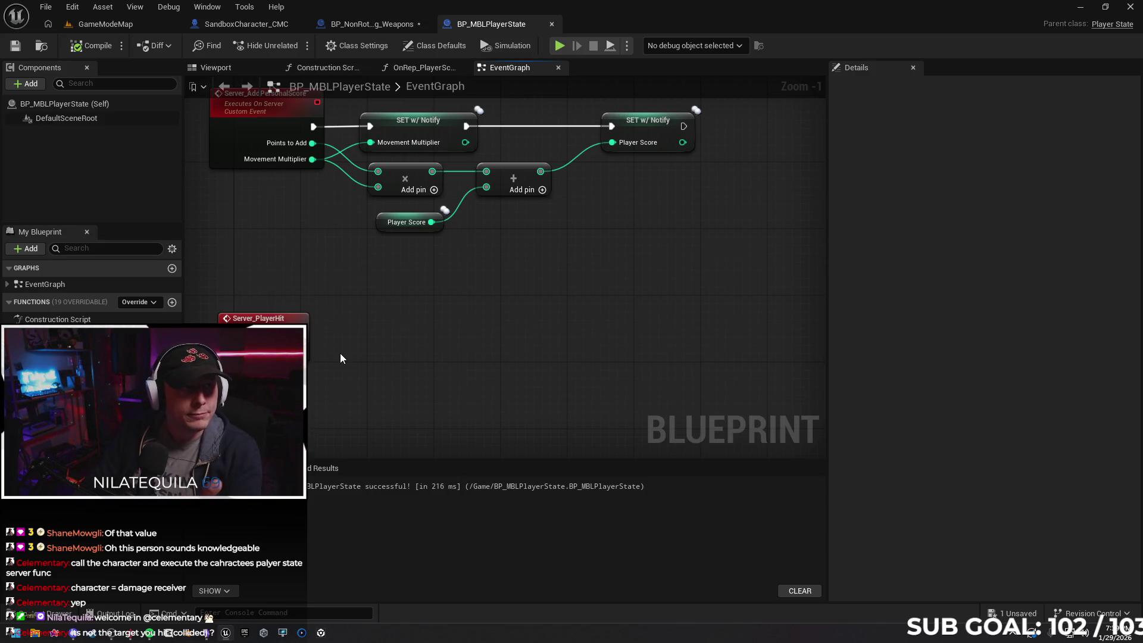
{"action": "left_click", "coordinate": [368, 25]}
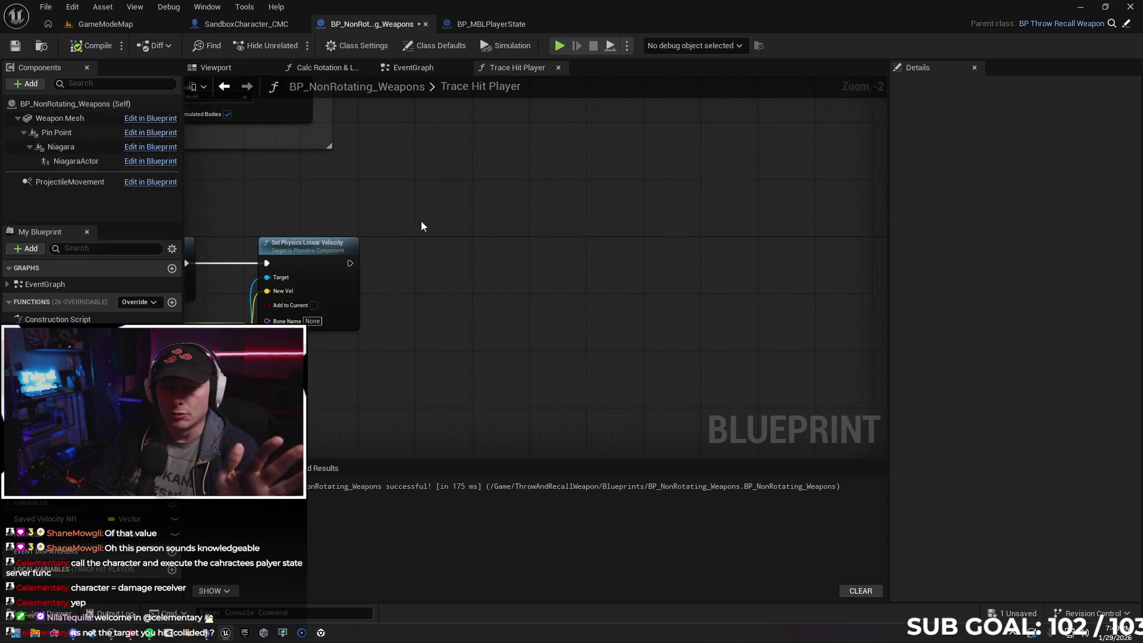
{"action": "left_click_drag", "start_coordinate": [421, 226], "coordinate": [495, 203]}
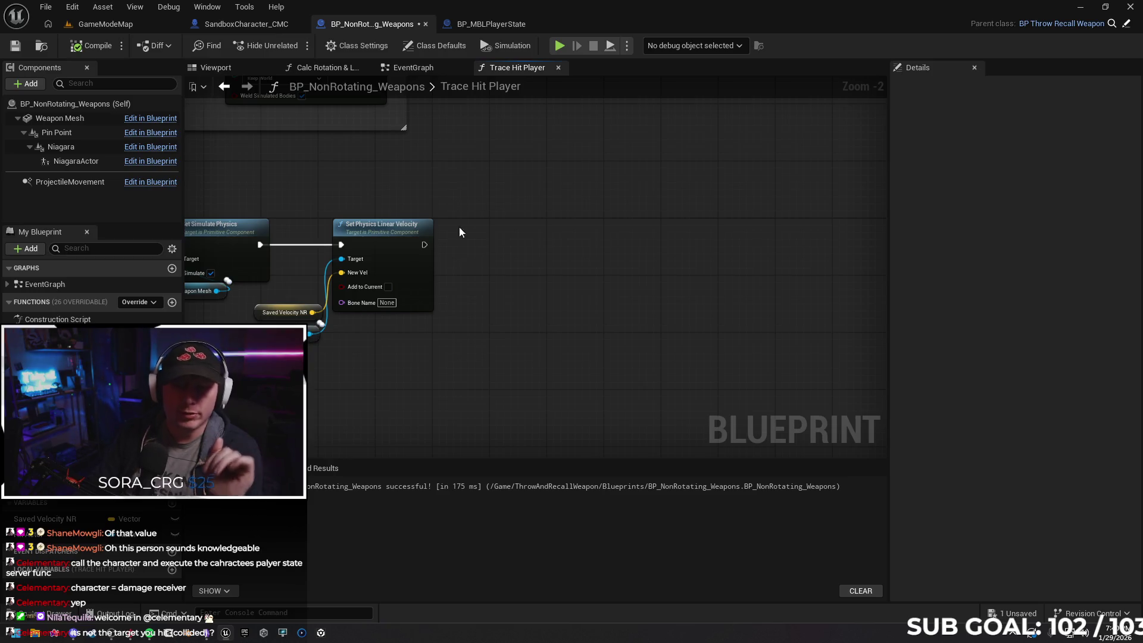
{"action": "left_click_drag", "start_coordinate": [483, 251], "coordinate": [508, 262]}
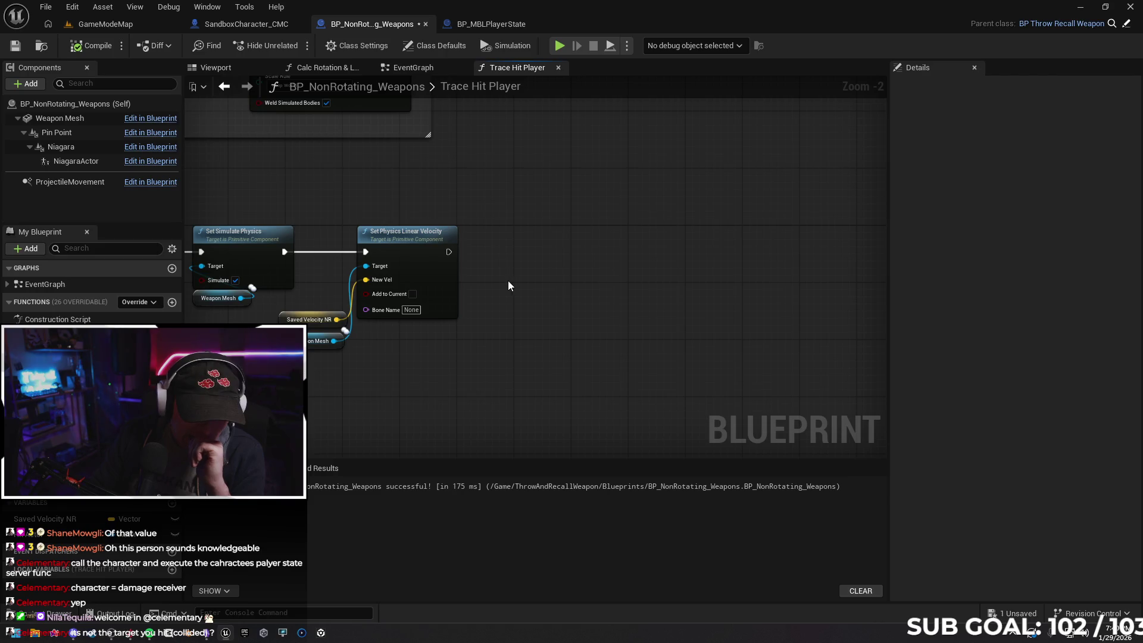
{"action": "mouse_move", "coordinate": [514, 281]}
{"action": "left_mouse_down"}
{"action": "mouse_move", "coordinate": [590, 258]}
{"action": "mouse_move", "coordinate": [578, 265]}
{"action": "left_mouse_up"}
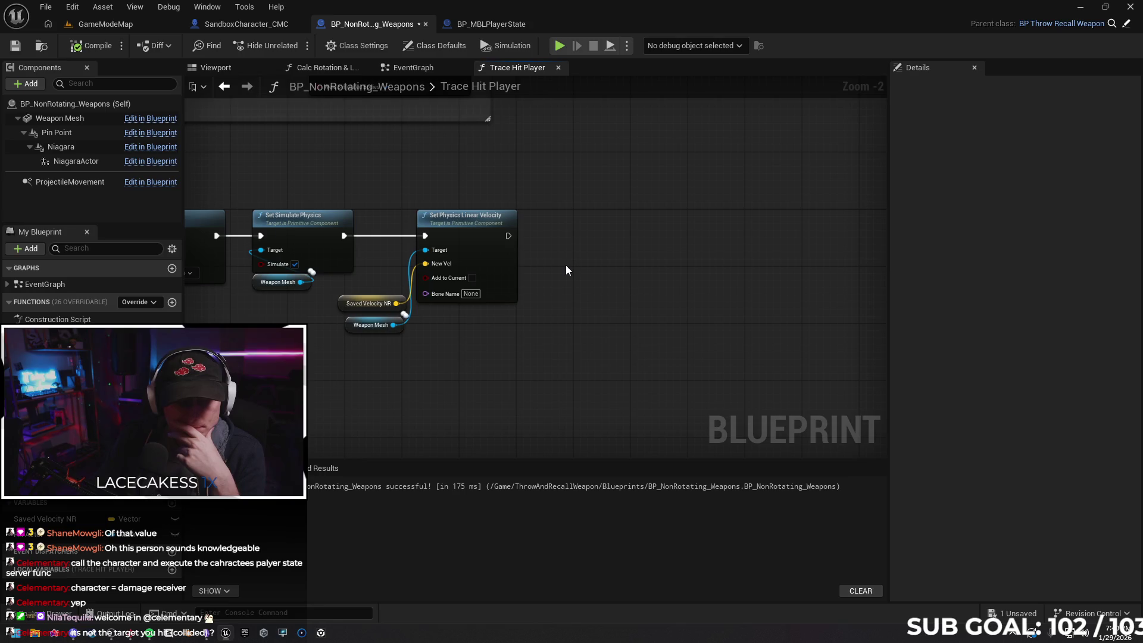
{"action": "left_click_drag", "start_coordinate": [457, 347], "coordinate": [613, 332]}
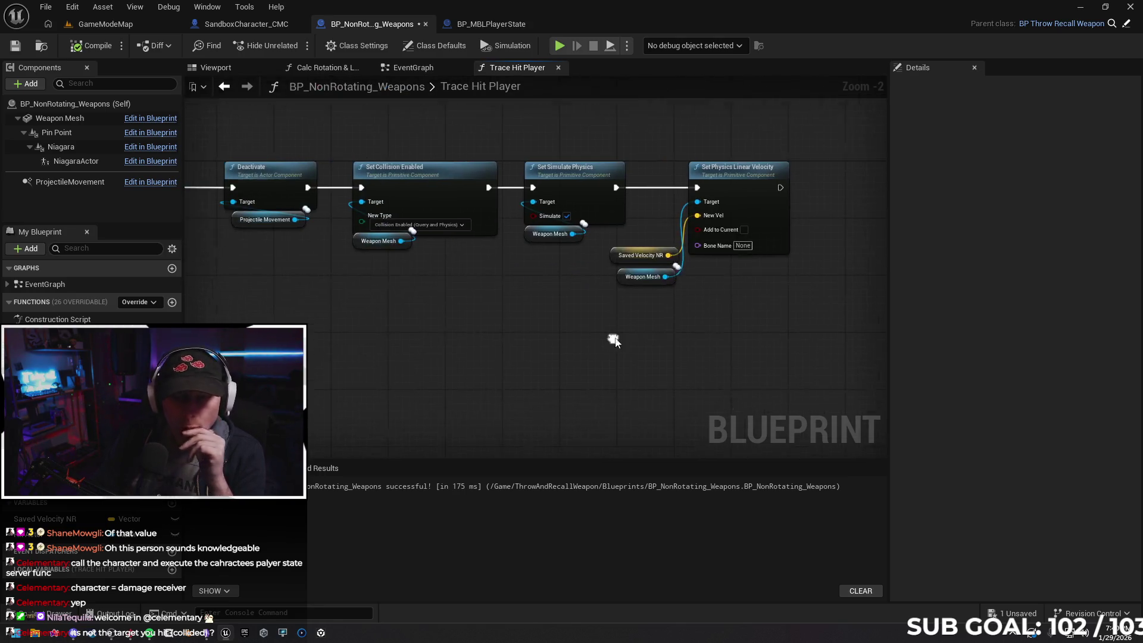
{"action": "mouse_move", "coordinate": [384, 331]}
{"action": "left_mouse_down"}
{"action": "mouse_move", "coordinate": [553, 338]}
{"action": "mouse_move", "coordinate": [372, 342]}
{"action": "left_mouse_up"}
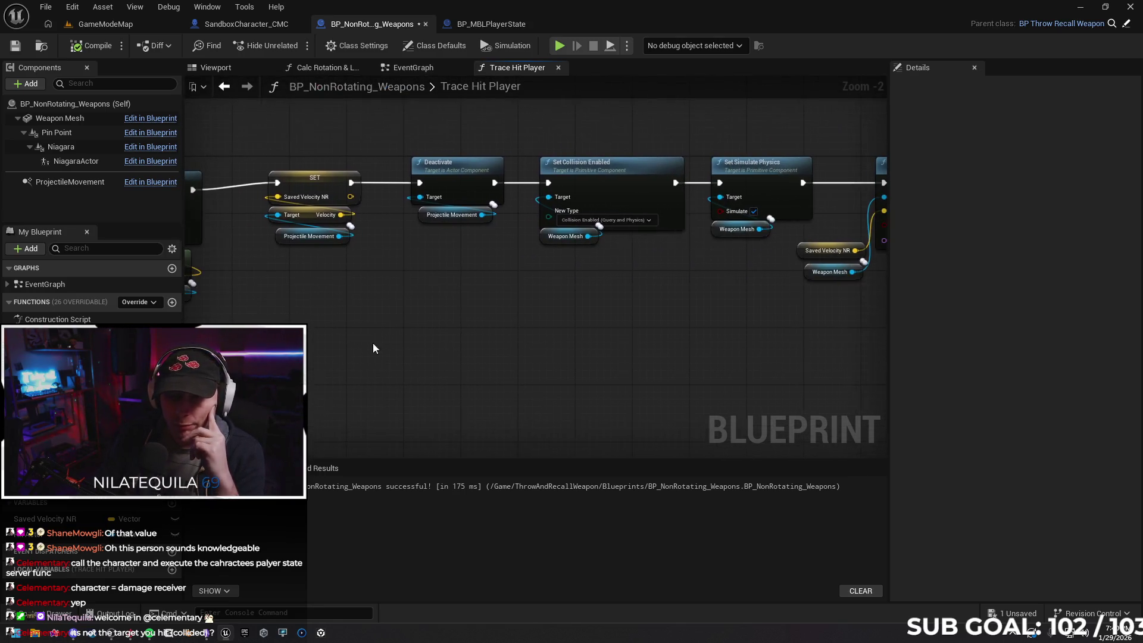
{"action": "scroll", "coordinate": [412, 316], "scroll_direction": "down", "scroll_amount": 3}
{"action": "left_click_drag", "start_coordinate": [254, 238], "coordinate": [671, 359]}
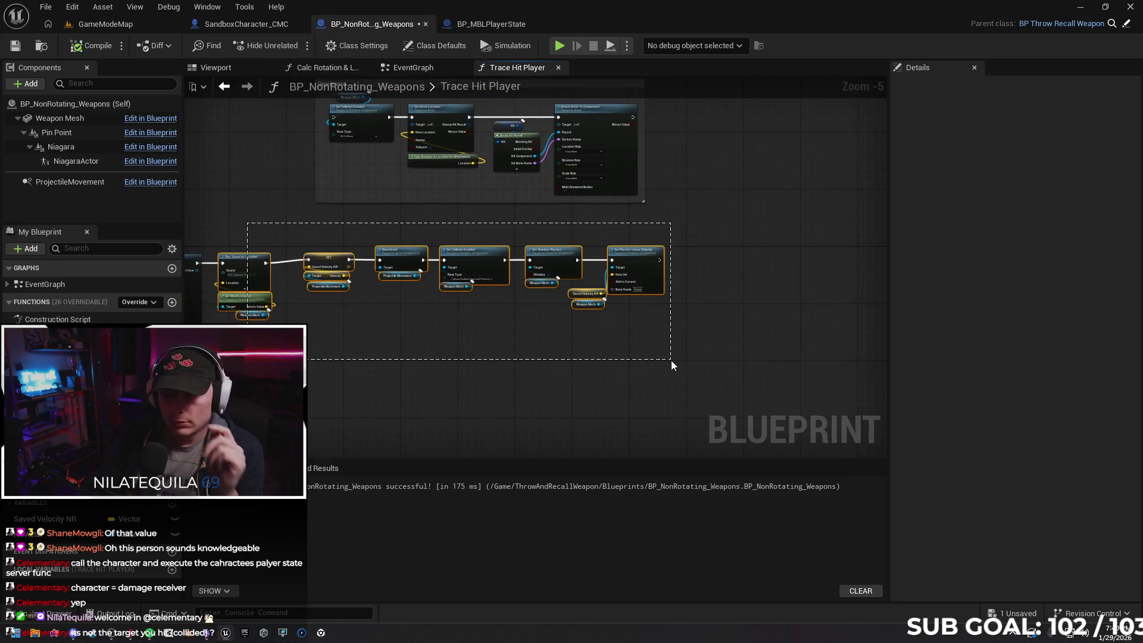
{"action": "key", "text": "shift+w"}
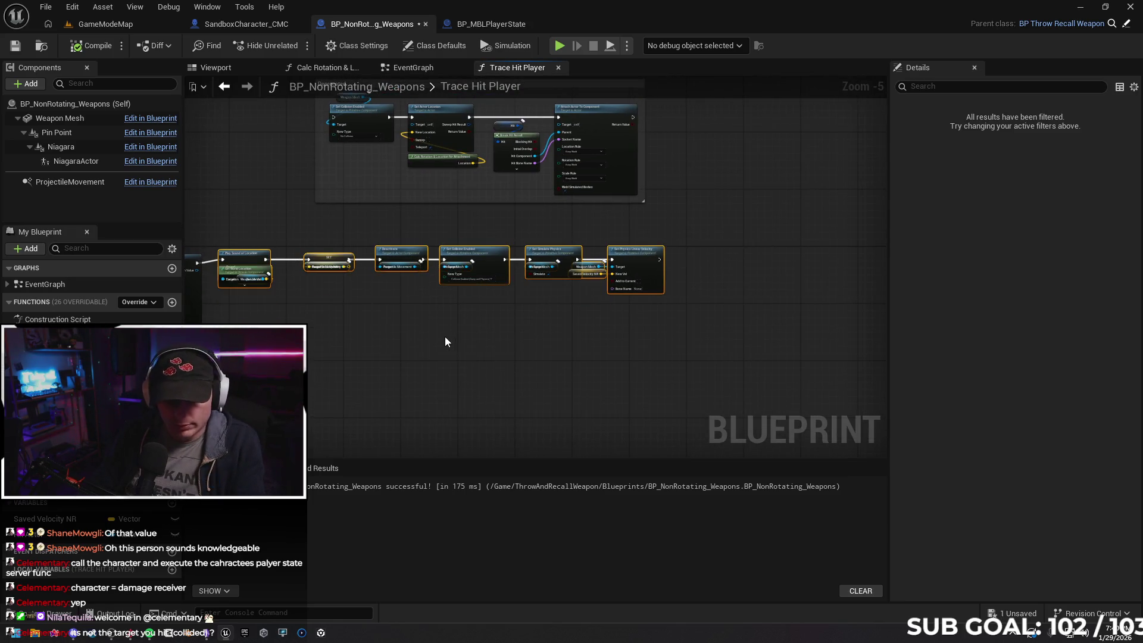
{"action": "key", "text": "ctrl+z"}
{"action": "left_click_drag", "start_coordinate": [307, 229], "coordinate": [674, 350]}
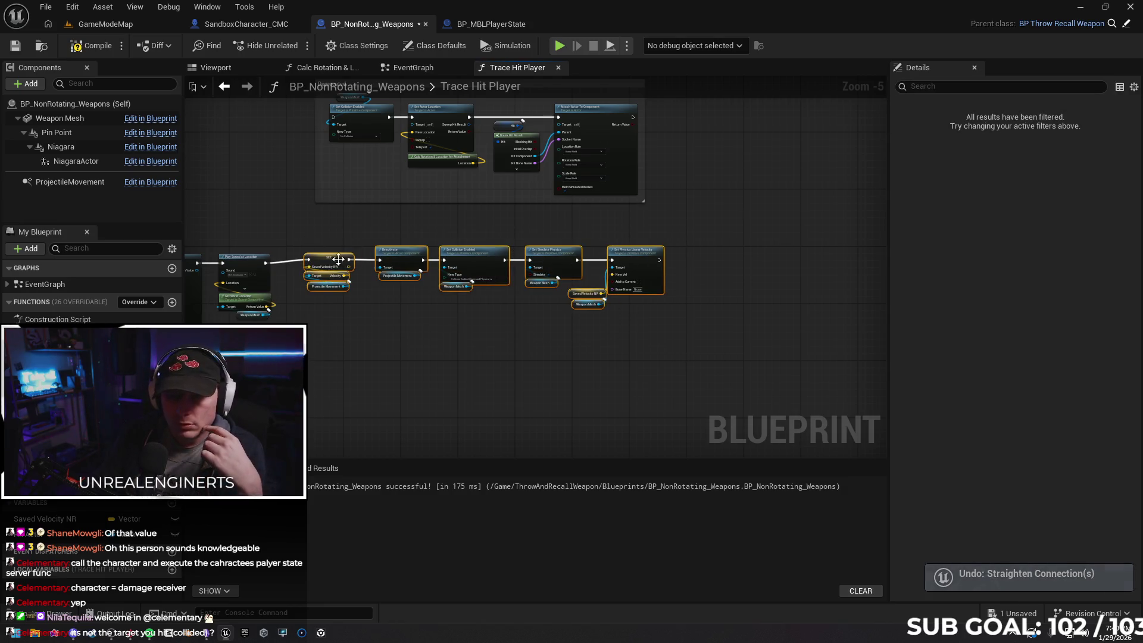
{"action": "left_click_drag", "start_coordinate": [329, 262], "coordinate": [329, 266]}
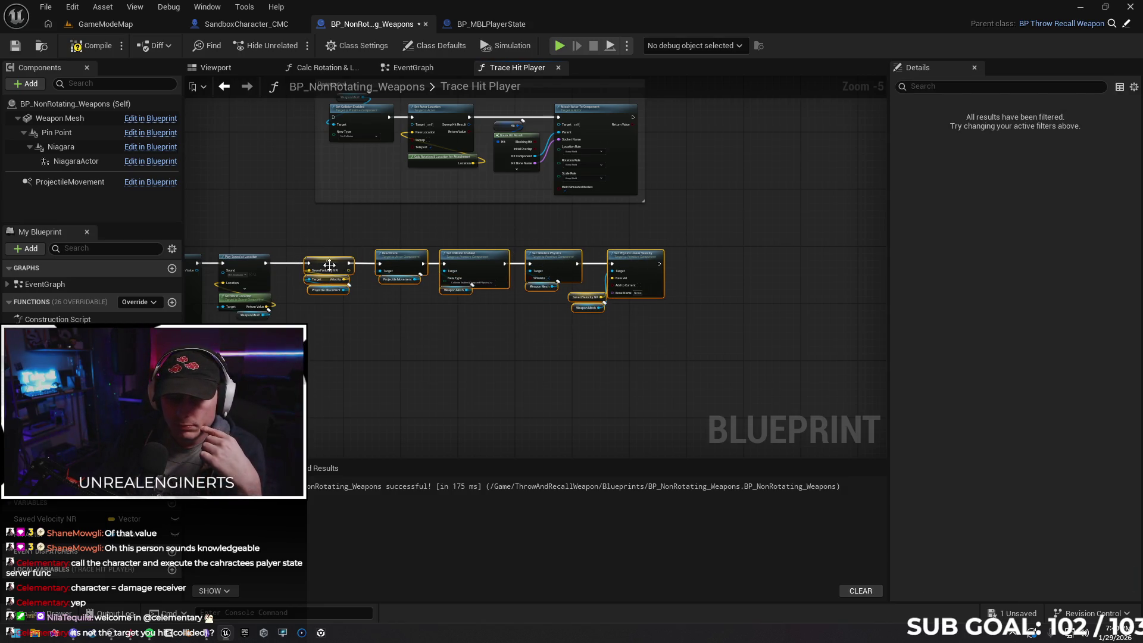
{"action": "left_click", "coordinate": [603, 377]}
{"action": "scroll", "coordinate": [598, 364], "scroll_direction": "up", "scroll_amount": 3}
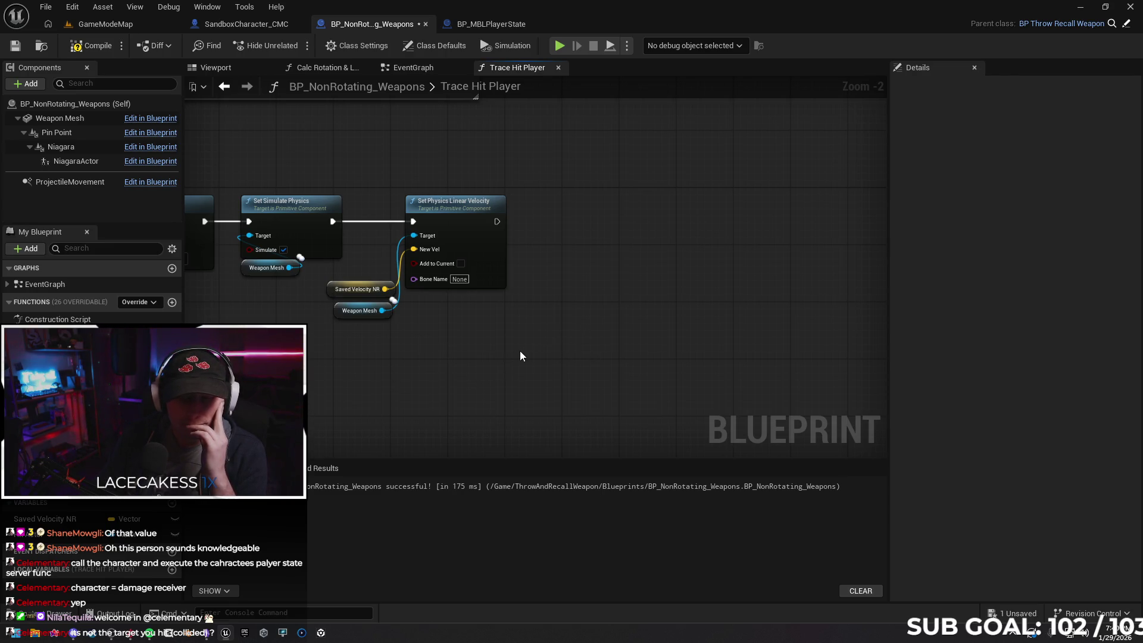
{"action": "mouse_move", "coordinate": [546, 327]}
{"action": "left_mouse_down"}
{"action": "mouse_move", "coordinate": [451, 350]}
{"action": "mouse_move", "coordinate": [477, 324]}
{"action": "mouse_move", "coordinate": [434, 365]}
{"action": "mouse_move", "coordinate": [490, 342]}
{"action": "mouse_move", "coordinate": [439, 350]}
{"action": "mouse_move", "coordinate": [613, 332]}
{"action": "mouse_move", "coordinate": [483, 337]}
{"action": "mouse_move", "coordinate": [570, 312]}
{"action": "left_mouse_up"}
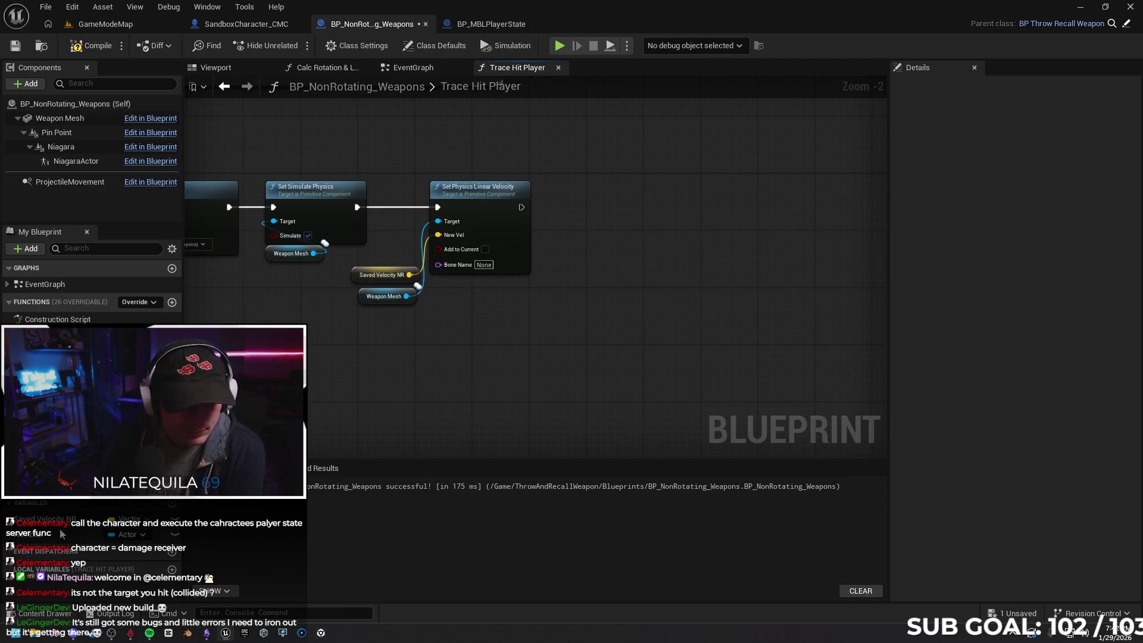
Drag the Hit Actor variable into the Trace Hit Player graph
{"action": "mouse_move", "coordinate": [60, 534]}
{"action": "left_mouse_down"}
{"action": "mouse_move", "coordinate": [399, 345]}
{"action": "mouse_move", "coordinate": [433, 359]}
{"action": "mouse_move", "coordinate": [467, 341]}
{"action": "left_mouse_up"}
Add a Hit Actor getter and a Cast To Class node fed by it
{"action": "left_click", "coordinate": [434, 367]}
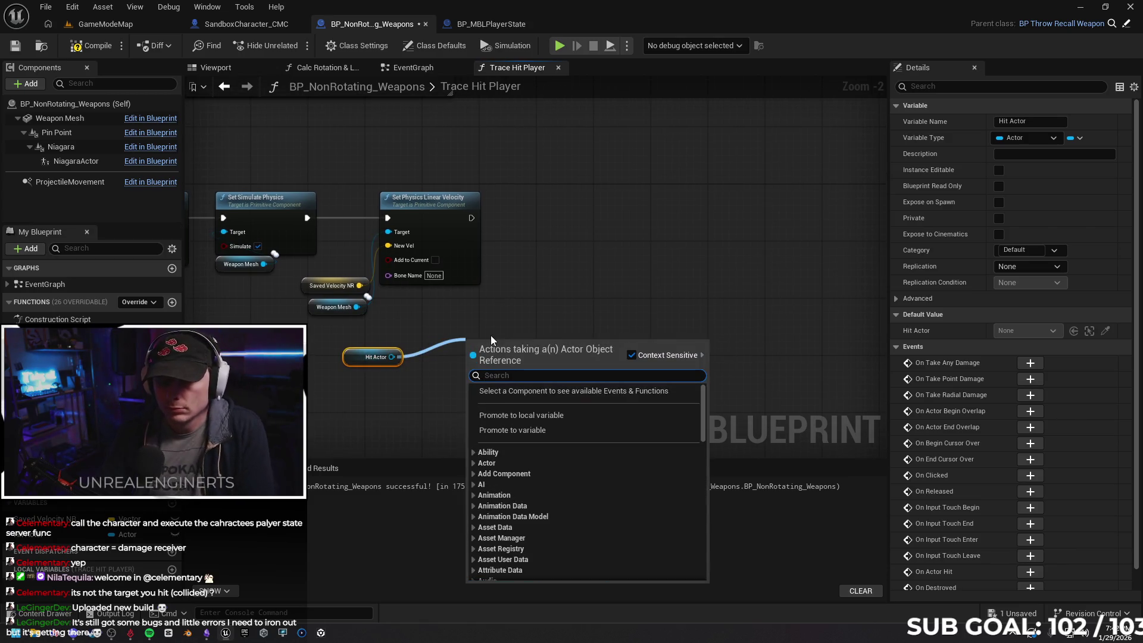
{"action": "type", "text": "cast"}
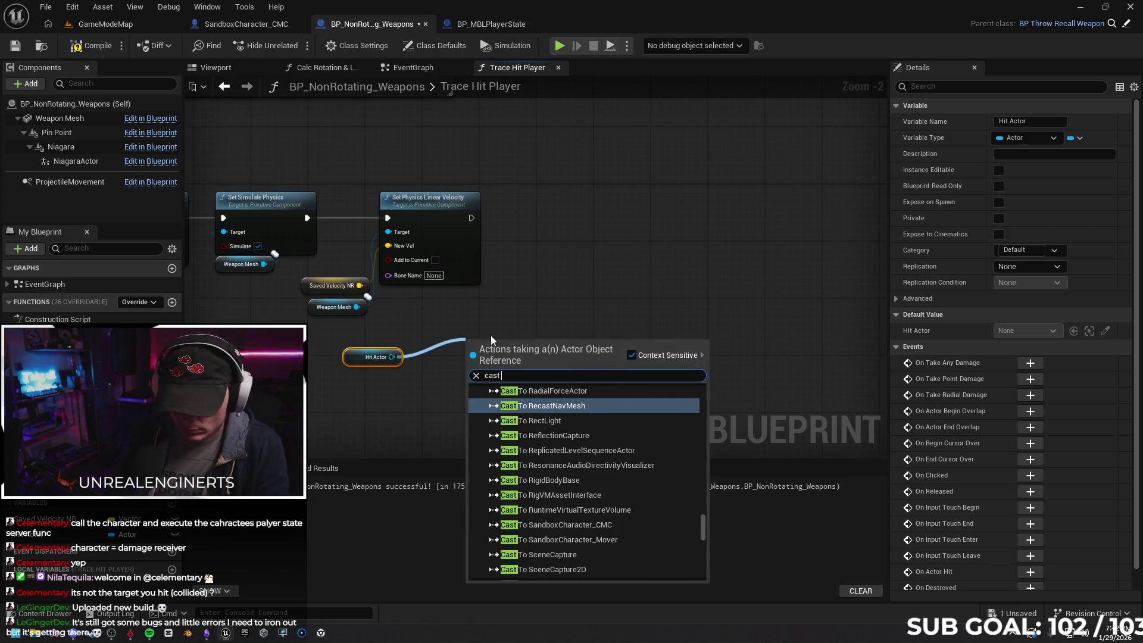
{"action": "type", "text": " to"}
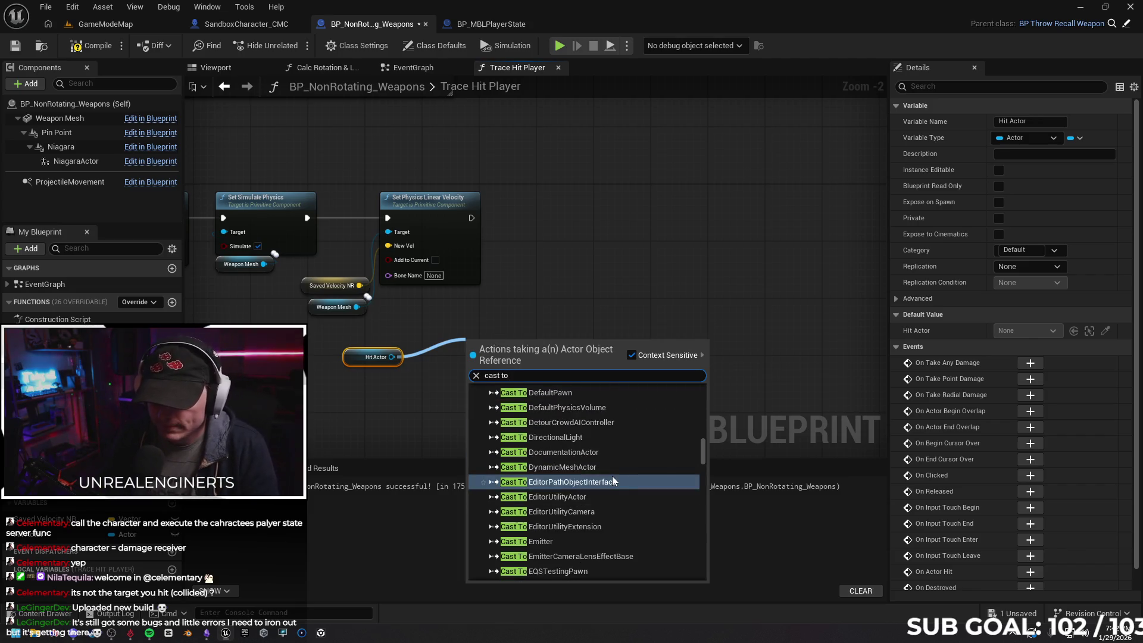
{"action": "scroll", "coordinate": [588, 427], "scroll_direction": "up", "scroll_amount": 3}
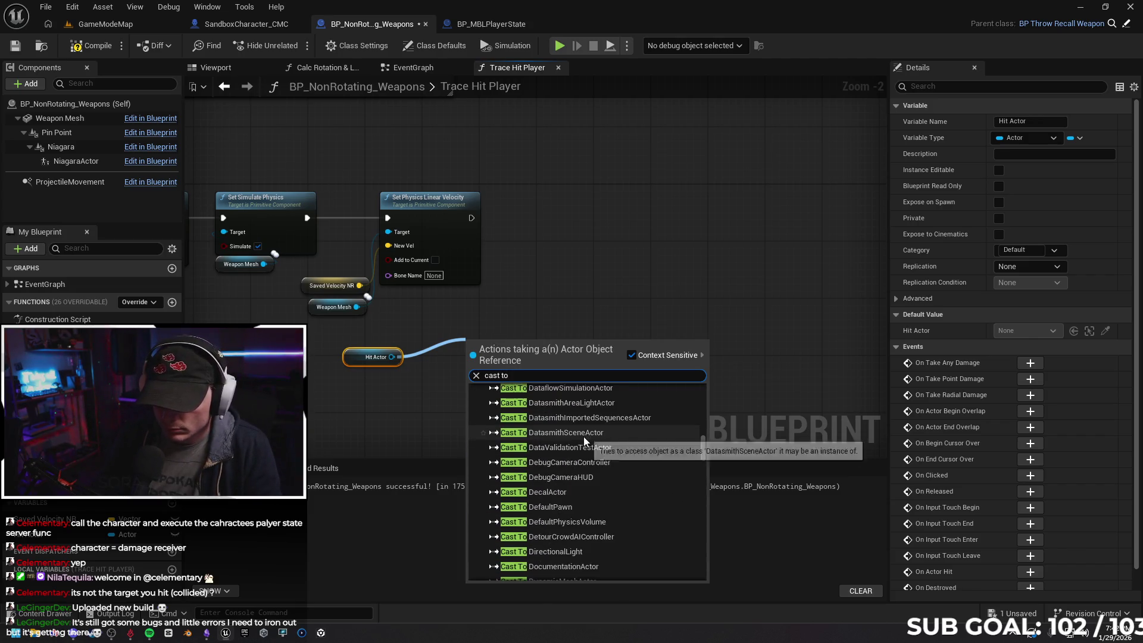
{"action": "mouse_move", "coordinate": [700, 455]}
{"action": "left_mouse_down"}
{"action": "mouse_move", "coordinate": [712, 398]}
{"action": "mouse_move", "coordinate": [699, 580]}
{"action": "left_mouse_up"}
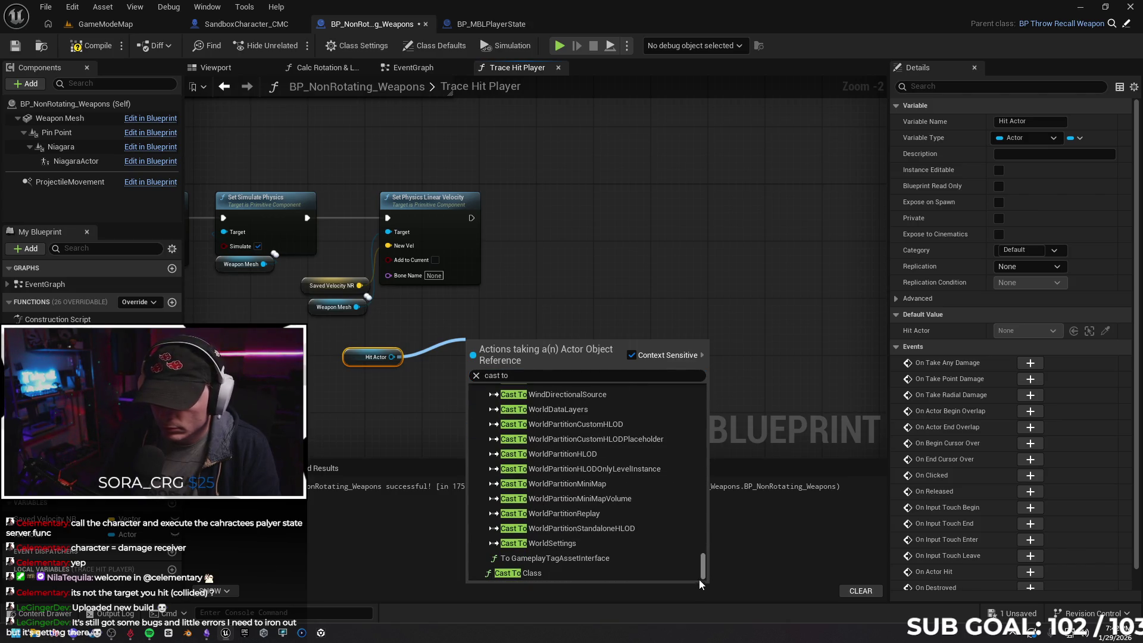
{"action": "left_click", "coordinate": [649, 575]}
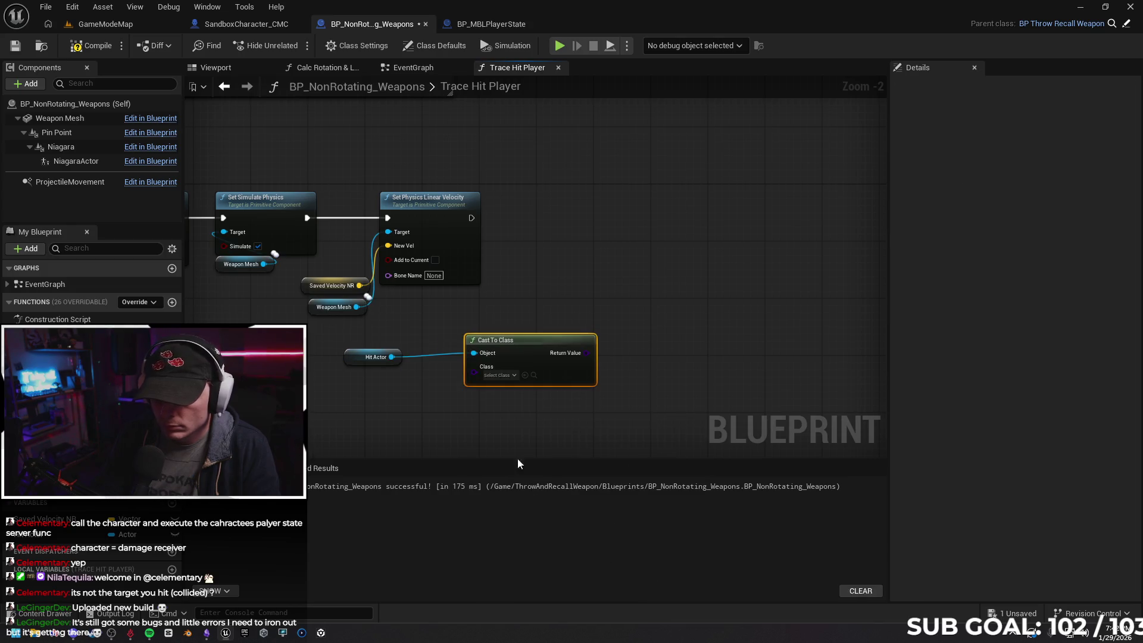
Delete the Cast To Class and Hit Actor nodes, recompile with F7, and bring up the browser
{"action": "key", "text": "Delete"}
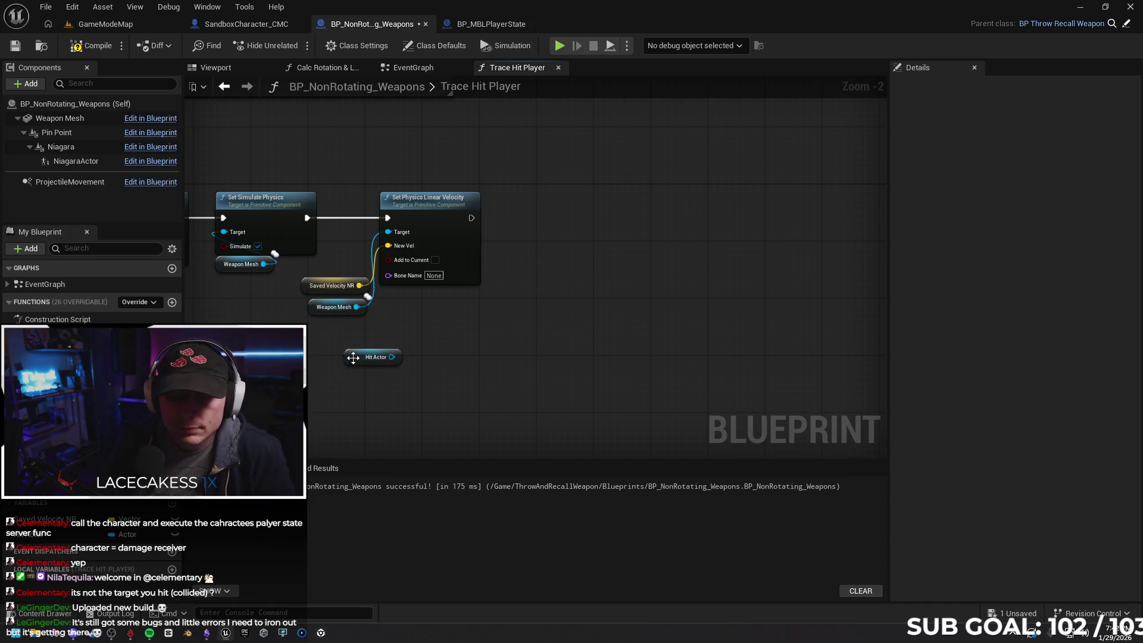
{"action": "left_click", "coordinate": [374, 357]}
{"action": "key", "text": "Delete"}
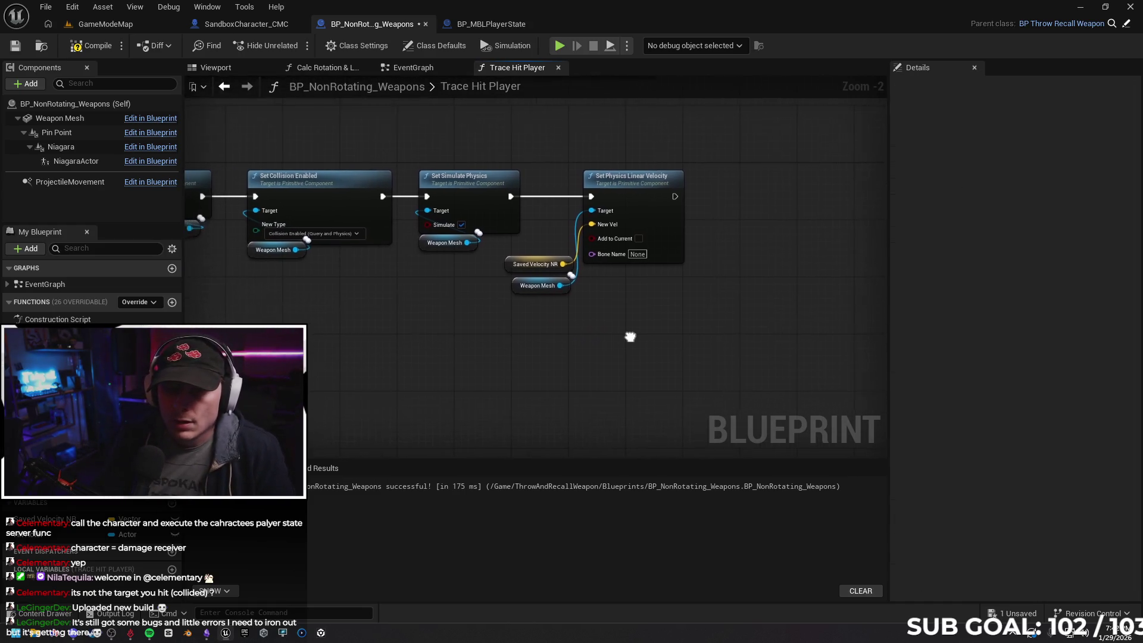
{"action": "key", "text": "F7"}
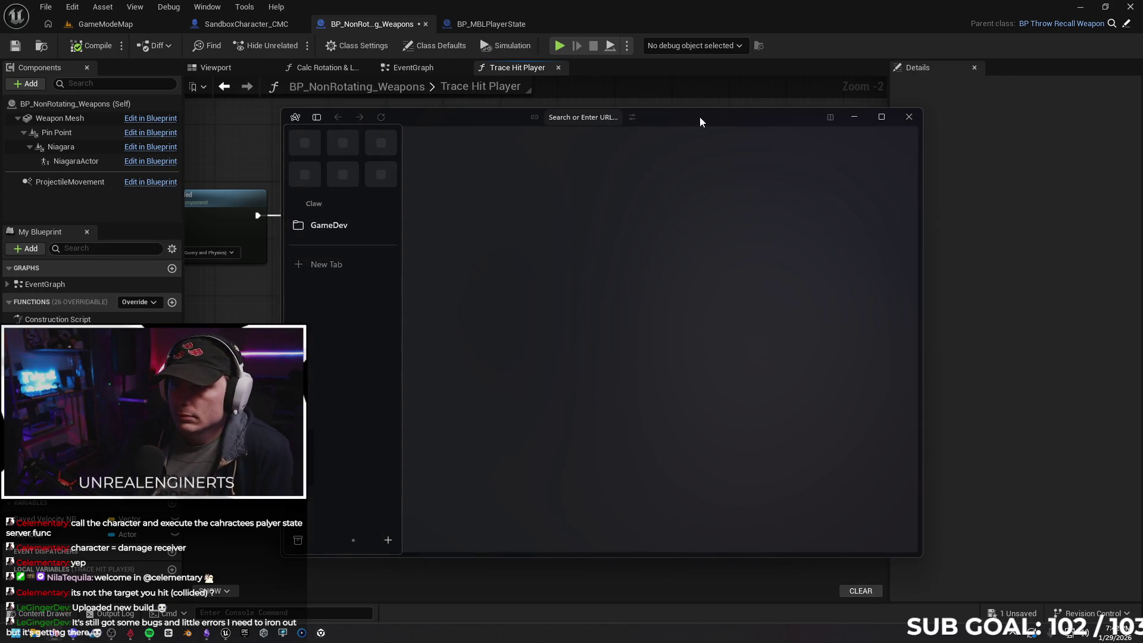
{"action": "double_click", "coordinate": [701, 121]}
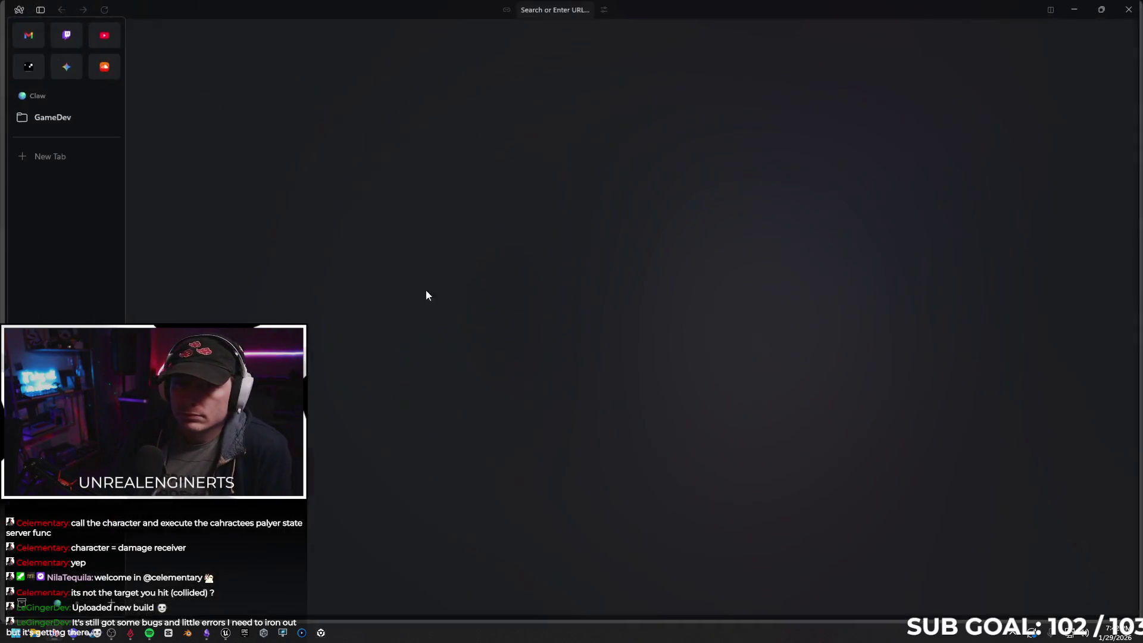
In Gemini, draft: 'in unreal I have a weapon BP that produces a “player hit” result inside a function. I need to do two things with that result:'
{"action": "left_click", "coordinate": [61, 67]}
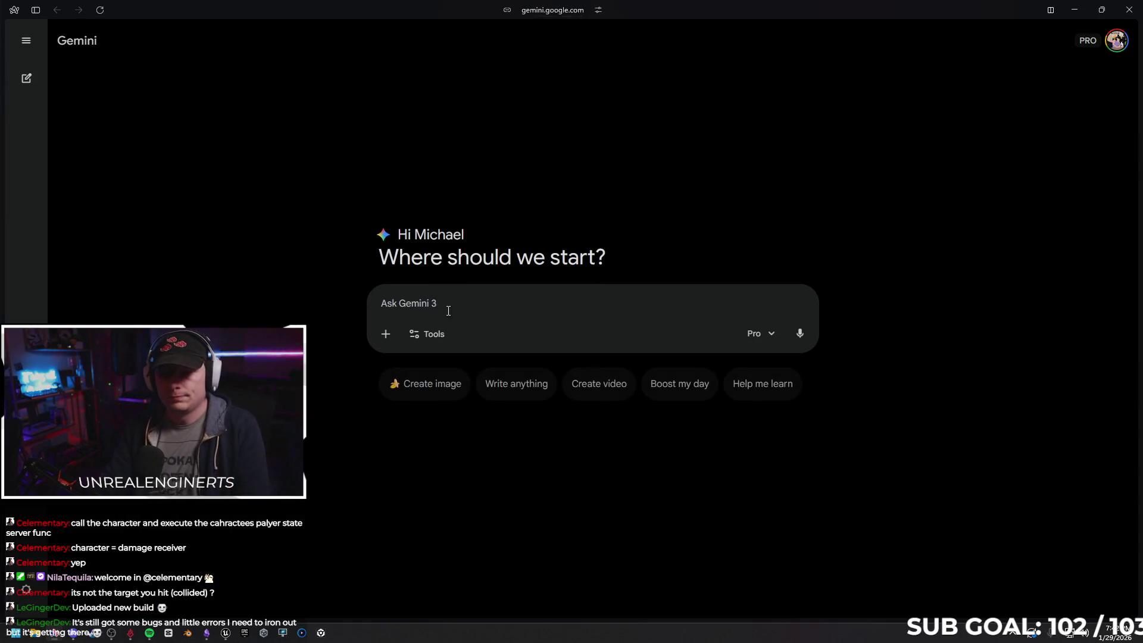
{"action": "type", "text": "in unre"}
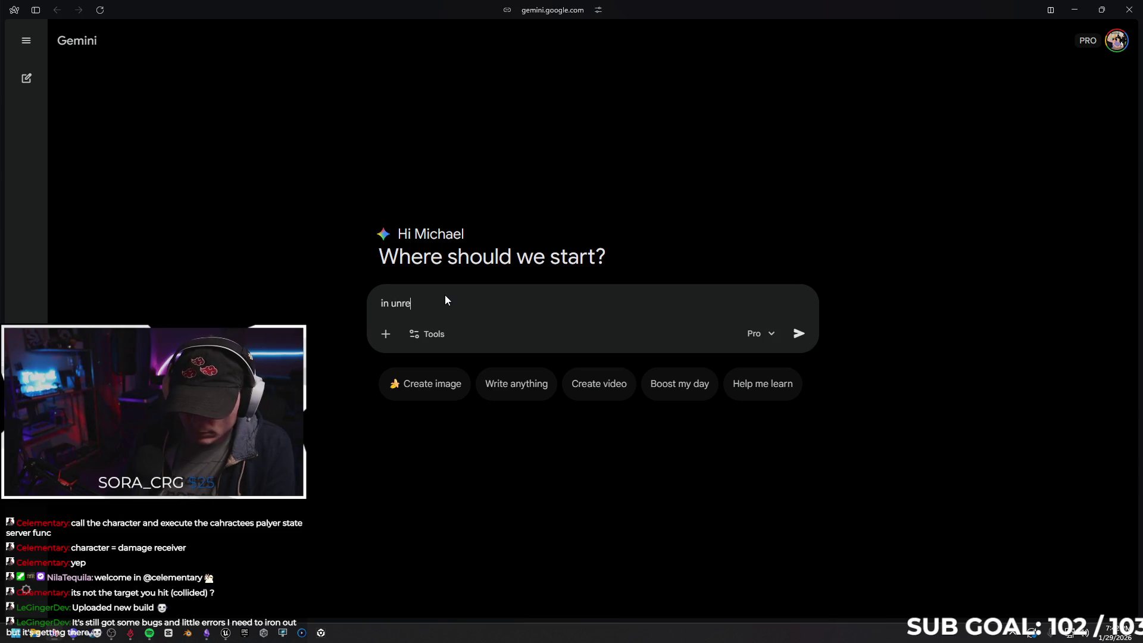
{"action": "type", "text": "al I have a weapon"}
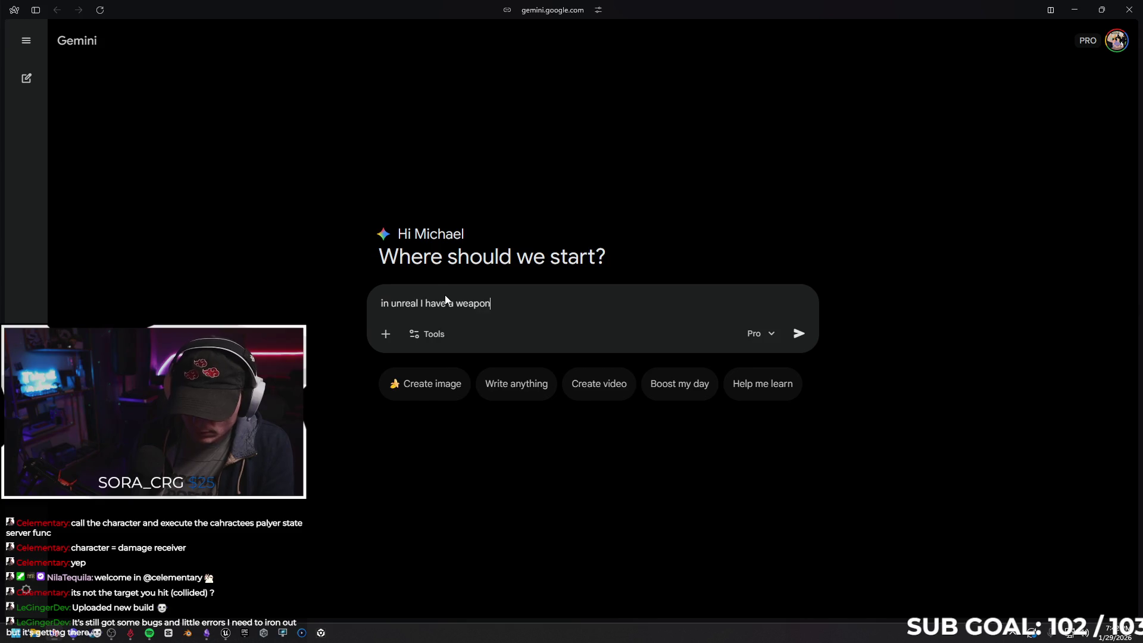
{"action": "type", "text": " BP that produces a "}
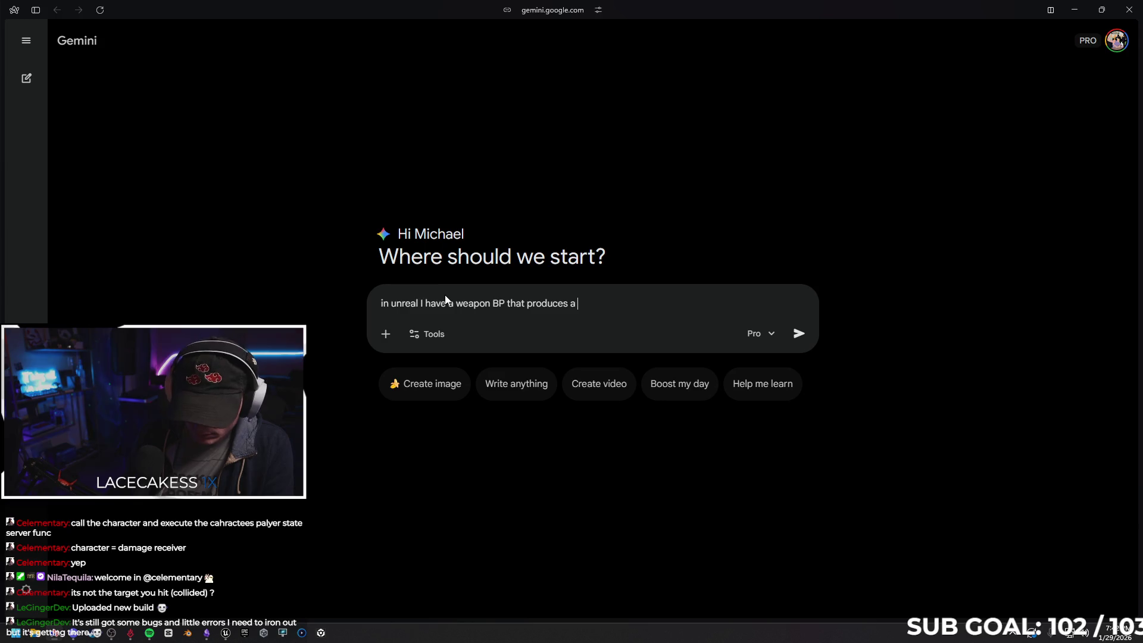
{"action": "type", "text": "“pl"}
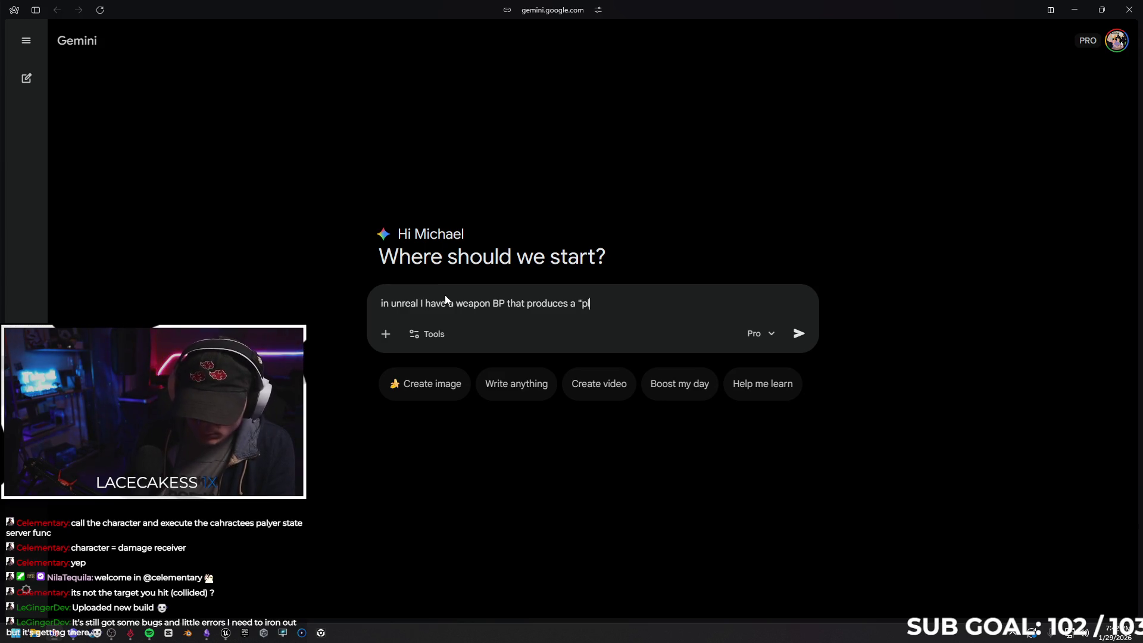
{"action": "type", "text": "ayer hit"}
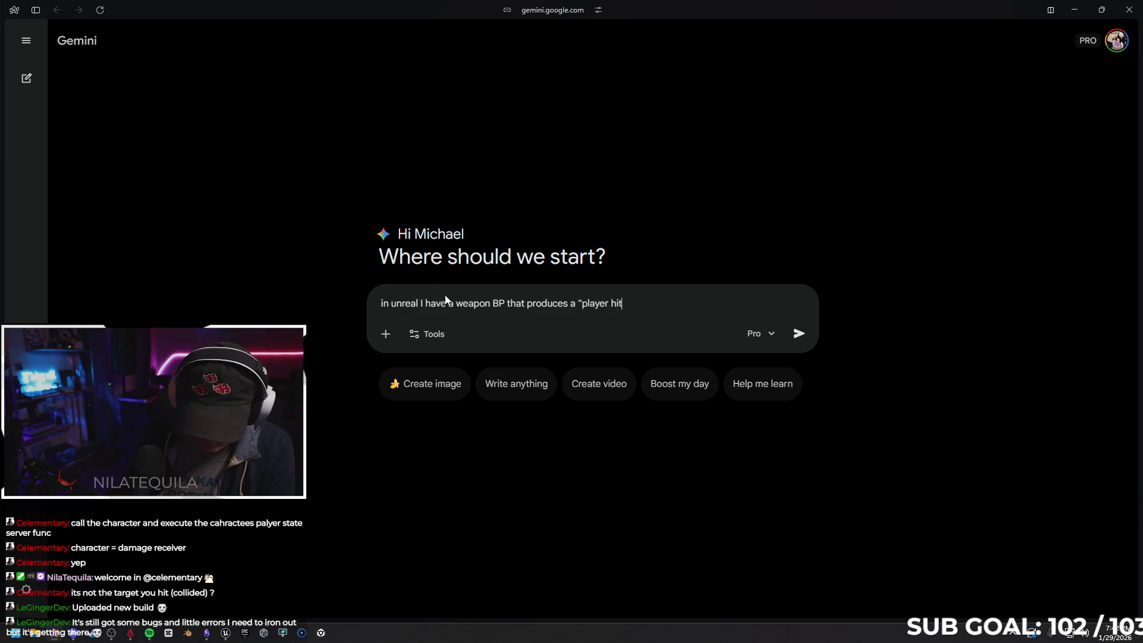
{"action": "type", "text": "” result."}
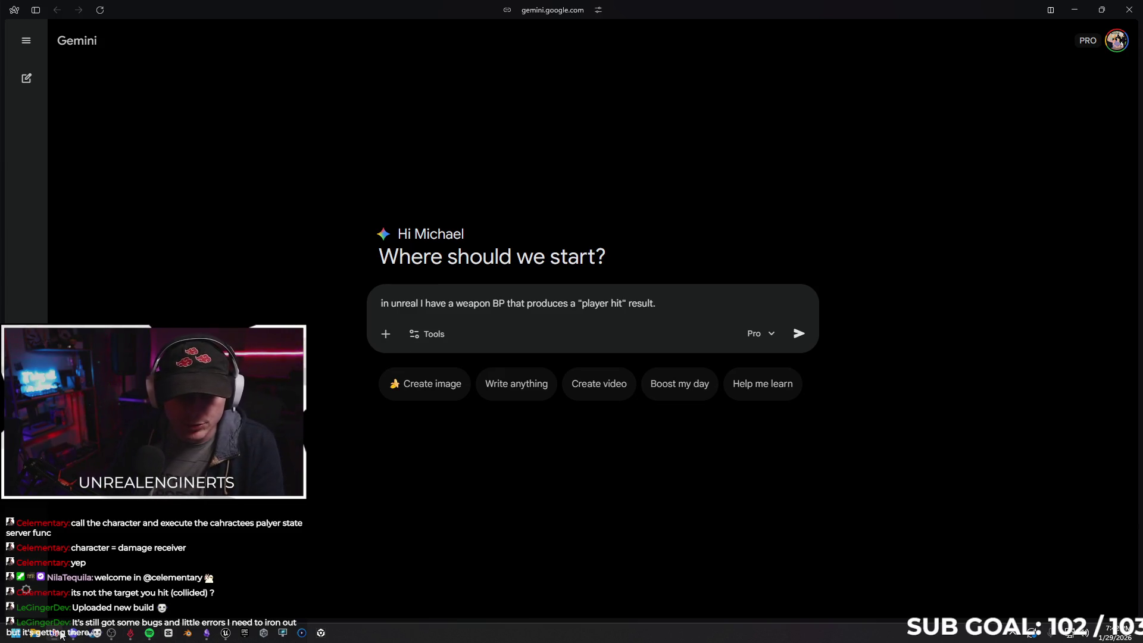
{"action": "mouse_move", "coordinate": [73, 636]}
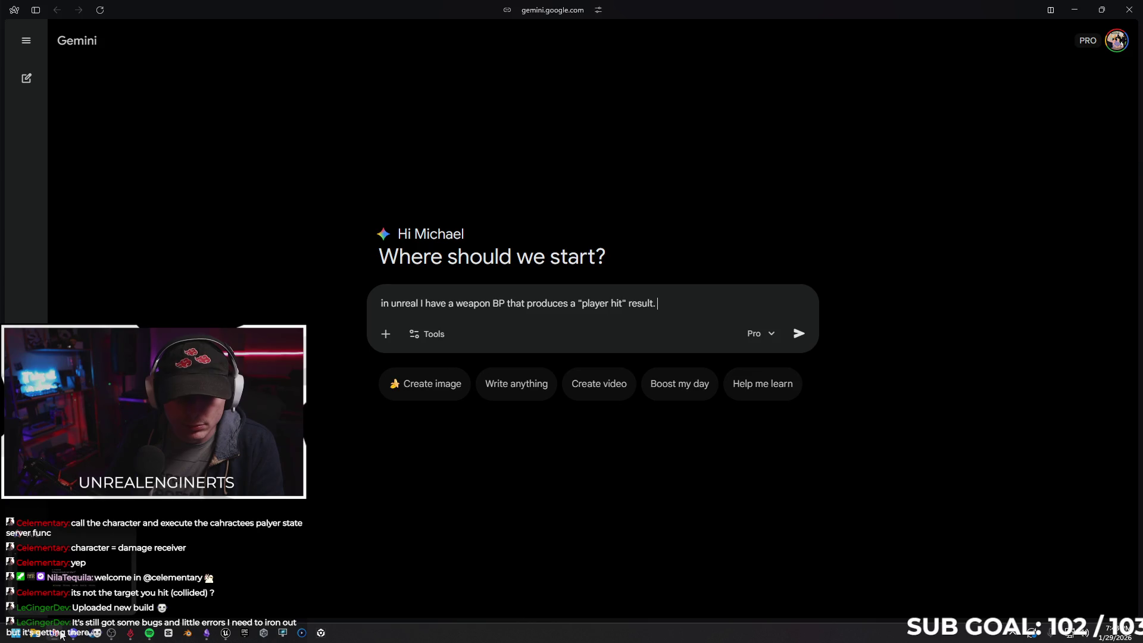
{"action": "left_click", "coordinate": [226, 636]}
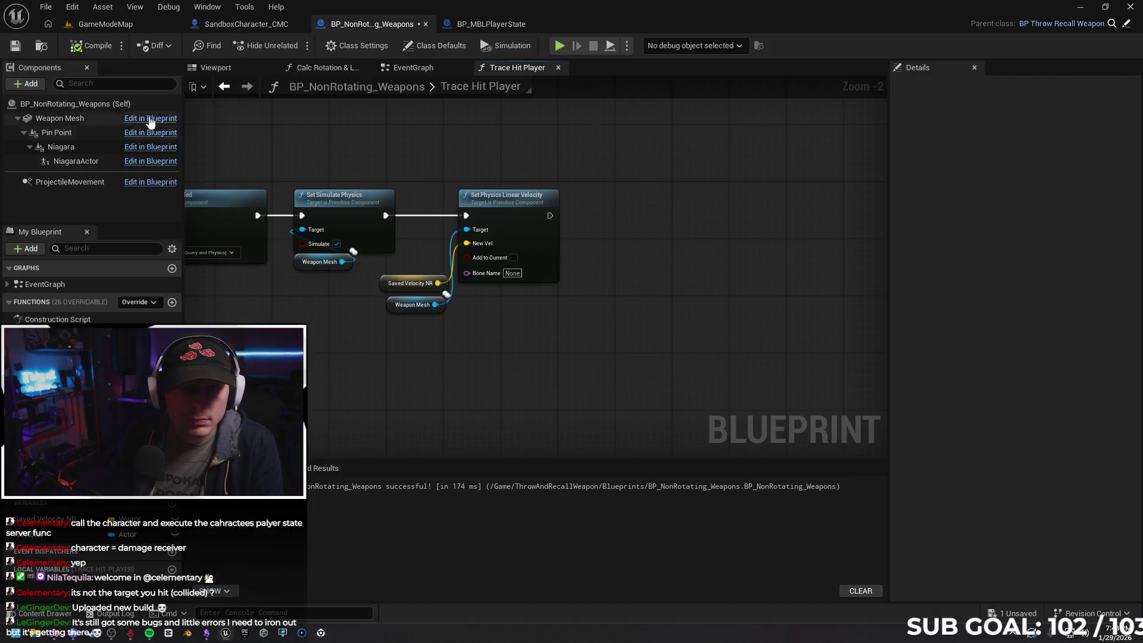
{"action": "left_click_drag", "start_coordinate": [281, 340], "coordinate": [357, 352]}
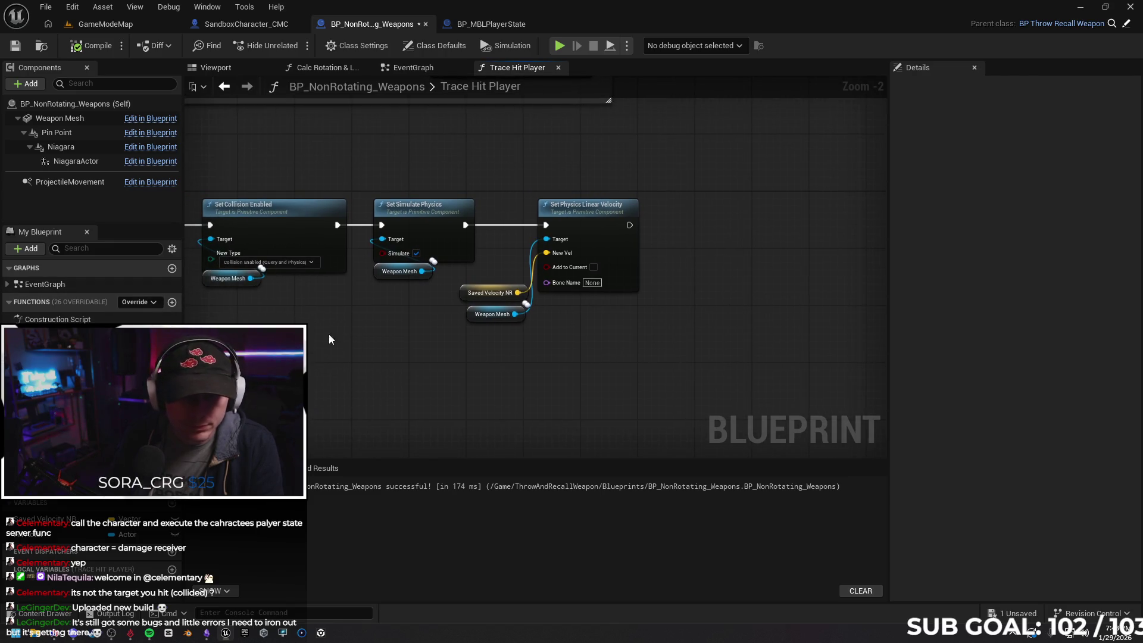
{"action": "left_click", "coordinate": [1080, 6]}
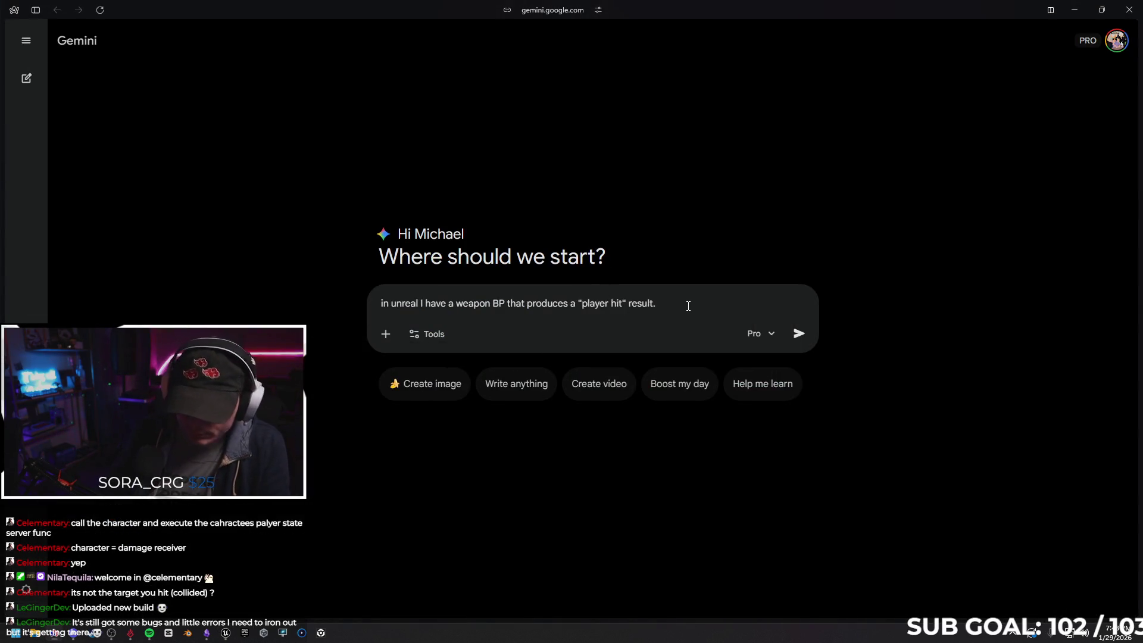
{"action": "type", "text": "in"}
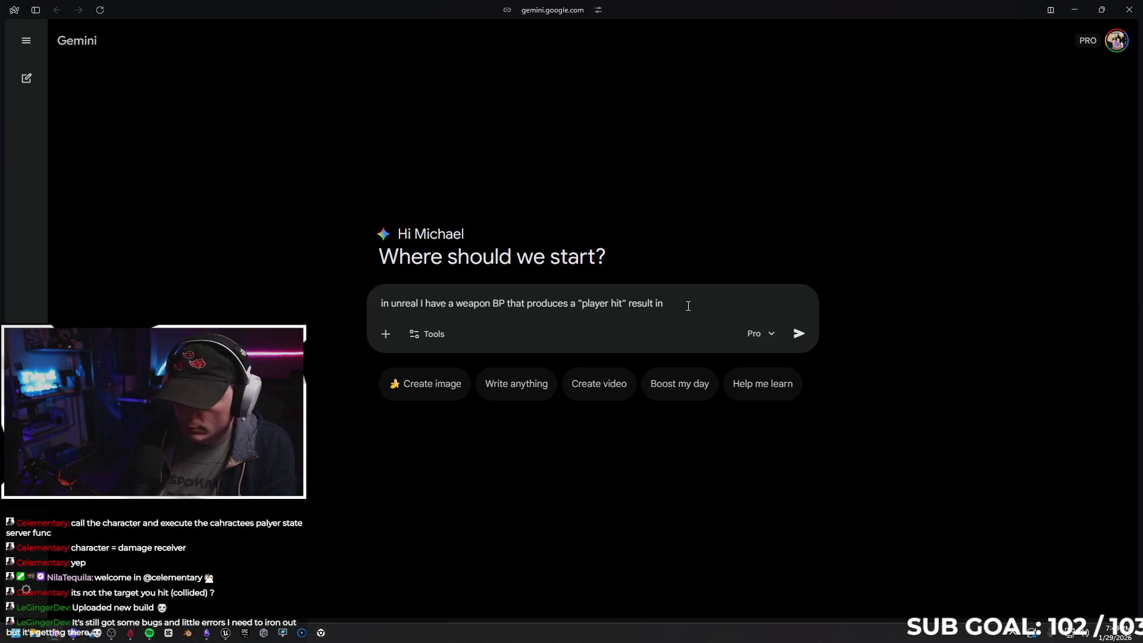
{"action": "type", "text": "side a f"}
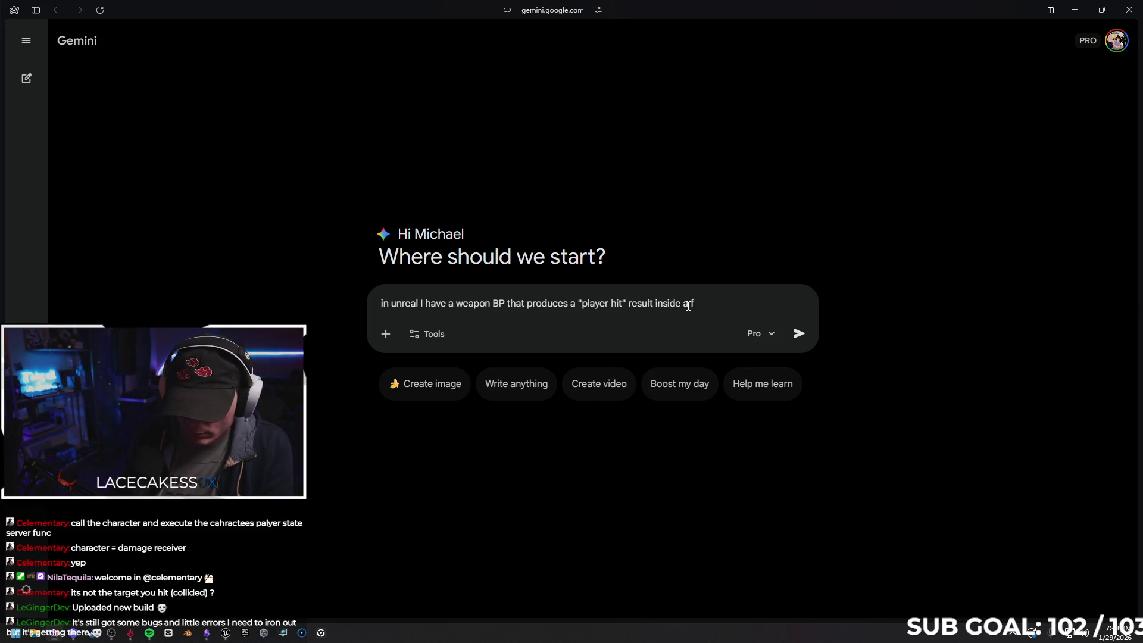
{"action": "type", "text": "unction. "}
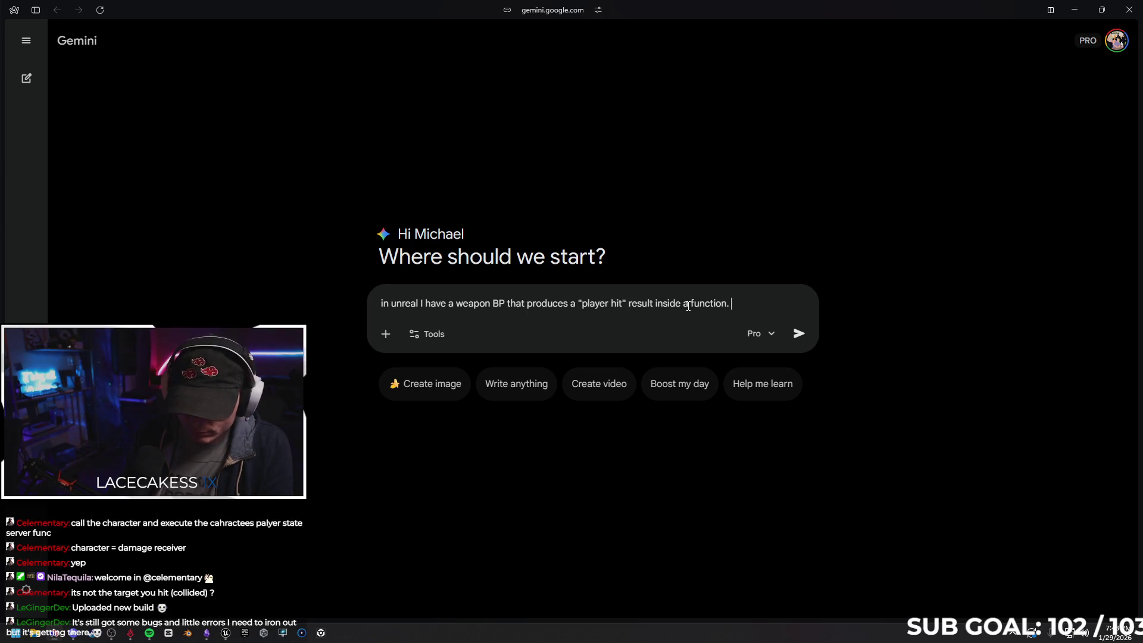
{"action": "type", "text": "I need to do two thg"}
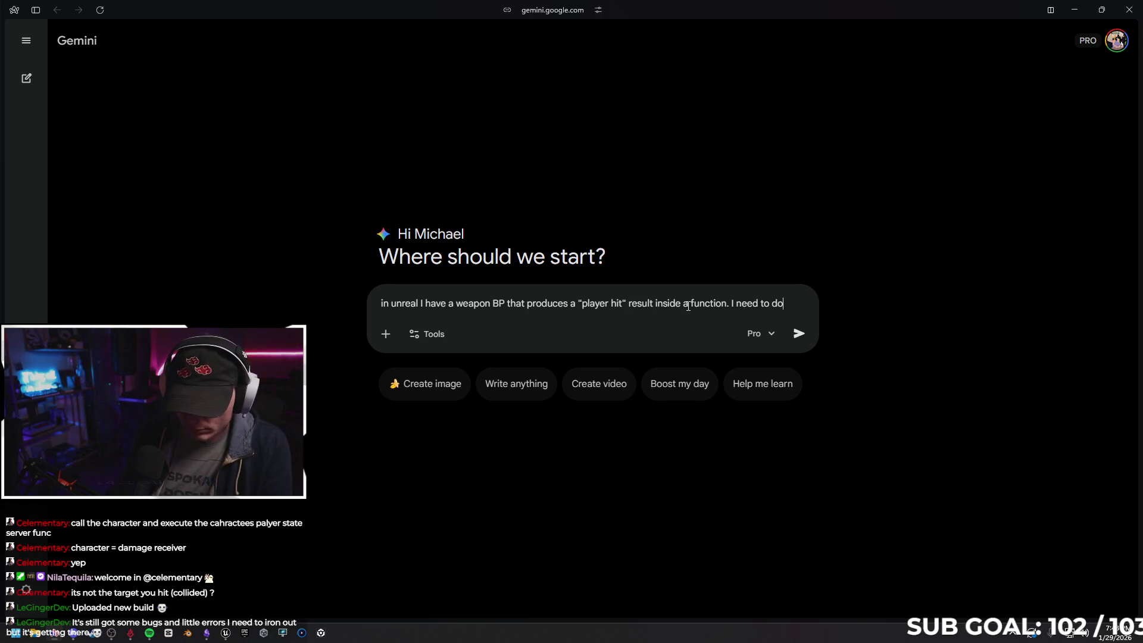
{"action": "key", "text": "BackSpace"}
{"action": "type", "text": "ing"}
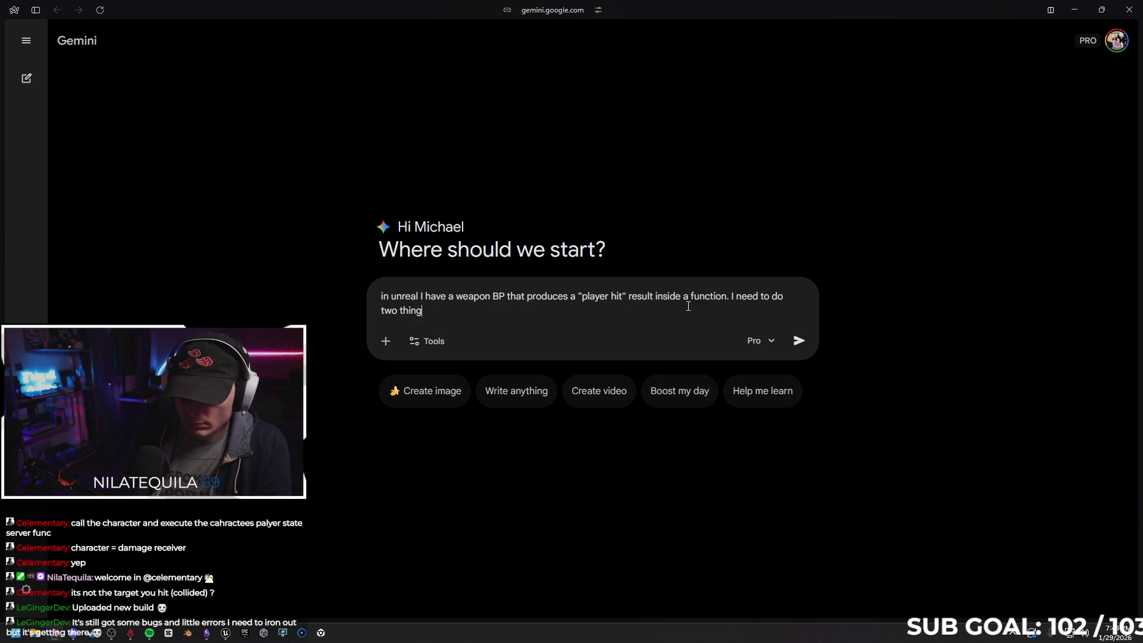
{"action": "type", "text": "s with that re"}
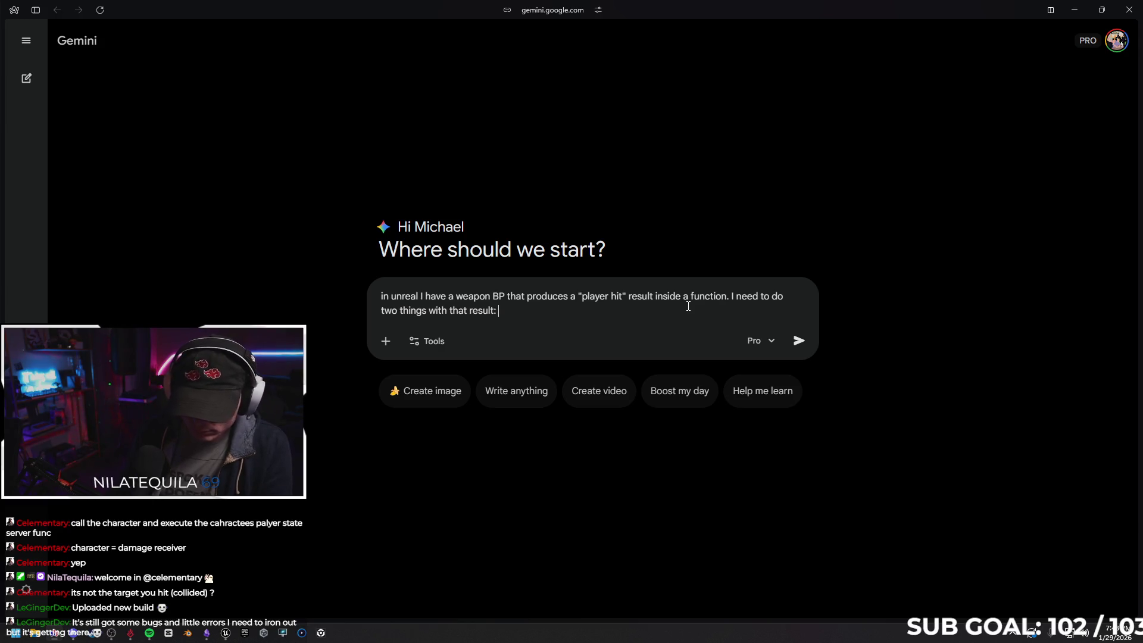
{"action": "type", "text": "sult:"}
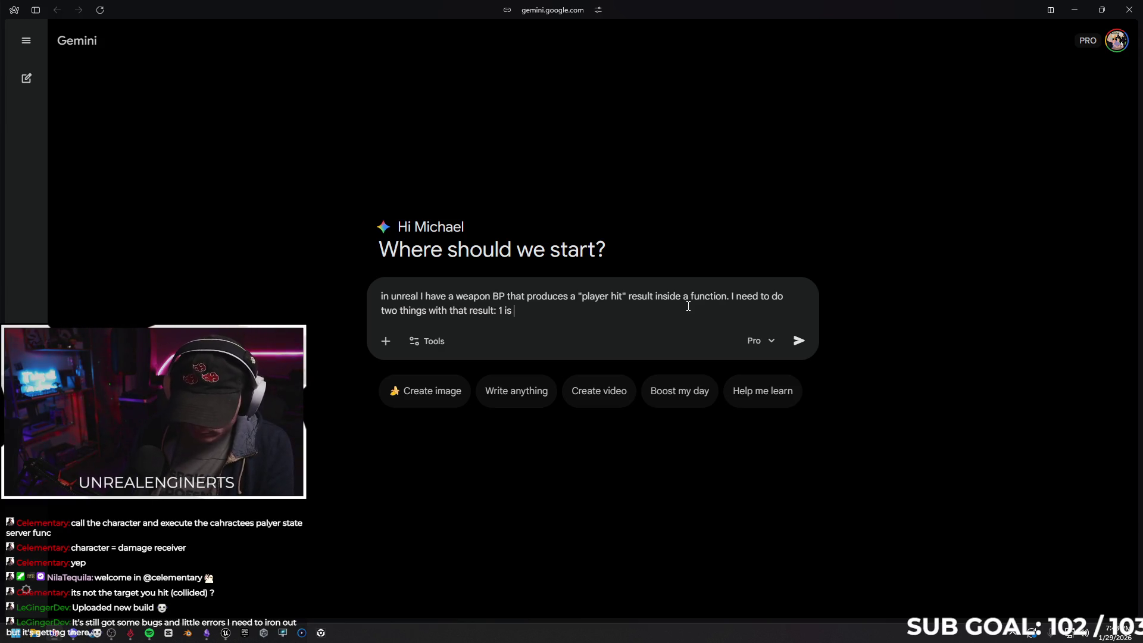
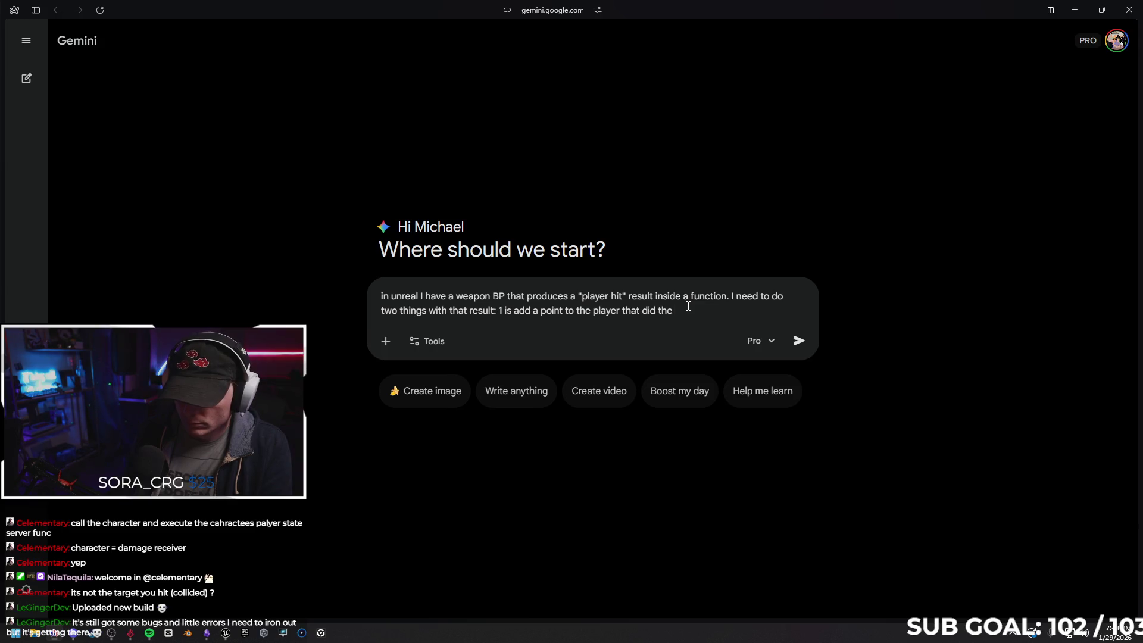
Draft a Gemini question about awarding the hitter a point and resetting the hit player's point, then minimize the browser
{"action": "type", "text": "ing, and 2. re"}
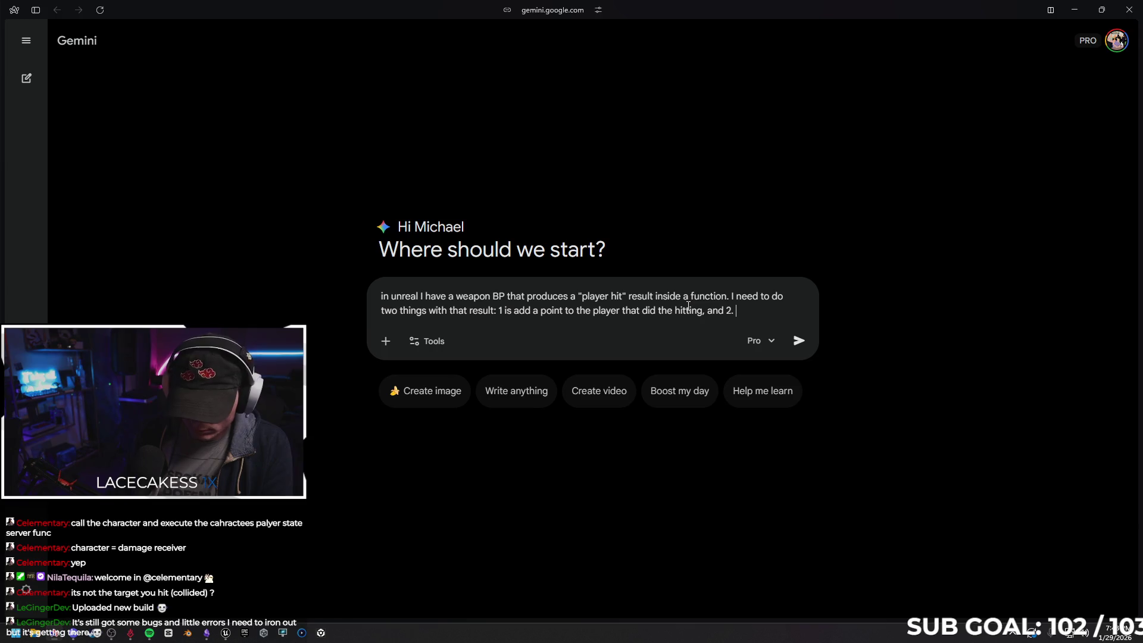
{"action": "type", "text": "set the "}
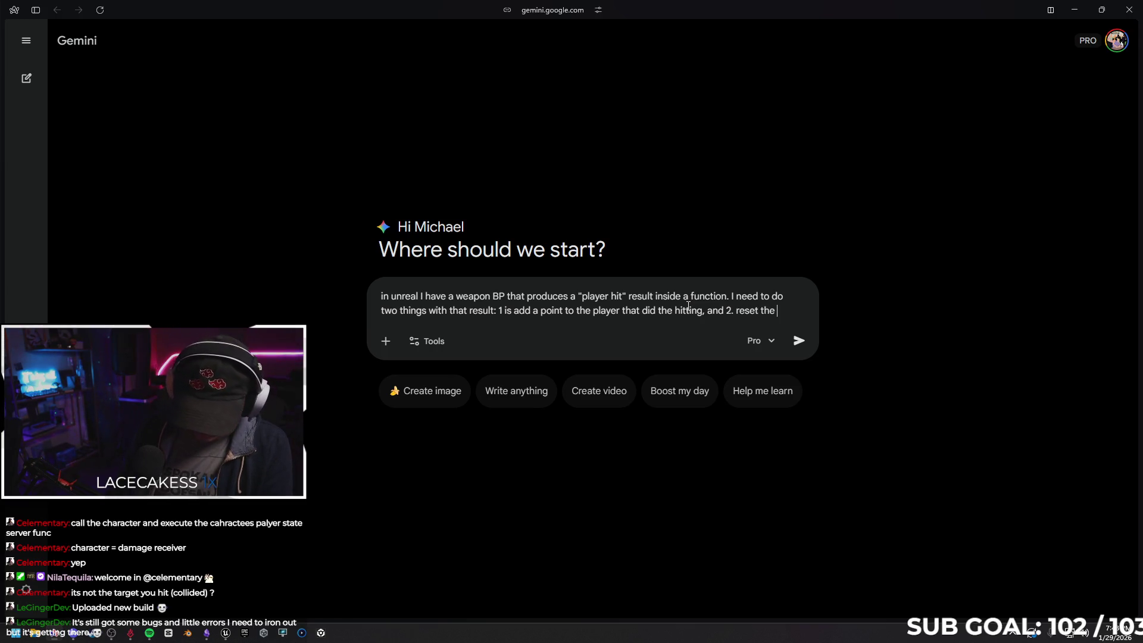
{"action": "type", "text": "point from the player that got hit. I ha"}
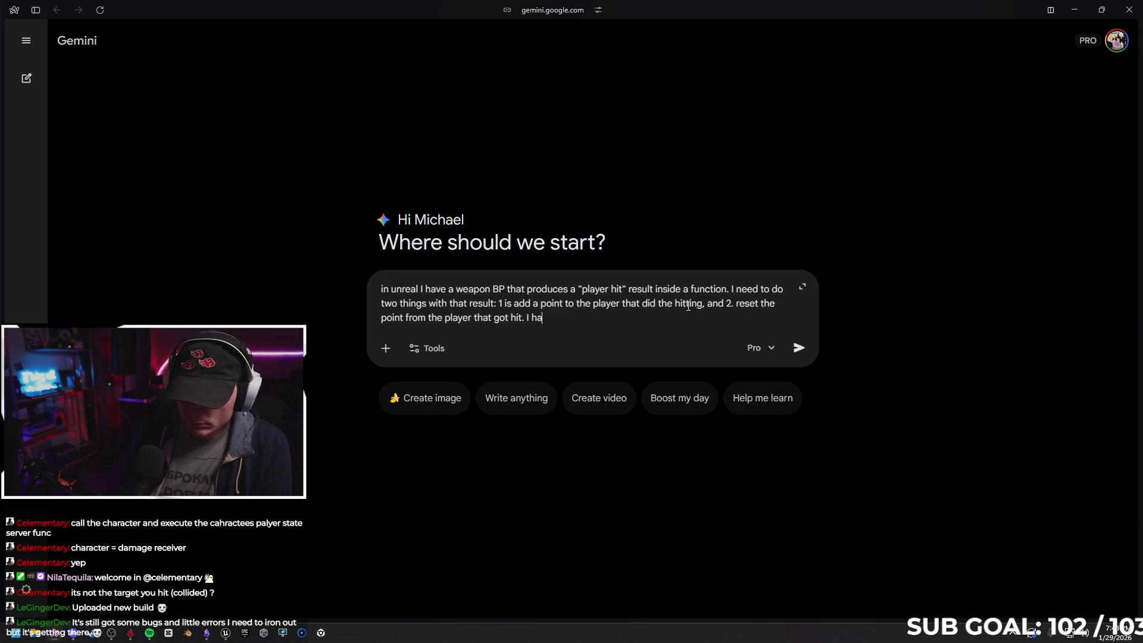
{"action": "type", "text": "ve a custom player"}
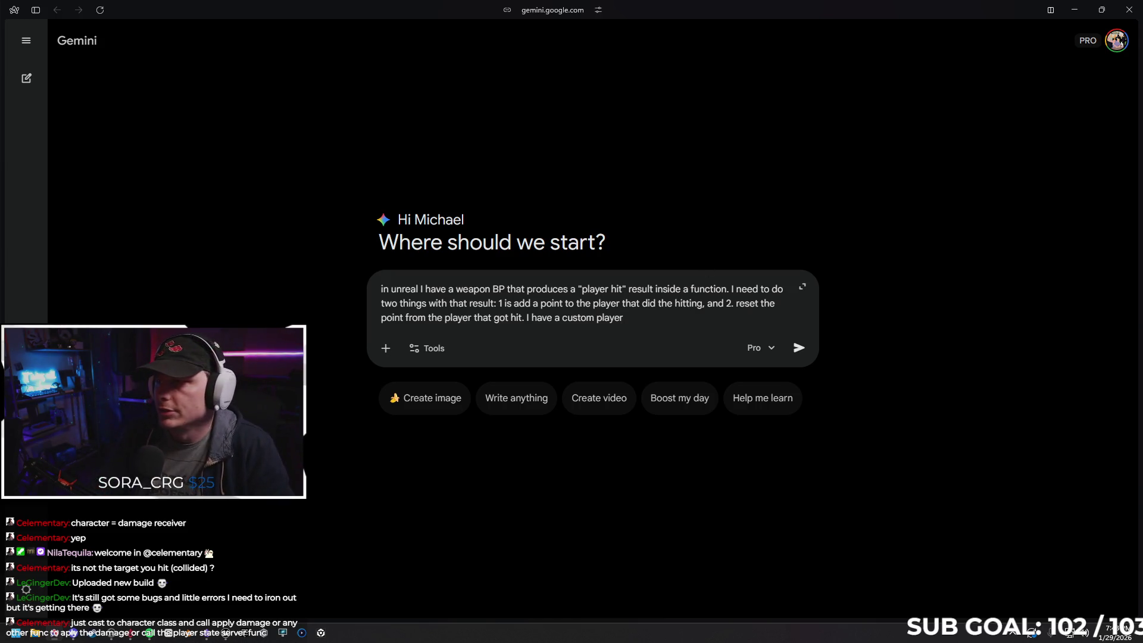
{"action": "left_click", "coordinate": [1069, 12]}
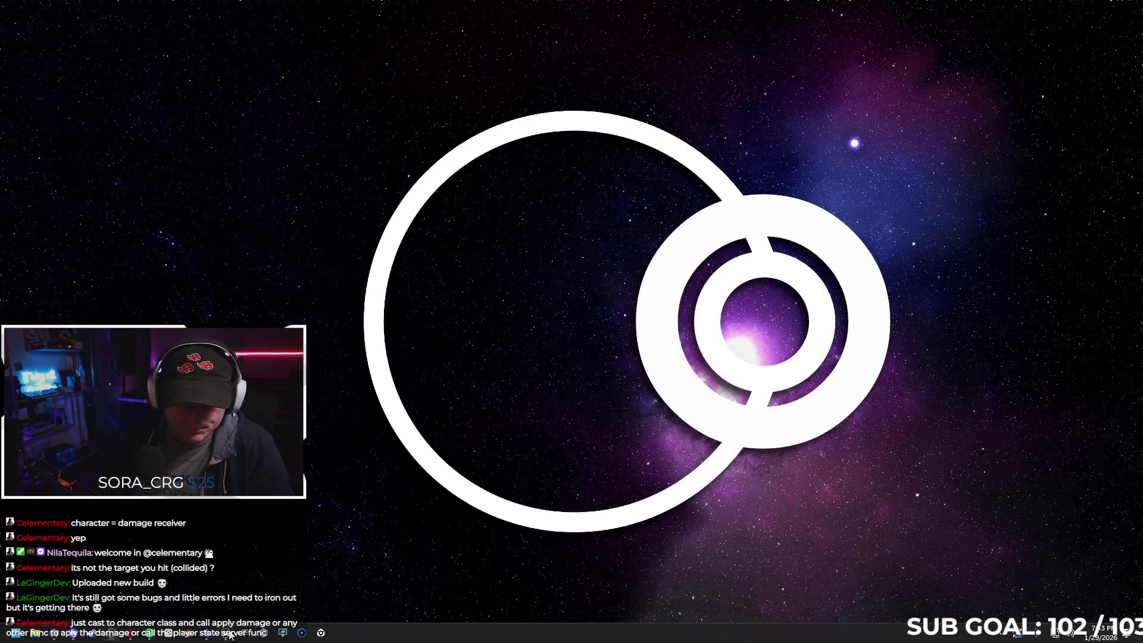
Chain a Cast To Character Class node after Set Physics Linear Velocity in Trace Hit Player
{"action": "left_click", "coordinate": [230, 635]}
{"action": "scroll", "coordinate": [554, 357], "scroll_direction": "down", "scroll_amount": 2}
{"action": "left_click_drag", "start_coordinate": [481, 242], "coordinate": [555, 245]}
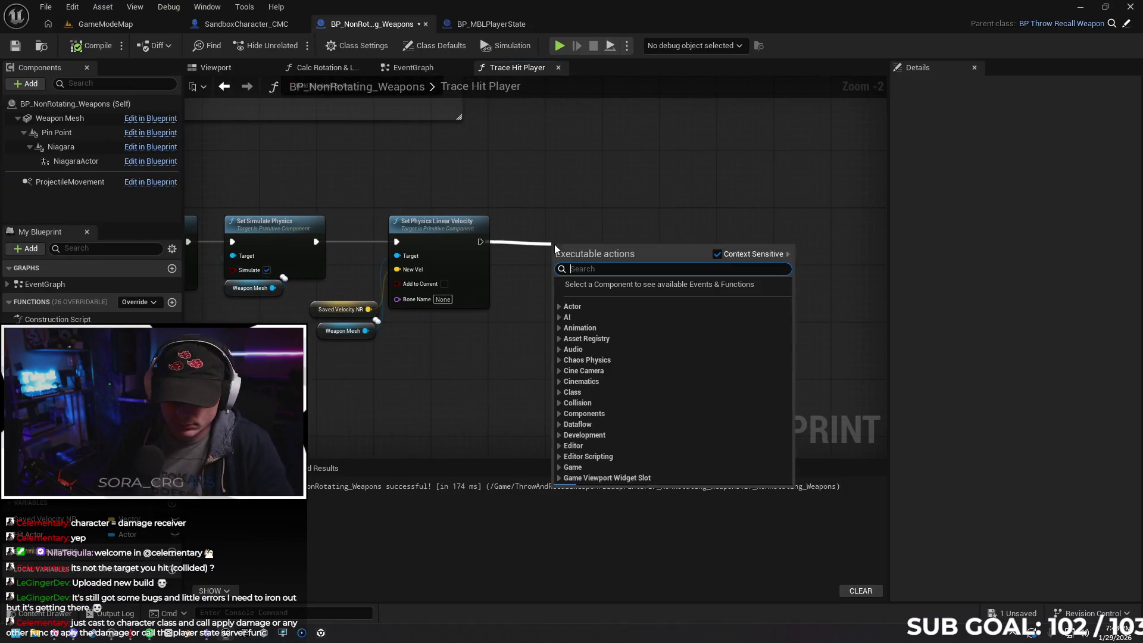
{"action": "type", "text": "cast to cha"}
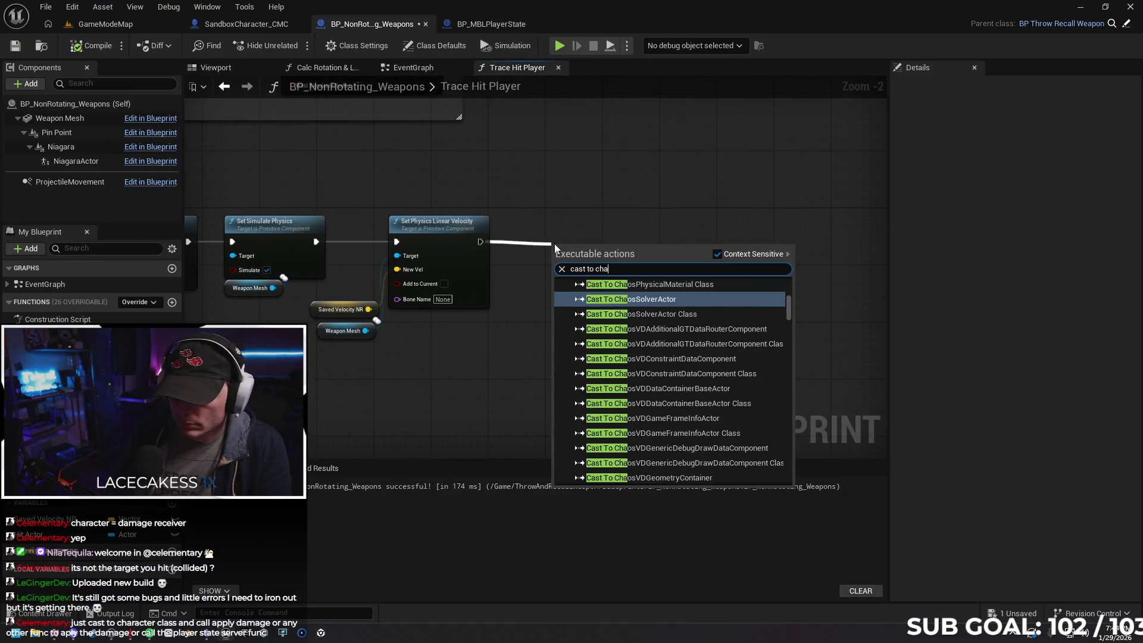
{"action": "type", "text": "r"}
{"action": "key", "text": "Down"}
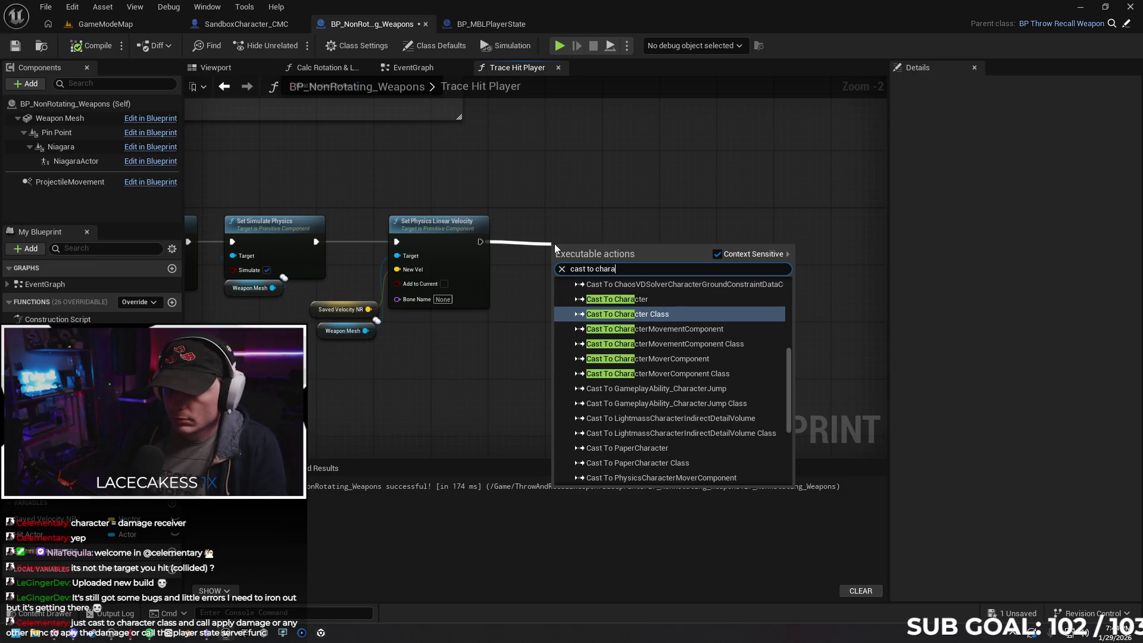
{"action": "key", "text": "Return"}
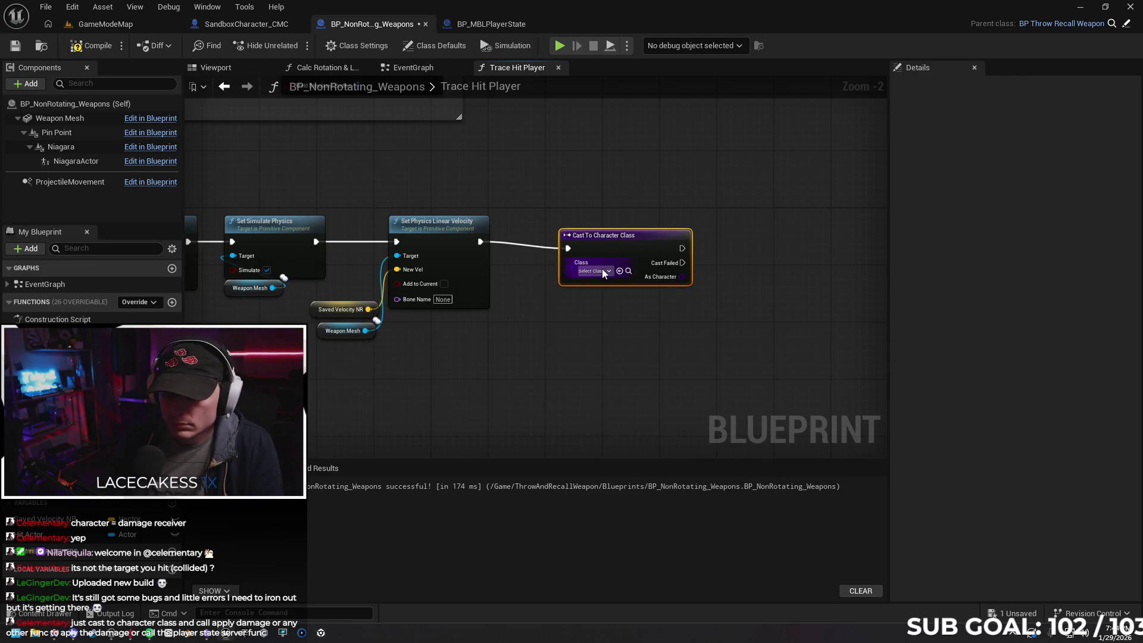
{"action": "left_click", "coordinate": [603, 270]}
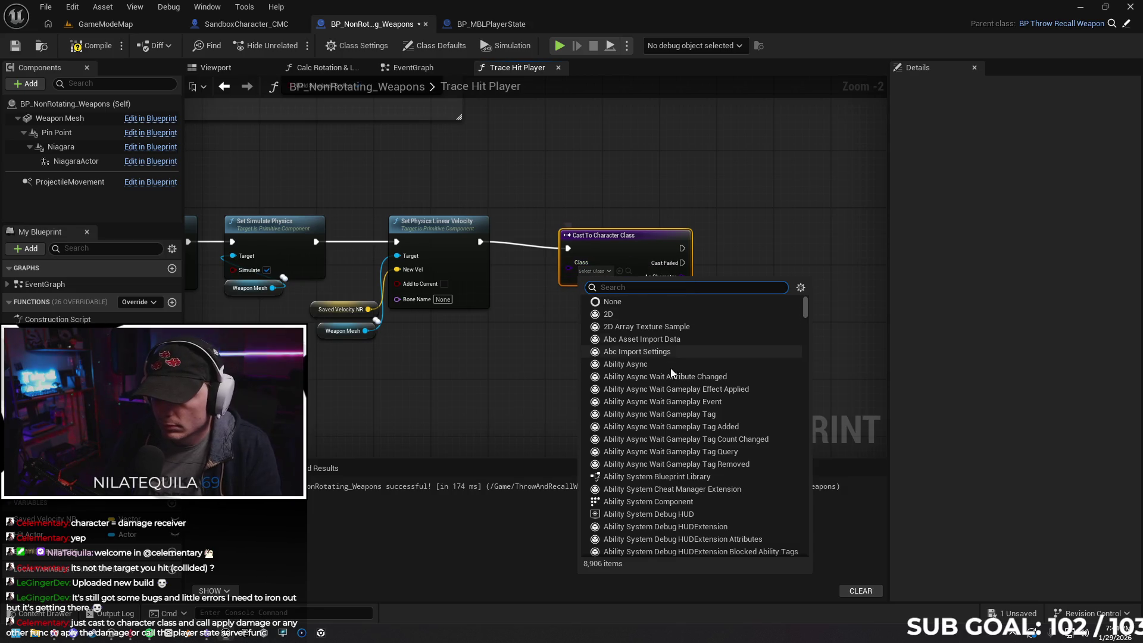
{"action": "scroll", "coordinate": [656, 390], "scroll_direction": "down", "scroll_amount": 5}
{"action": "left_click_drag", "start_coordinate": [767, 198], "coordinate": [662, 221]}
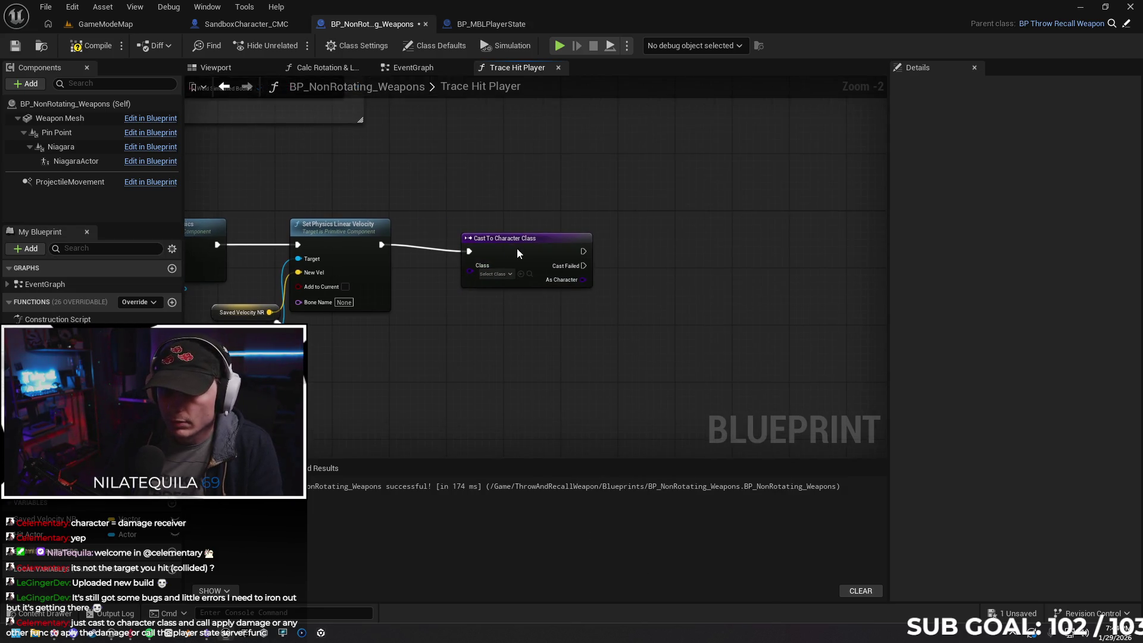
{"action": "left_click", "coordinate": [558, 241]}
Add an Apply Damage node off the cast's success output
{"action": "scroll", "coordinate": [585, 310], "scroll_direction": "up", "scroll_amount": 1}
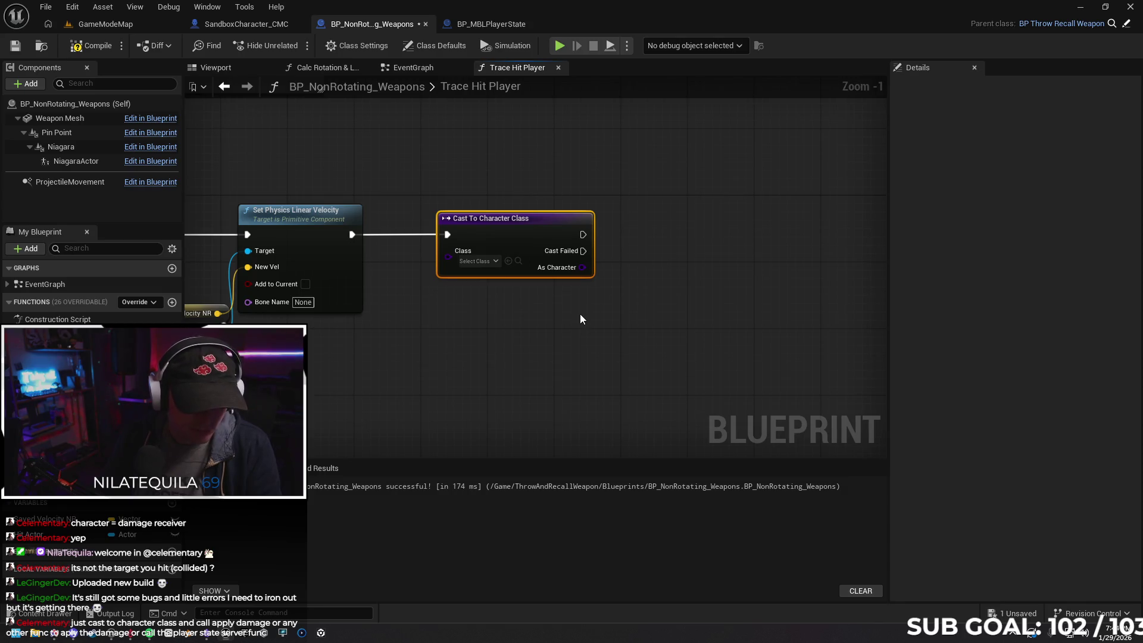
{"action": "scroll", "coordinate": [581, 314], "scroll_direction": "up", "scroll_amount": 1}
{"action": "left_click_drag", "start_coordinate": [602, 325], "coordinate": [521, 362]}
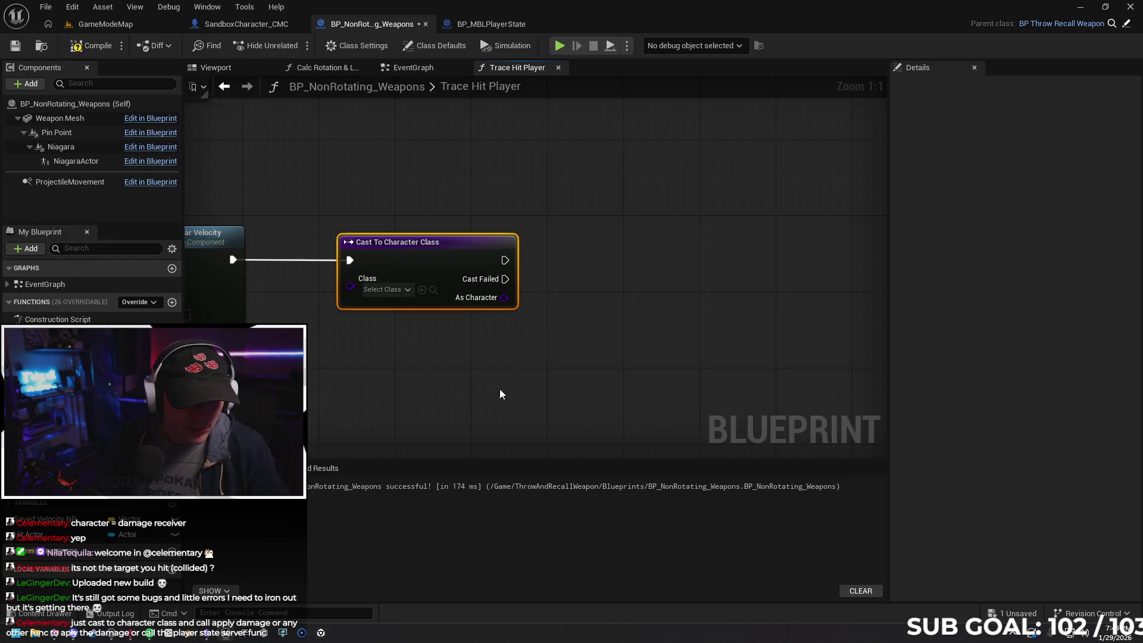
{"action": "left_click_drag", "start_coordinate": [505, 261], "coordinate": [574, 260]}
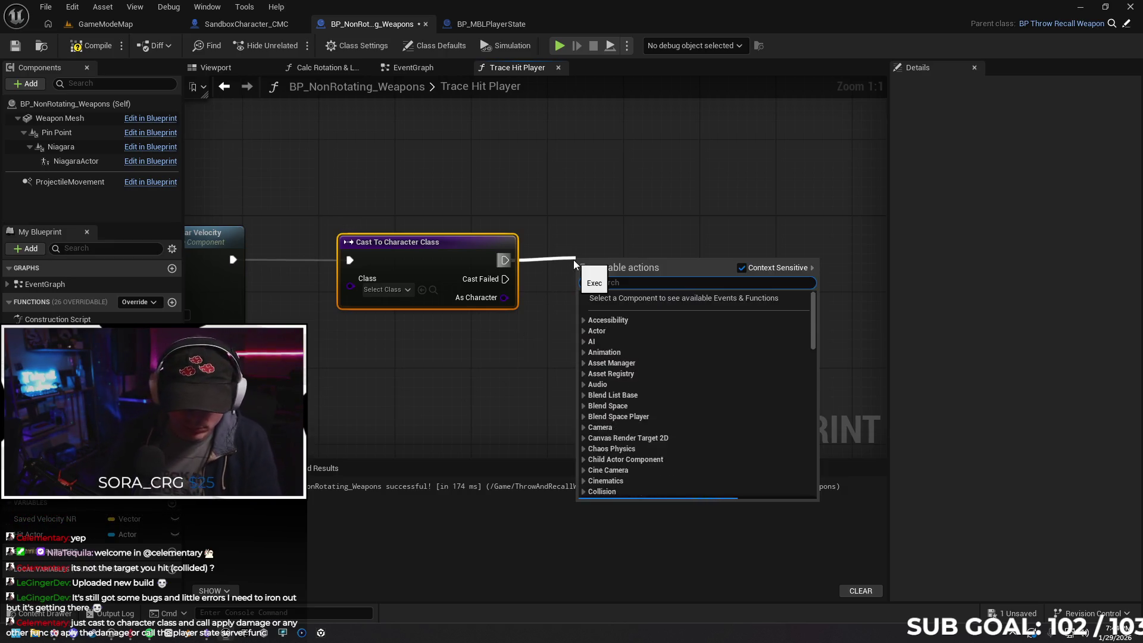
{"action": "type", "text": "apply"}
{"action": "key", "text": "Return"}
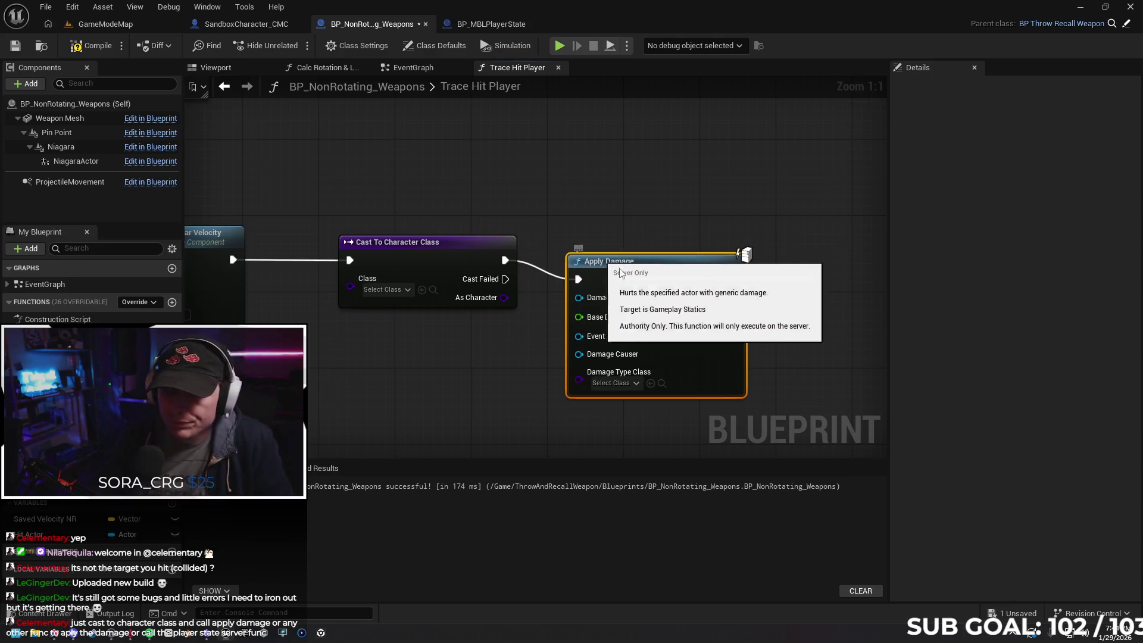
{"action": "left_click_drag", "start_coordinate": [740, 248], "coordinate": [730, 233]}
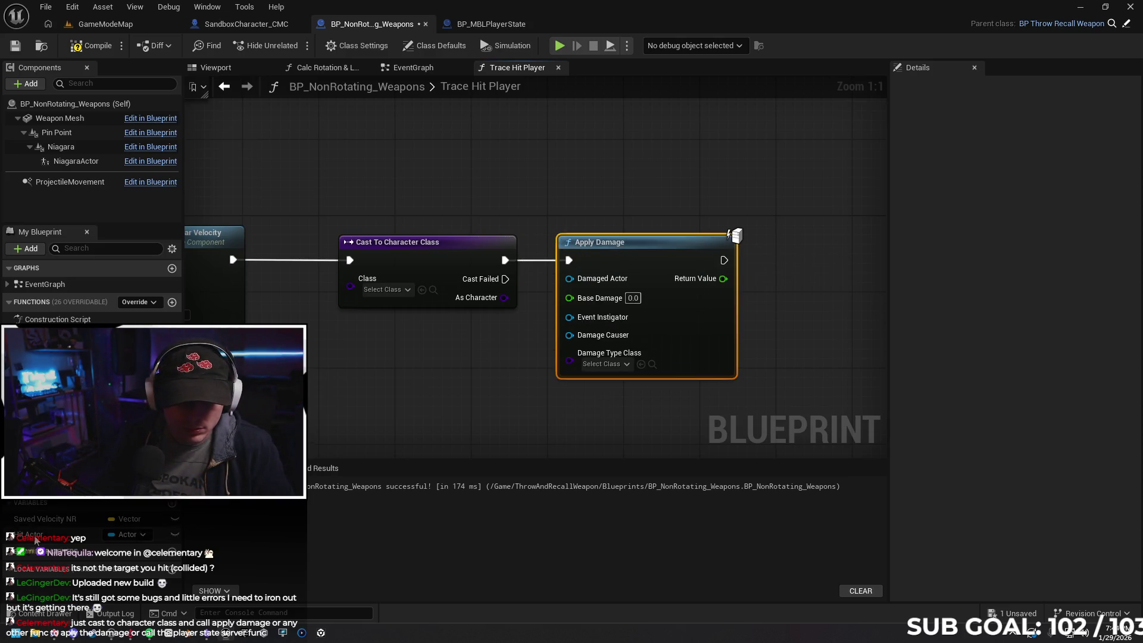
Wire a Hit Actor getter into Apply Damage's Damaged Actor input, placed below the cast
{"action": "mouse_move", "coordinate": [35, 540]}
{"action": "left_mouse_down"}
{"action": "mouse_move", "coordinate": [322, 360]}
{"action": "mouse_move", "coordinate": [365, 293]}
{"action": "mouse_move", "coordinate": [569, 297]}
{"action": "mouse_move", "coordinate": [567, 341]}
{"action": "mouse_move", "coordinate": [470, 345]}
{"action": "mouse_move", "coordinate": [548, 315]}
{"action": "mouse_move", "coordinate": [530, 343]}
{"action": "mouse_move", "coordinate": [531, 370]}
{"action": "mouse_move", "coordinate": [563, 356]}
{"action": "mouse_move", "coordinate": [565, 280]}
{"action": "mouse_move", "coordinate": [470, 351]}
{"action": "left_mouse_up"}
{"action": "left_click", "coordinate": [399, 417]}
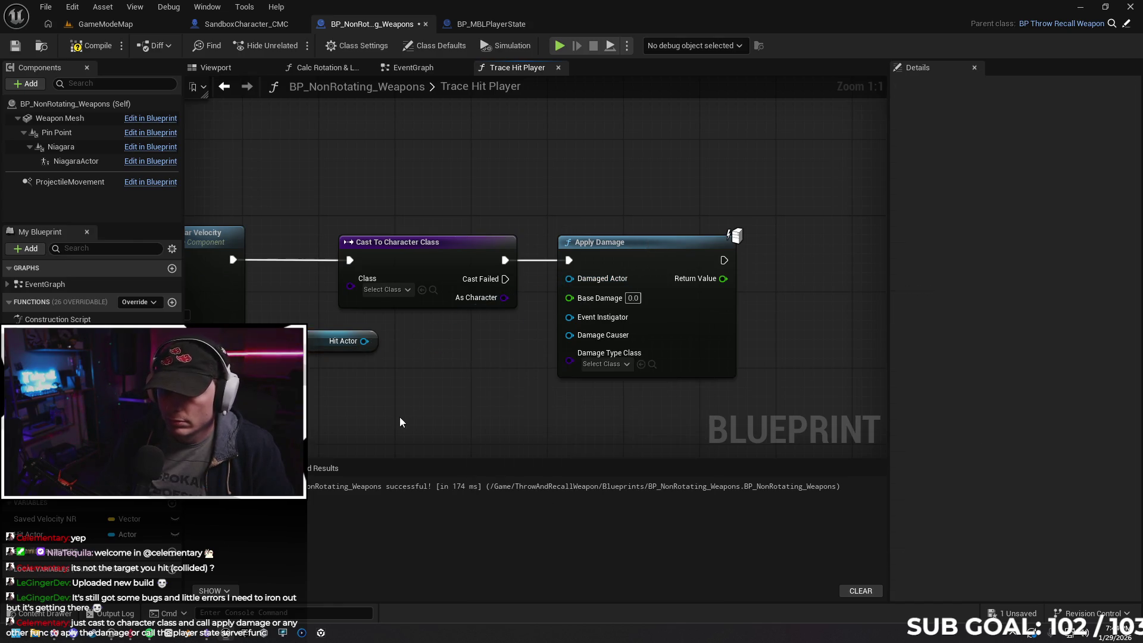
{"action": "mouse_move", "coordinate": [356, 345]}
{"action": "left_mouse_down"}
{"action": "mouse_move", "coordinate": [571, 320]}
{"action": "mouse_move", "coordinate": [424, 362]}
{"action": "left_mouse_up"}
{"action": "left_click", "coordinate": [358, 404]}
{"action": "mouse_move", "coordinate": [365, 341]}
{"action": "left_mouse_down"}
{"action": "mouse_move", "coordinate": [393, 354]}
{"action": "mouse_move", "coordinate": [569, 279]}
{"action": "left_mouse_up"}
{"action": "mouse_move", "coordinate": [326, 347]}
{"action": "left_mouse_down"}
{"action": "mouse_move", "coordinate": [473, 345]}
{"action": "mouse_move", "coordinate": [463, 346]}
{"action": "left_mouse_up"}
{"action": "left_click", "coordinate": [529, 409]}
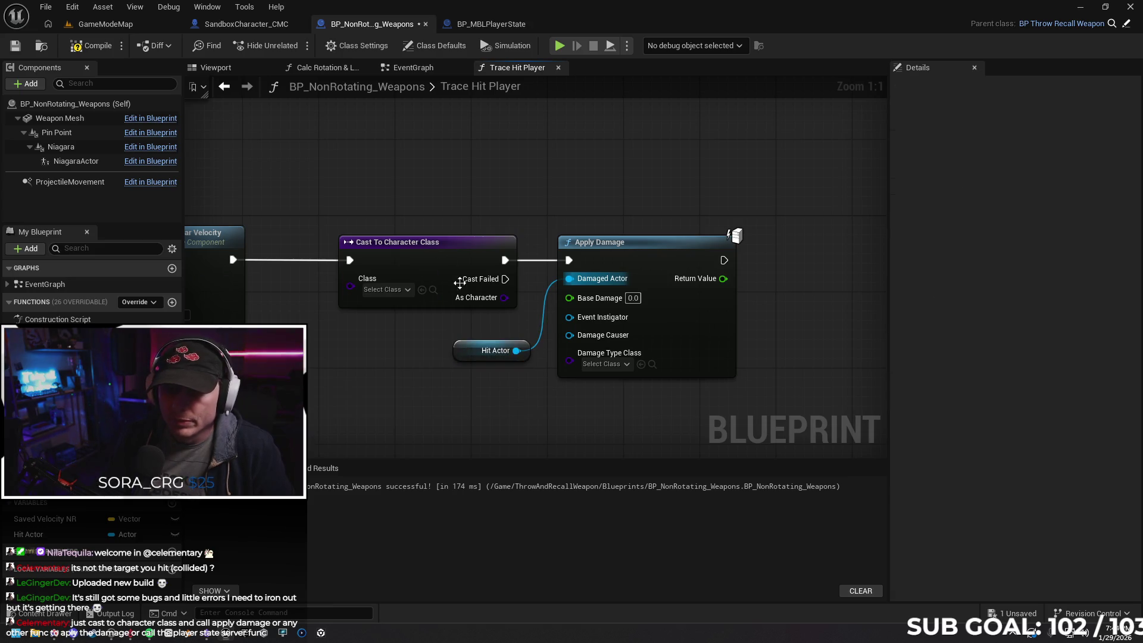
{"action": "left_click", "coordinate": [409, 267]}
{"action": "left_click_drag", "start_coordinate": [370, 306], "coordinate": [453, 285]}
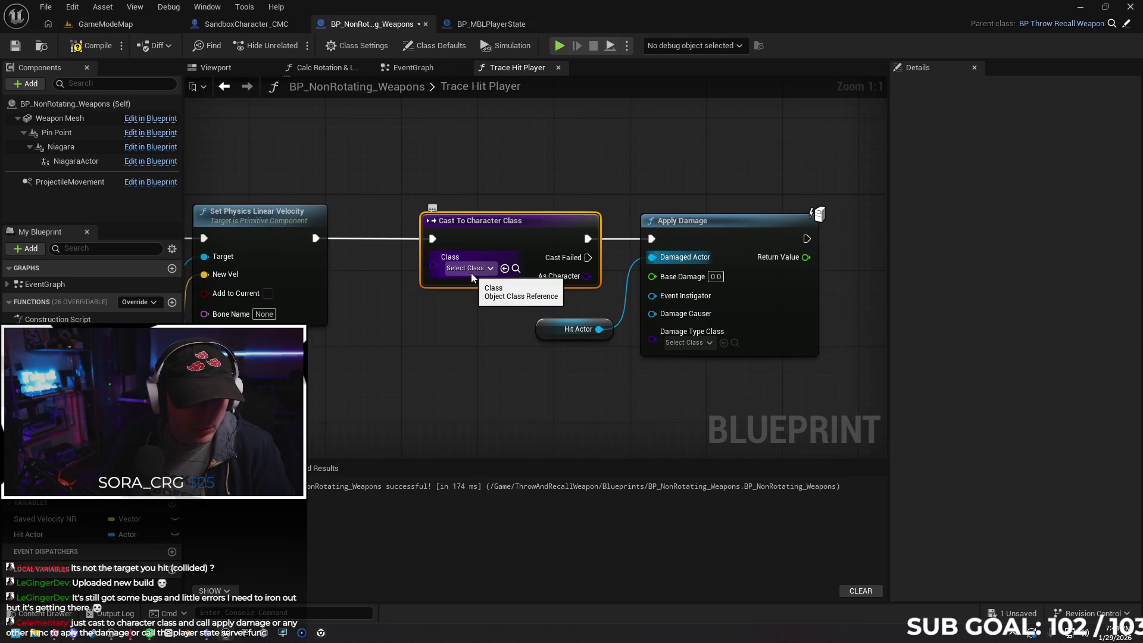
Browse the cast's Class list without choosing, then open the project's Content folder
{"action": "left_click", "coordinate": [472, 269]}
{"action": "scroll", "coordinate": [548, 406], "scroll_direction": "down", "scroll_amount": 10}
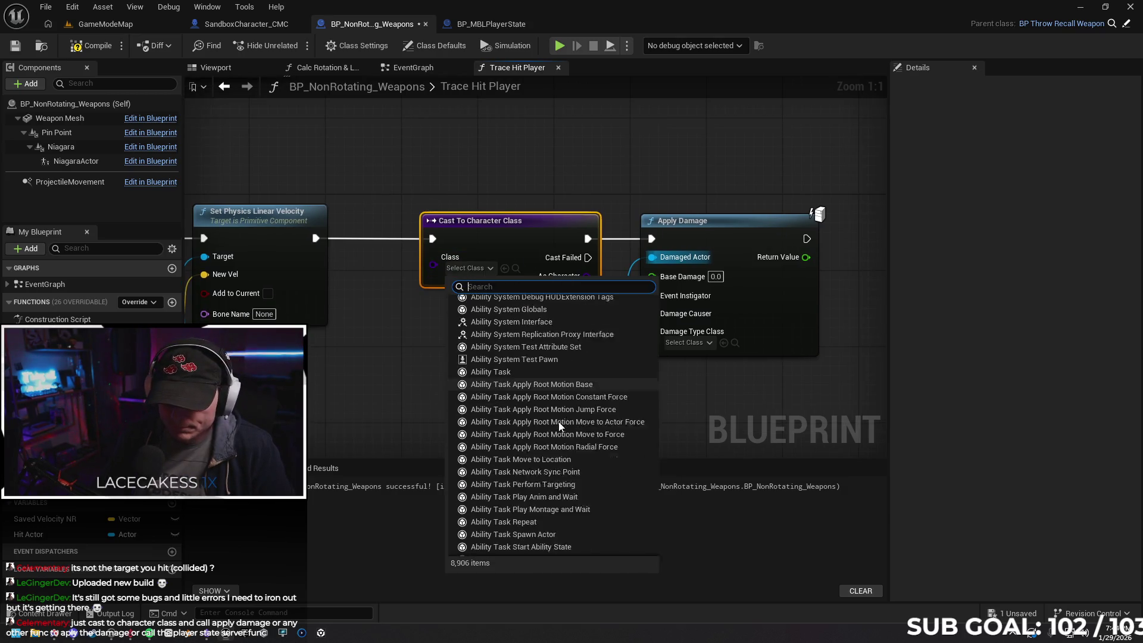
{"action": "scroll", "coordinate": [546, 406], "scroll_direction": "down", "scroll_amount": 4}
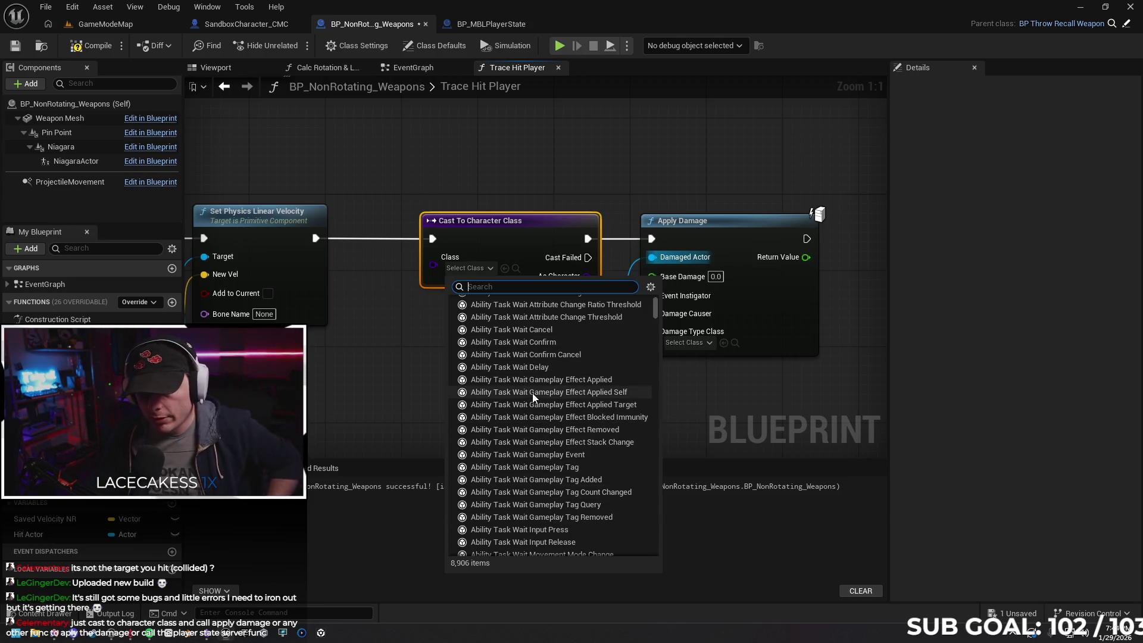
{"action": "scroll", "coordinate": [536, 406], "scroll_direction": "down", "scroll_amount": 3}
{"action": "scroll", "coordinate": [529, 407], "scroll_direction": "down", "scroll_amount": 10}
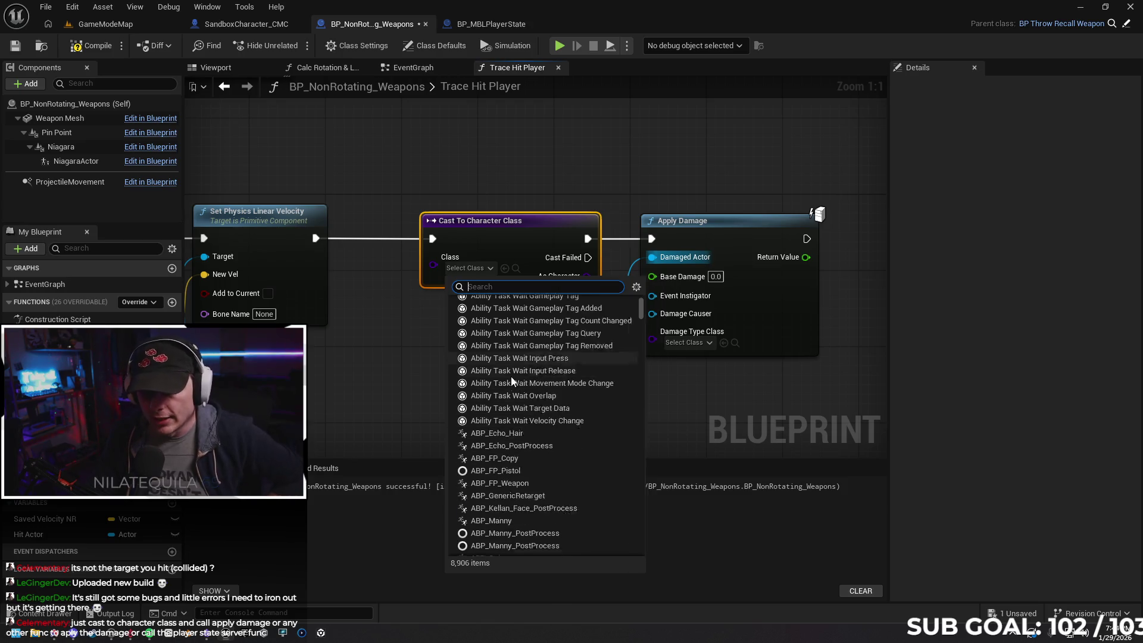
{"action": "scroll", "coordinate": [569, 410], "scroll_direction": "down", "scroll_amount": 5}
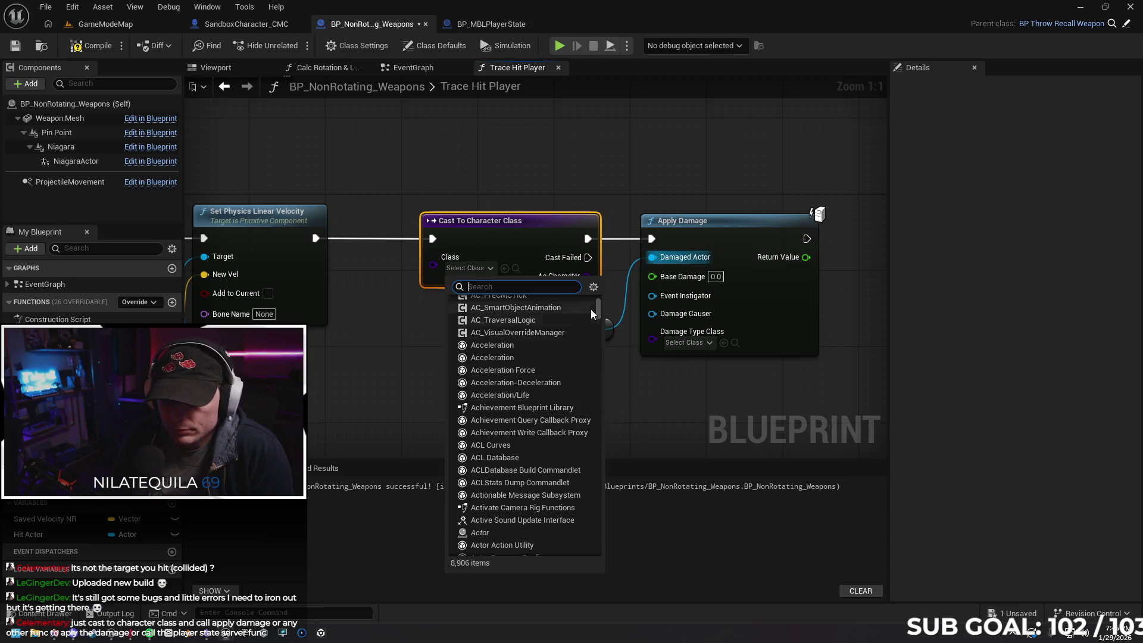
{"action": "mouse_move", "coordinate": [599, 311]}
{"action": "left_mouse_down"}
{"action": "mouse_move", "coordinate": [601, 325]}
{"action": "mouse_move", "coordinate": [522, 350]}
{"action": "left_mouse_up"}
{"action": "key", "text": "Escape"}
{"action": "left_click", "coordinate": [42, 614]}
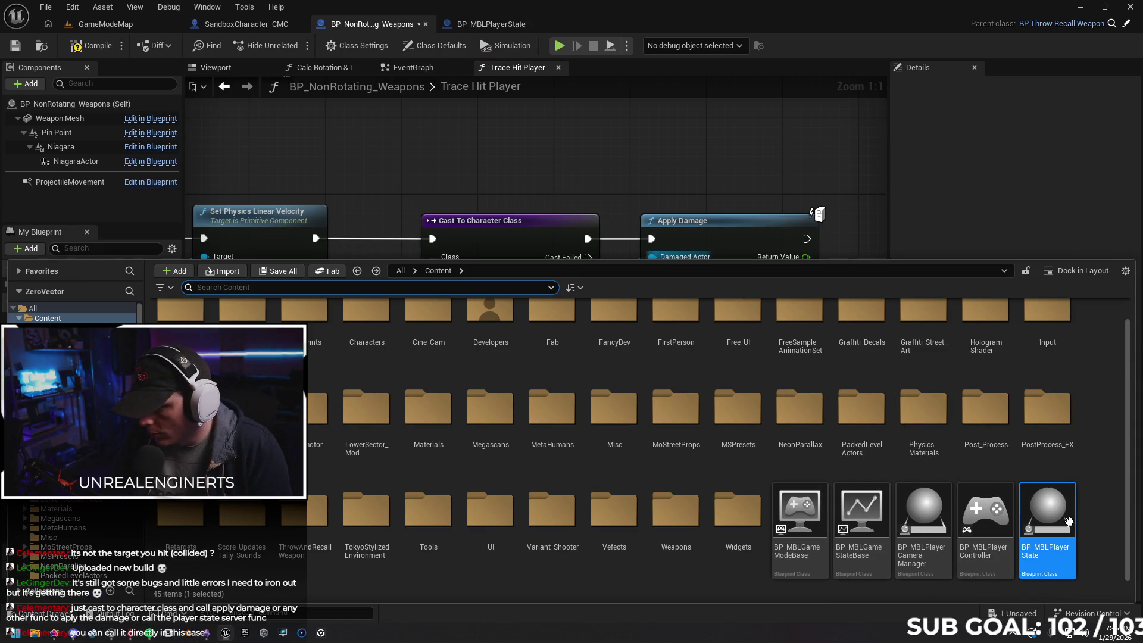
Close the Content Drawer and scroll the cast's Class list again without picking a class
{"action": "mouse_move", "coordinate": [822, 505]}
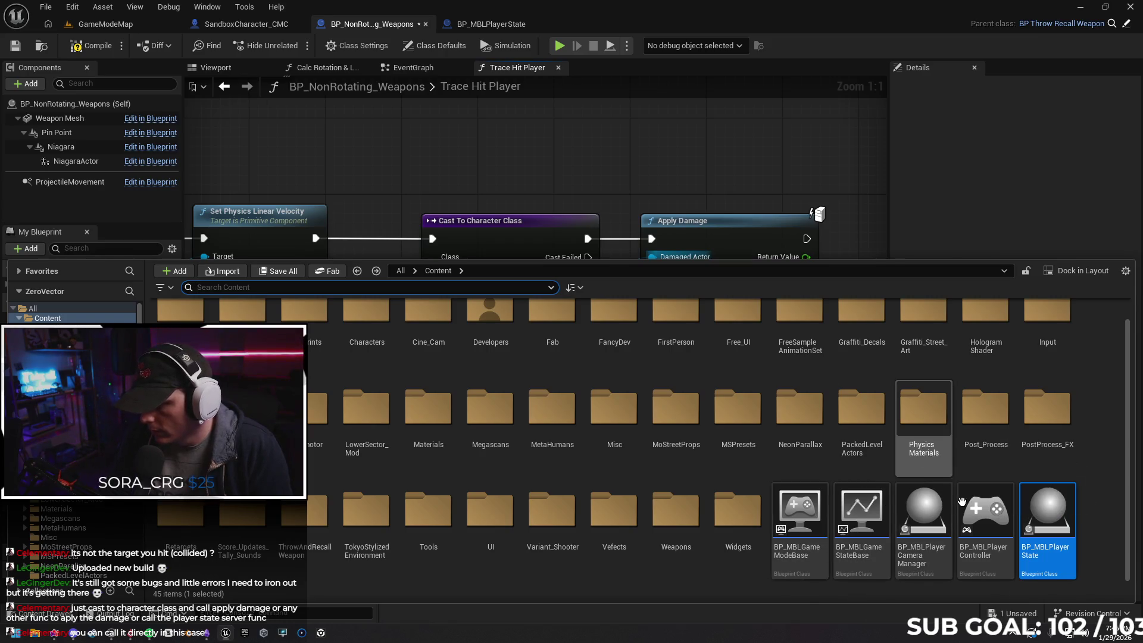
{"action": "left_click", "coordinate": [39, 614]}
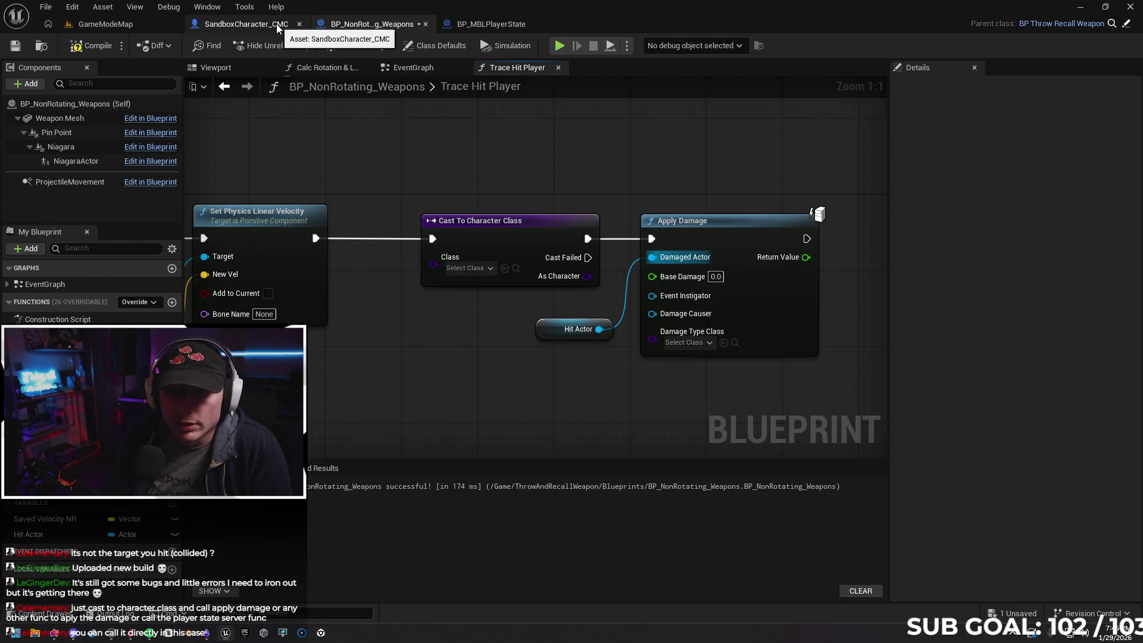
{"action": "left_click", "coordinate": [477, 269]}
{"action": "left_click_drag", "start_coordinate": [675, 311], "coordinate": [642, 569]}
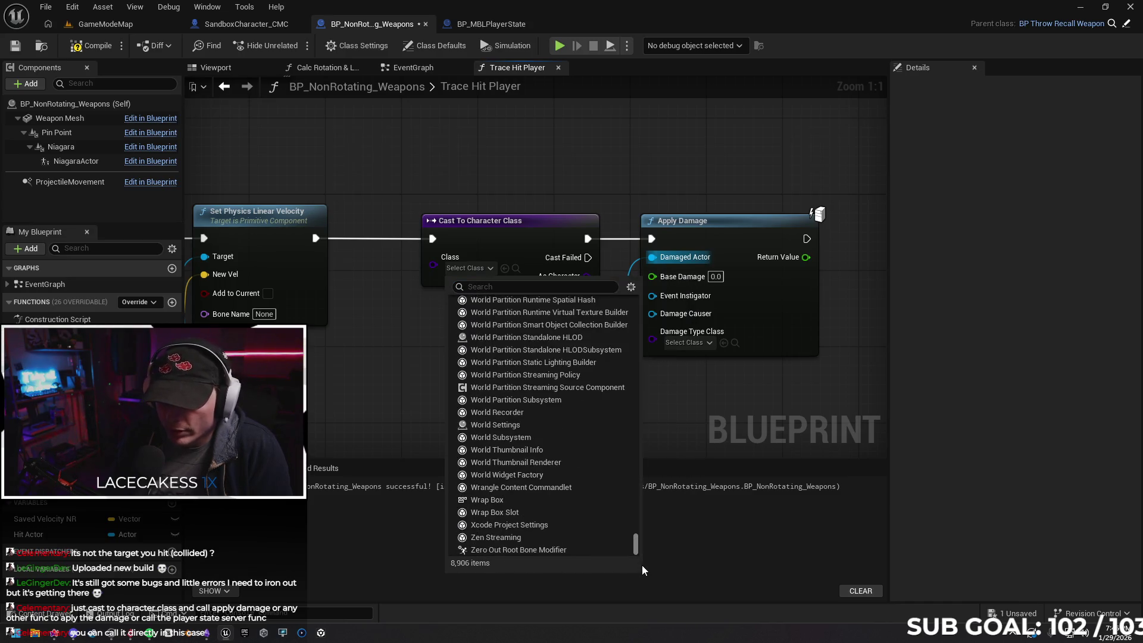
{"action": "scroll", "coordinate": [586, 470], "scroll_direction": "up", "scroll_amount": 4}
{"action": "scroll", "coordinate": [584, 446], "scroll_direction": "up", "scroll_amount": 10}
{"action": "scroll", "coordinate": [573, 371], "scroll_direction": "up", "scroll_amount": 15}
{"action": "scroll", "coordinate": [577, 363], "scroll_direction": "up", "scroll_amount": 15}
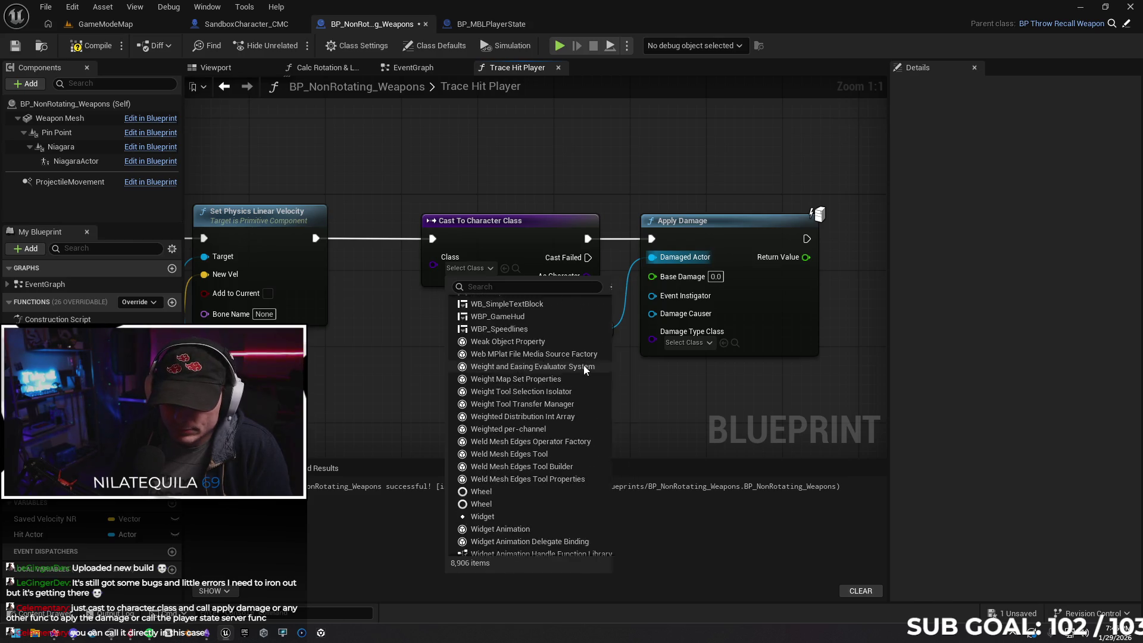
{"action": "scroll", "coordinate": [583, 366], "scroll_direction": "up", "scroll_amount": 10}
{"action": "left_click", "coordinate": [370, 391]}
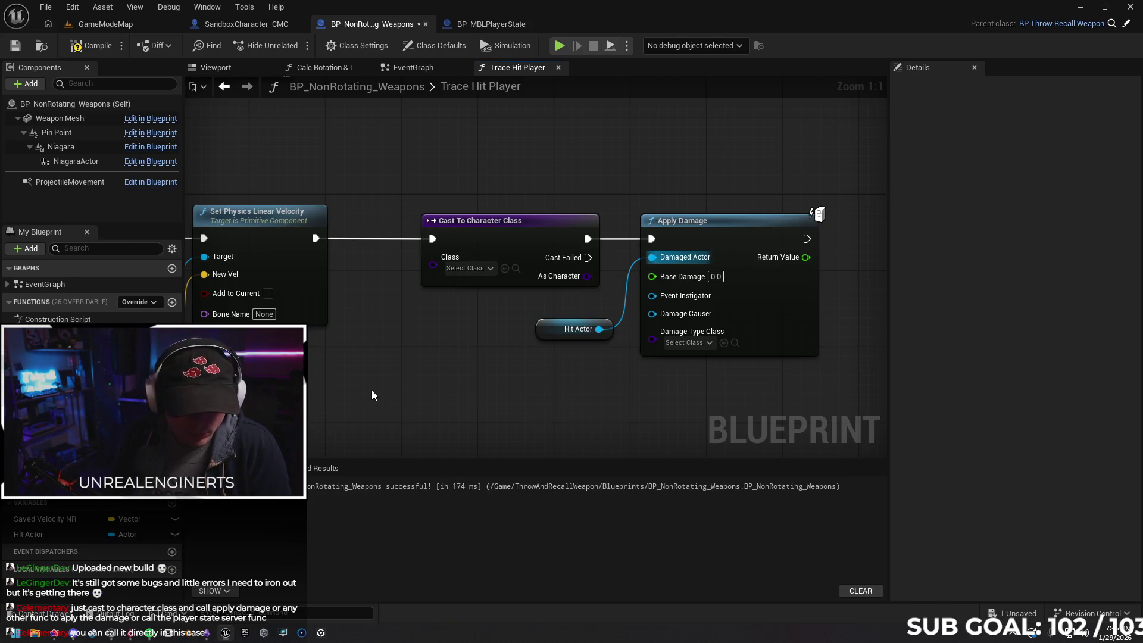
Nudge the Cast To Character Class node left and compile BP_NonRotating_Weapons
{"action": "left_click_drag", "start_coordinate": [506, 238], "coordinate": [487, 237]}
{"action": "left_click", "coordinate": [76, 53]}
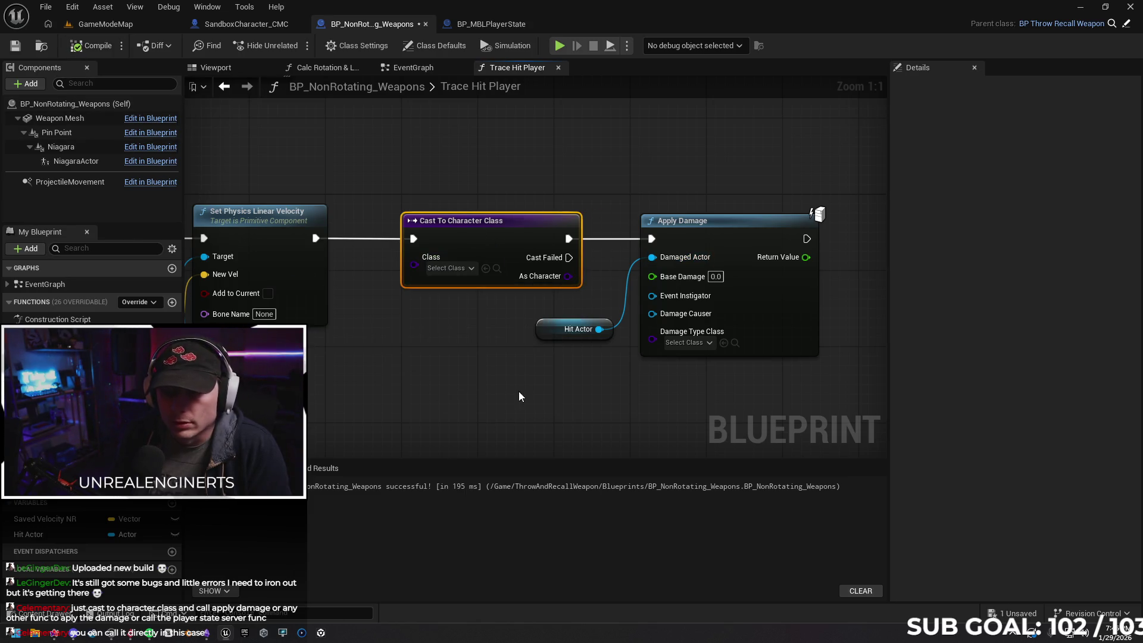
{"action": "left_click_drag", "start_coordinate": [520, 397], "coordinate": [439, 390]}
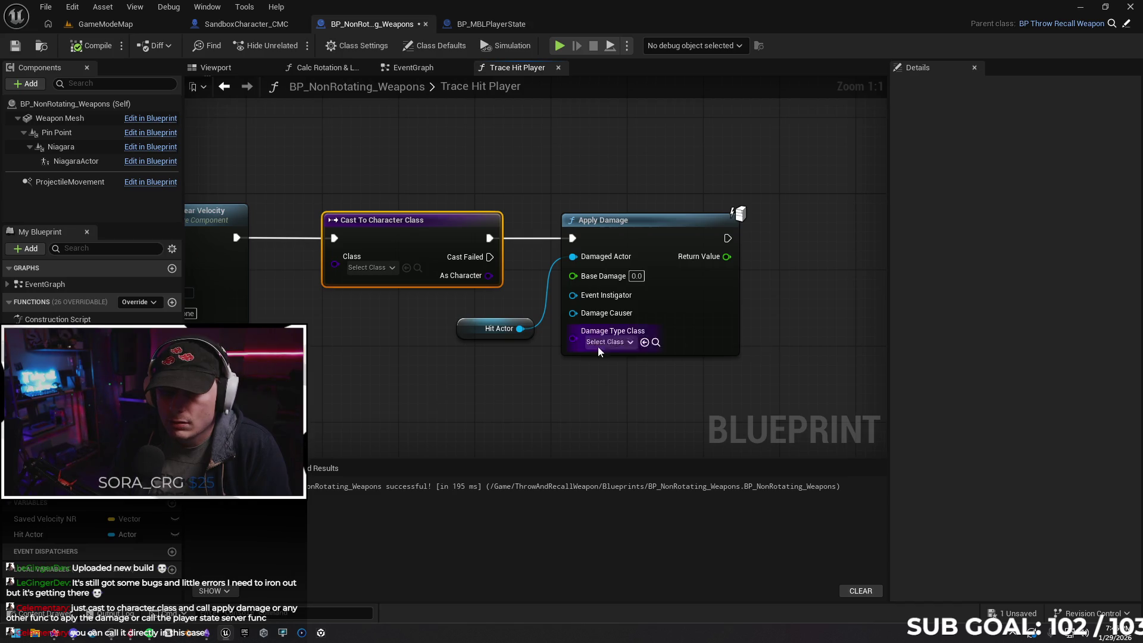
{"action": "scroll", "coordinate": [442, 362], "scroll_direction": "down", "scroll_amount": 2}
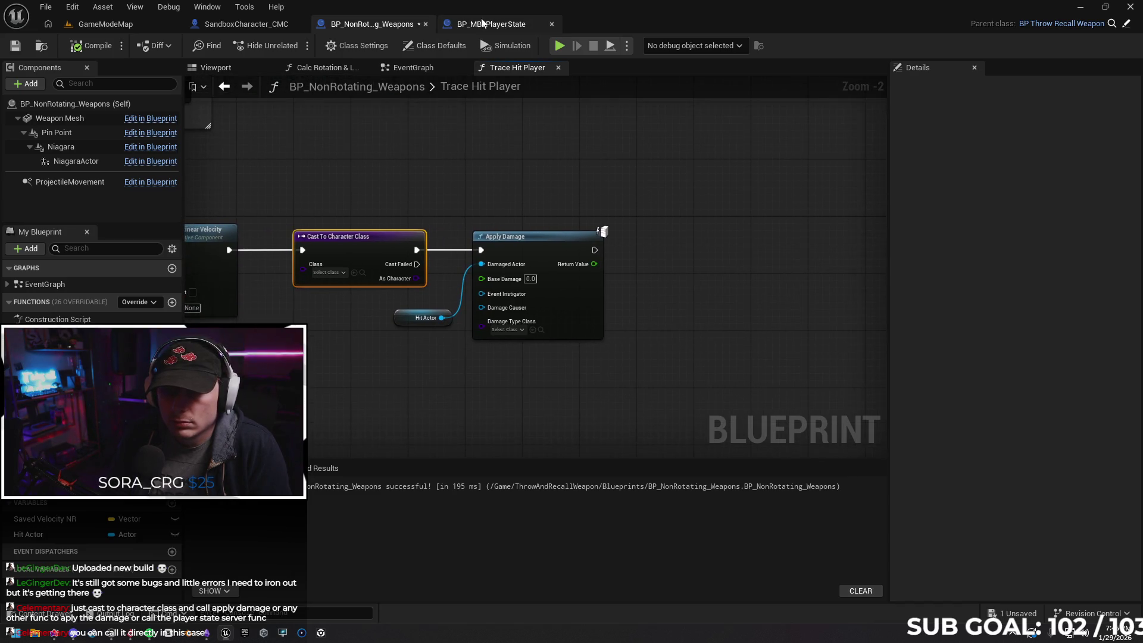
Add a Print String node after Server_PlayerHit in BP_MBLPlayerState
{"action": "left_click", "coordinate": [482, 22]}
{"action": "left_click_drag", "start_coordinate": [305, 352], "coordinate": [374, 359]}
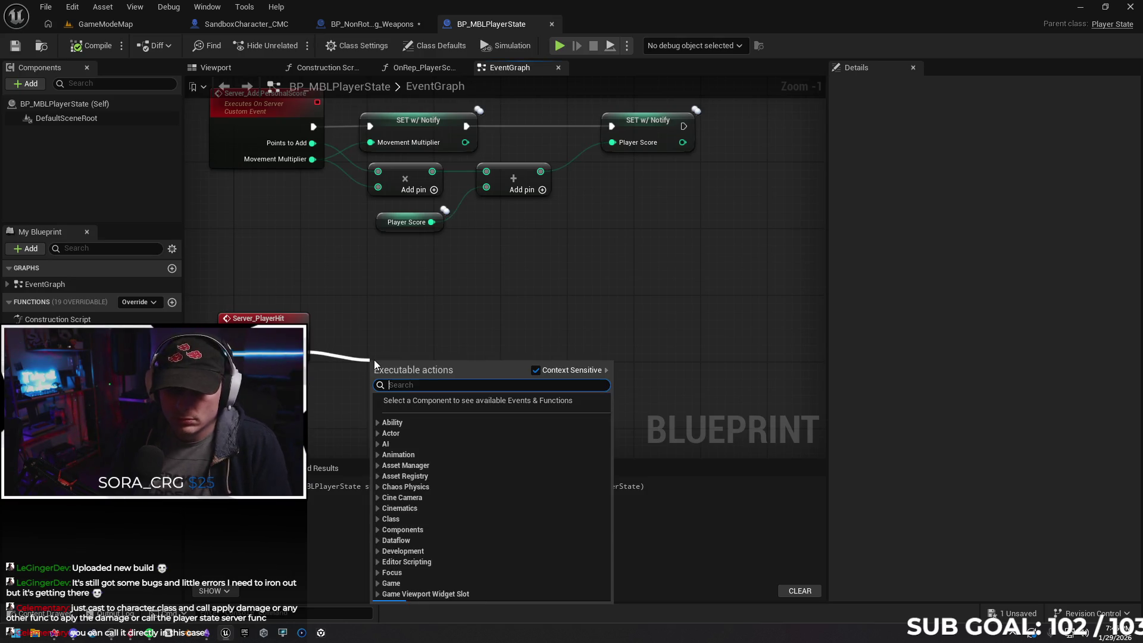
{"action": "type", "text": "print"}
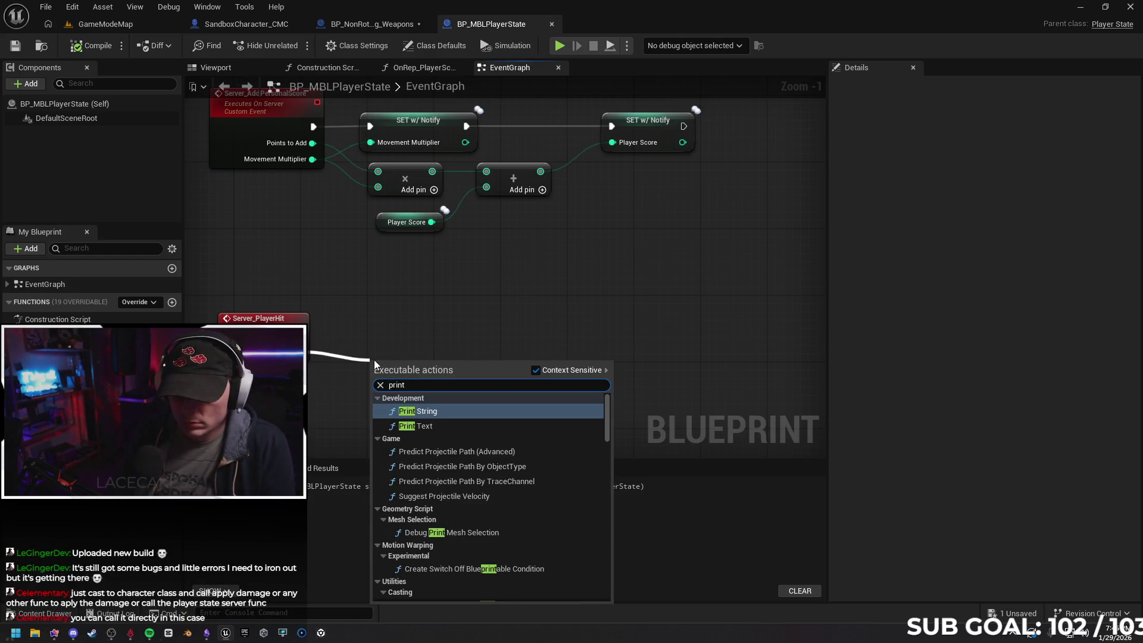
{"action": "key", "text": "Return"}
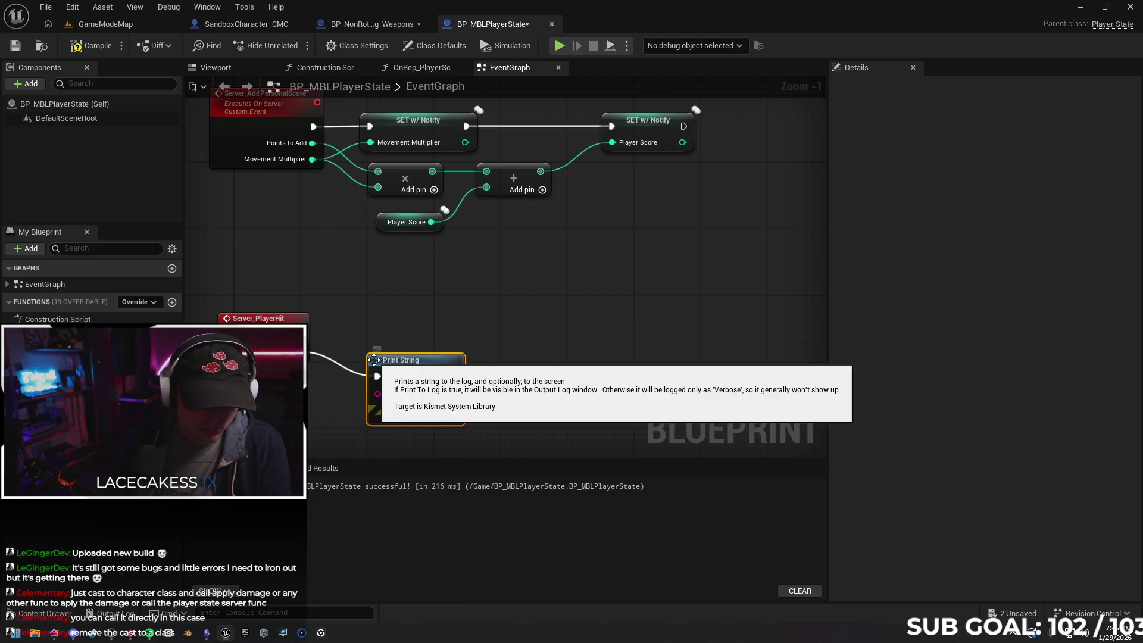
Delete the Cast To Character Class node and wire Set Physics Linear Velocity straight into Apply Damage
{"action": "left_click", "coordinate": [370, 27]}
{"action": "left_click_drag", "start_coordinate": [383, 183], "coordinate": [406, 224]}
{"action": "key", "text": "Delete"}
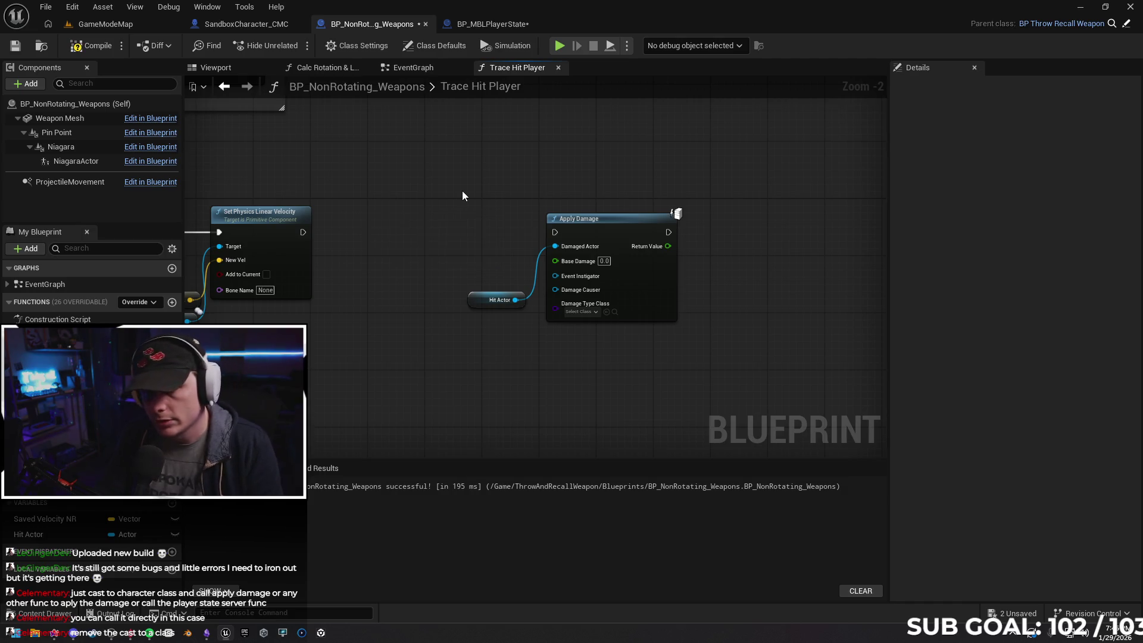
{"action": "mouse_move", "coordinate": [303, 232]}
{"action": "left_mouse_down"}
{"action": "mouse_move", "coordinate": [575, 240]}
{"action": "mouse_move", "coordinate": [555, 232]}
{"action": "left_mouse_up"}
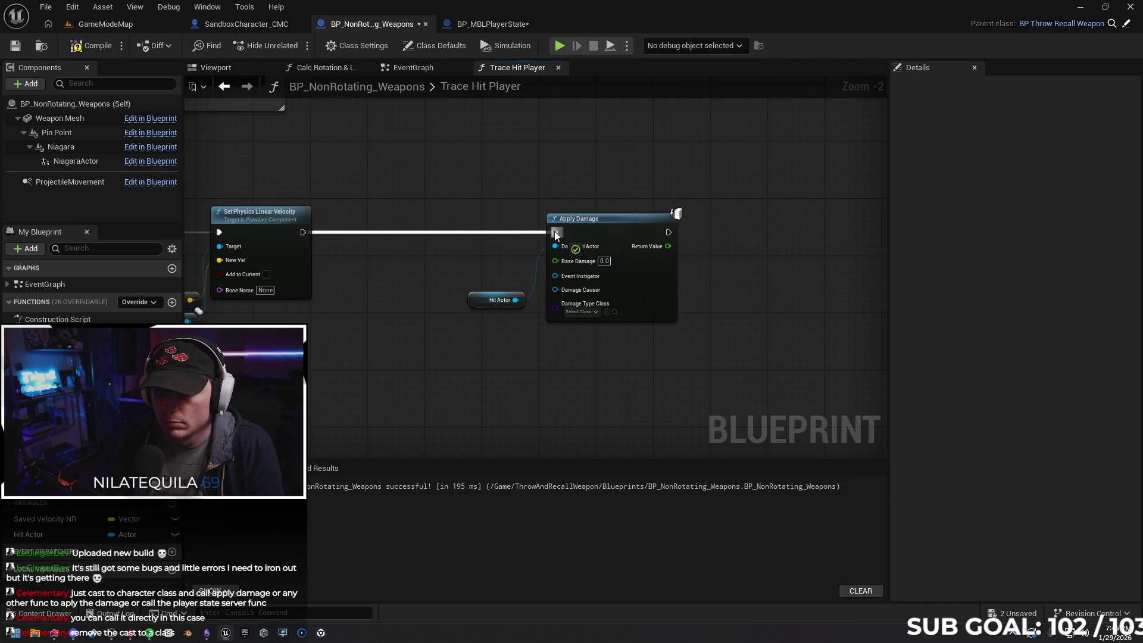
{"action": "left_click_drag", "start_coordinate": [503, 152], "coordinate": [685, 316]}
{"action": "left_click_drag", "start_coordinate": [577, 223], "coordinate": [450, 223]}
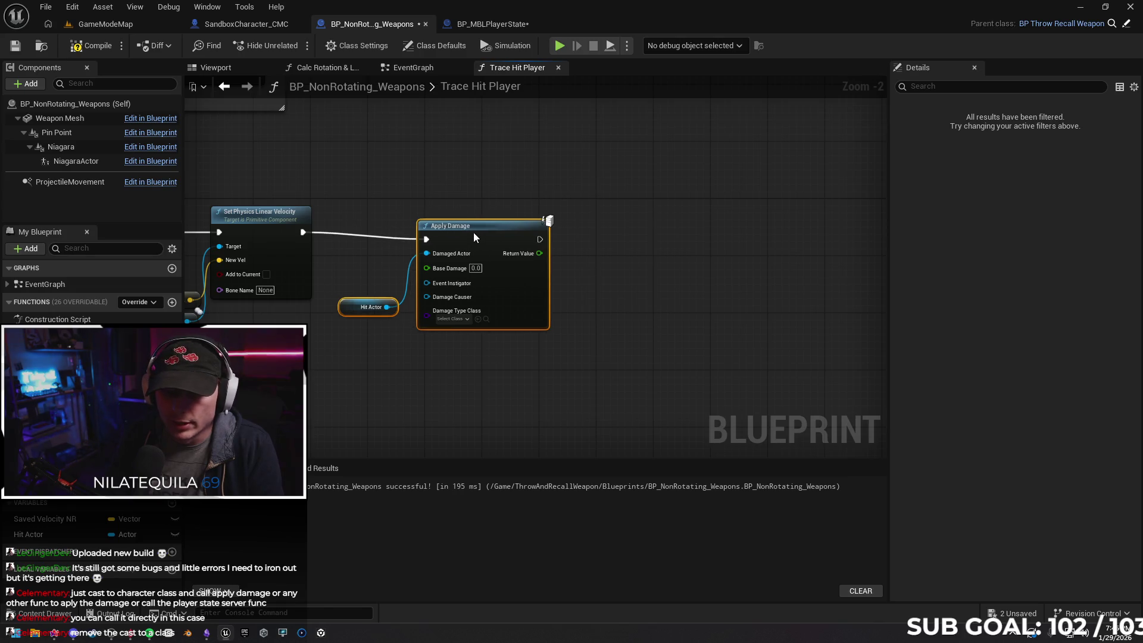
{"action": "left_click", "coordinate": [556, 293]}
Compile BP_MBLPlayerState and reposition its Print String node
{"action": "left_click", "coordinate": [489, 24]}
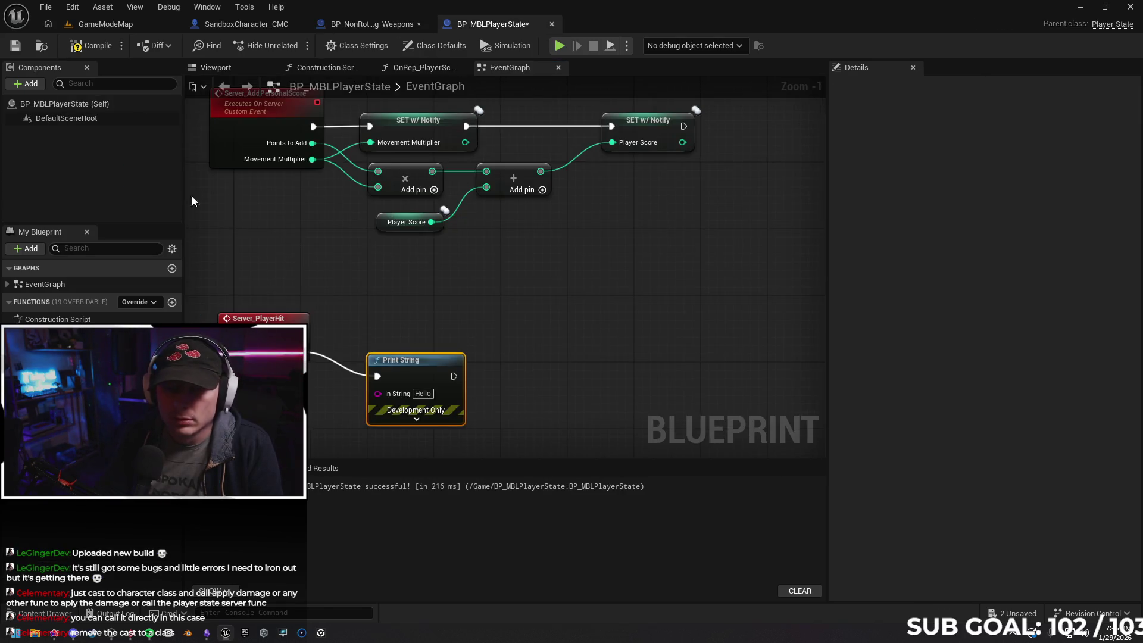
{"action": "left_click", "coordinate": [92, 44]}
{"action": "left_click_drag", "start_coordinate": [401, 365], "coordinate": [410, 348]}
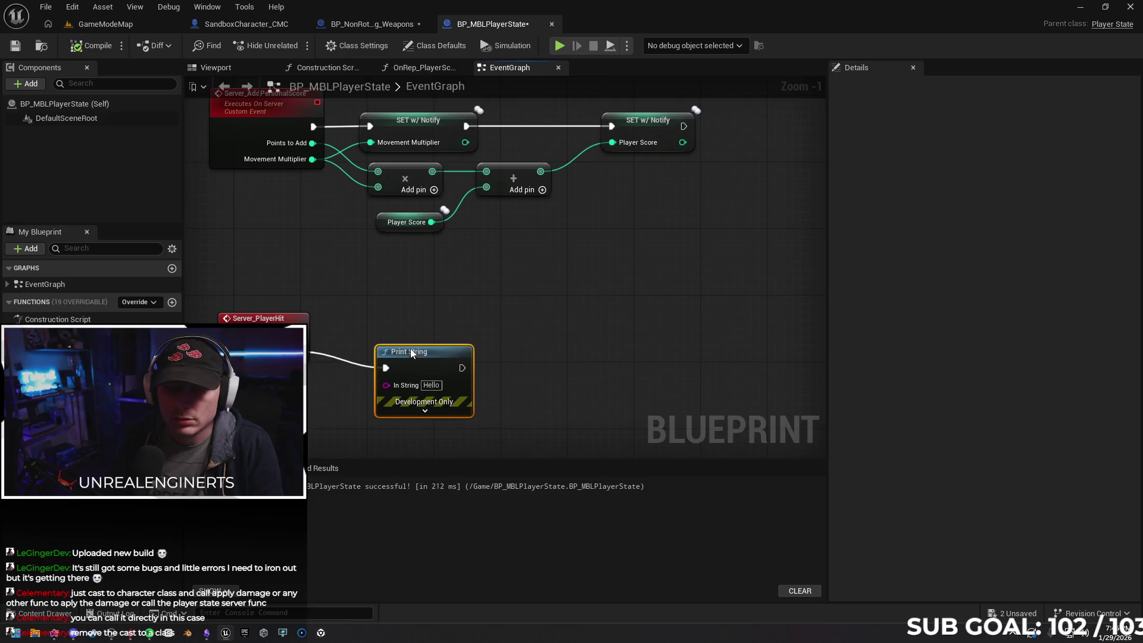
{"action": "left_click", "coordinate": [382, 25]}
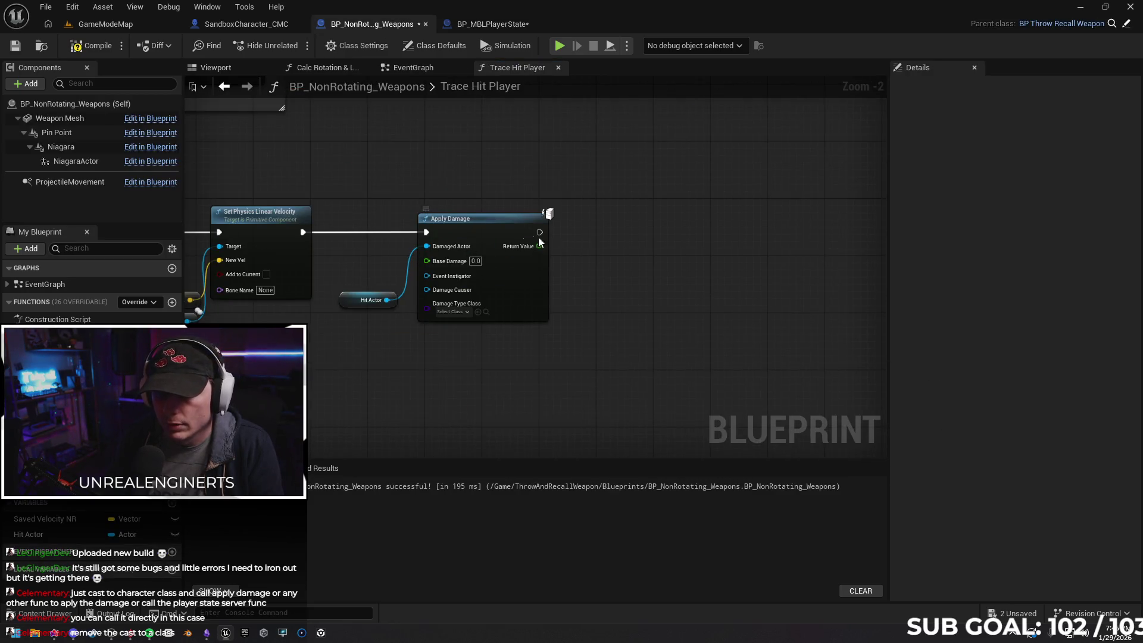
{"action": "left_click_drag", "start_coordinate": [668, 272], "coordinate": [553, 293]}
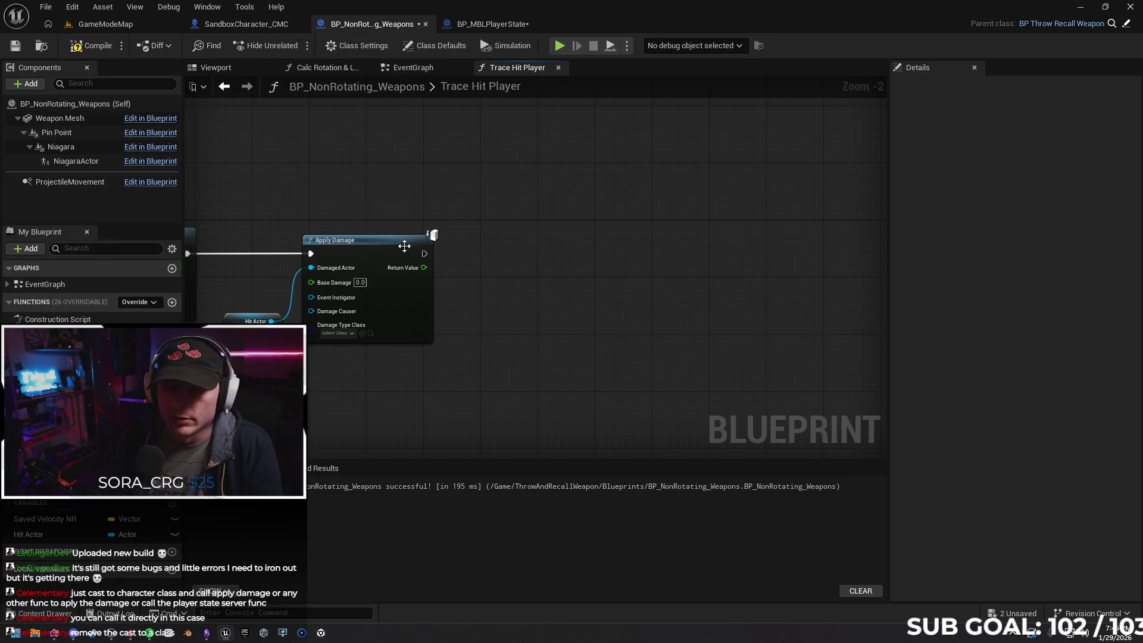
{"action": "left_click_drag", "start_coordinate": [423, 254], "coordinate": [513, 268]}
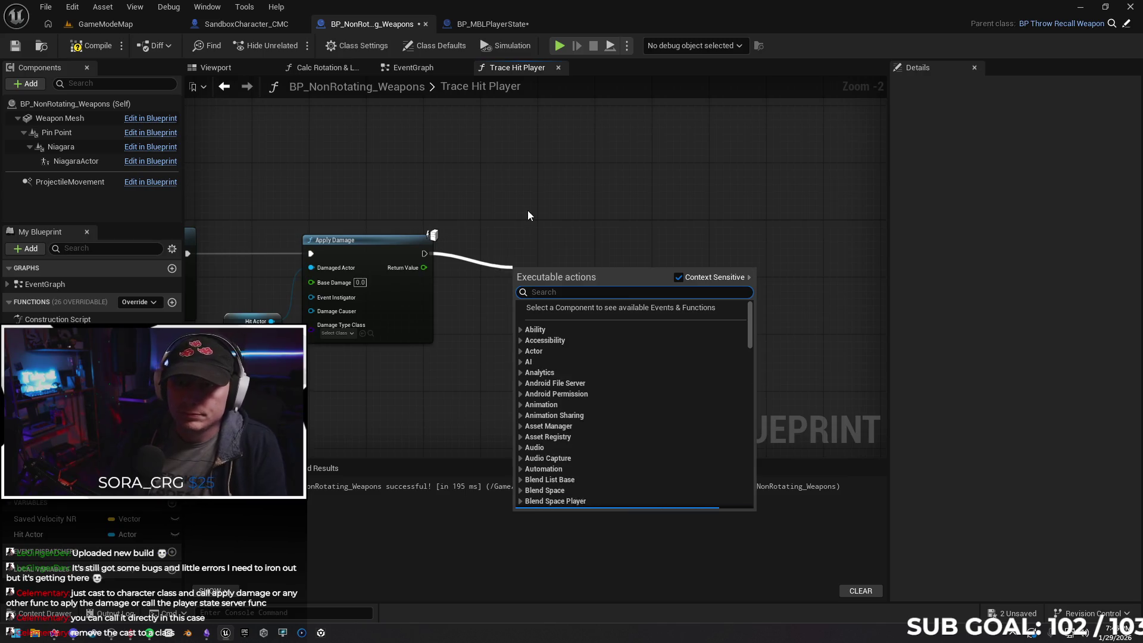
{"action": "type", "text": "server"}
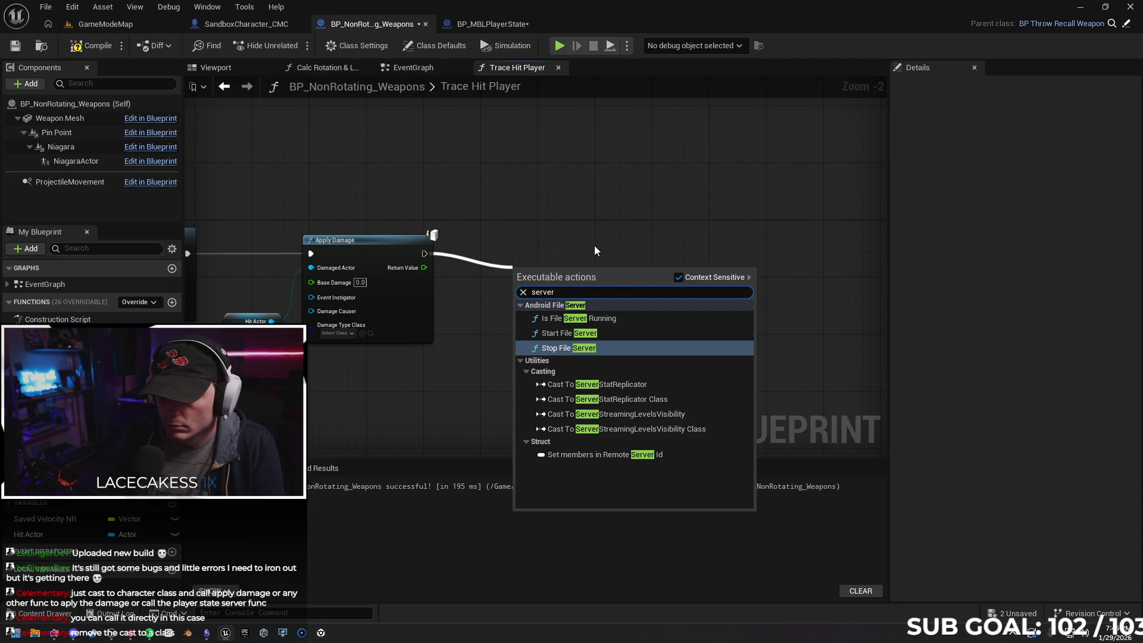
{"action": "left_click", "coordinate": [585, 226]}
{"action": "right_click", "coordinate": [585, 223]}
{"action": "type", "text": "serv"}
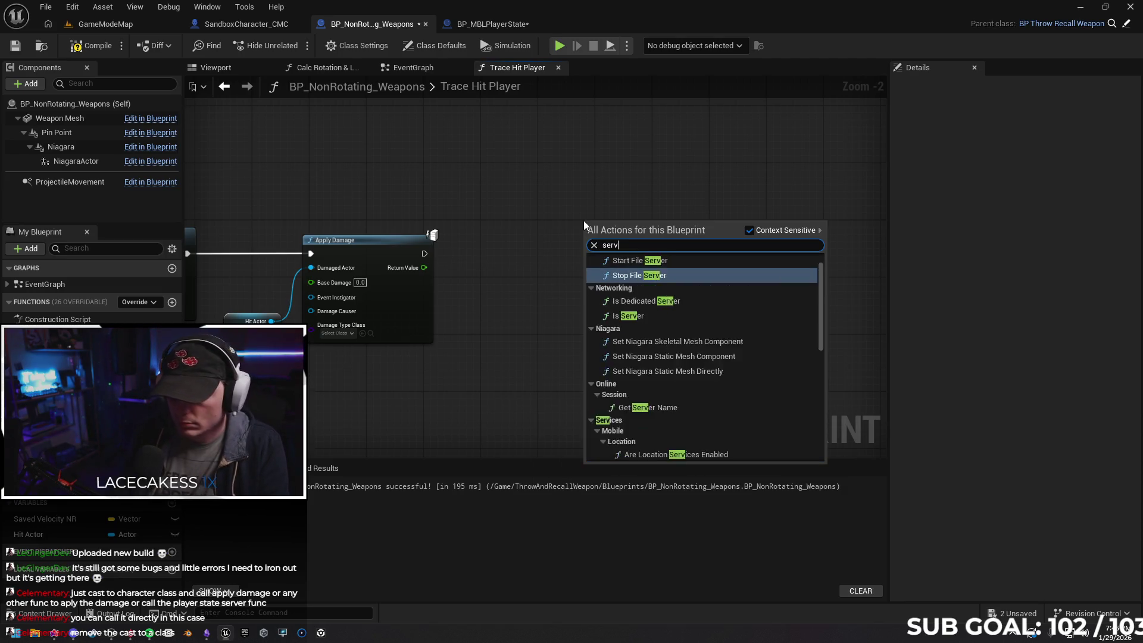
{"action": "type", "text": "er"}
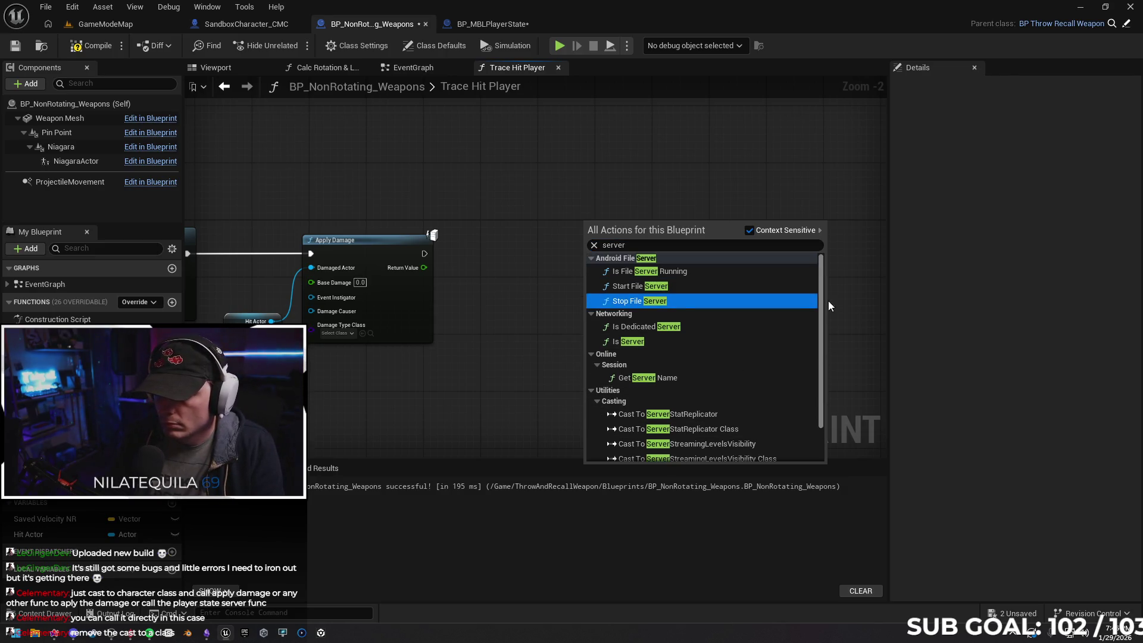
{"action": "left_click", "coordinate": [492, 24]}
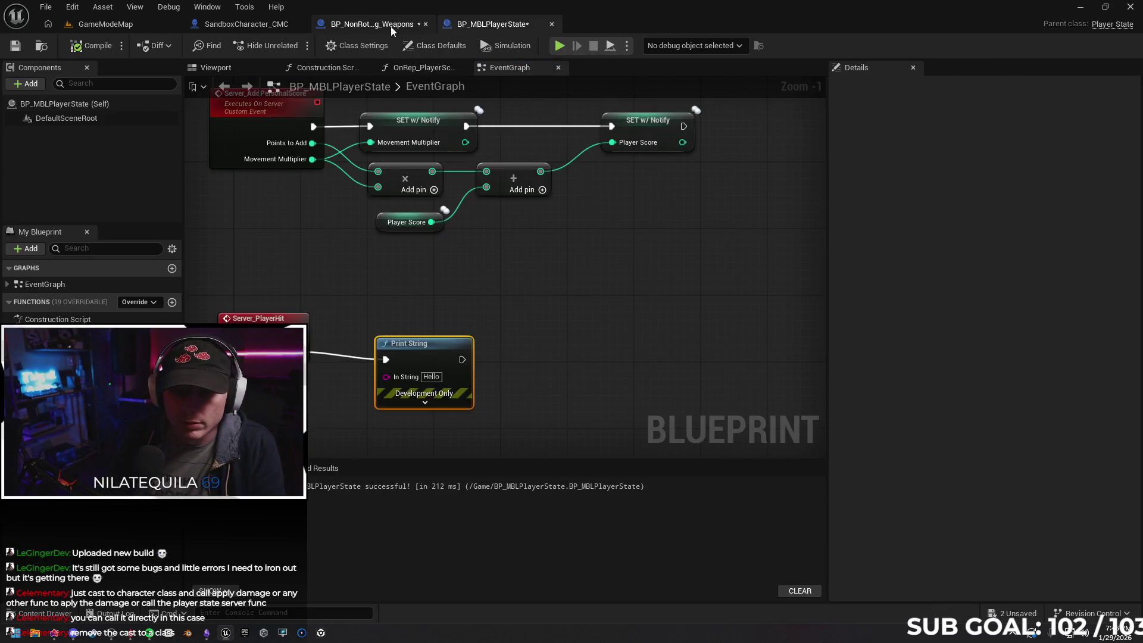
{"action": "left_click", "coordinate": [391, 26]}
{"action": "right_click", "coordinate": [506, 258]}
{"action": "type", "text": "server_pla"}
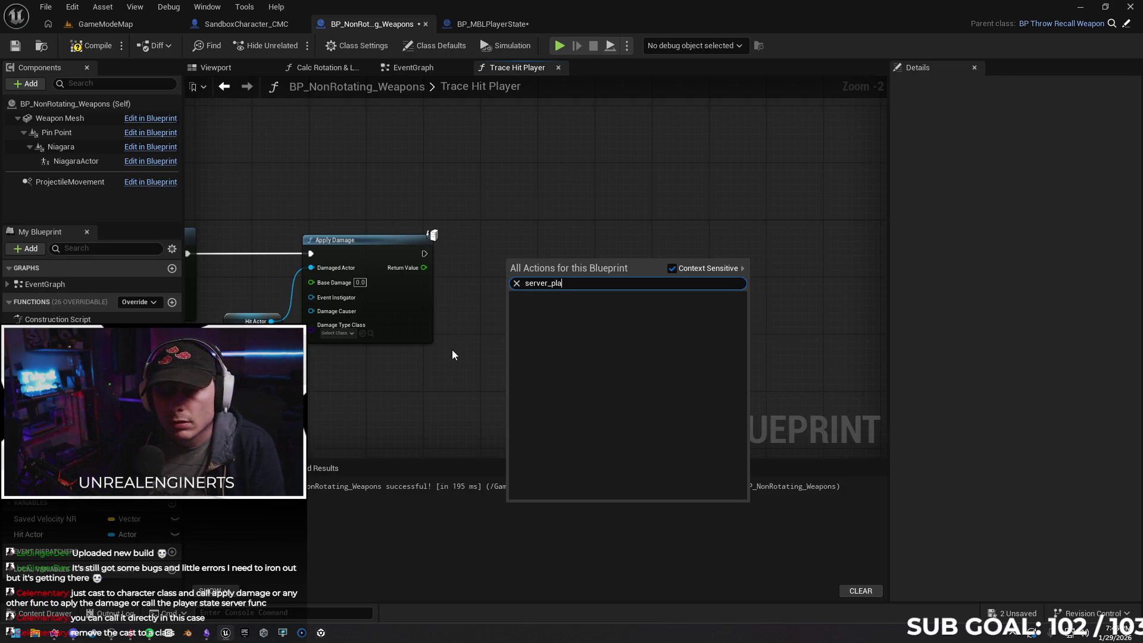
{"action": "scroll", "coordinate": [452, 355], "scroll_direction": "down", "scroll_amount": 5}
{"action": "scroll", "coordinate": [451, 359], "scroll_direction": "up", "scroll_amount": 4}
{"action": "mouse_move", "coordinate": [476, 382]}
{"action": "left_mouse_down"}
{"action": "mouse_move", "coordinate": [625, 381]}
{"action": "mouse_move", "coordinate": [734, 281]}
{"action": "mouse_move", "coordinate": [734, 362]}
{"action": "mouse_move", "coordinate": [605, 355]}
{"action": "mouse_move", "coordinate": [521, 199]}
{"action": "left_mouse_up"}
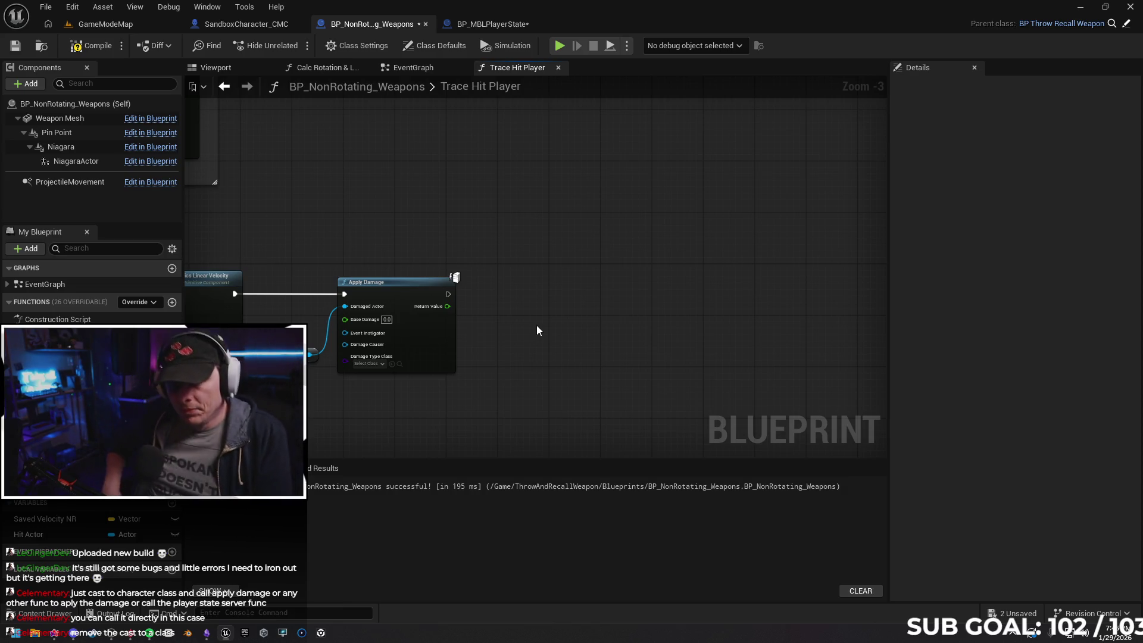
{"action": "scroll", "coordinate": [505, 304], "scroll_direction": "up", "scroll_amount": 2}
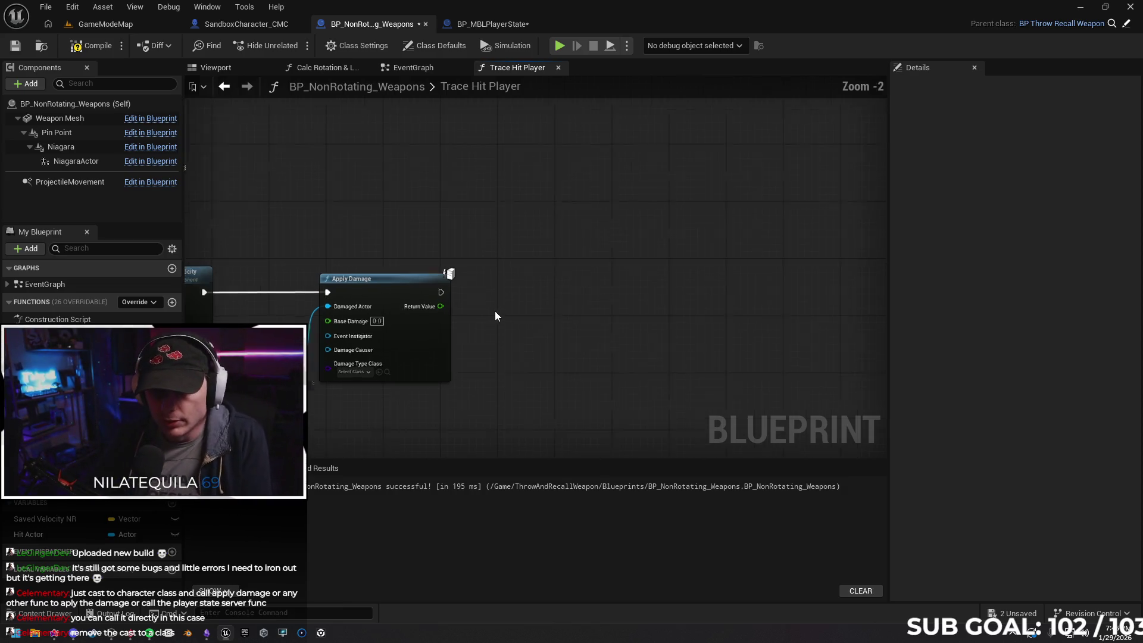
{"action": "mouse_move", "coordinate": [528, 340]}
{"action": "left_mouse_down"}
{"action": "mouse_move", "coordinate": [715, 252]}
{"action": "mouse_move", "coordinate": [632, 258]}
{"action": "left_mouse_up"}
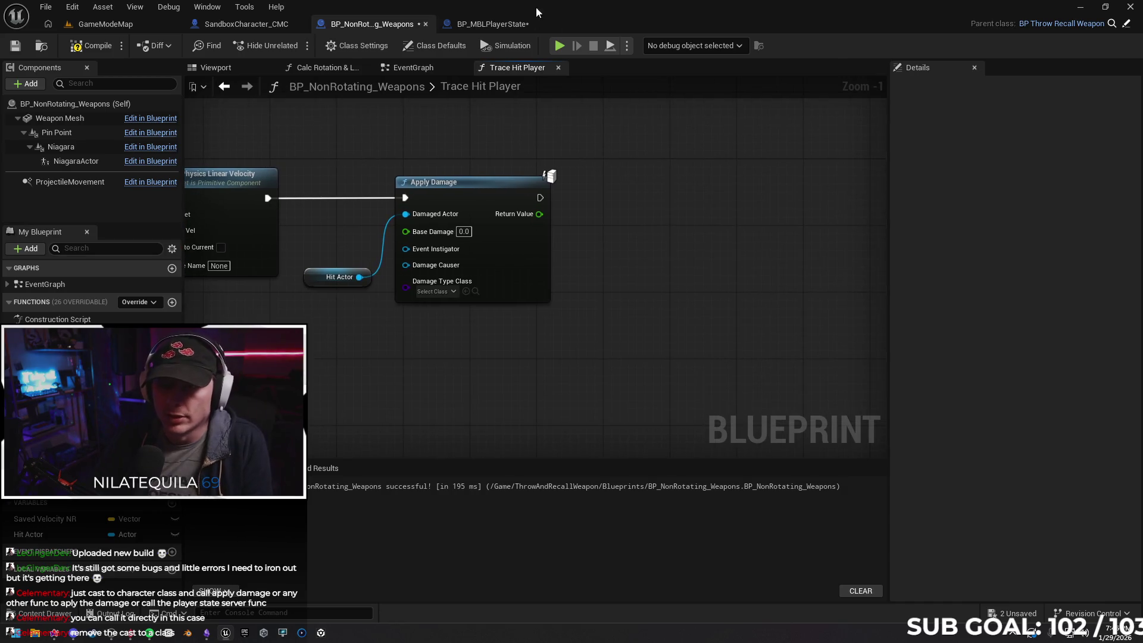
{"action": "mouse_move", "coordinate": [512, 202]}
{"action": "left_mouse_down"}
{"action": "mouse_move", "coordinate": [452, 197]}
{"action": "mouse_move", "coordinate": [578, 202]}
{"action": "left_mouse_up"}
{"action": "type", "text": "cast ti"}
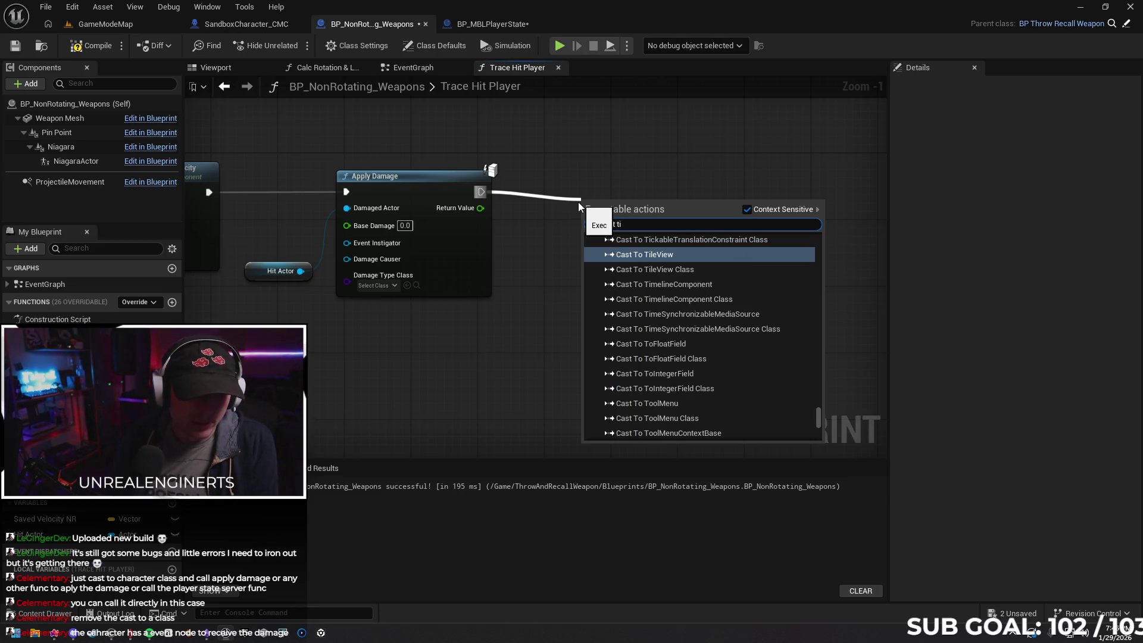
{"action": "mouse_move", "coordinate": [468, 382]}
{"action": "left_mouse_down"}
{"action": "mouse_move", "coordinate": [587, 331]}
{"action": "mouse_move", "coordinate": [583, 341]}
{"action": "mouse_move", "coordinate": [455, 319]}
{"action": "mouse_move", "coordinate": [462, 326]}
{"action": "left_mouse_up"}
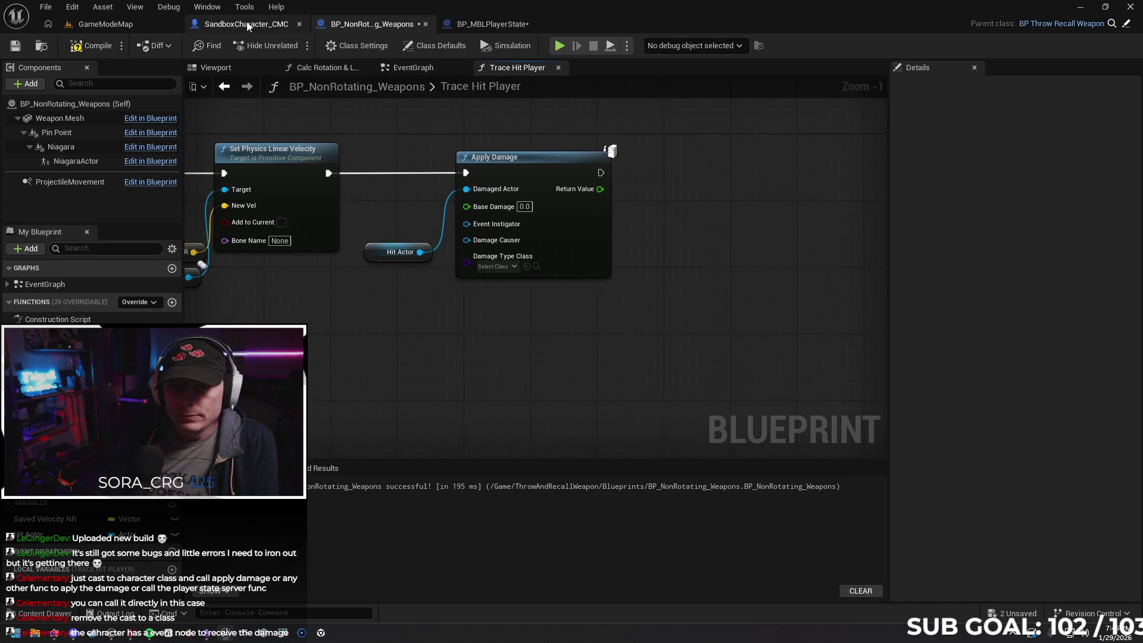
Delete the Print String node from BP_MBLPlayerState's Server_PlayerHit event
{"action": "left_click", "coordinate": [247, 26]}
{"action": "left_click", "coordinate": [477, 27]}
{"action": "scroll", "coordinate": [494, 149], "scroll_direction": "down", "scroll_amount": 1}
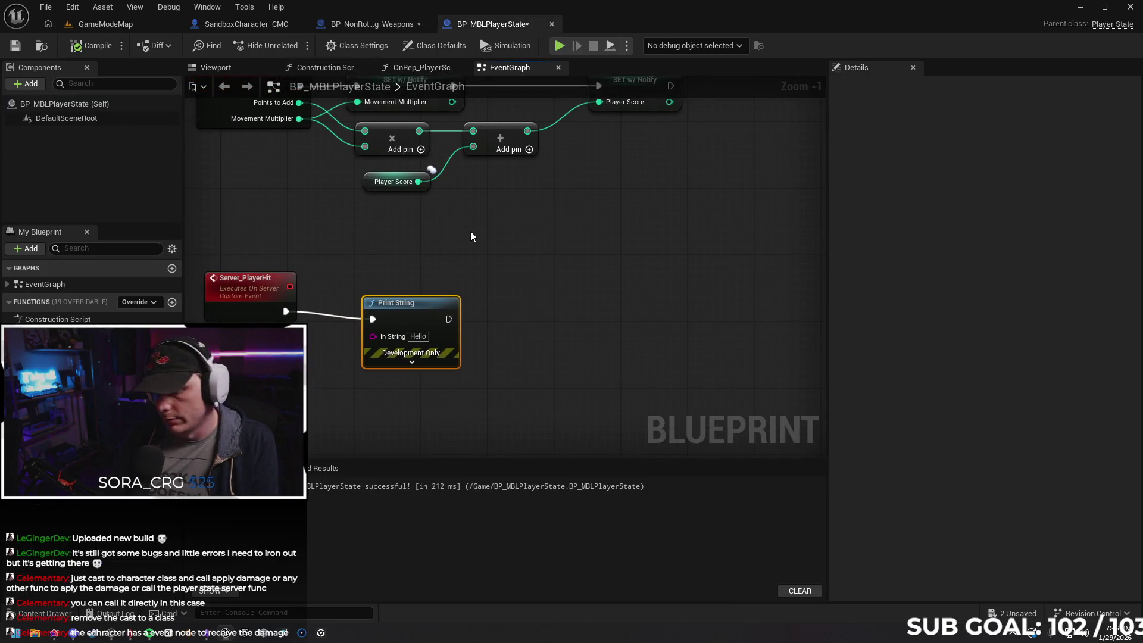
{"action": "key", "text": "Delete"}
Place an Event AnyDamage node in SandboxCharacter_CMC's EventGraph from a 'damage' search
{"action": "left_click", "coordinate": [238, 24]}
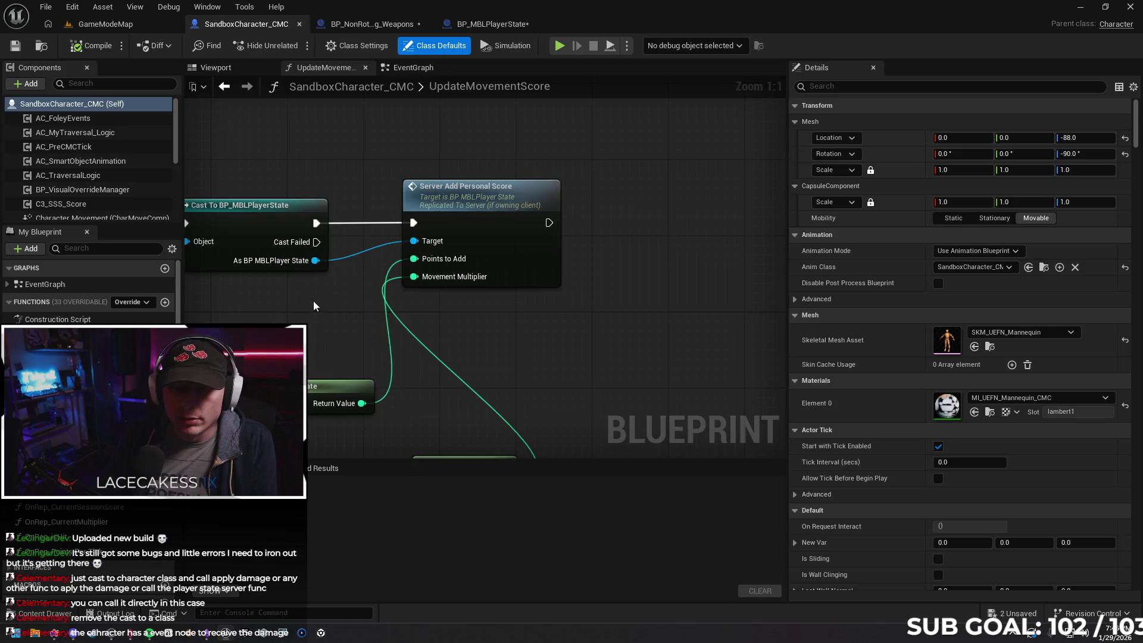
{"action": "scroll", "coordinate": [285, 299], "scroll_direction": "down", "scroll_amount": 5}
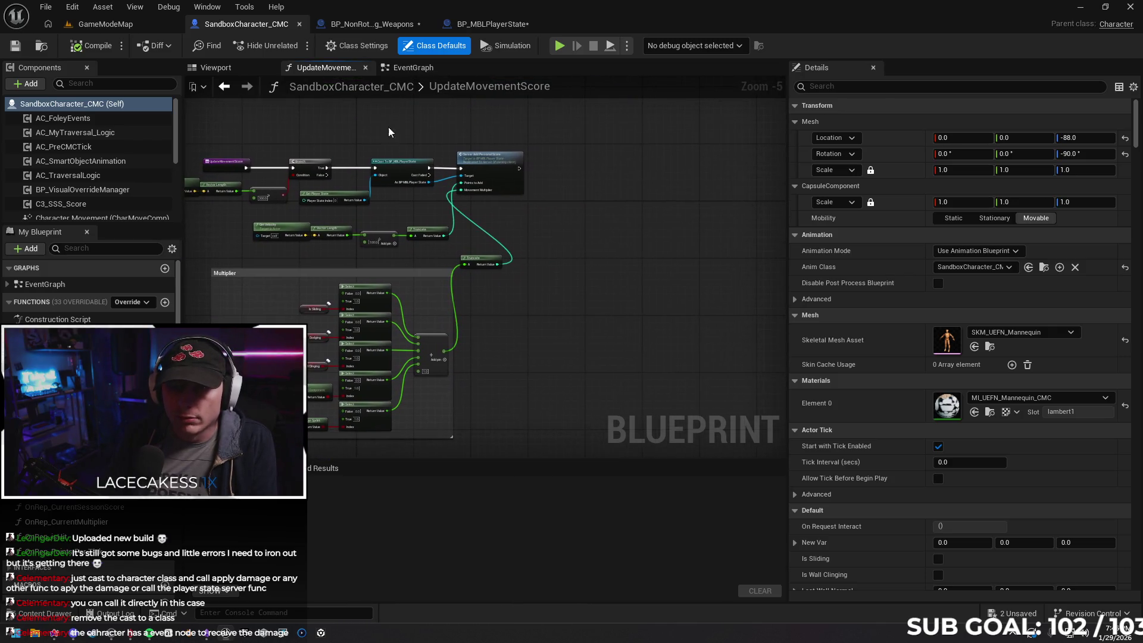
{"action": "left_click", "coordinate": [413, 67]}
{"action": "scroll", "coordinate": [588, 313], "scroll_direction": "down", "scroll_amount": 3}
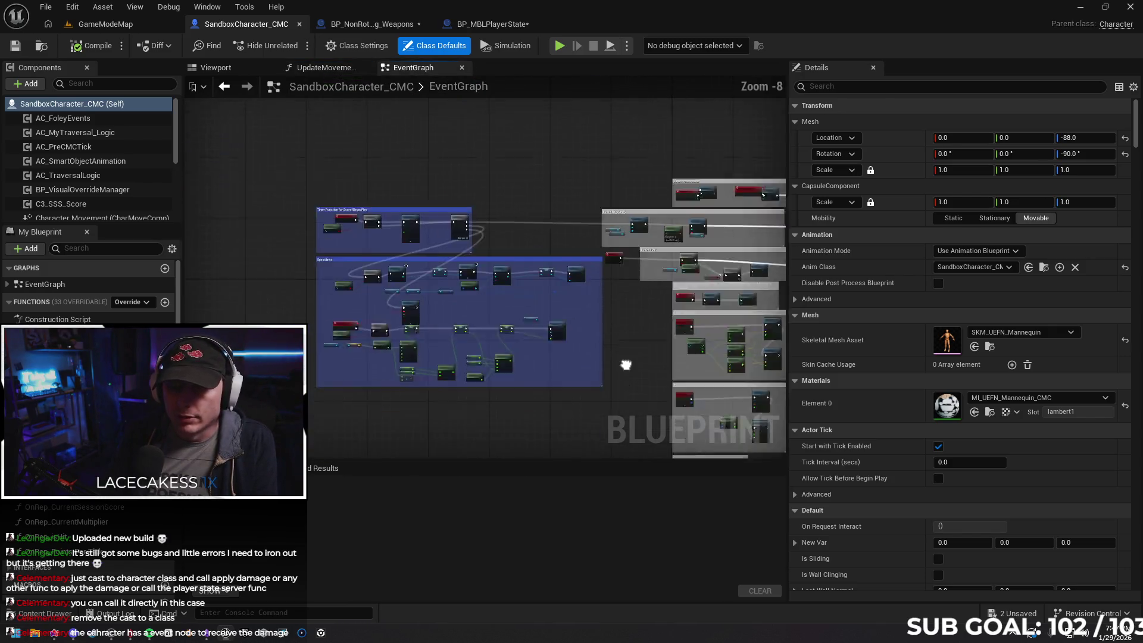
{"action": "scroll", "coordinate": [464, 269], "scroll_direction": "up", "scroll_amount": 7}
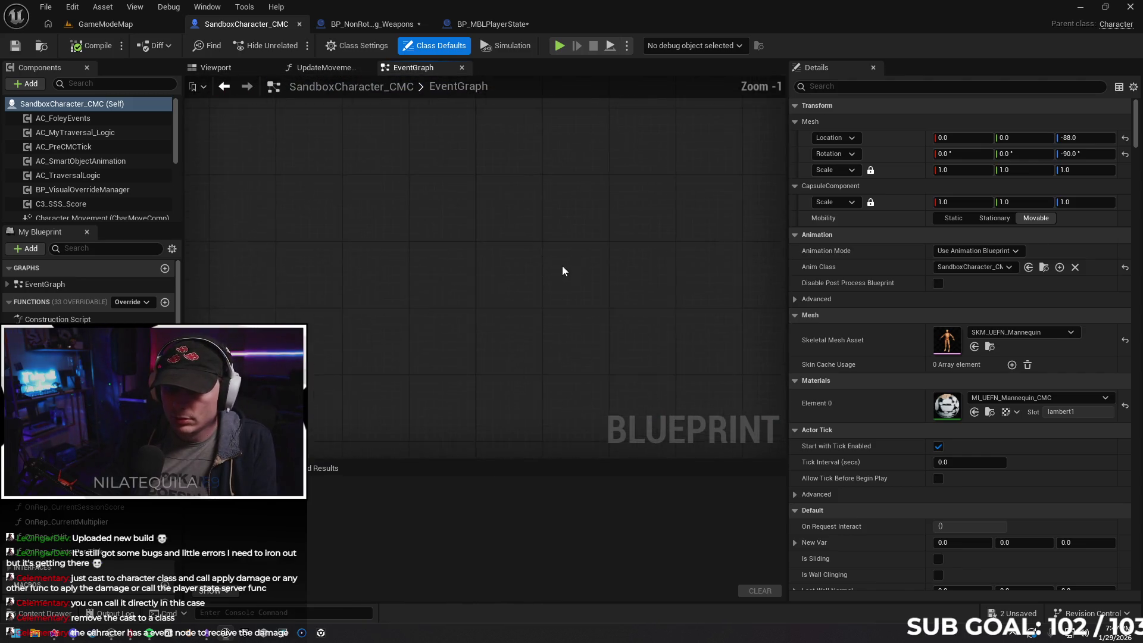
{"action": "right_click", "coordinate": [396, 217]}
{"action": "type", "text": "damag"}
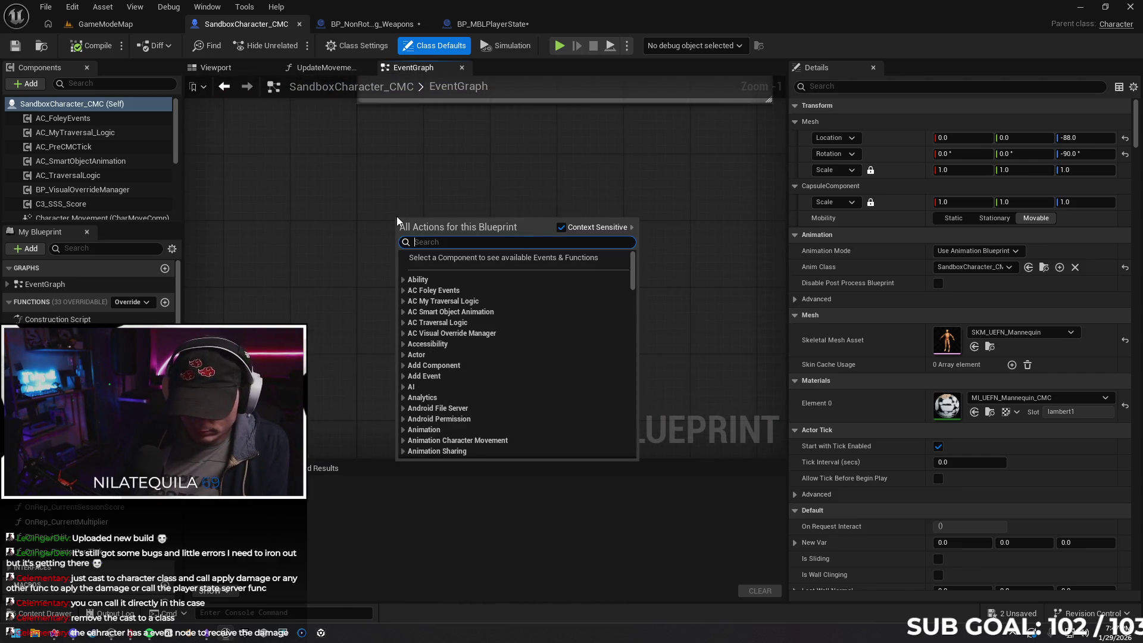
{"action": "type", "text": "e"}
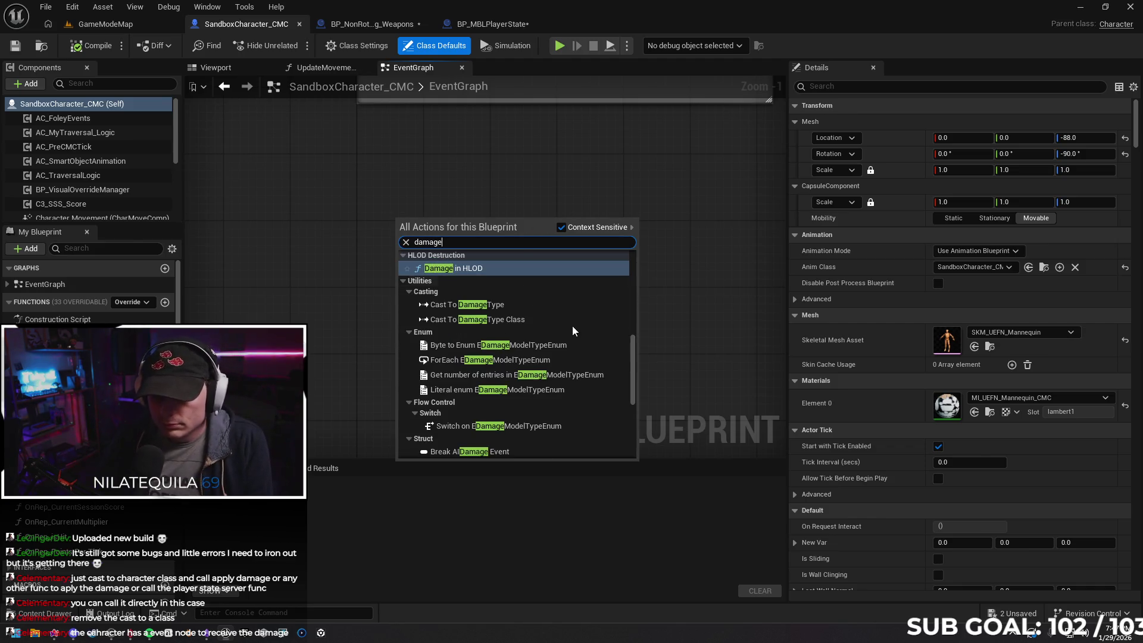
{"action": "scroll", "coordinate": [563, 324], "scroll_direction": "down", "scroll_amount": 3}
{"action": "scroll", "coordinate": [579, 351], "scroll_direction": "up", "scroll_amount": 8}
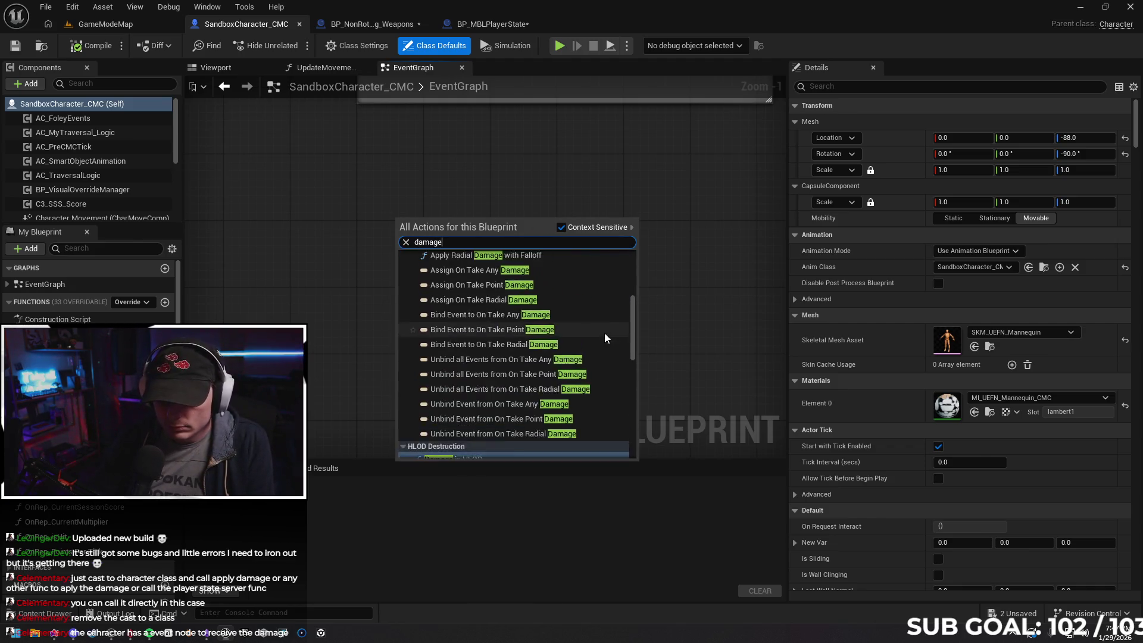
{"action": "scroll", "coordinate": [536, 304], "scroll_direction": "up", "scroll_amount": 3}
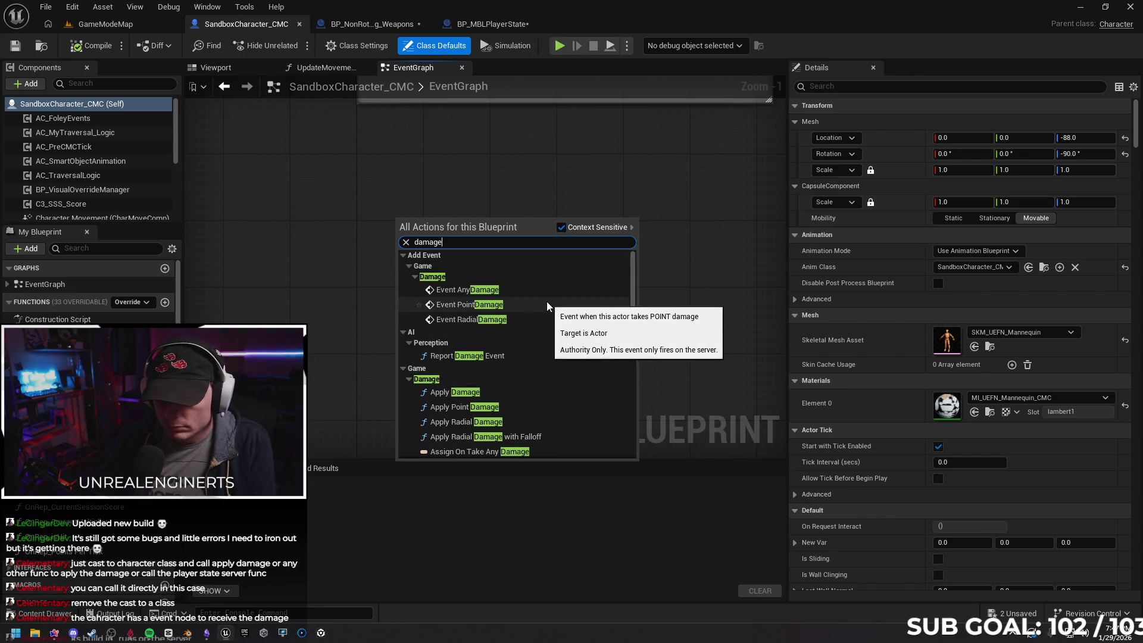
{"action": "left_click", "coordinate": [538, 290]}
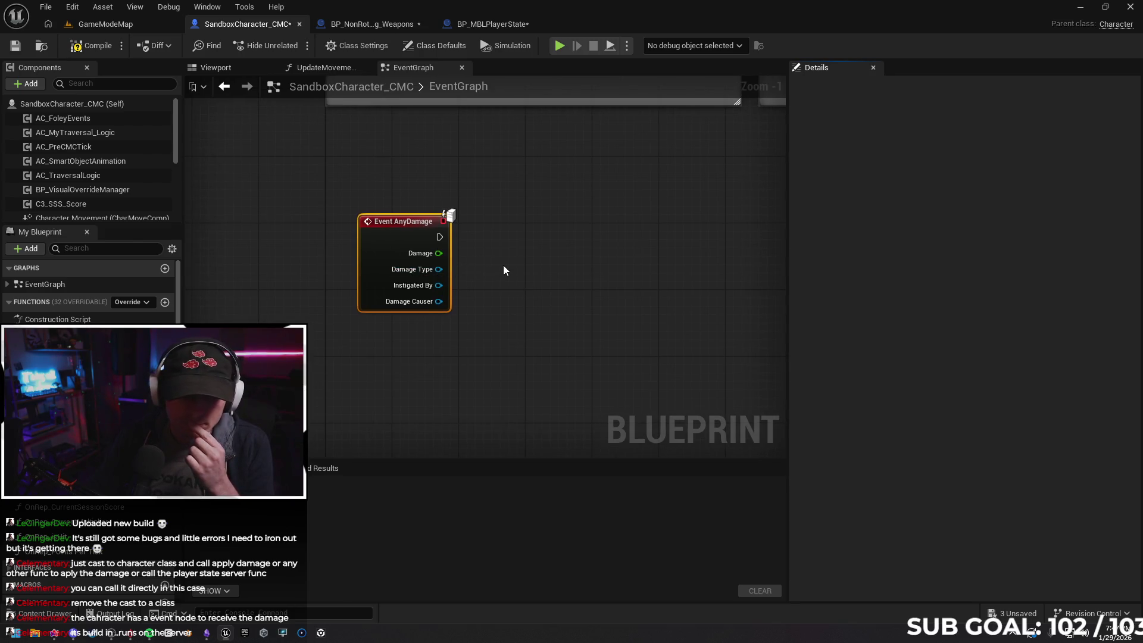
Connect a Print String saying Hello after Event AnyDamage in SandboxCharacter_CMC
{"action": "scroll", "coordinate": [520, 259], "scroll_direction": "up", "scroll_amount": 1}
{"action": "mouse_move", "coordinate": [440, 264]}
{"action": "left_mouse_down"}
{"action": "mouse_move", "coordinate": [349, 247]}
{"action": "mouse_move", "coordinate": [478, 274]}
{"action": "left_mouse_up"}
{"action": "type", "text": "print"}
{"action": "key", "text": "Return"}
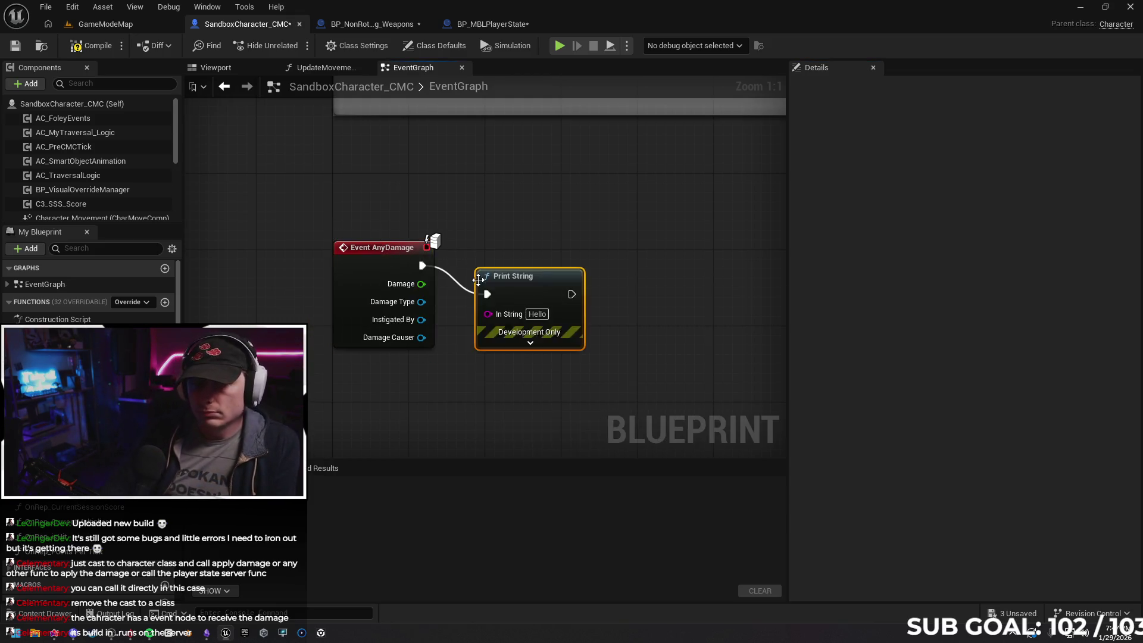
Play-test with two clients, hit the other character to see Server: Hello, then straighten the wire
{"action": "left_click", "coordinate": [473, 24]}
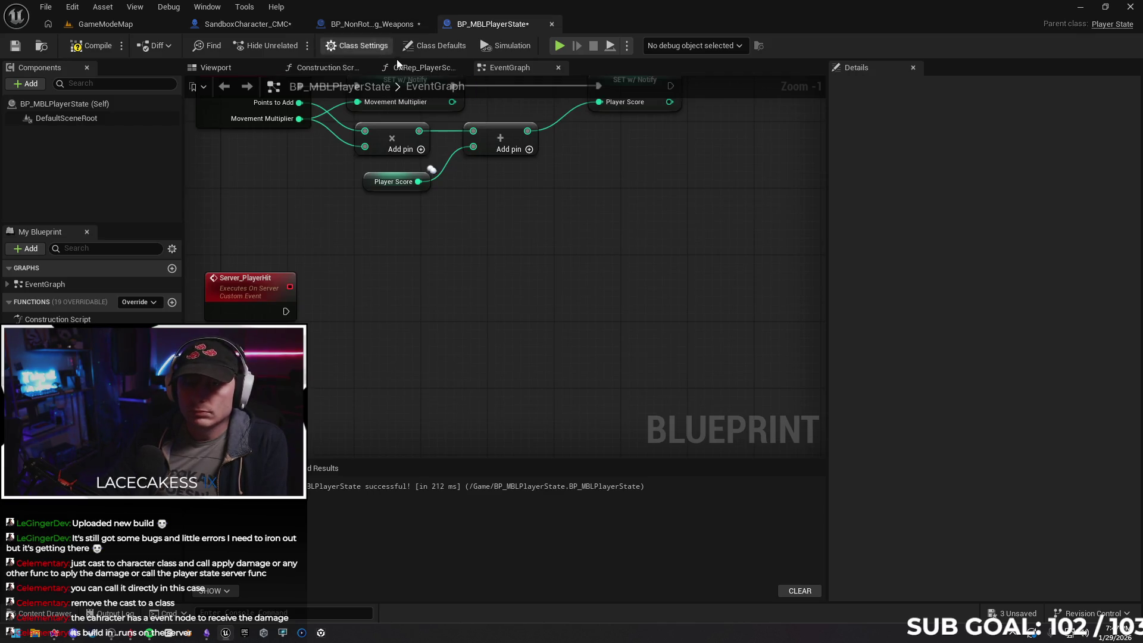
{"action": "left_click", "coordinate": [241, 23]}
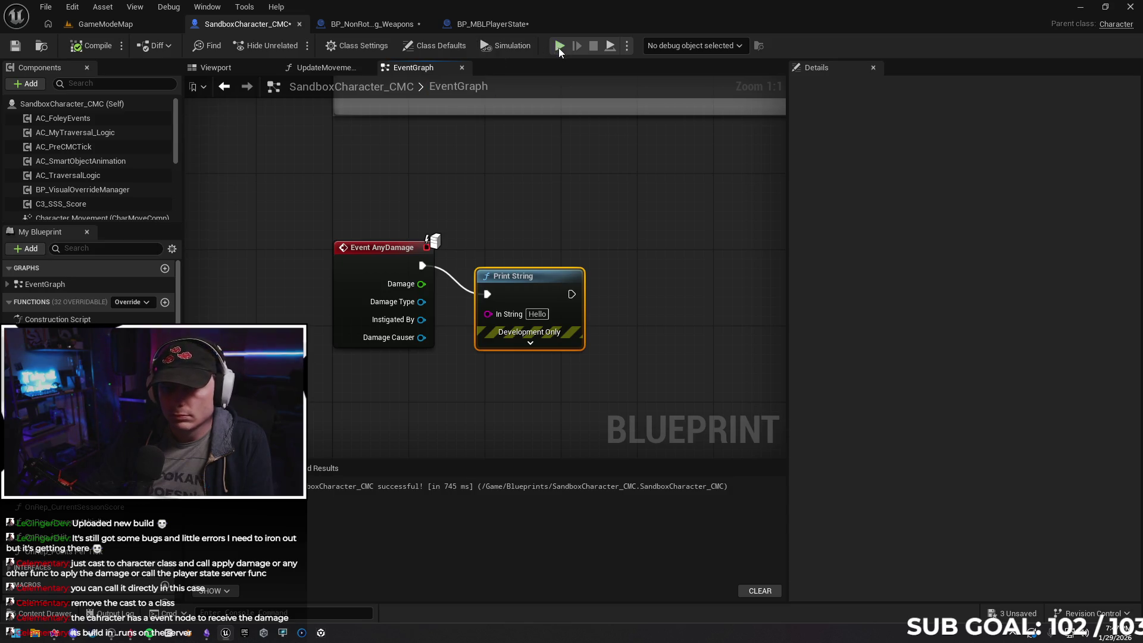
{"action": "key", "text": "alt+p"}
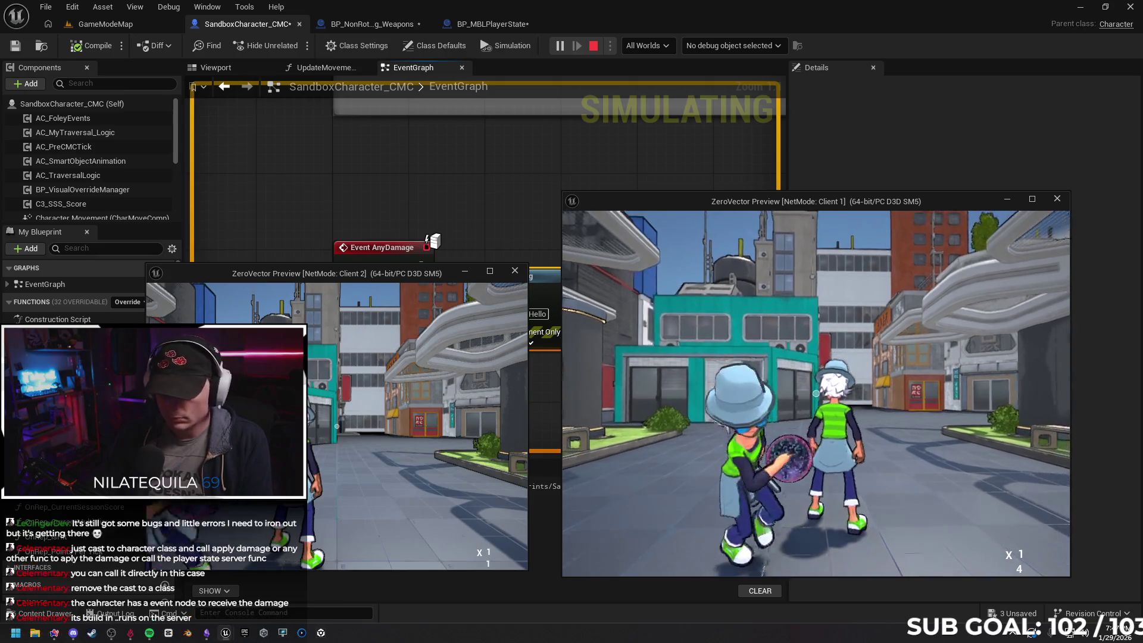
{"action": "key", "text": "s"}
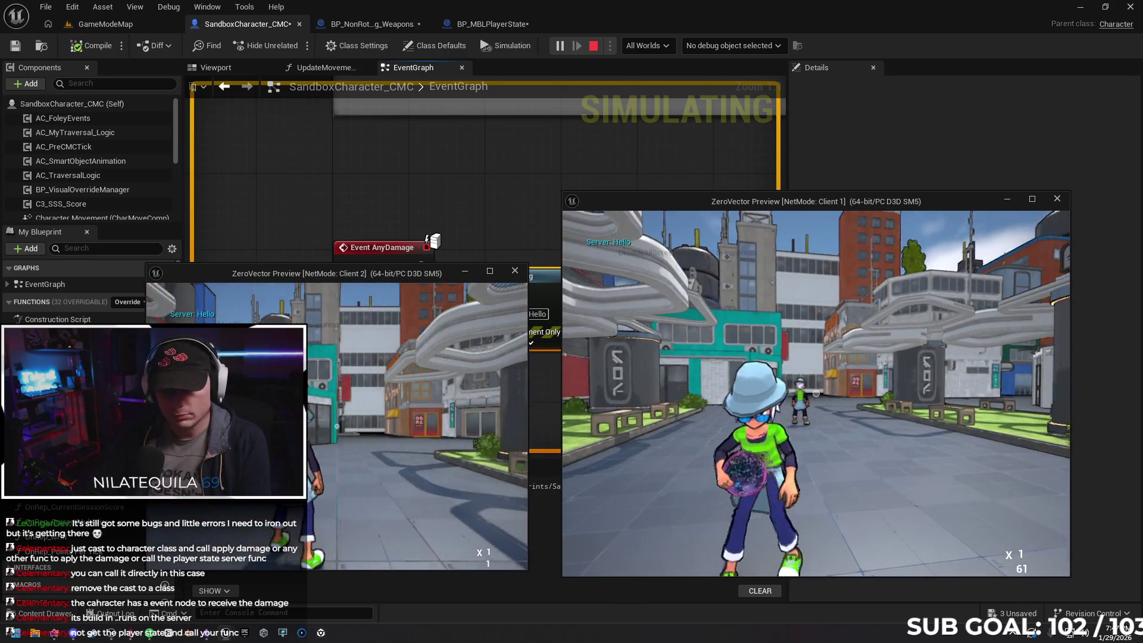
{"action": "key", "text": "Escape"}
{"action": "left_click_drag", "start_coordinate": [534, 281], "coordinate": [543, 252]}
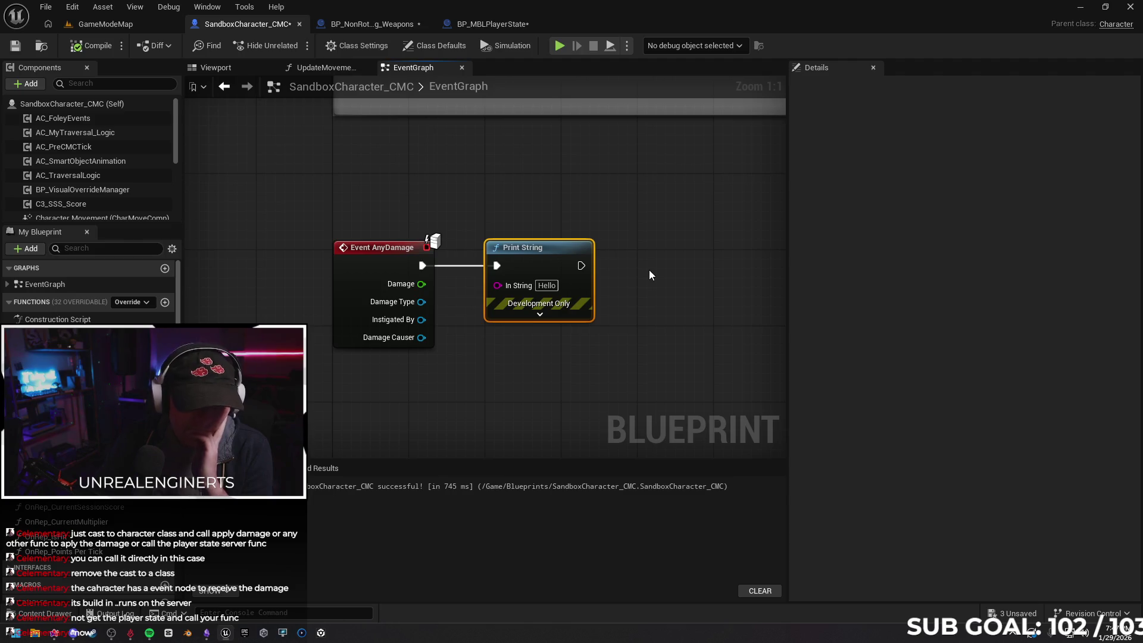
{"action": "left_click_drag", "start_coordinate": [651, 273], "coordinate": [567, 281]}
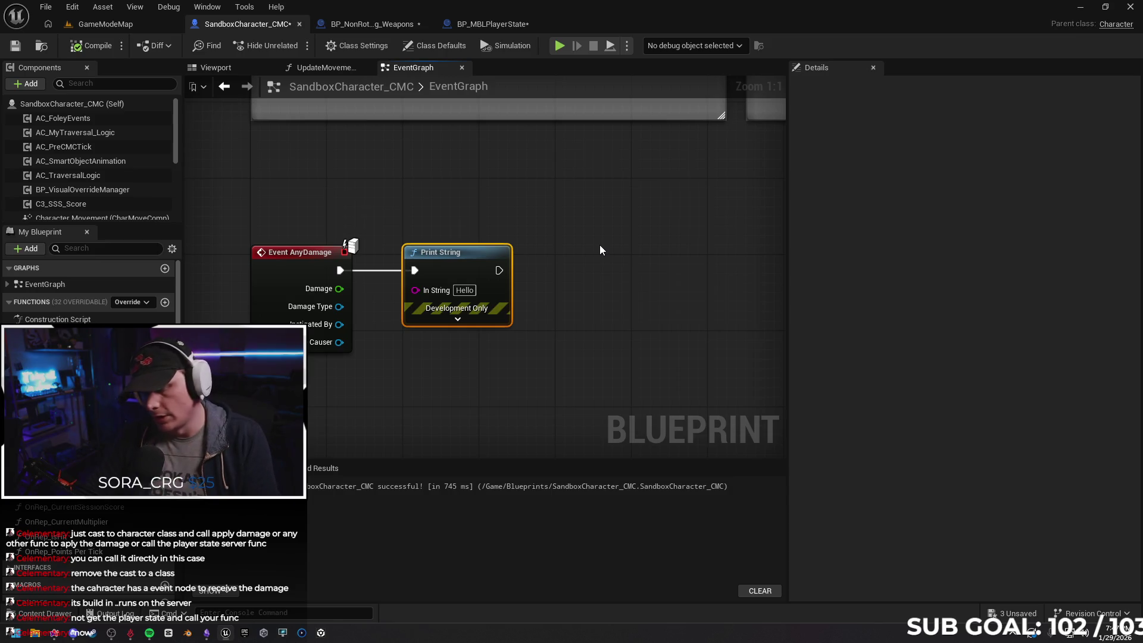
Swap the Print String for a Cast To BP_MBLPlayerState node driven by Event AnyDamage
{"action": "key", "text": "Delete"}
{"action": "left_click_drag", "start_coordinate": [344, 270], "coordinate": [428, 278]}
{"action": "type", "text": "cast to "}
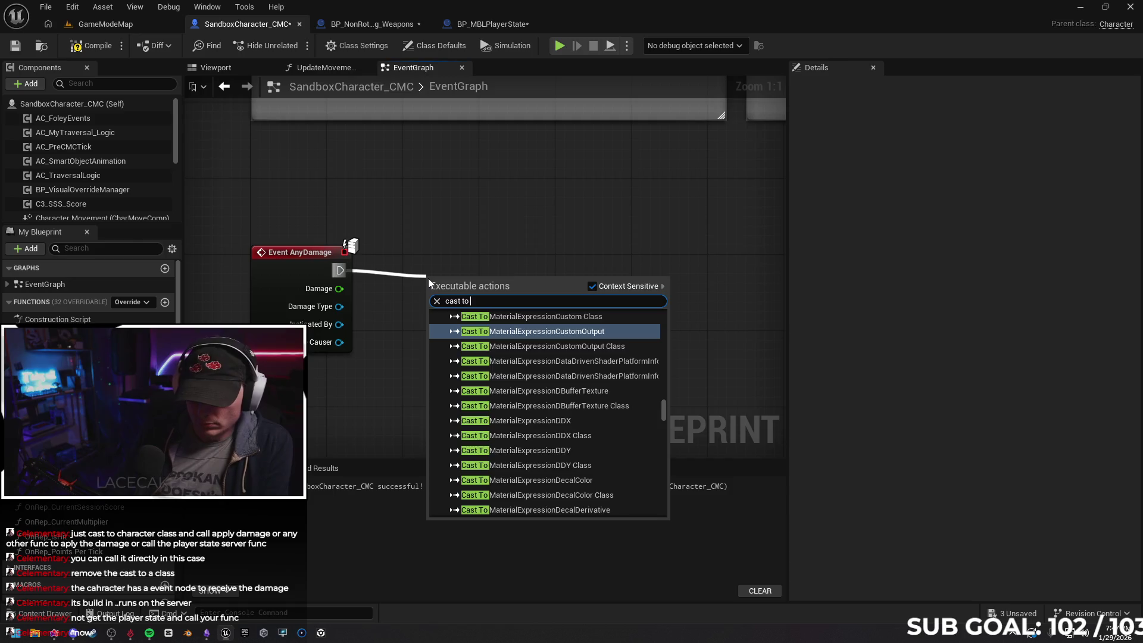
{"action": "type", "text": "player"}
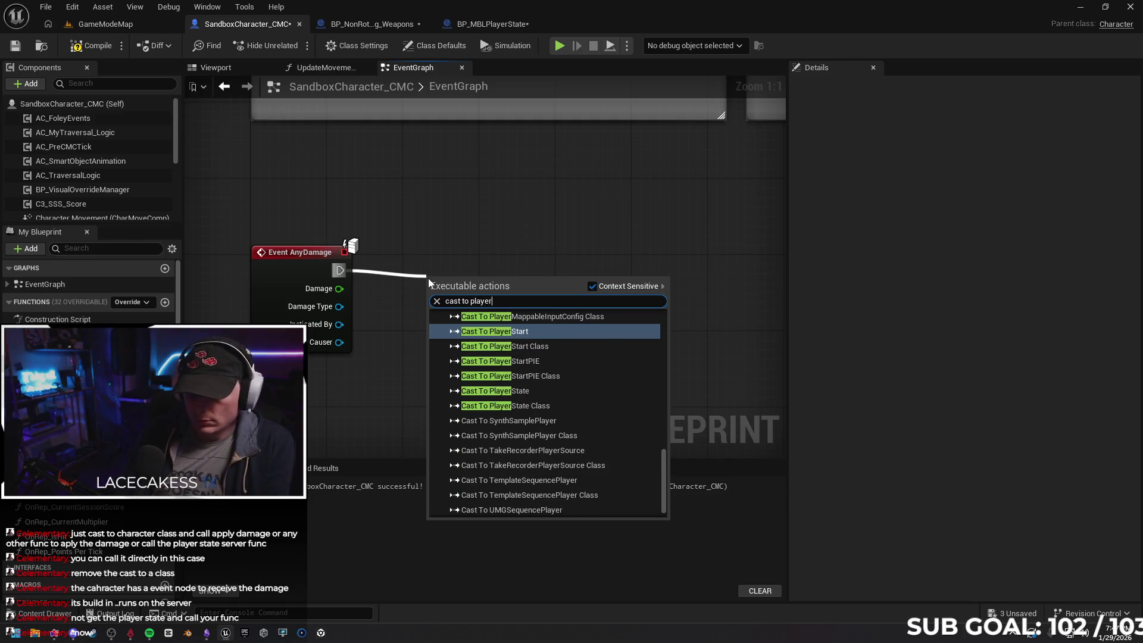
{"action": "type", "text": " state"}
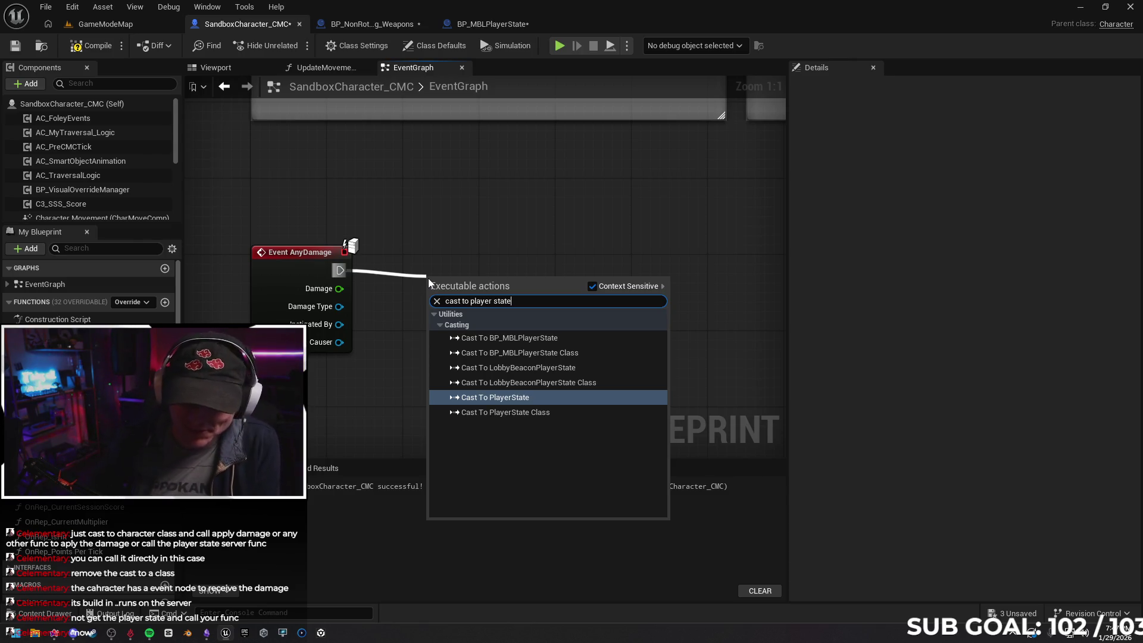
{"action": "key", "text": "Up"}
{"action": "key", "text": "Up"}
{"action": "key", "text": "Up"}
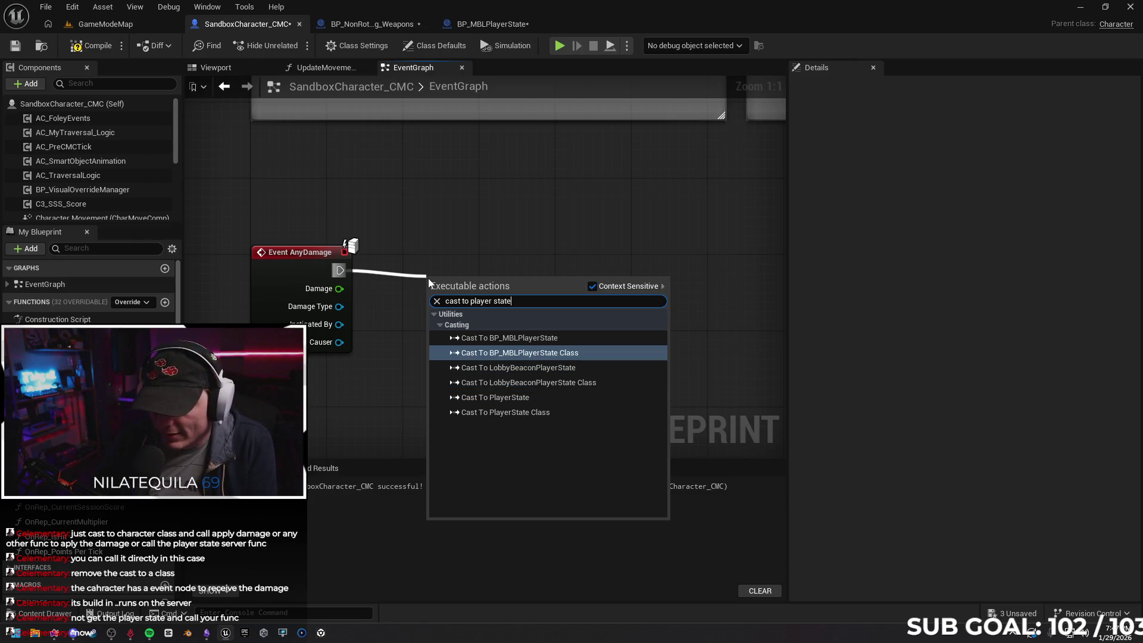
{"action": "key", "text": "Up"}
{"action": "key", "text": "Return"}
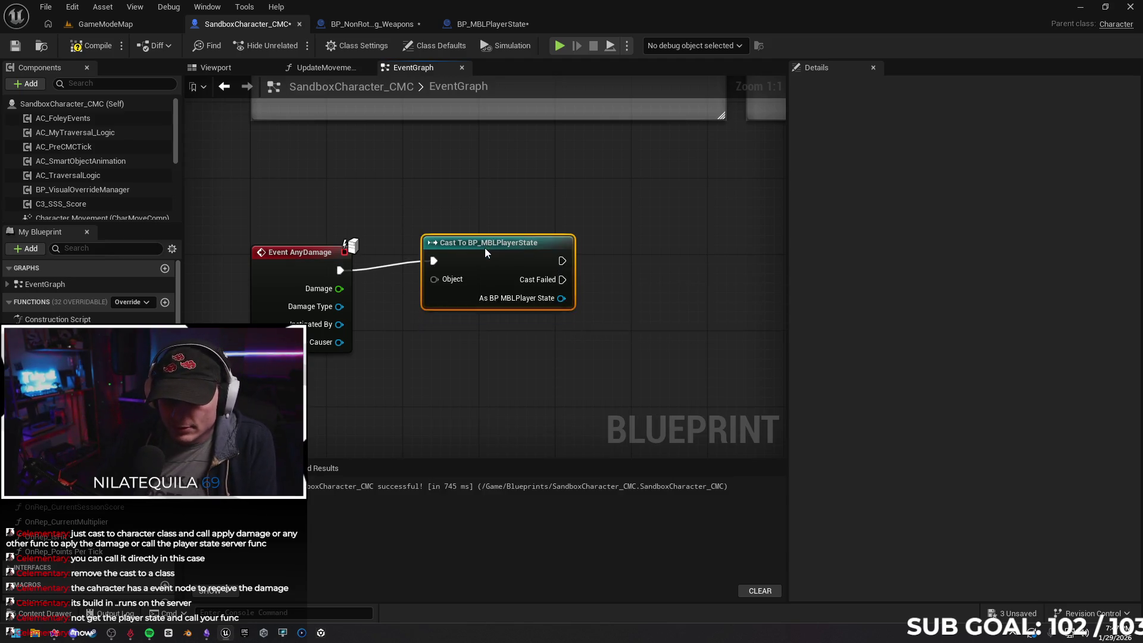
{"action": "left_click_drag", "start_coordinate": [489, 262], "coordinate": [486, 244]}
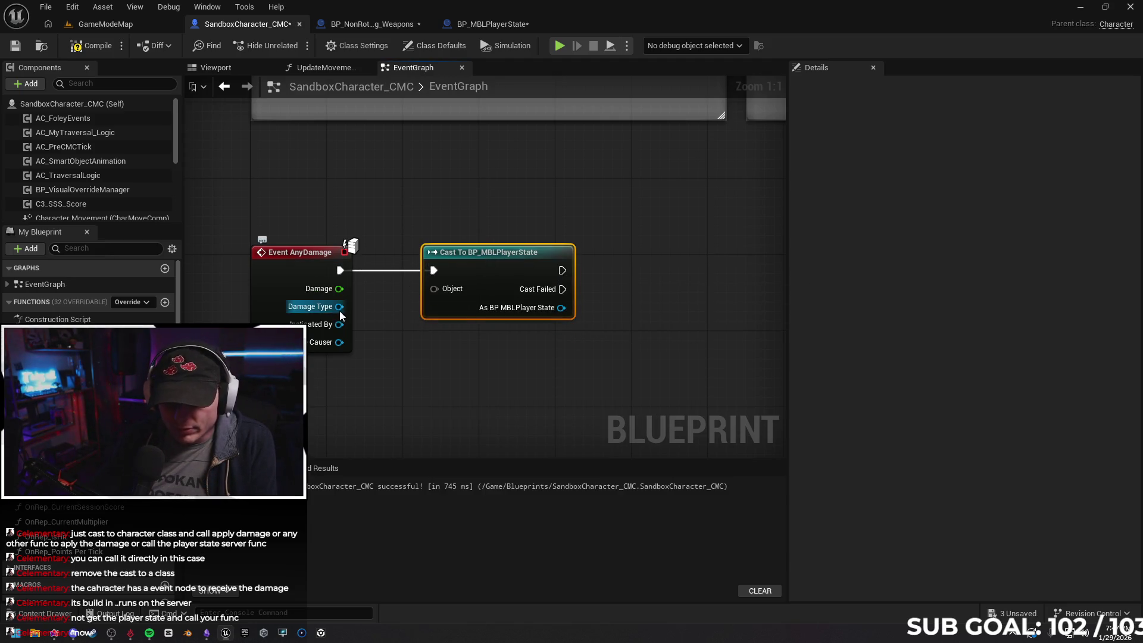
Try a wire from AnyDamage's Damage Causer, dismiss the actions list, and pan the view
{"action": "mouse_move", "coordinate": [339, 289]}
{"action": "left_mouse_down"}
{"action": "mouse_move", "coordinate": [434, 288]}
{"action": "mouse_move", "coordinate": [339, 289]}
{"action": "left_mouse_up"}
{"action": "mouse_move", "coordinate": [339, 342]}
{"action": "left_mouse_down"}
{"action": "mouse_move", "coordinate": [442, 291]}
{"action": "mouse_move", "coordinate": [373, 338]}
{"action": "left_mouse_up"}
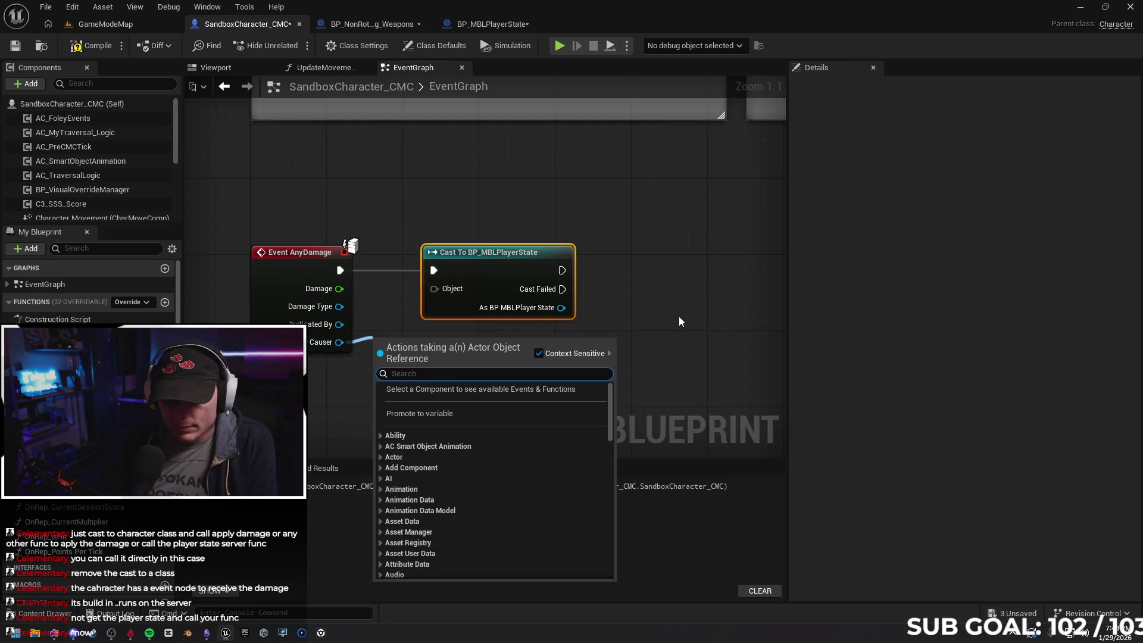
{"action": "left_click", "coordinate": [679, 322]}
{"action": "left_click_drag", "start_coordinate": [557, 331], "coordinate": [522, 338]}
{"action": "left_click_drag", "start_coordinate": [523, 337], "coordinate": [510, 334]}
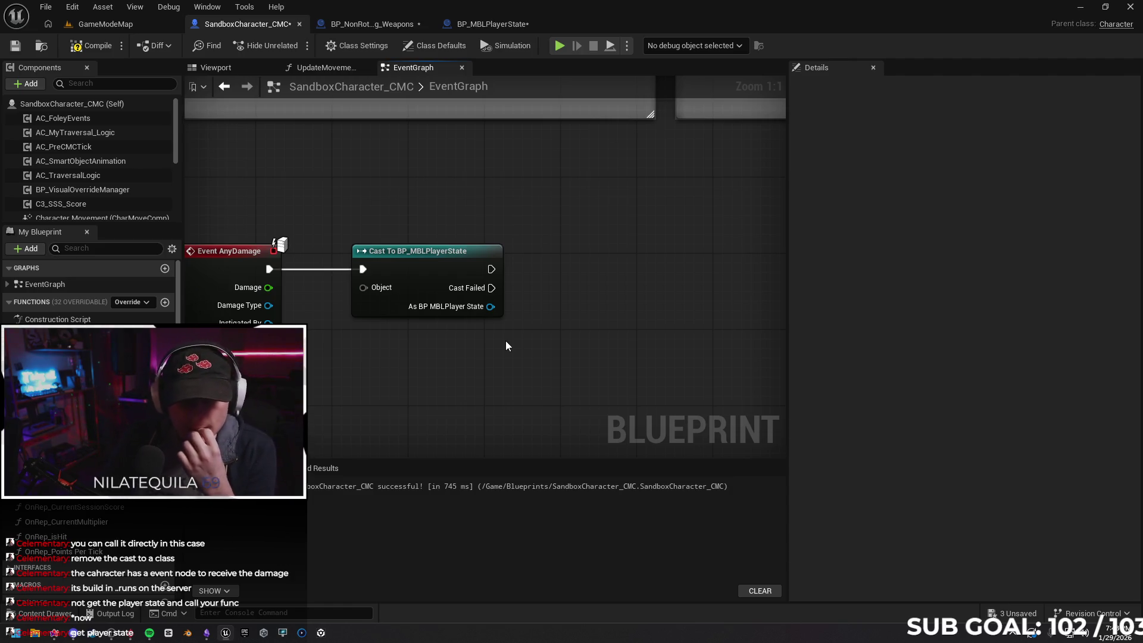
Feed a Get Player State node into the cast's Object input
{"action": "right_click", "coordinate": [335, 388]}
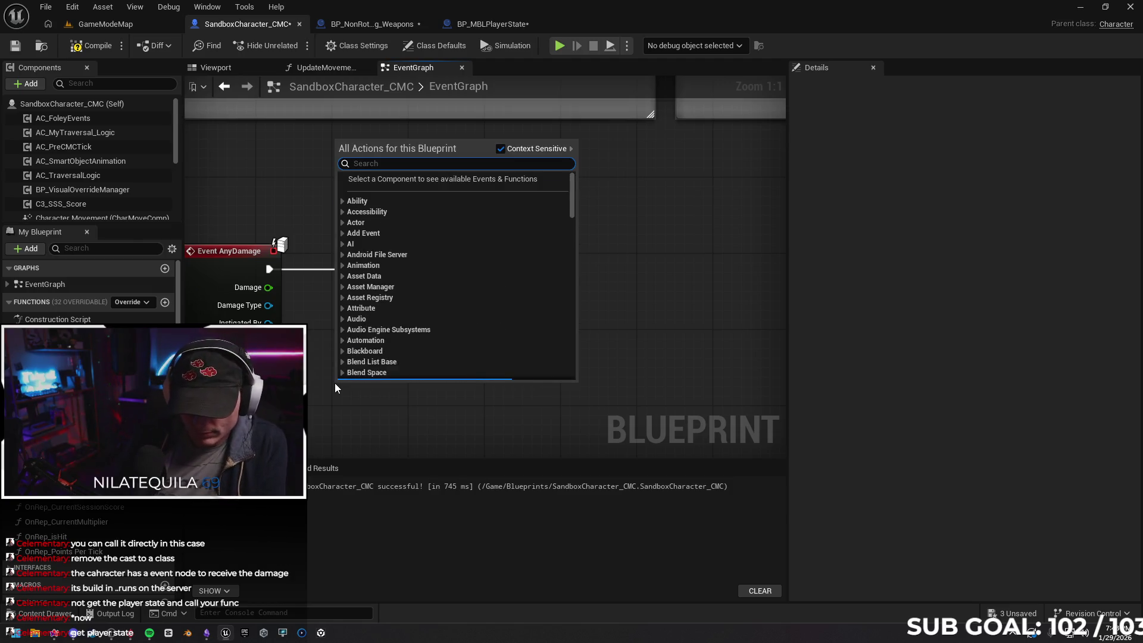
{"action": "type", "text": "get player"}
{"action": "key", "text": "Down"}
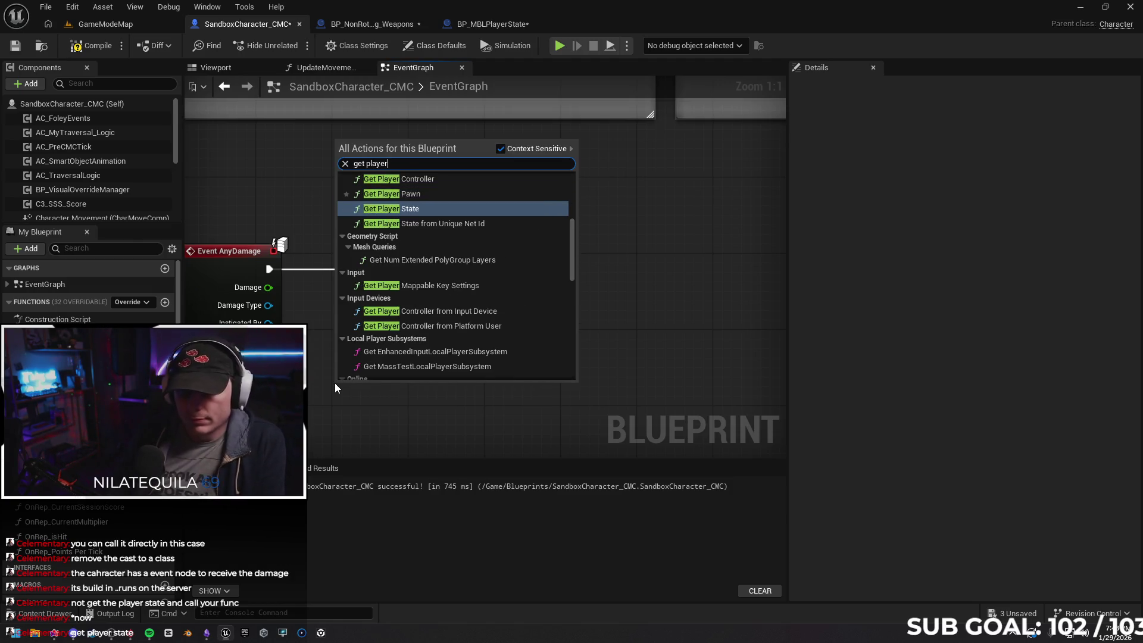
{"action": "key", "text": "Return"}
{"action": "left_click_drag", "start_coordinate": [365, 411], "coordinate": [363, 288]}
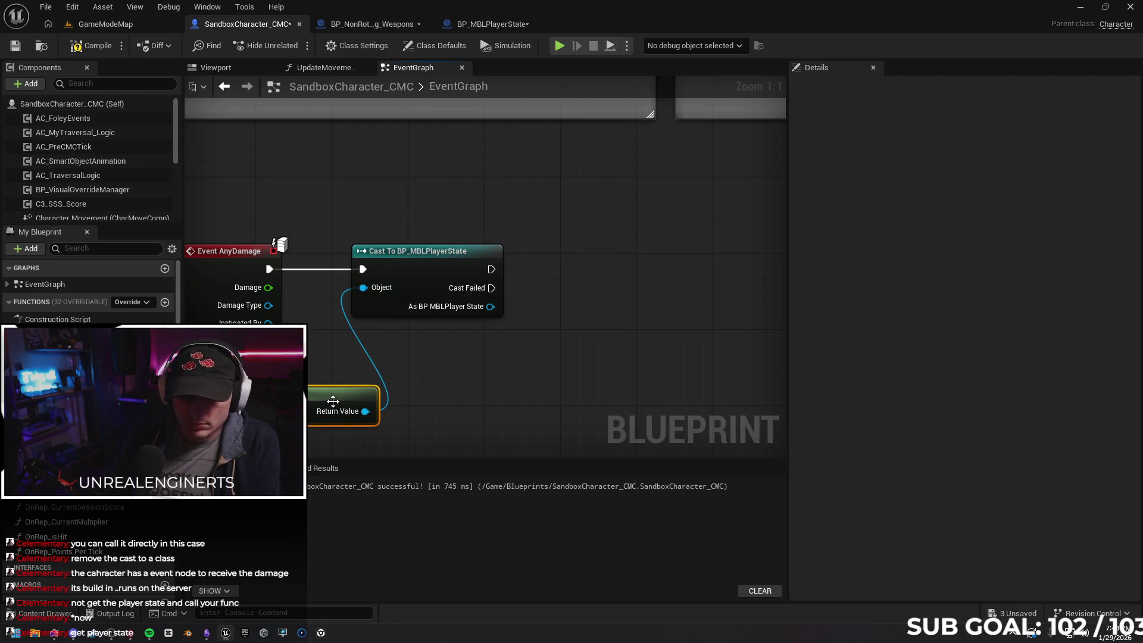
{"action": "mouse_move", "coordinate": [332, 400]}
{"action": "left_mouse_down"}
{"action": "mouse_move", "coordinate": [274, 400]}
{"action": "mouse_move", "coordinate": [473, 398]}
{"action": "mouse_move", "coordinate": [329, 391]}
{"action": "left_mouse_up"}
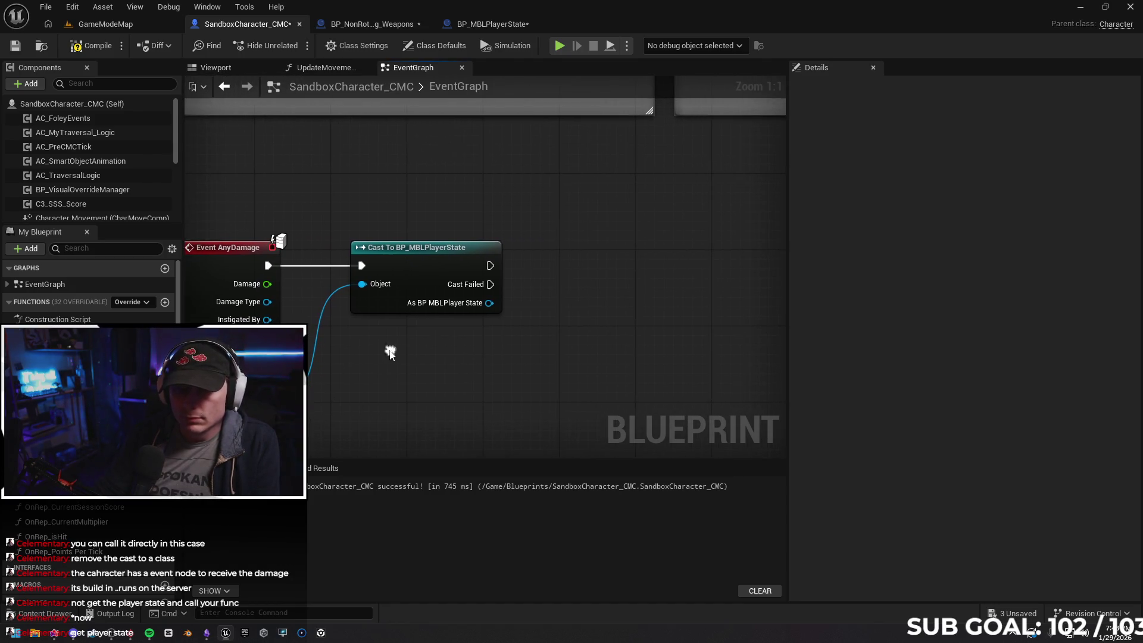
Call Server Player Hit after the cast, with the cast result as its Target
{"action": "left_click_drag", "start_coordinate": [489, 266], "coordinate": [571, 259]}
{"action": "type", "text": "server_"}
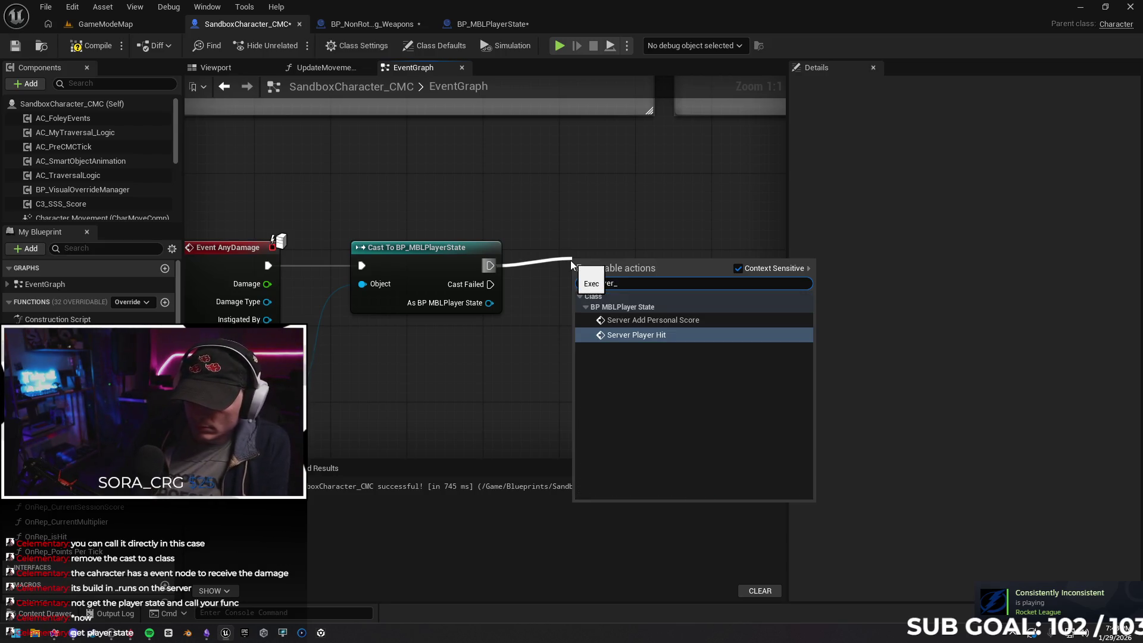
{"action": "left_click", "coordinate": [663, 335]}
{"action": "left_click_drag", "start_coordinate": [624, 281], "coordinate": [595, 253]}
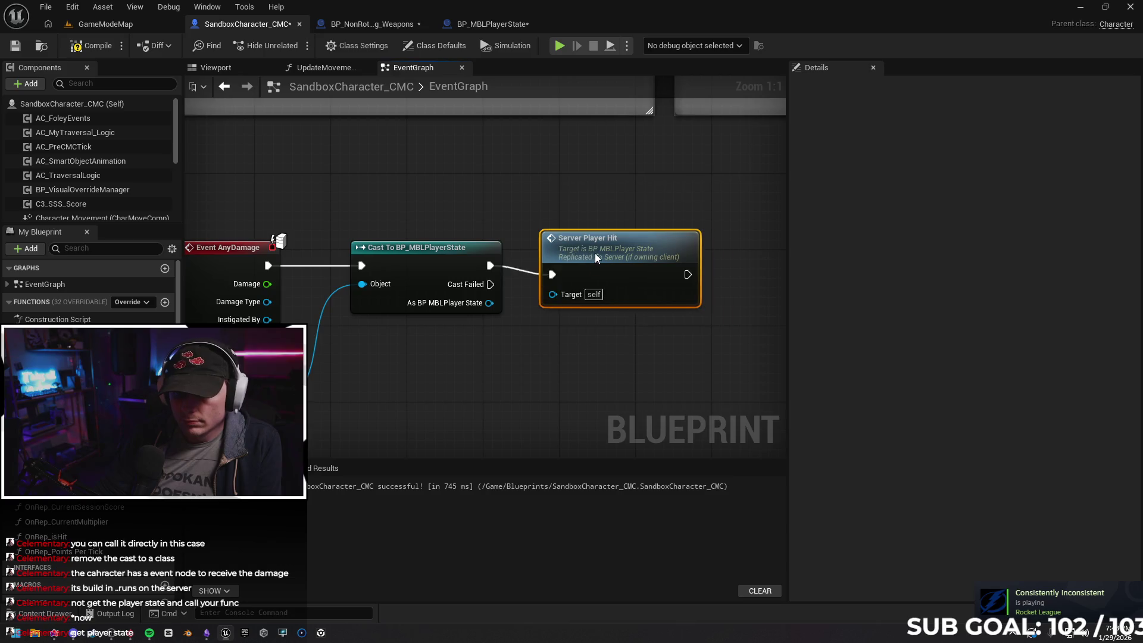
{"action": "left_click_drag", "start_coordinate": [489, 303], "coordinate": [563, 284]}
Add a Print String after the Server_PlayerHit event and recompile BP_MBLPlayerState
{"action": "double_click", "coordinate": [564, 283]}
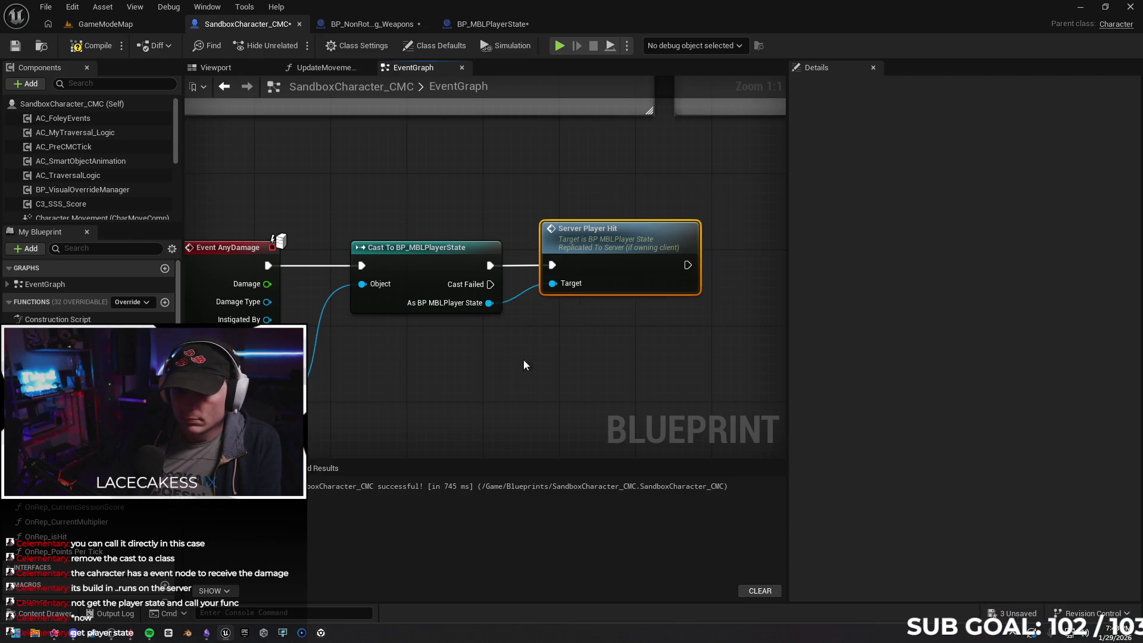
{"action": "mouse_move", "coordinate": [286, 310]}
{"action": "left_mouse_down"}
{"action": "mouse_move", "coordinate": [363, 317]}
{"action": "mouse_move", "coordinate": [402, 309]}
{"action": "mouse_move", "coordinate": [402, 294]}
{"action": "left_mouse_up"}
{"action": "type", "text": "print"}
{"action": "key", "text": "Return"}
{"action": "left_click", "coordinate": [90, 45]}
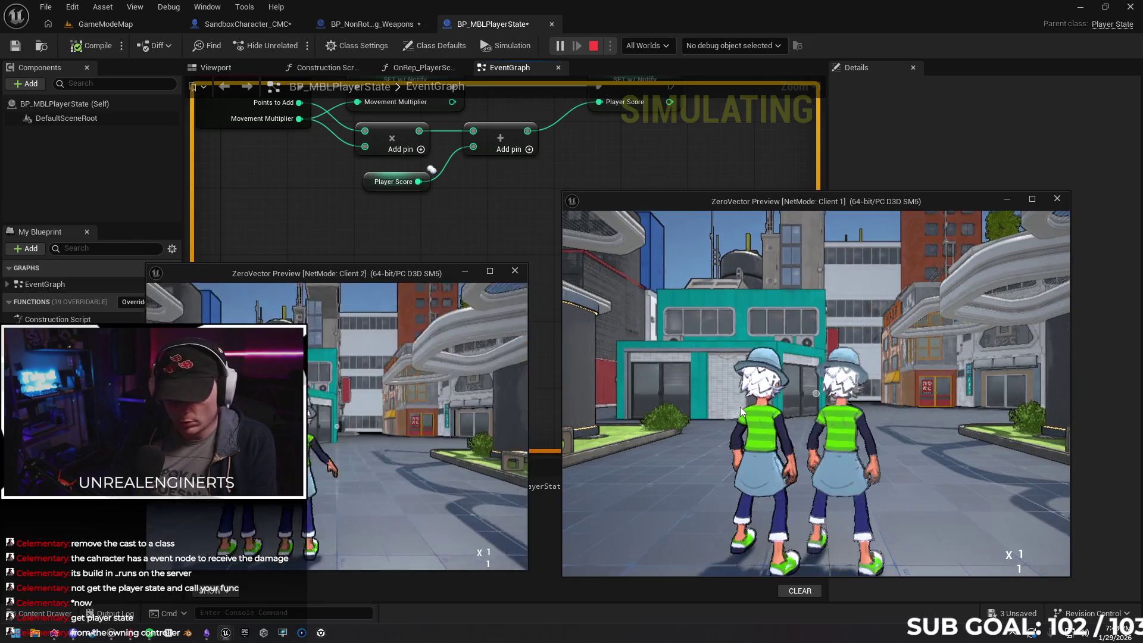
Stop the play test and check the Apply Damage wiring in BP_NonRotating_Weapons
{"action": "key", "text": "s"}
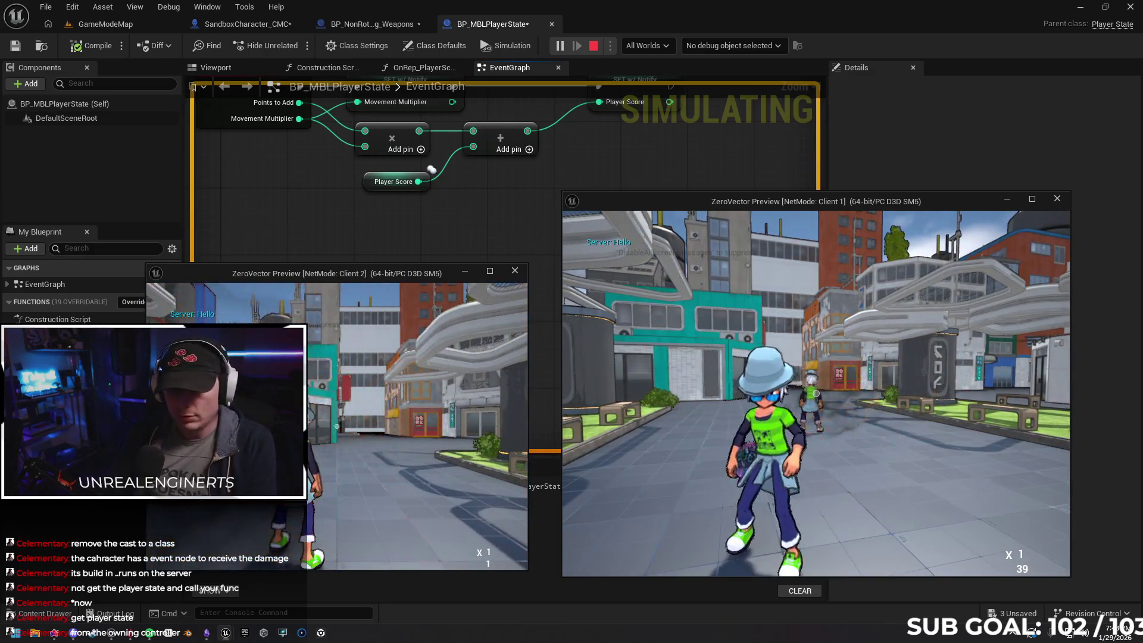
{"action": "key", "text": "Escape"}
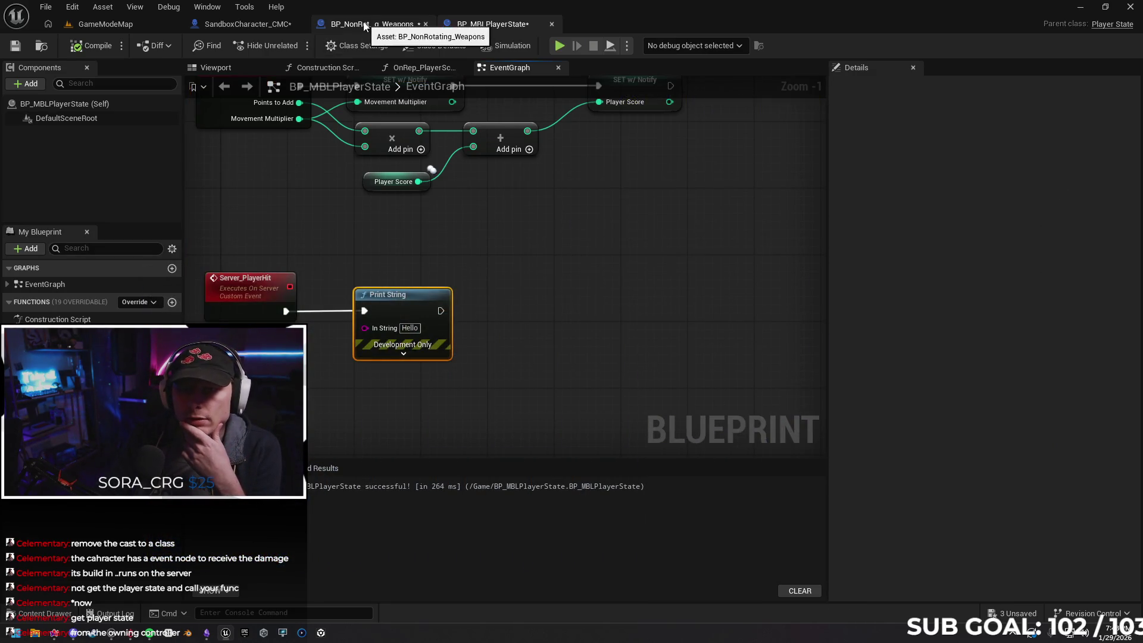
{"action": "left_click", "coordinate": [386, 29]}
{"action": "mouse_move", "coordinate": [453, 321]}
{"action": "left_mouse_down"}
{"action": "mouse_move", "coordinate": [561, 326]}
{"action": "mouse_move", "coordinate": [476, 336]}
{"action": "left_mouse_up"}
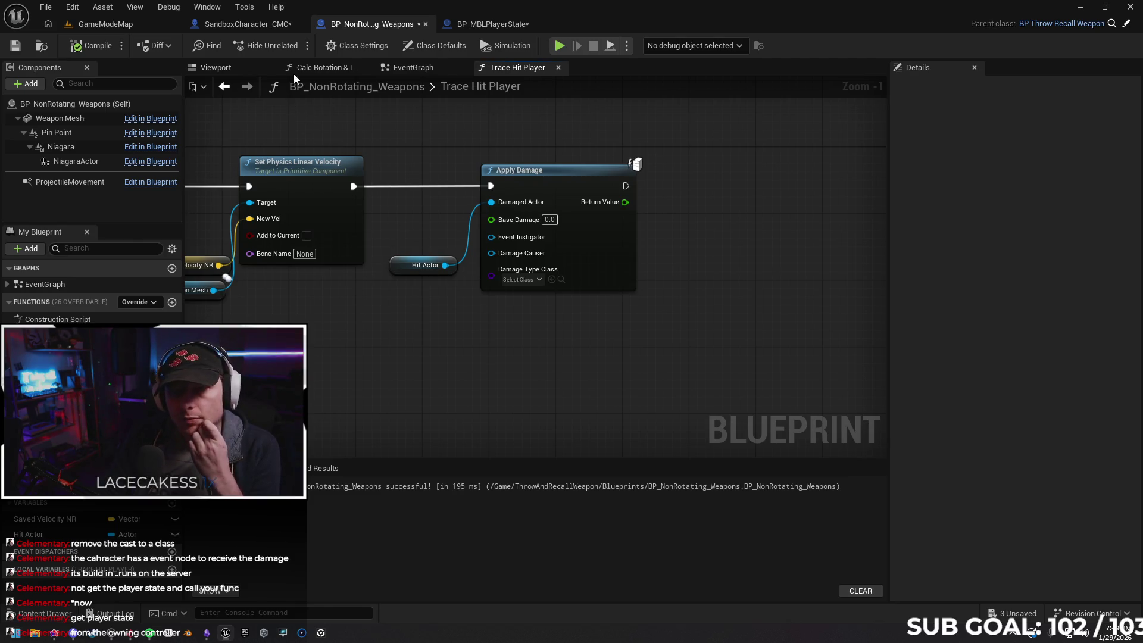
Review SandboxCharacter_CMC's damage logic, then delete the Print String from Server_PlayerHit
{"action": "left_click", "coordinate": [226, 24]}
{"action": "mouse_move", "coordinate": [403, 346]}
{"action": "left_mouse_down"}
{"action": "mouse_move", "coordinate": [391, 359]}
{"action": "mouse_move", "coordinate": [505, 337]}
{"action": "mouse_move", "coordinate": [492, 335]}
{"action": "left_mouse_up"}
{"action": "left_click_drag", "start_coordinate": [516, 377], "coordinate": [441, 363]}
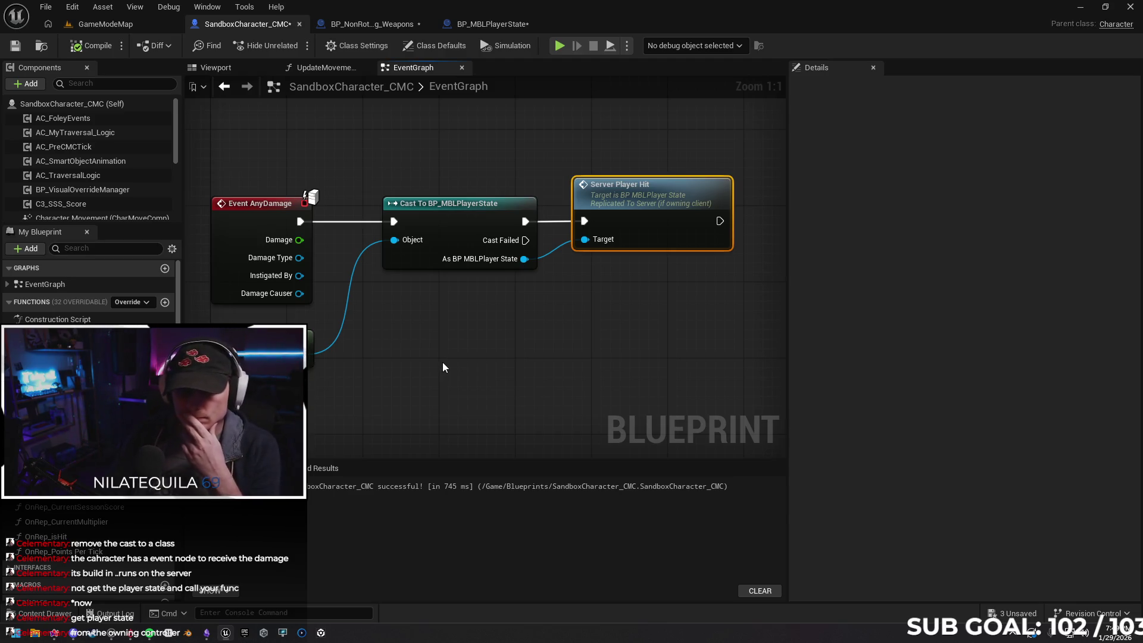
{"action": "left_click", "coordinate": [454, 30]}
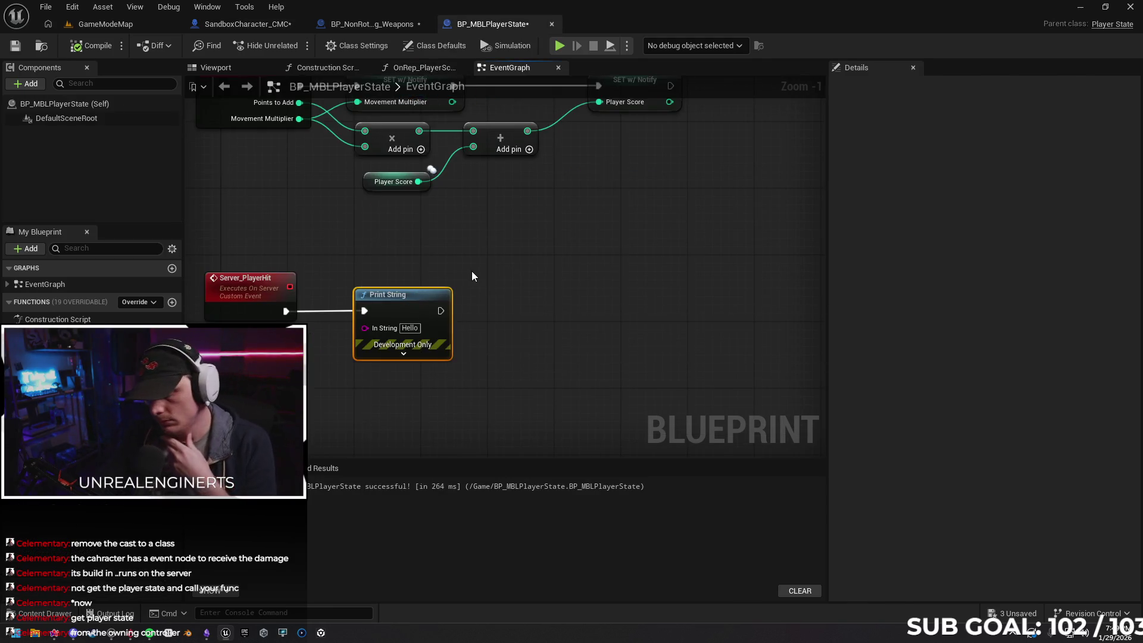
{"action": "key", "text": "Delete"}
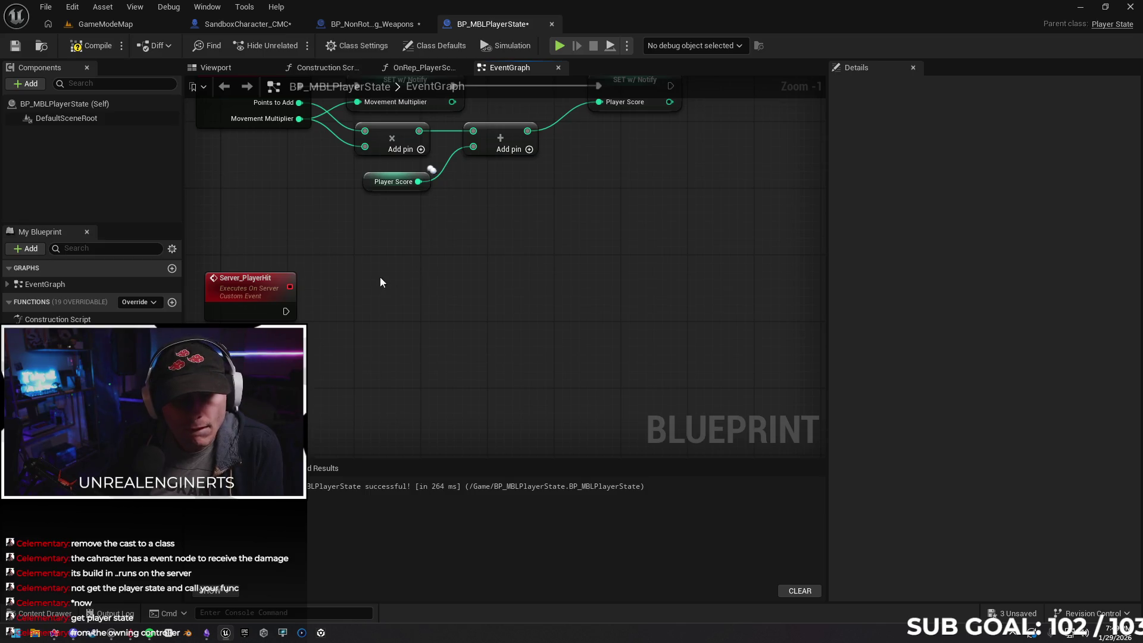
Add a Movement Multiplier setter after Server_PlayerHit with the value 100
{"action": "mouse_move", "coordinate": [53, 410]}
{"action": "left_mouse_down"}
{"action": "mouse_move", "coordinate": [434, 331]}
{"action": "mouse_move", "coordinate": [437, 353]}
{"action": "mouse_move", "coordinate": [419, 287]}
{"action": "mouse_move", "coordinate": [387, 318]}
{"action": "left_mouse_up"}
{"action": "left_click", "coordinate": [480, 389]}
{"action": "left_click_drag", "start_coordinate": [286, 312], "coordinate": [357, 319]}
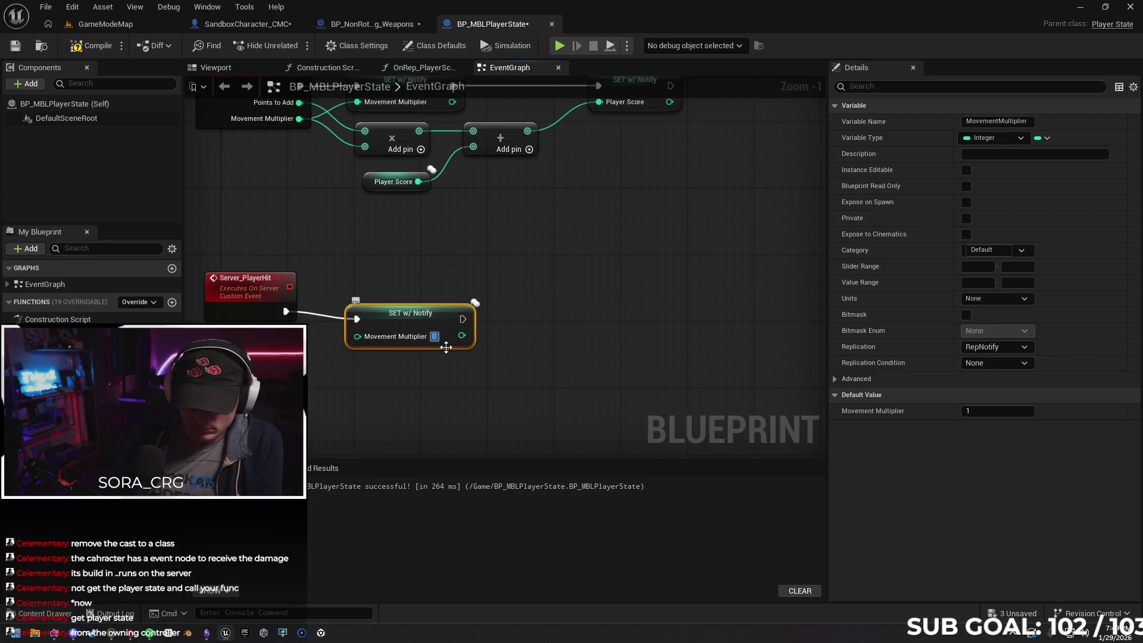
{"action": "type", "text": "100"}
{"action": "left_click", "coordinate": [537, 351]}
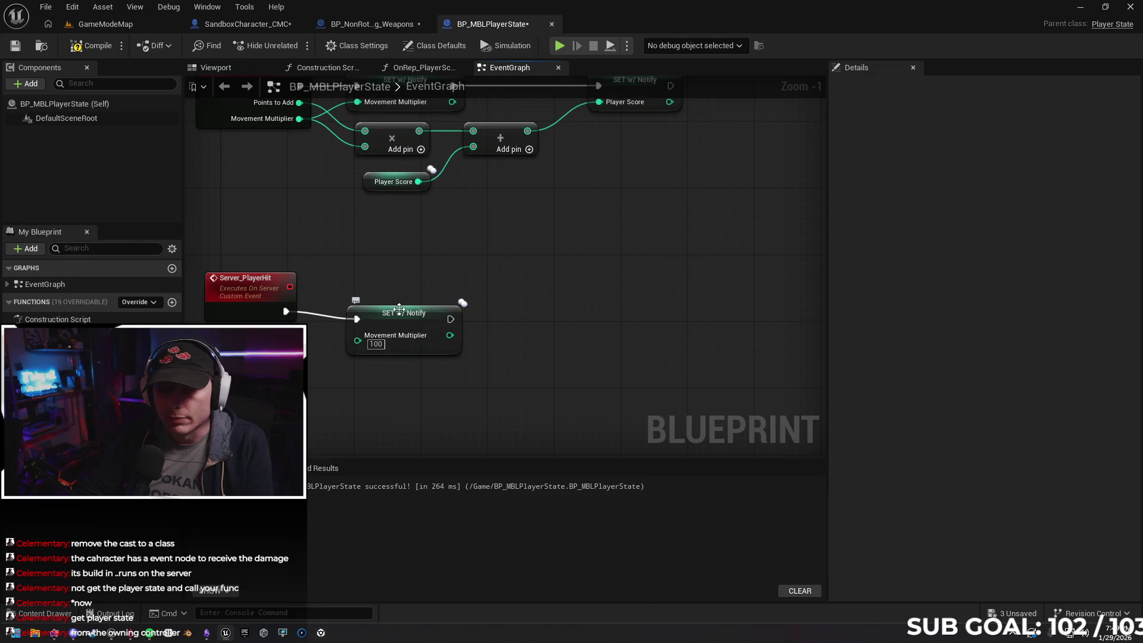
Commit the 100 value, compile the blueprint, and launch a two-client play test
{"action": "left_click", "coordinate": [416, 313]}
{"action": "left_click", "coordinate": [90, 45]}
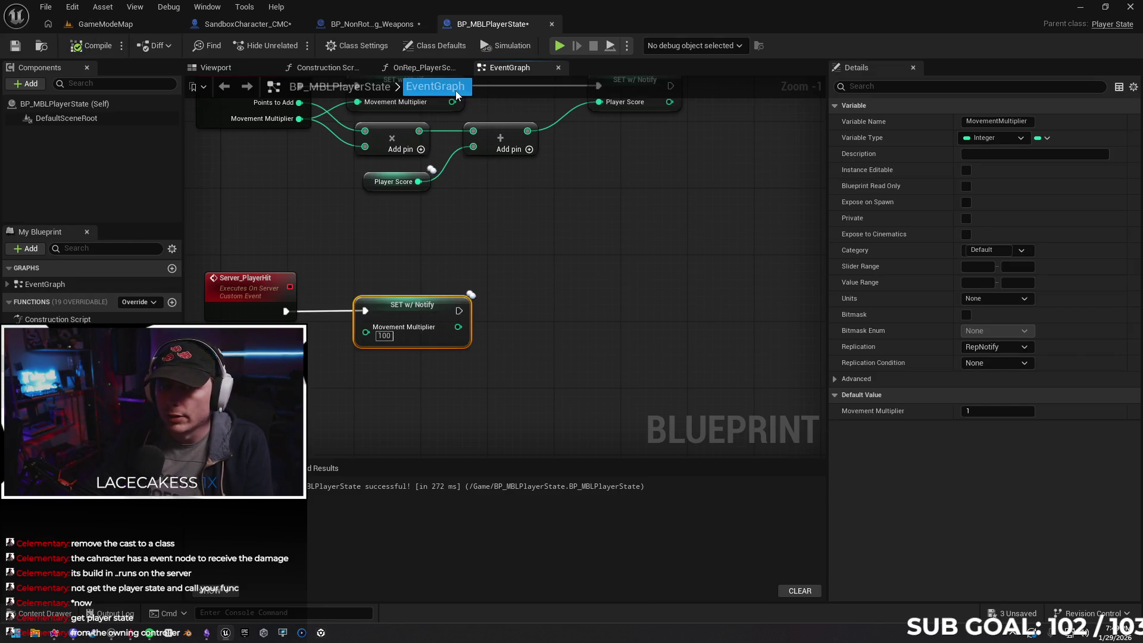
{"action": "left_click", "coordinate": [559, 45]}
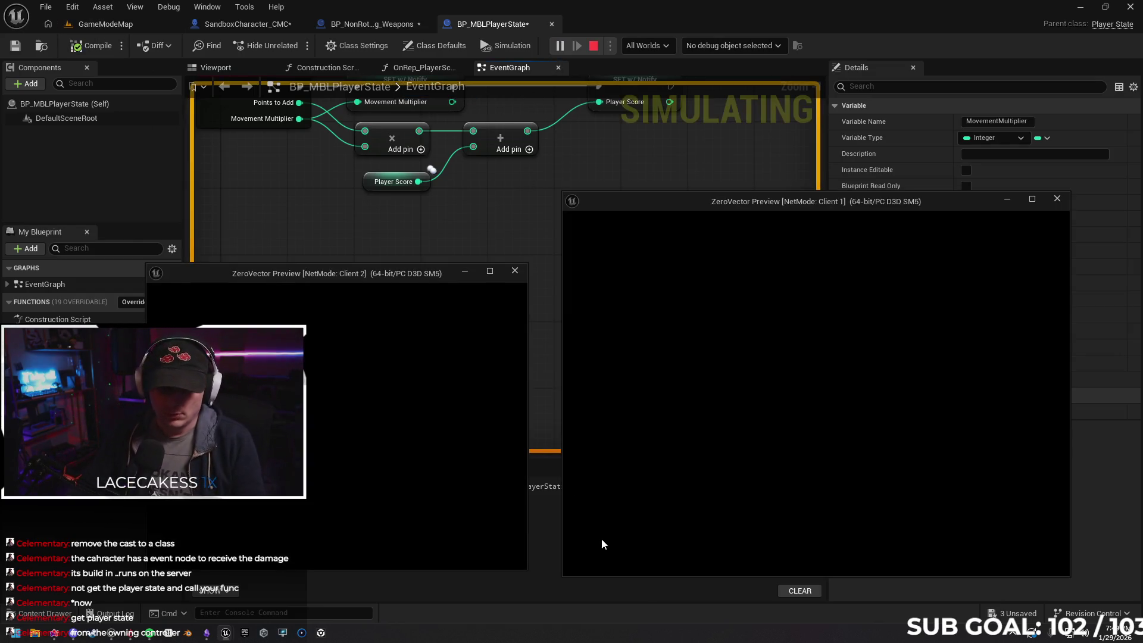
Hit the other player from Client 1 so the multiplier reads 100 and the score 84, then stop the play test
{"action": "left_click", "coordinate": [759, 416]}
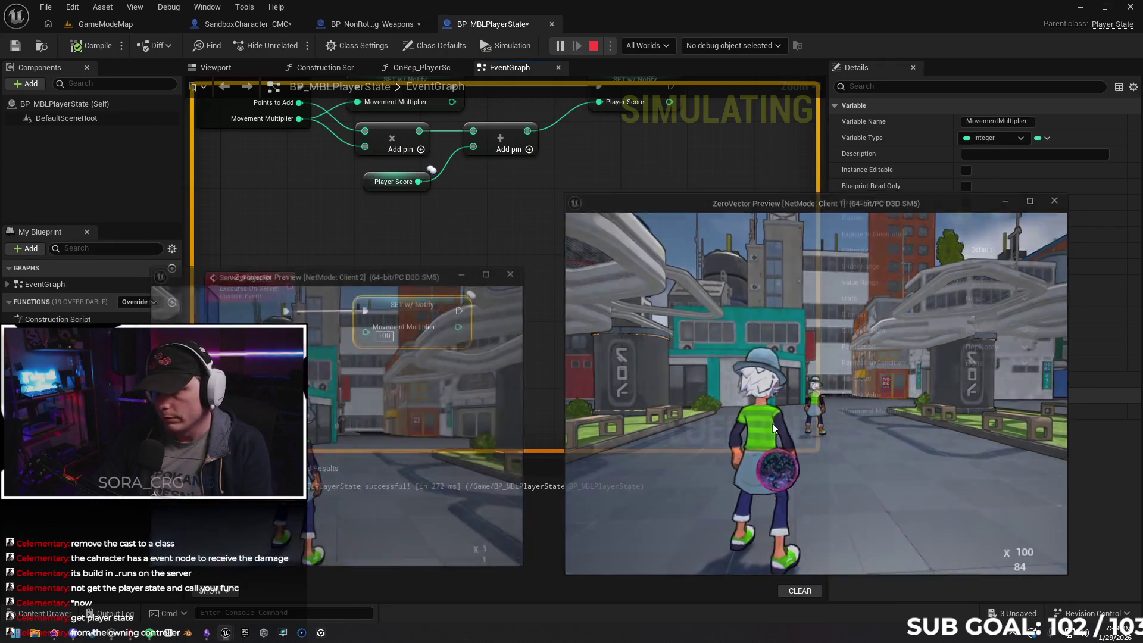
{"action": "key", "text": "Escape"}
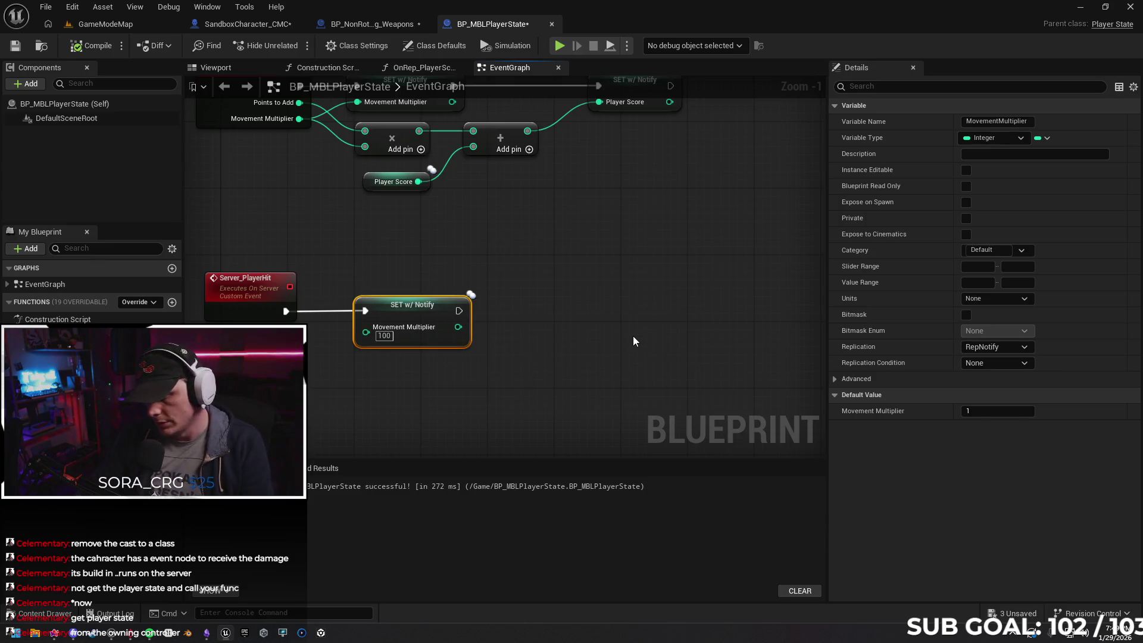
Delete the setter that assigned 100 and add a Movement Multiplier getter feeding an integer Add with 1
{"action": "key", "text": "Delete"}
{"action": "mouse_move", "coordinate": [422, 274]}
{"action": "left_mouse_down"}
{"action": "mouse_move", "coordinate": [485, 305]}
{"action": "mouse_move", "coordinate": [417, 316]}
{"action": "left_mouse_up"}
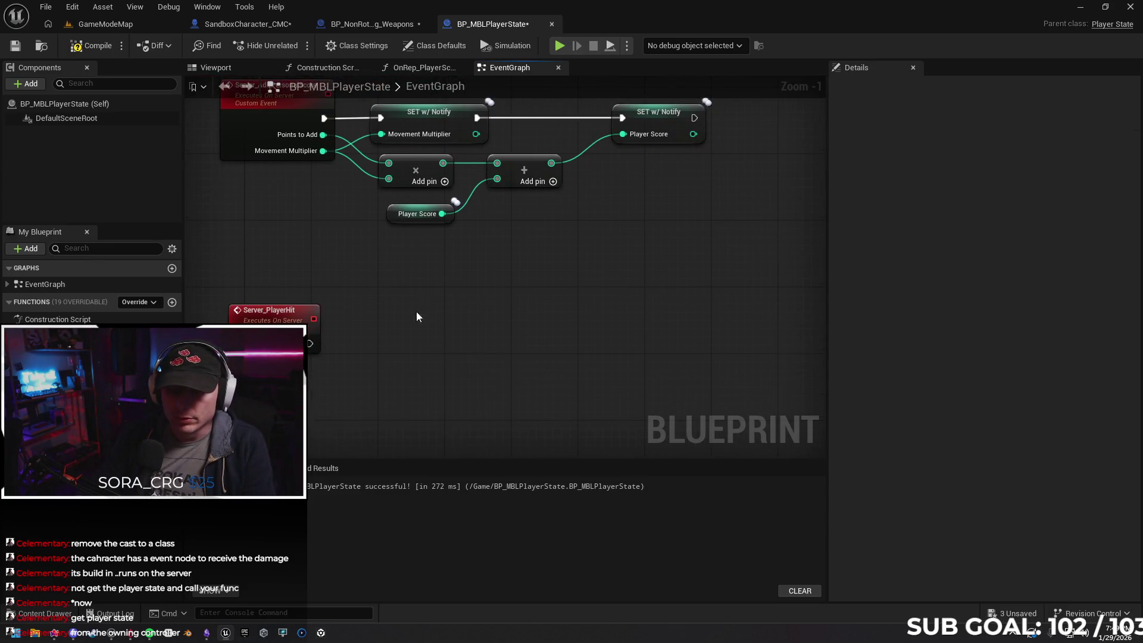
{"action": "mouse_move", "coordinate": [53, 417]}
{"action": "left_mouse_down"}
{"action": "mouse_move", "coordinate": [384, 389]}
{"action": "mouse_move", "coordinate": [374, 380]}
{"action": "left_mouse_up"}
{"action": "left_click", "coordinate": [336, 408]}
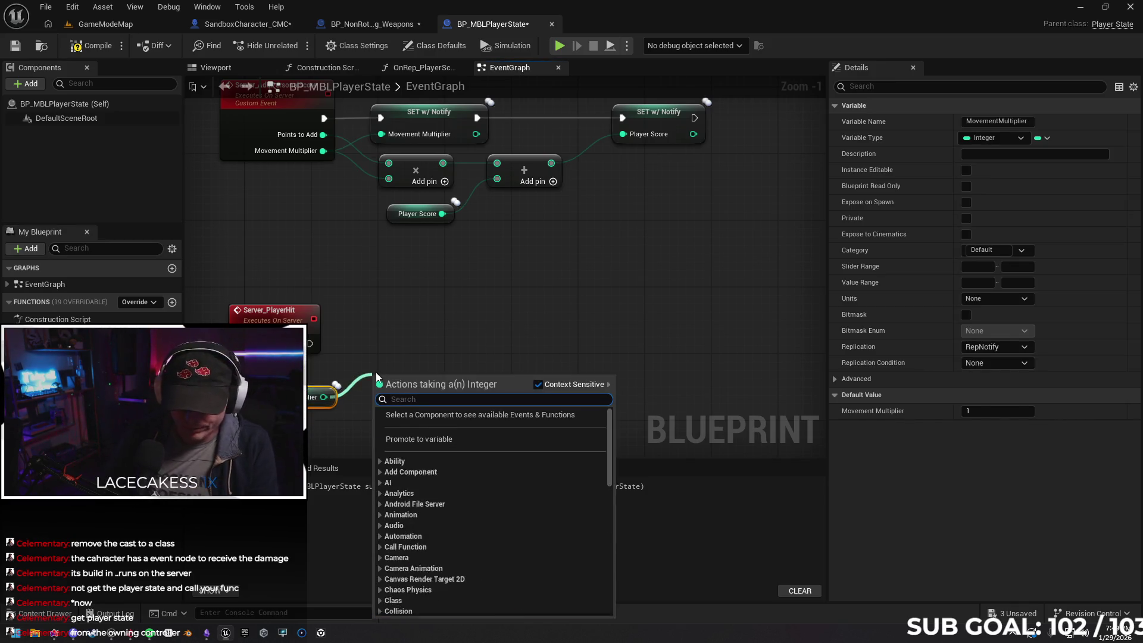
{"action": "type", "text": "add"}
{"action": "left_click", "coordinate": [430, 491]}
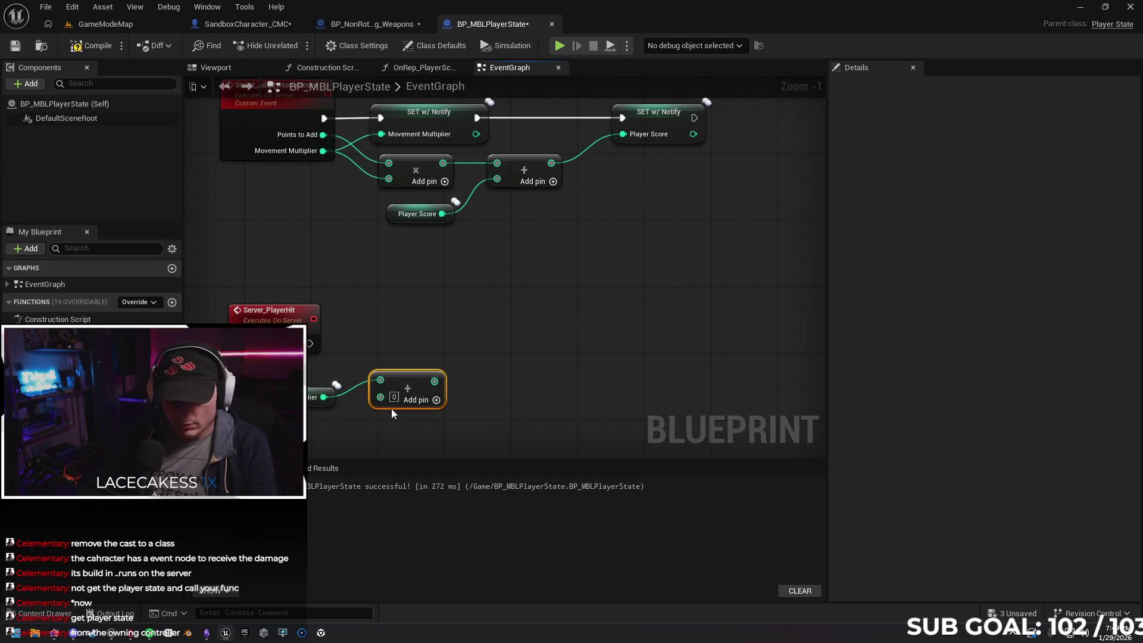
{"action": "type", "text": "1"}
{"action": "left_click", "coordinate": [528, 308]}
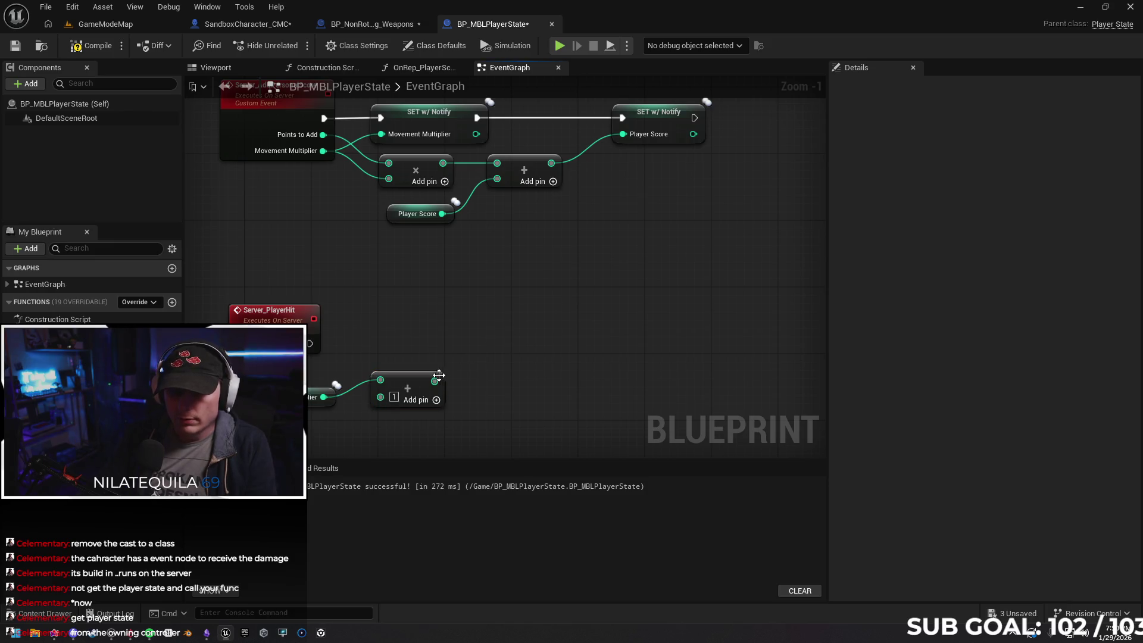
{"action": "left_click_drag", "start_coordinate": [421, 384], "coordinate": [419, 400]}
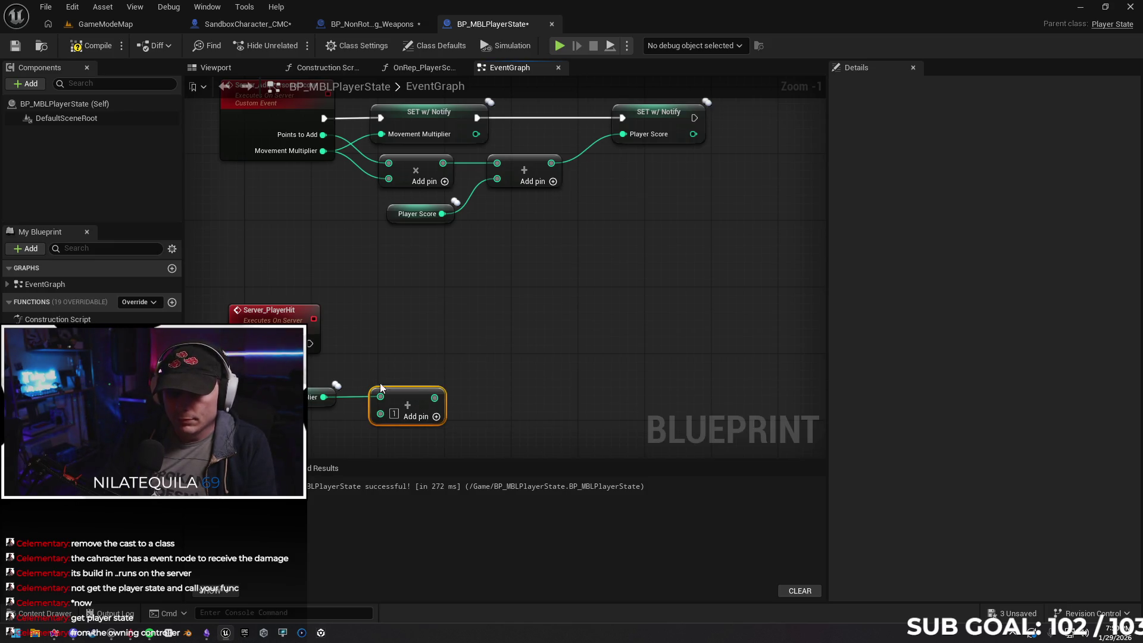
Add a Movement Multiplier setter that takes the Add result and runs from Server_PlayerHit
{"action": "left_click_drag", "start_coordinate": [310, 343], "coordinate": [421, 348]}
{"action": "type", "text": "get pl"}
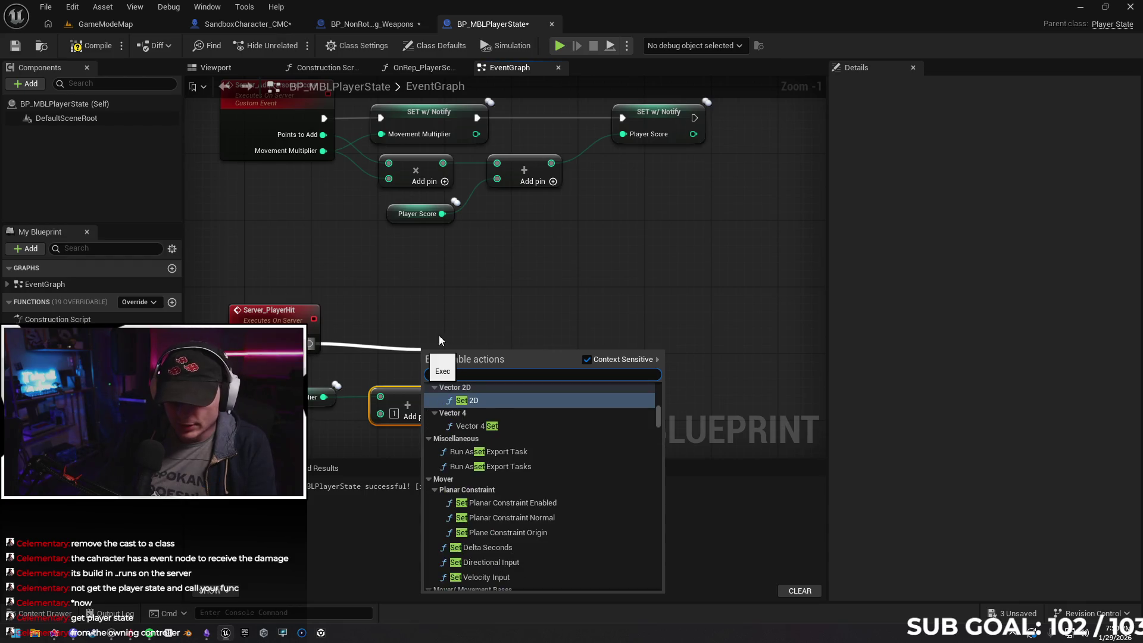
{"action": "left_click", "coordinate": [502, 318]}
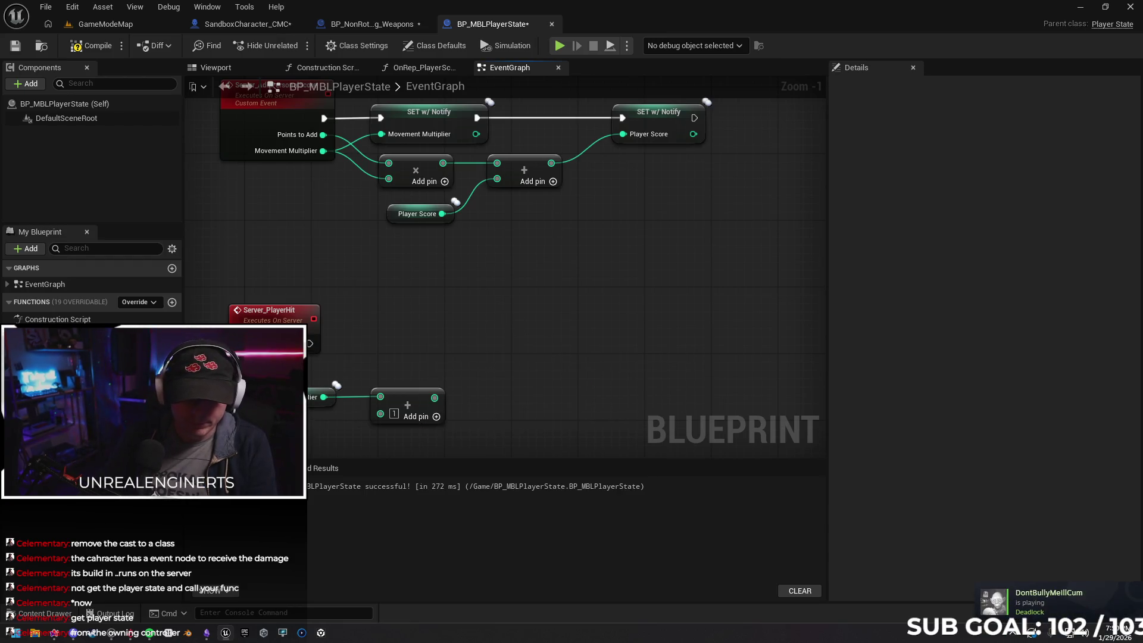
{"action": "left_click_drag", "start_coordinate": [59, 381], "coordinate": [380, 352]}
{"action": "left_click", "coordinate": [434, 389]}
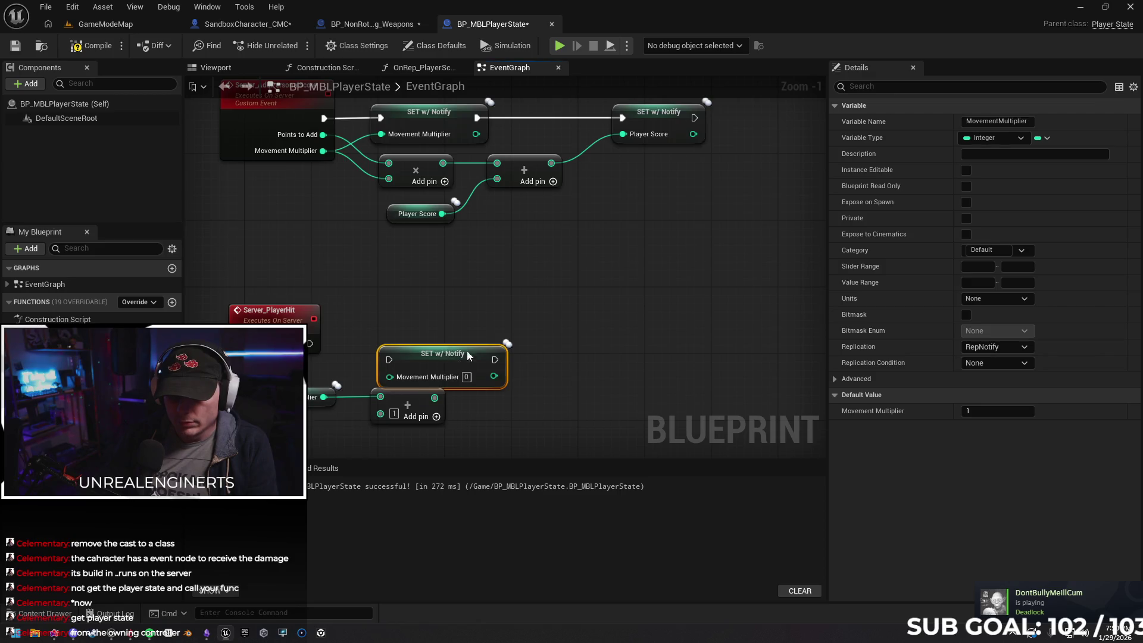
{"action": "left_click_drag", "start_coordinate": [467, 356], "coordinate": [528, 337]}
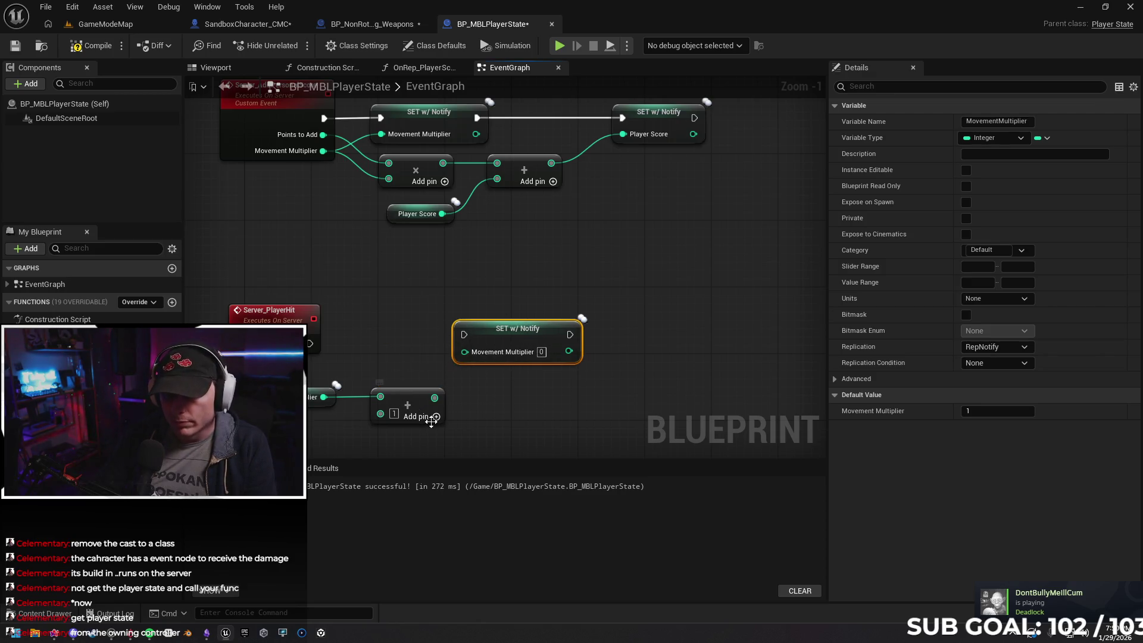
{"action": "mouse_move", "coordinate": [434, 398]}
{"action": "left_mouse_down"}
{"action": "mouse_move", "coordinate": [467, 337]}
{"action": "mouse_move", "coordinate": [442, 351]}
{"action": "left_mouse_up"}
{"action": "mouse_move", "coordinate": [310, 344]}
{"action": "left_mouse_down"}
{"action": "mouse_move", "coordinate": [498, 345]}
{"action": "mouse_move", "coordinate": [477, 348]}
{"action": "left_mouse_up"}
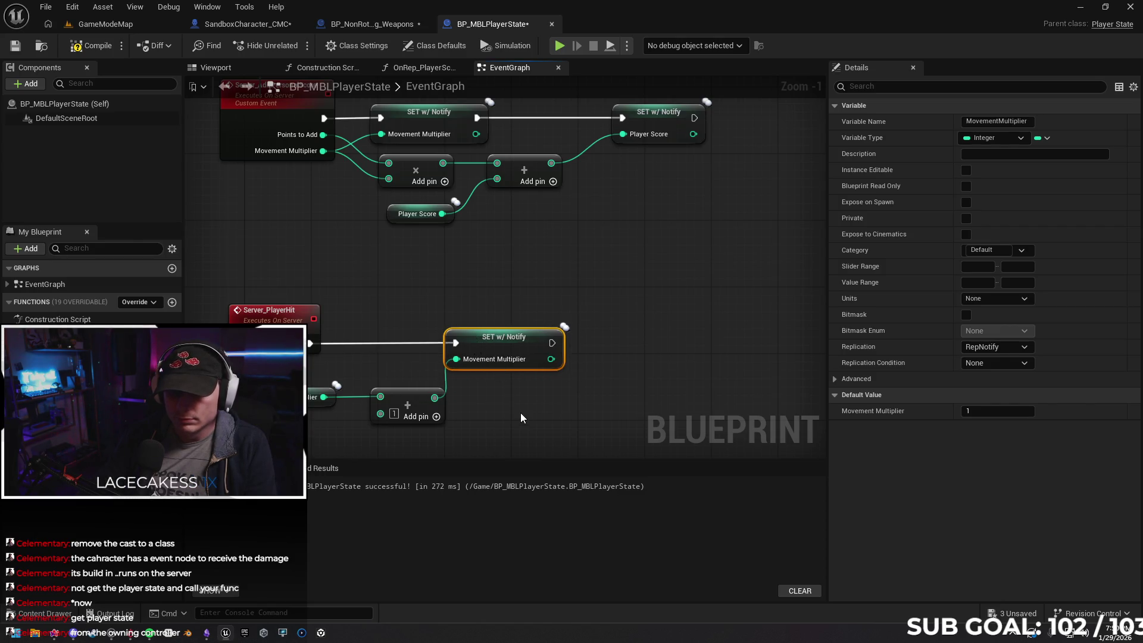
{"action": "left_click", "coordinate": [484, 402]}
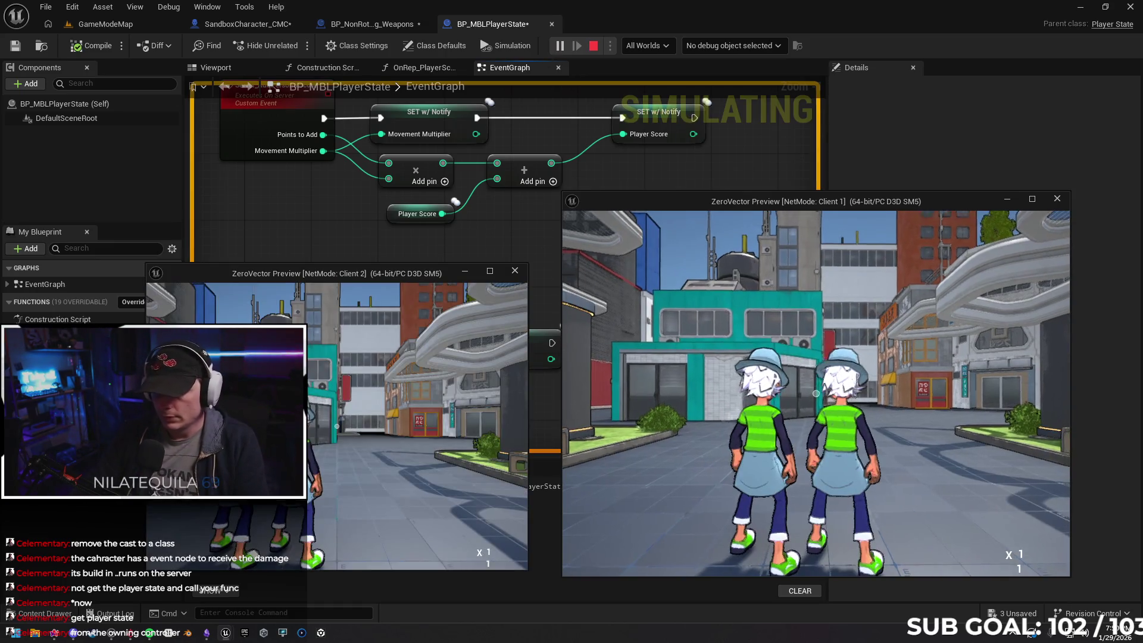
From Client 1, move forward and hit the other player with the orb so the multiplier goes from 1 to 2, then stop
{"action": "key", "text": "w"}
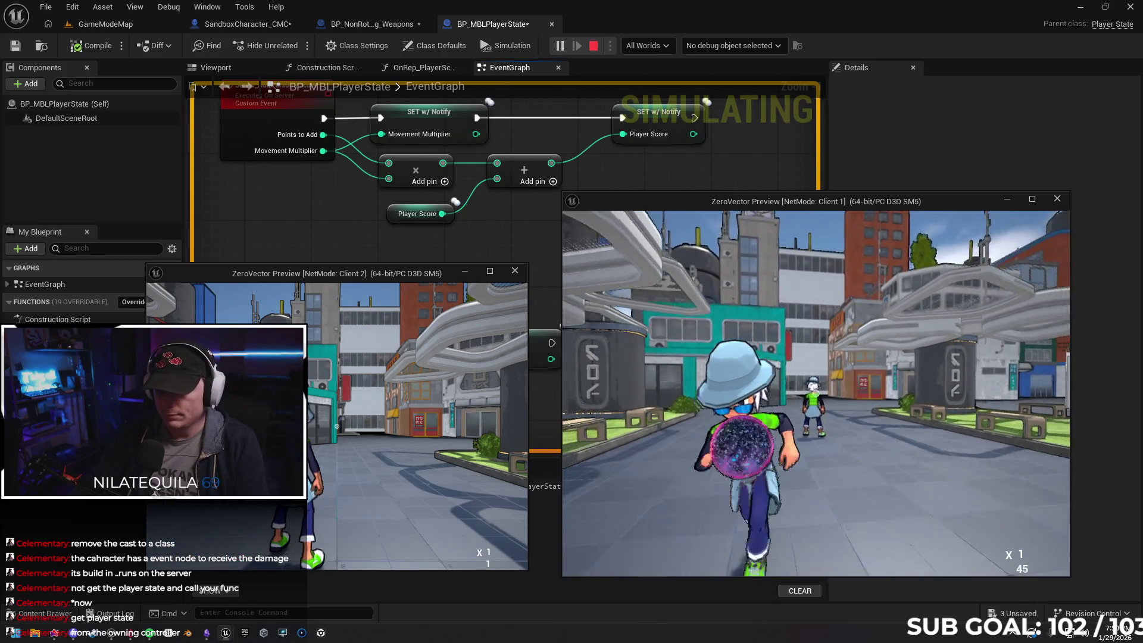
{"action": "key", "text": "s"}
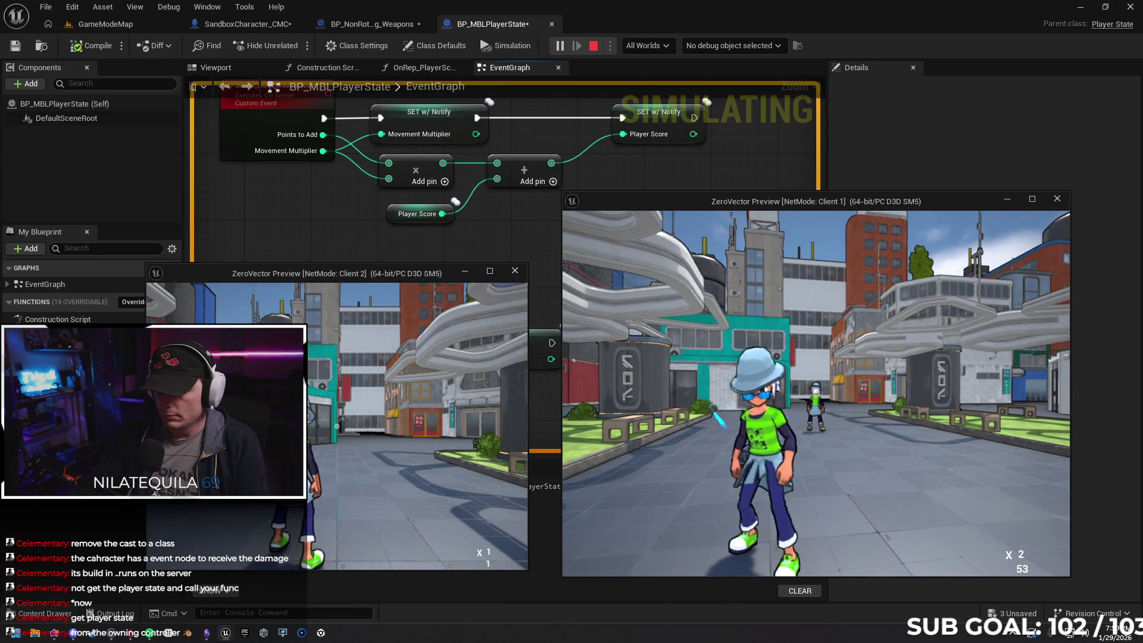
{"action": "key", "text": "Escape"}
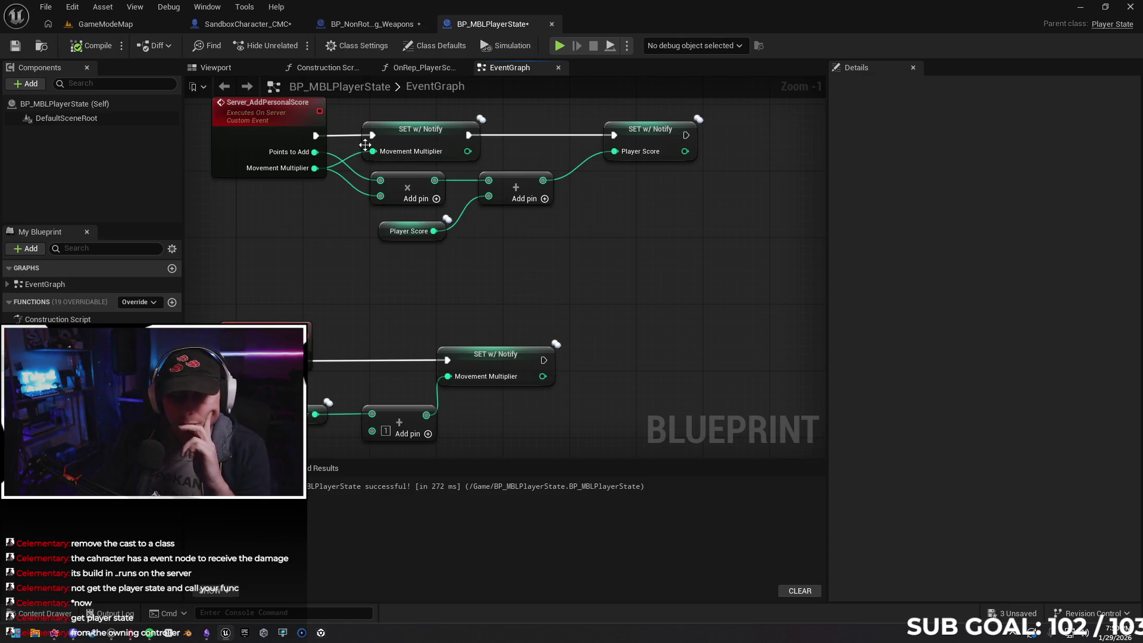
Inspect the lower setter's variable, then add a new Boolean variable, NewVar, in My Blueprint
{"action": "left_click", "coordinate": [471, 364]}
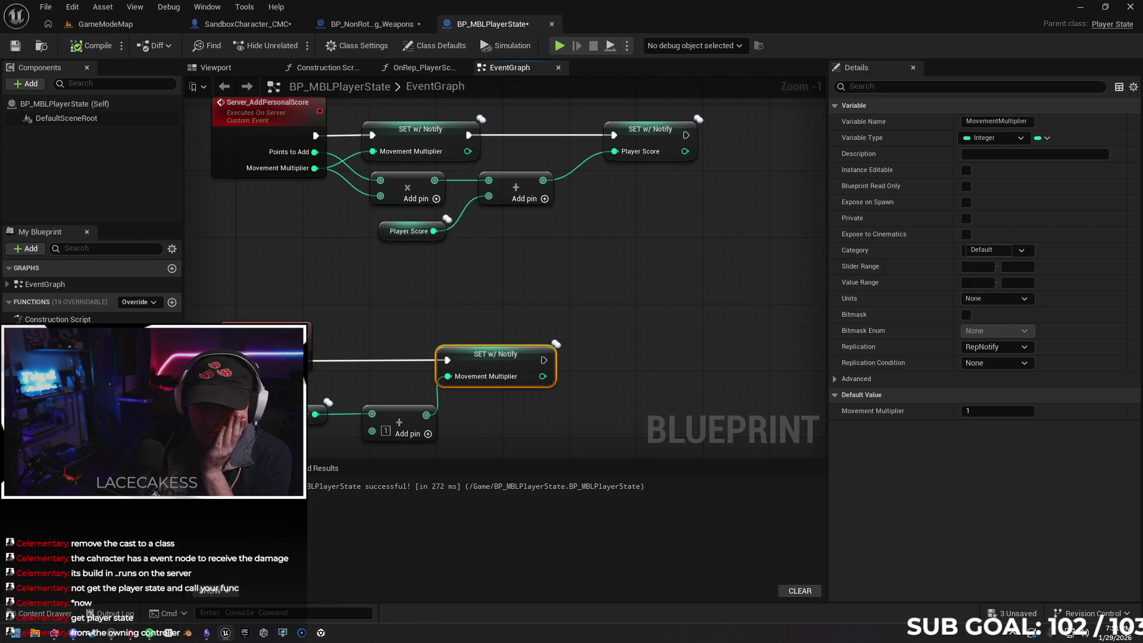
{"action": "left_click", "coordinate": [172, 387]}
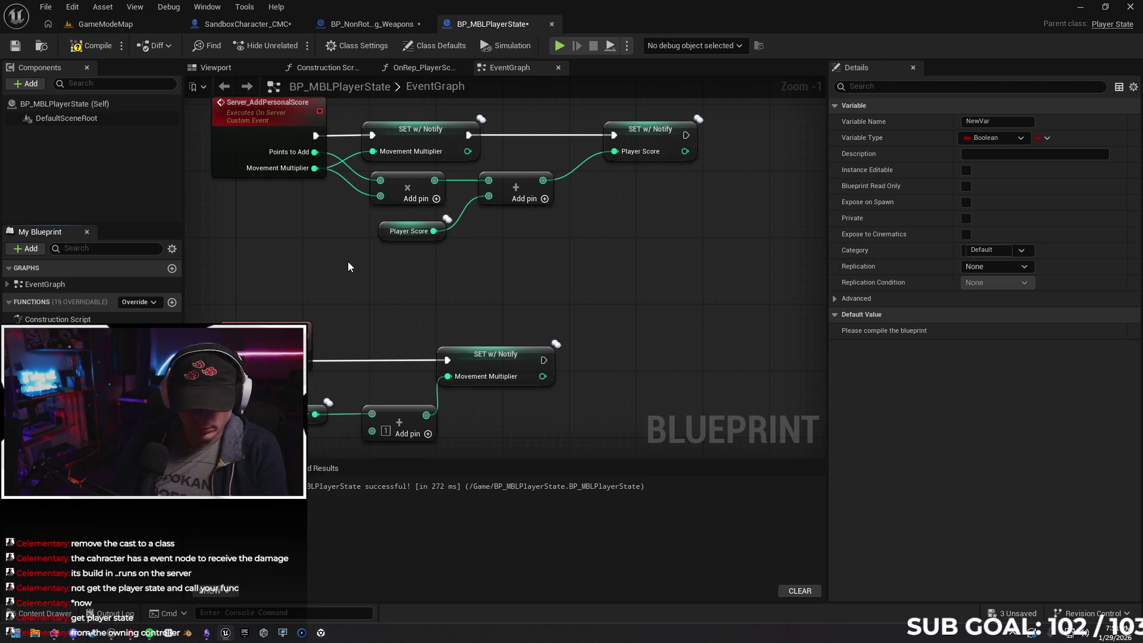
Name the variable Player Hit Multiplier, make it Integer64, and set its replication to RepNotify
{"action": "key", "text": "Return"}
{"action": "left_click", "coordinate": [166, 334]}
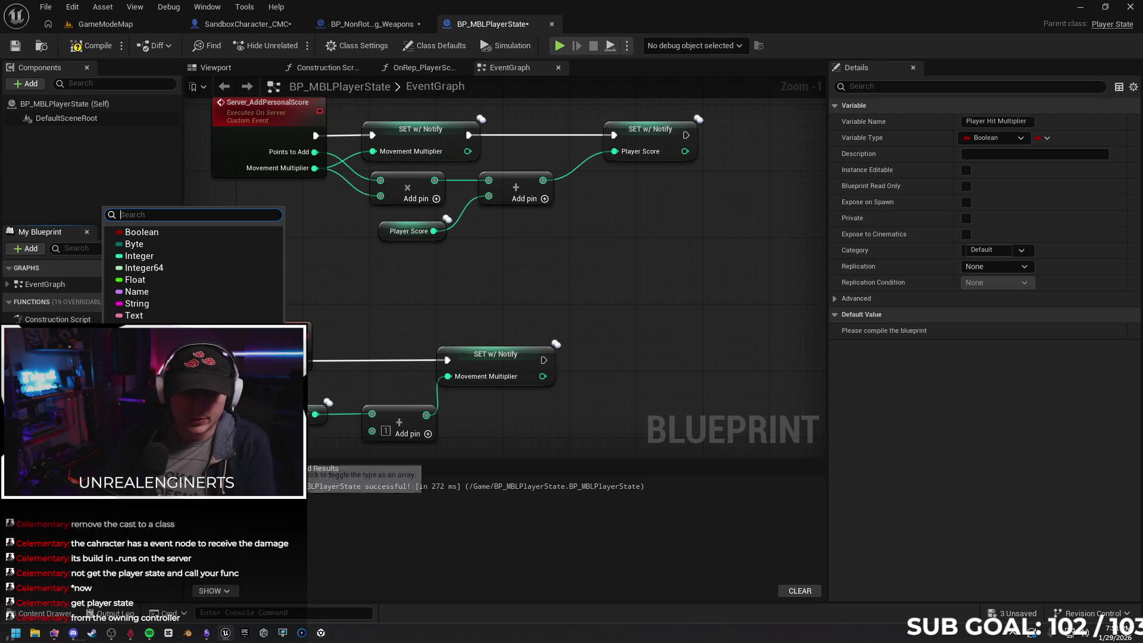
{"action": "left_click", "coordinate": [160, 266]}
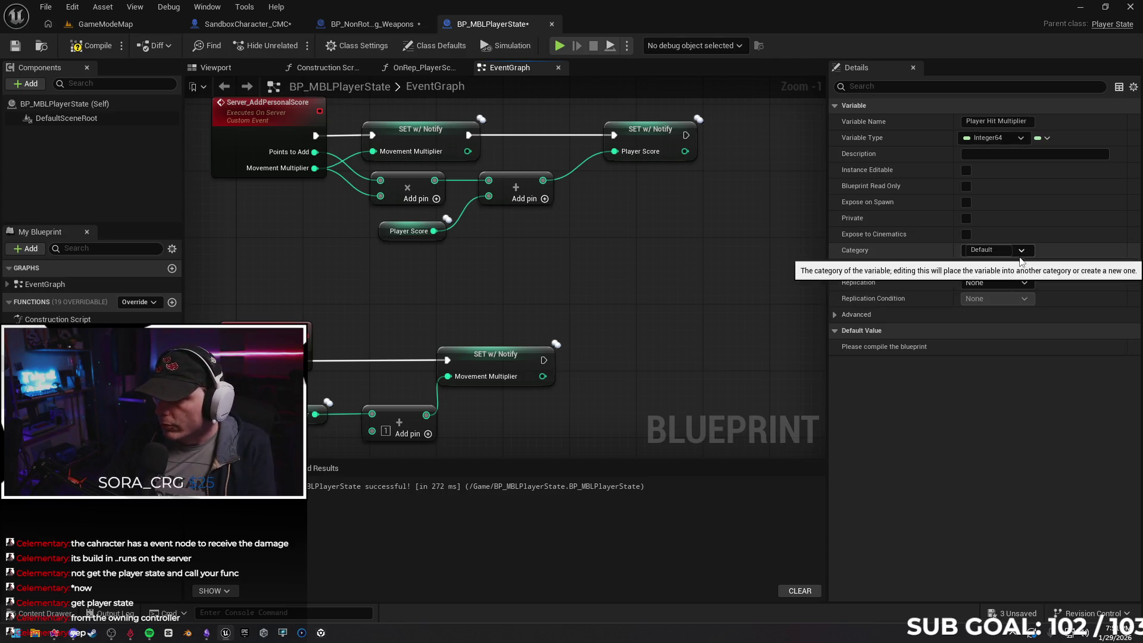
{"action": "left_click", "coordinate": [999, 283]}
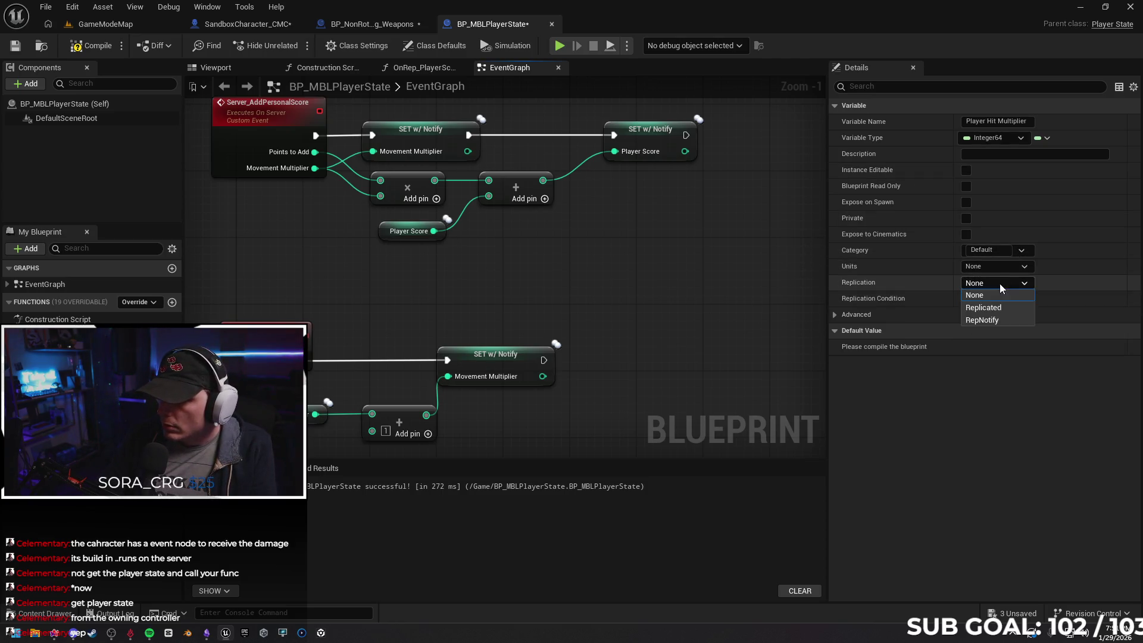
{"action": "left_click", "coordinate": [983, 320]}
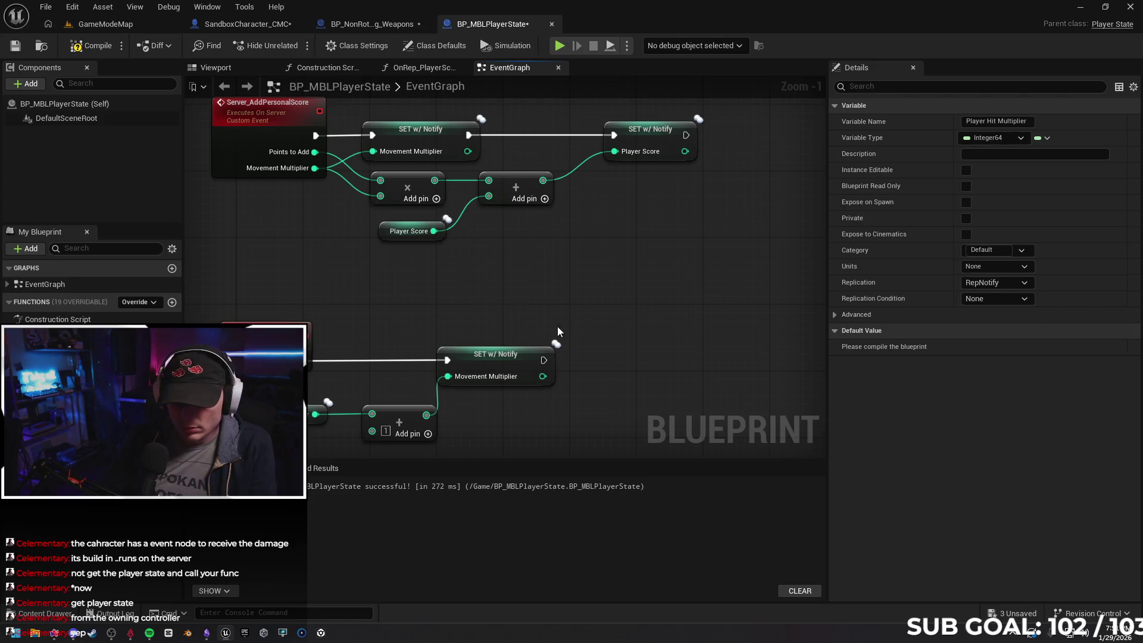
Delete the old nodes after Server_PlayerHit, including the leftover SET w/ Notify node
{"action": "mouse_move", "coordinate": [280, 391]}
{"action": "left_mouse_down"}
{"action": "mouse_move", "coordinate": [560, 448]}
{"action": "mouse_move", "coordinate": [536, 387]}
{"action": "left_mouse_up"}
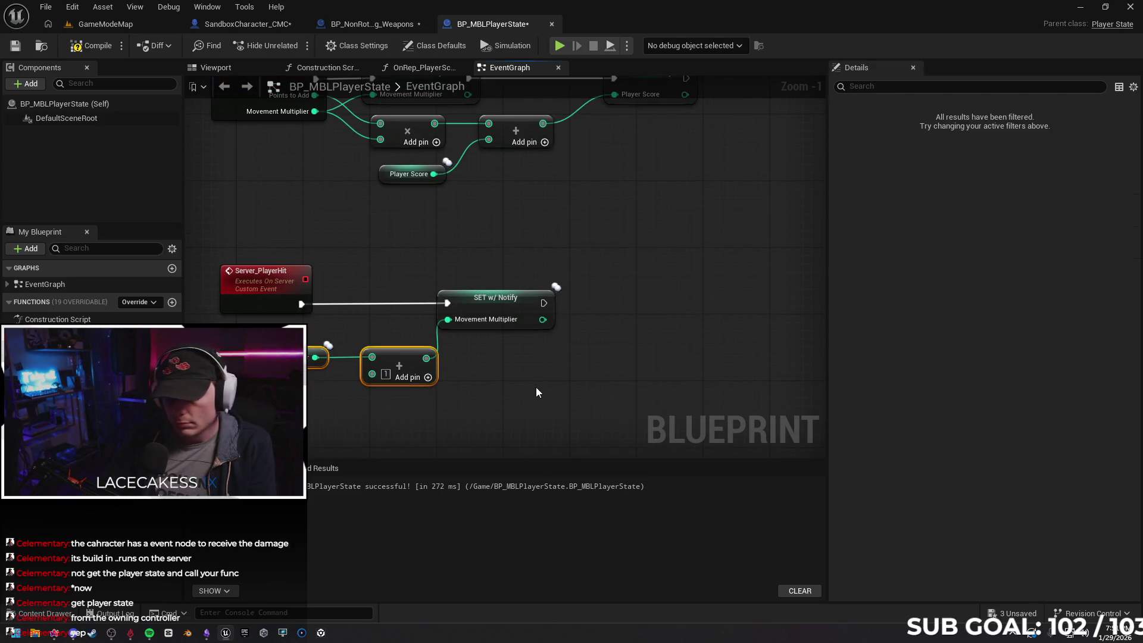
{"action": "key", "text": "Delete"}
{"action": "left_click", "coordinate": [473, 301]}
{"action": "key", "text": "Delete"}
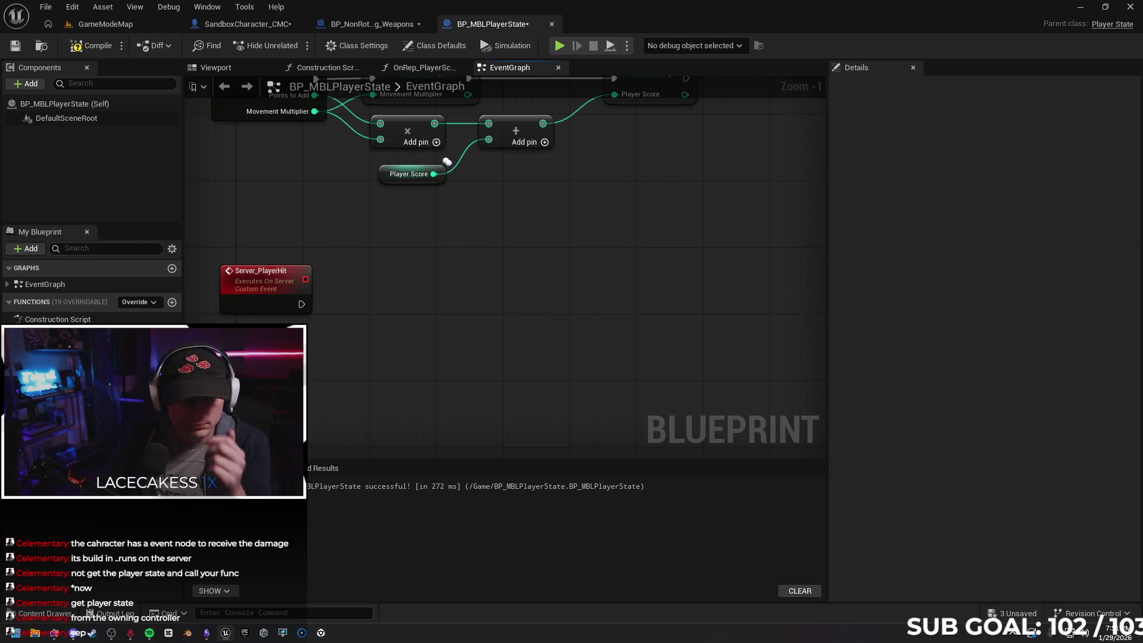
Compile the blueprint and give Player Hit Multiplier a default value of 1
{"action": "left_click", "coordinate": [59, 393]}
{"action": "left_click", "coordinate": [78, 50]}
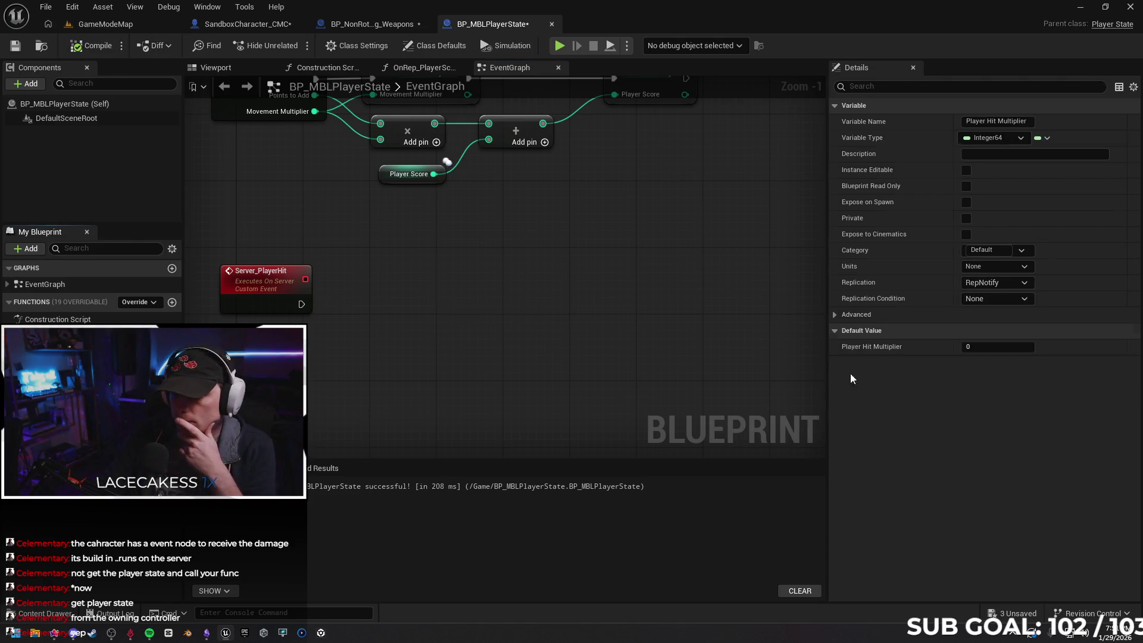
{"action": "left_click_drag", "start_coordinate": [548, 283], "coordinate": [555, 345]}
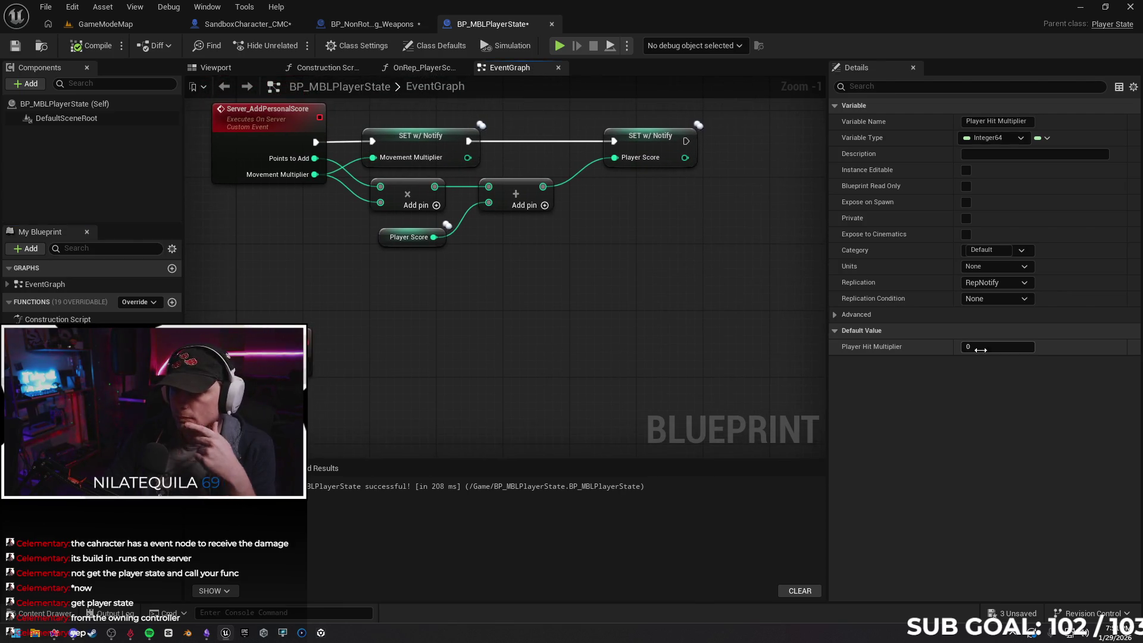
{"action": "left_click", "coordinate": [998, 346]}
{"action": "type", "text": "1"}
{"action": "key", "text": "Return"}
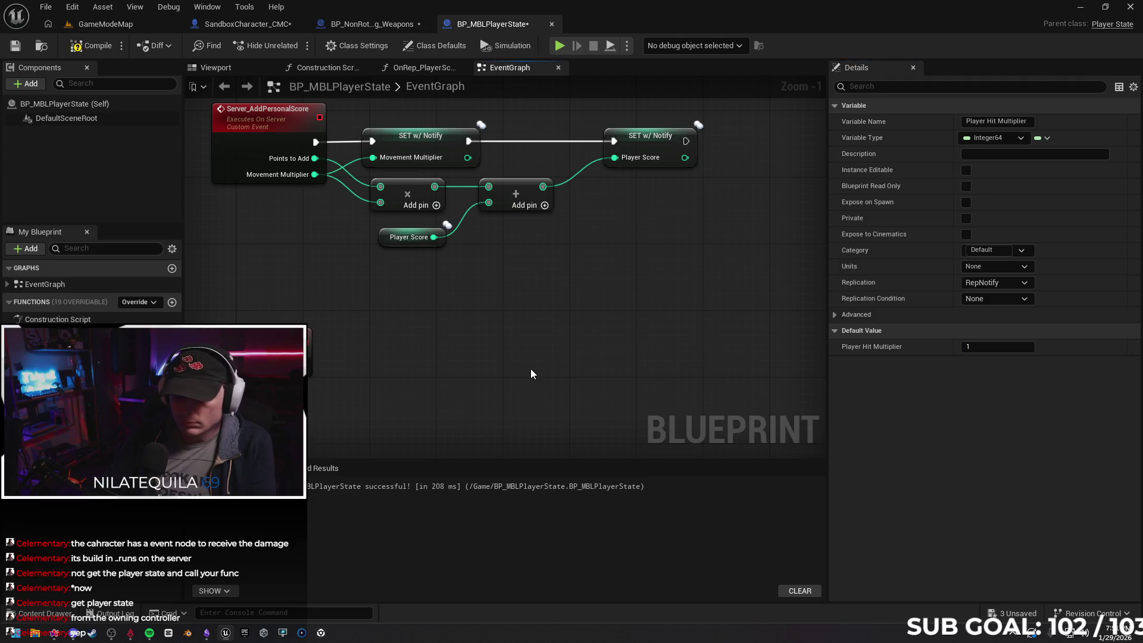
{"action": "mouse_move", "coordinate": [509, 361]}
{"action": "left_mouse_down"}
{"action": "mouse_move", "coordinate": [495, 341]}
{"action": "mouse_move", "coordinate": [514, 355]}
{"action": "left_mouse_up"}
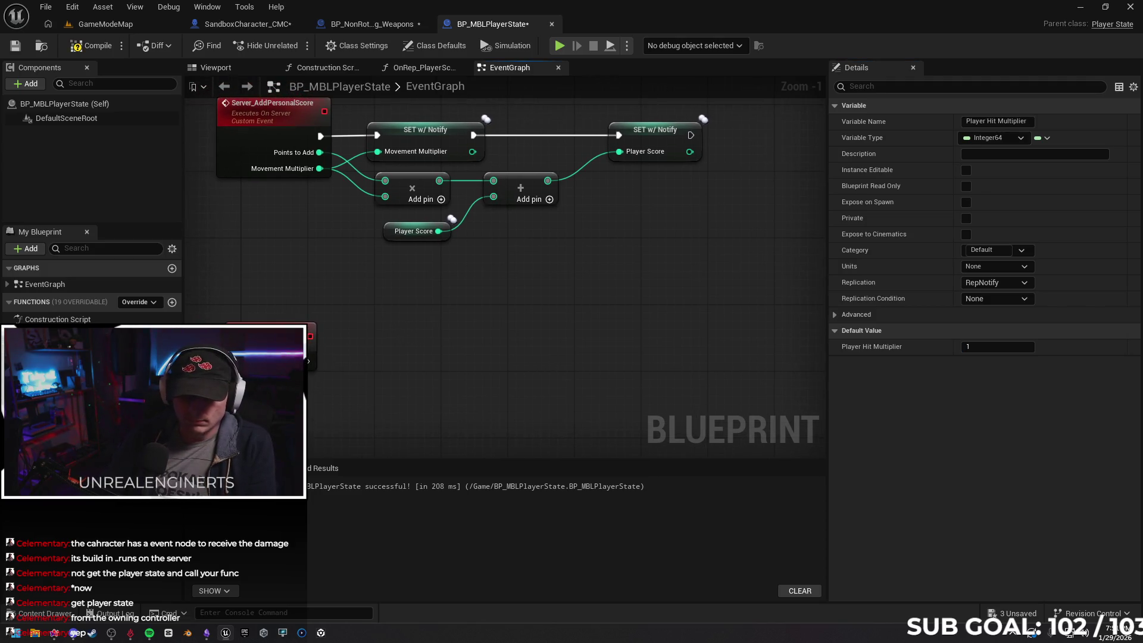
Add a Player Hit Multiplier SET w/ Notify, fed by its current value plus 1 and run from Server_PlayerHit
{"action": "mouse_move", "coordinate": [54, 417]}
{"action": "left_mouse_down"}
{"action": "mouse_move", "coordinate": [396, 352]}
{"action": "mouse_move", "coordinate": [327, 408]}
{"action": "left_mouse_up"}
{"action": "left_click", "coordinate": [427, 380]}
{"action": "type", "text": "add"}
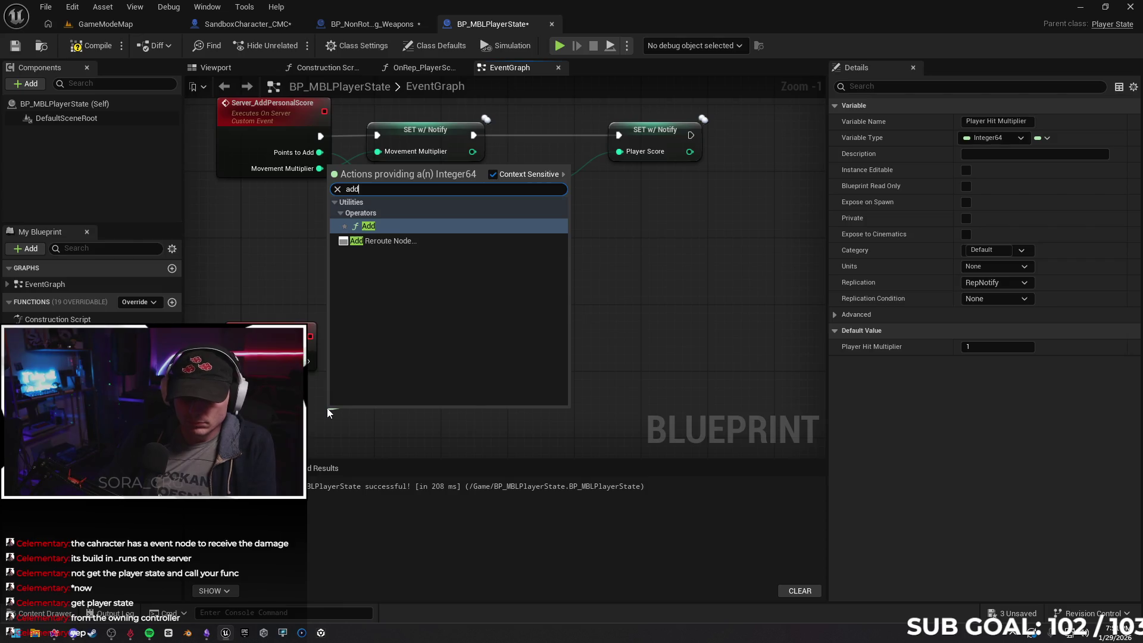
{"action": "key", "text": "Return"}
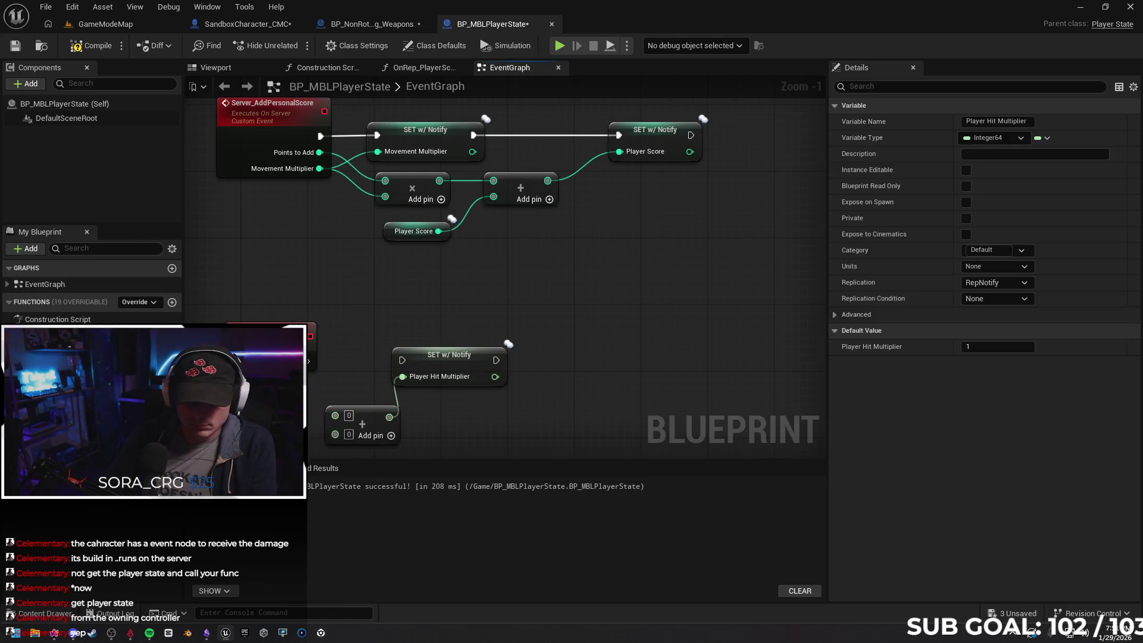
{"action": "left_click_drag", "start_coordinate": [301, 381], "coordinate": [335, 416]}
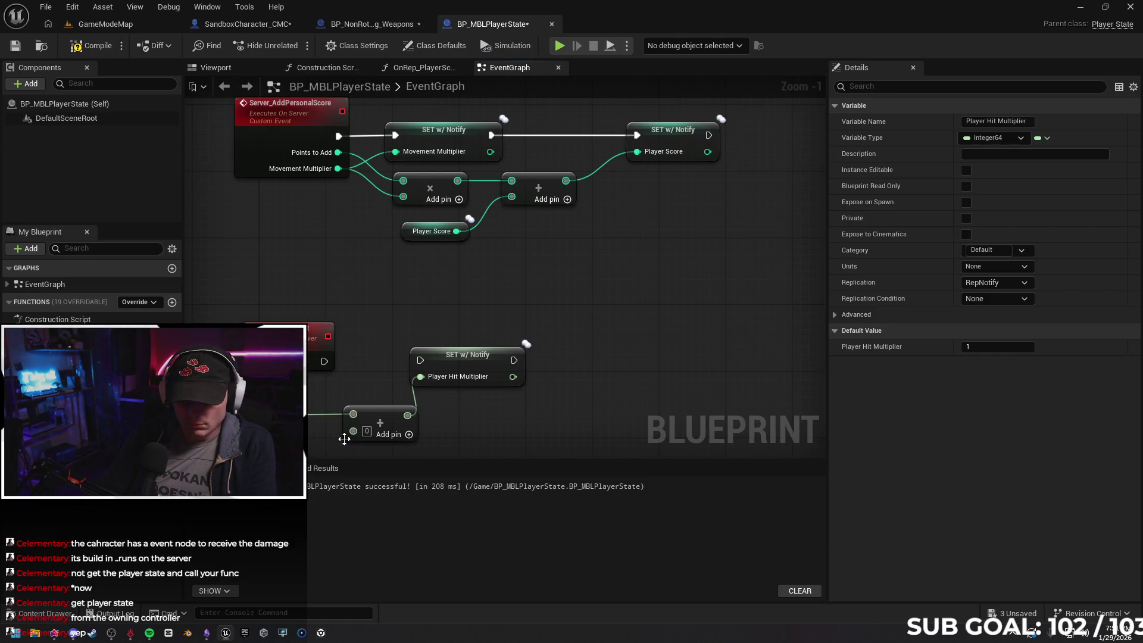
{"action": "left_click", "coordinate": [367, 431]}
{"action": "type", "text": "1"}
{"action": "left_click", "coordinate": [541, 424]}
{"action": "left_click_drag", "start_coordinate": [326, 361], "coordinate": [423, 363]}
{"action": "left_click_drag", "start_coordinate": [411, 430], "coordinate": [349, 405]}
{"action": "mouse_move", "coordinate": [456, 334]}
{"action": "left_mouse_down"}
{"action": "mouse_move", "coordinate": [567, 334]}
{"action": "mouse_move", "coordinate": [413, 332]}
{"action": "mouse_move", "coordinate": [510, 334]}
{"action": "left_mouse_up"}
Print the incremented value after the setter, compile, and start a play test
{"action": "type", "text": "prin"}
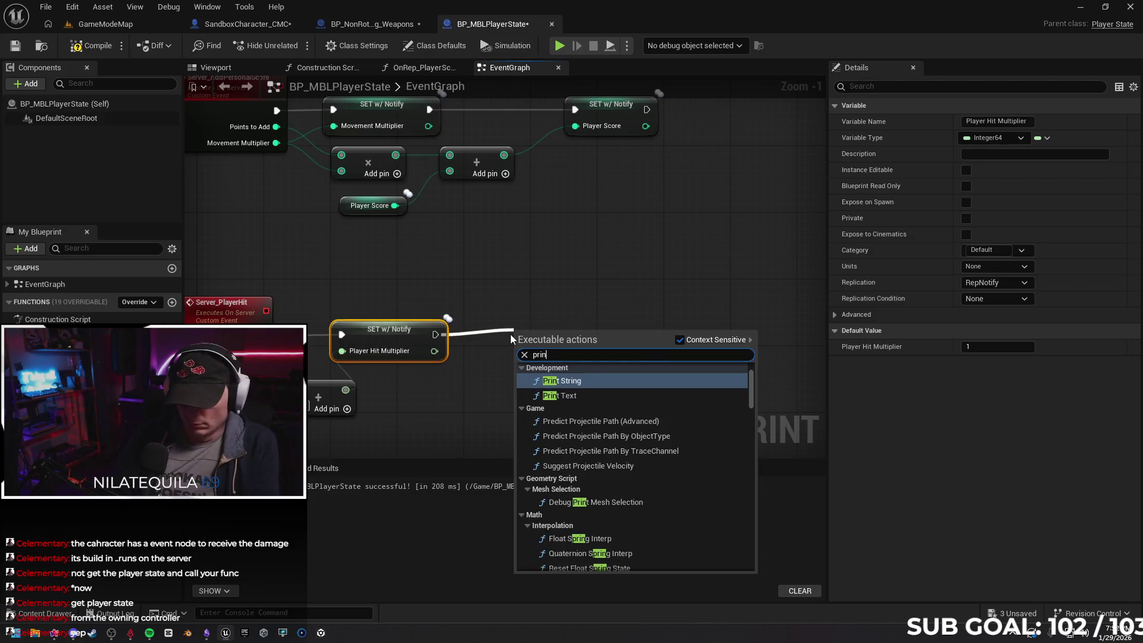
{"action": "key", "text": "Return"}
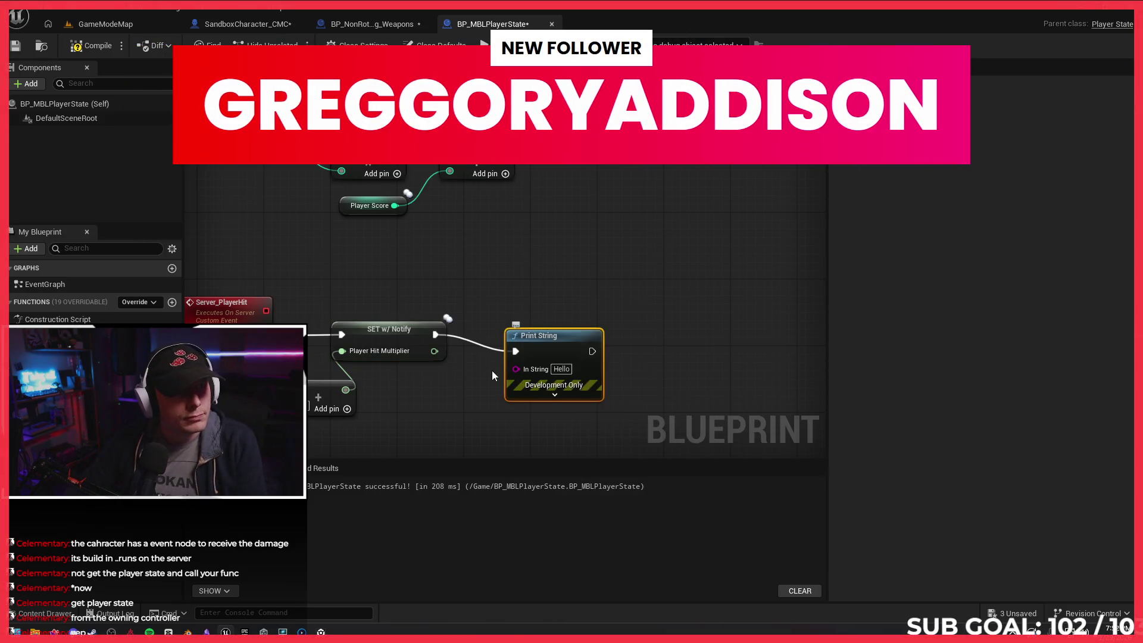
{"action": "left_click_drag", "start_coordinate": [572, 347], "coordinate": [572, 331]}
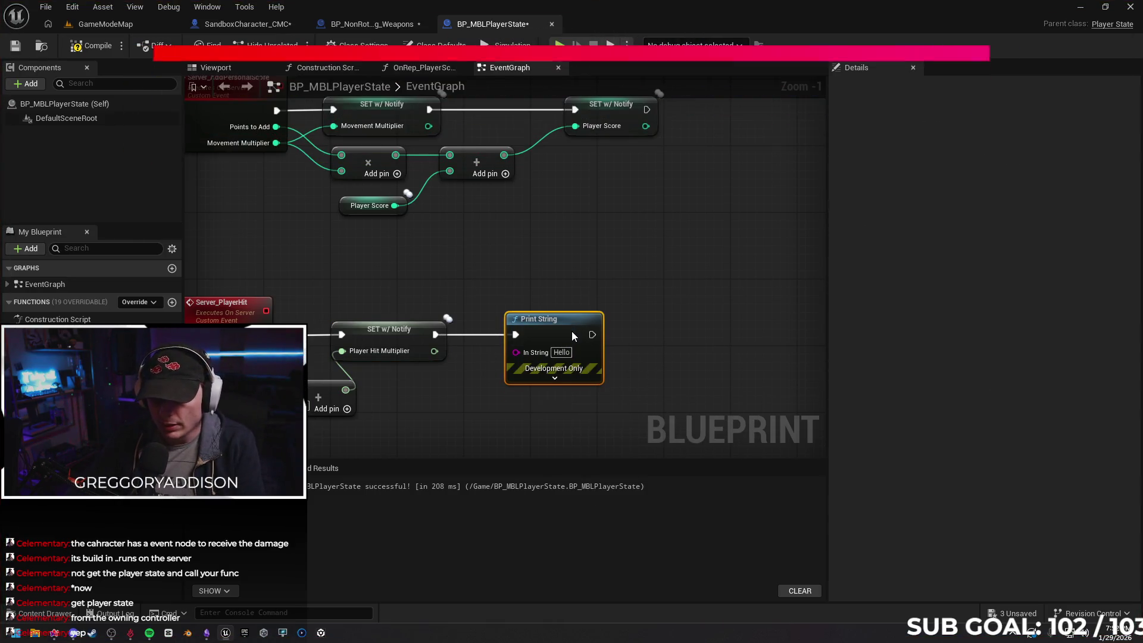
{"action": "left_click_drag", "start_coordinate": [345, 390], "coordinate": [516, 352]}
{"action": "left_click_drag", "start_coordinate": [433, 361], "coordinate": [459, 392]}
{"action": "left_click", "coordinate": [89, 46]}
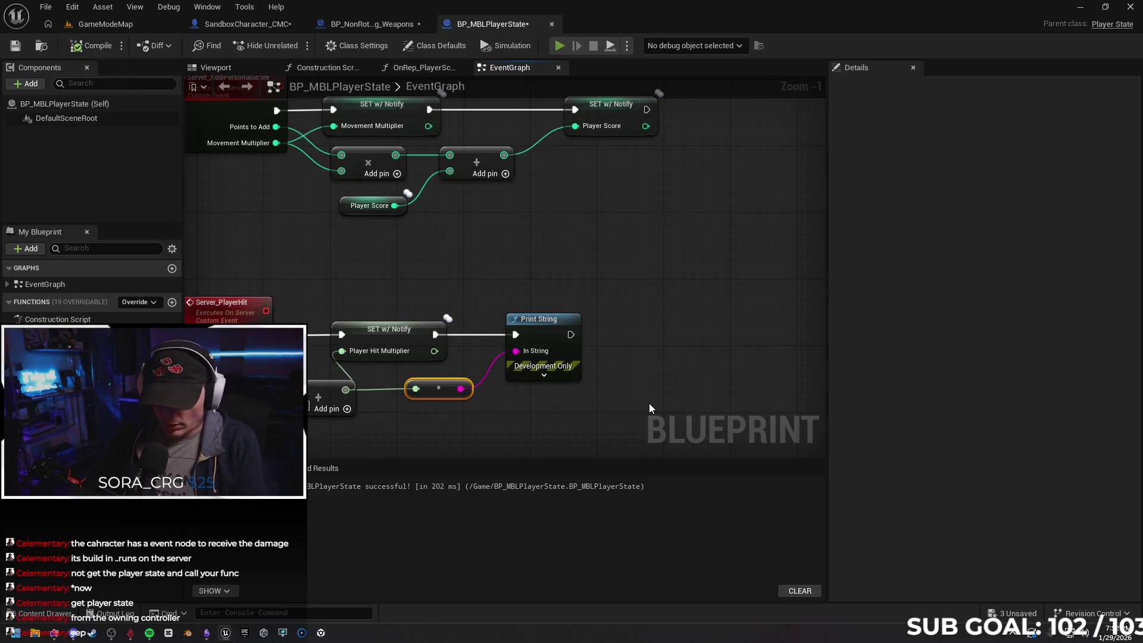
{"action": "key", "text": "alt+p"}
{"action": "left_click", "coordinate": [737, 399]}
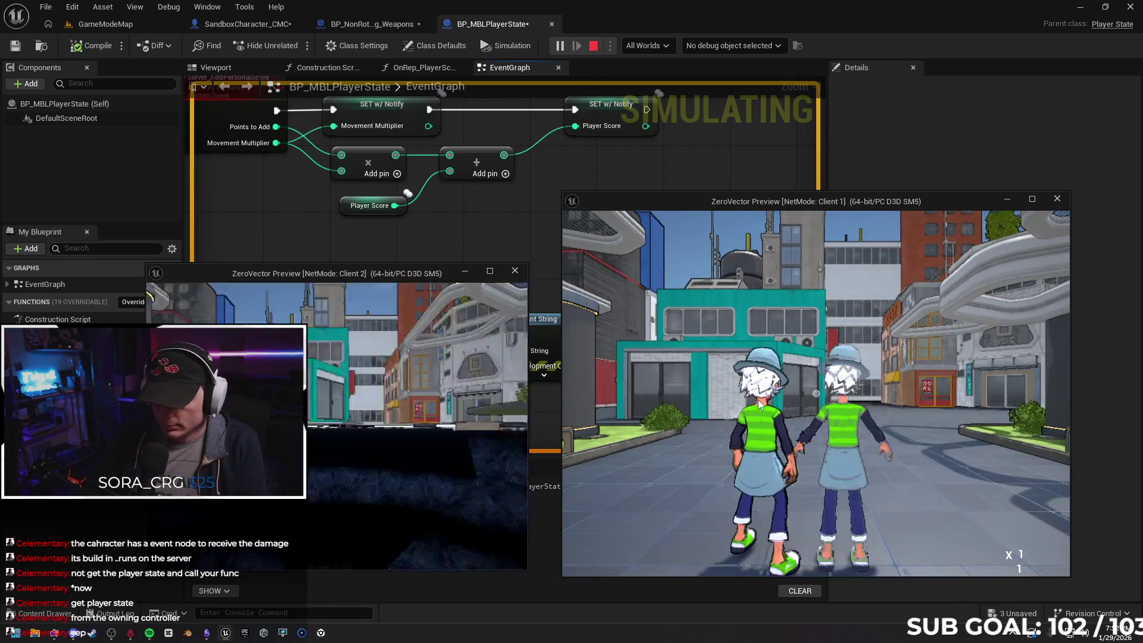
{"action": "left_click", "coordinate": [816, 393]}
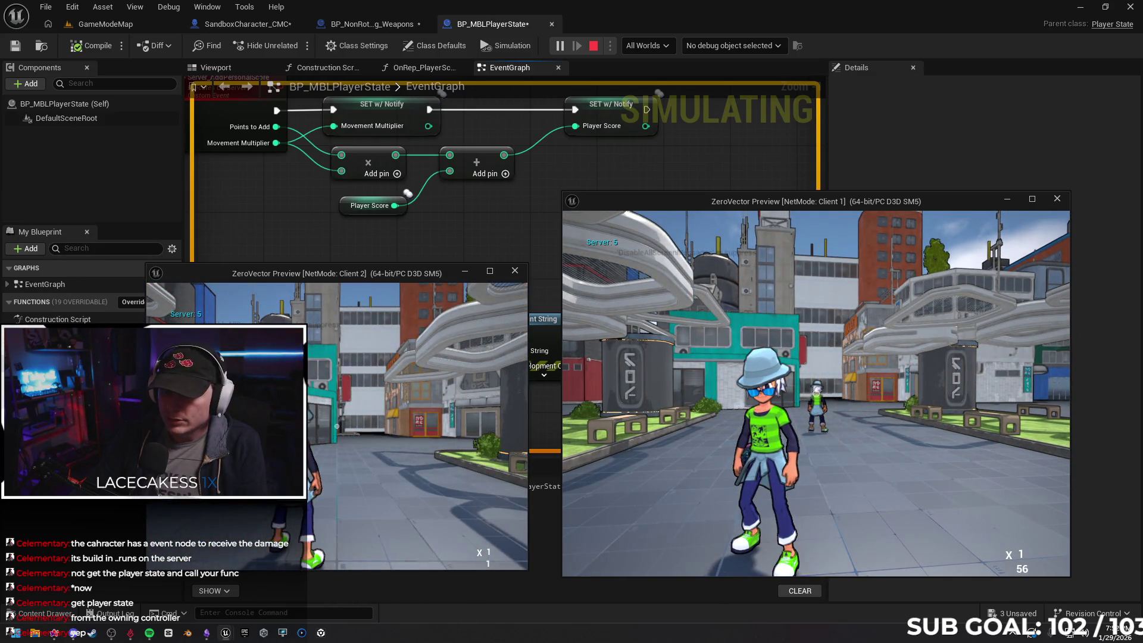
{"action": "left_click", "coordinate": [815, 393]}
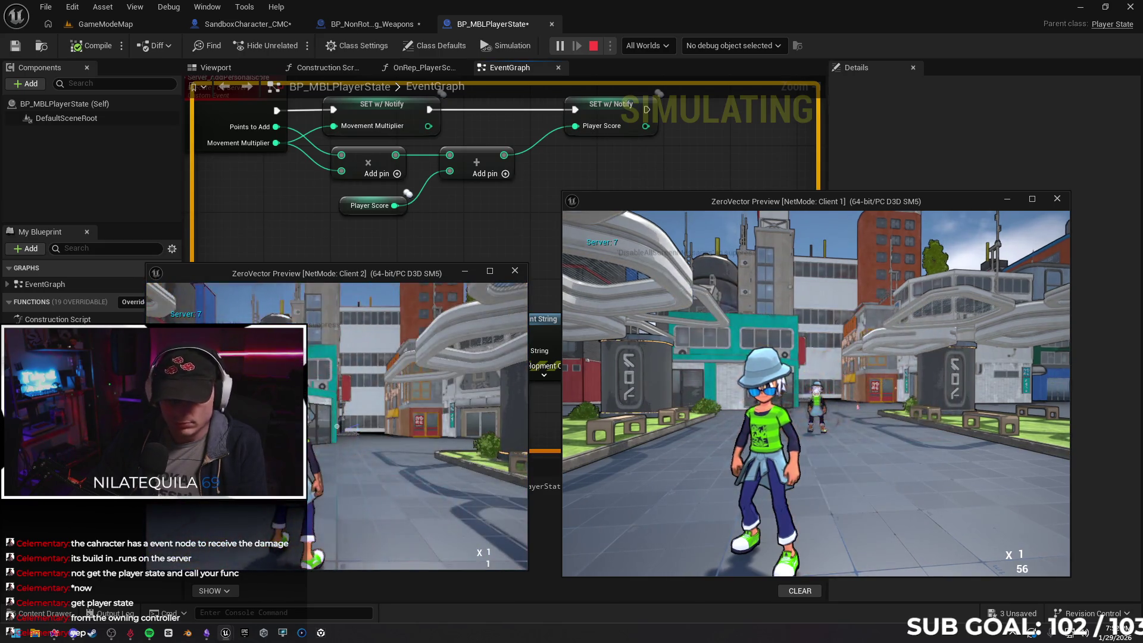
{"action": "key", "text": "Escape"}
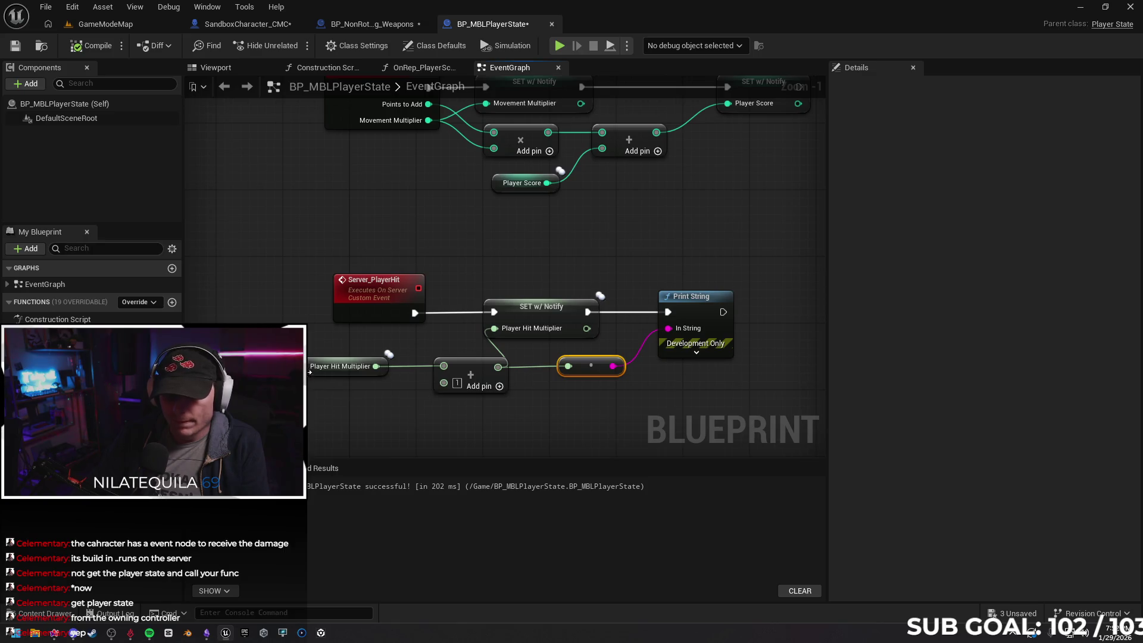
{"action": "left_click", "coordinate": [311, 368]}
{"action": "left_click", "coordinate": [998, 347]}
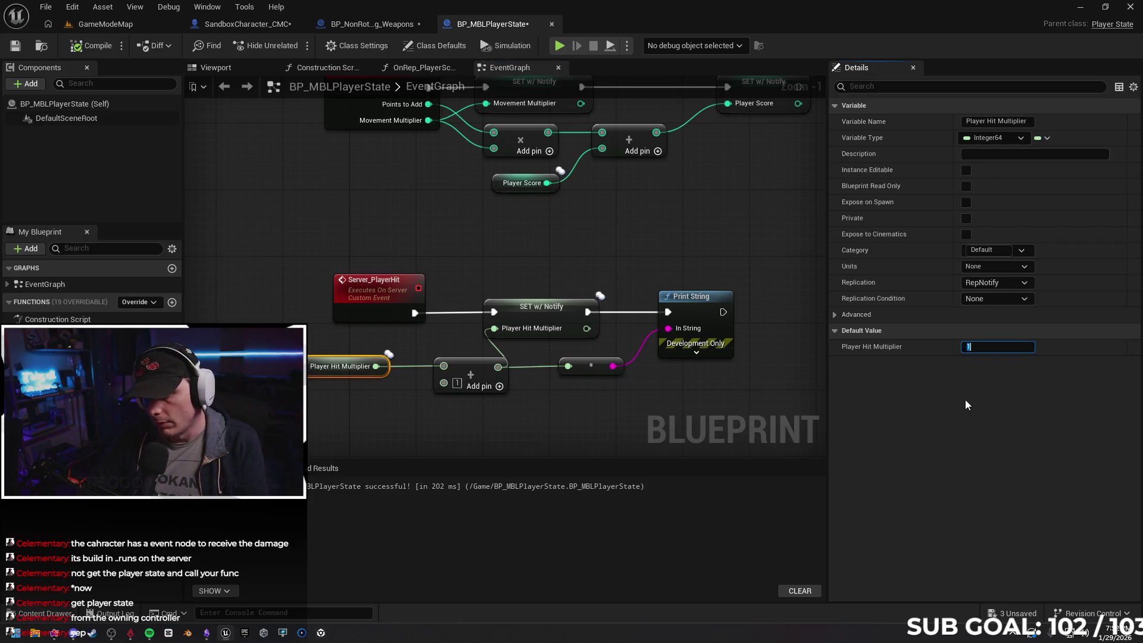
{"action": "left_click", "coordinate": [712, 380]}
{"action": "left_click_drag", "start_coordinate": [713, 380], "coordinate": [719, 374]}
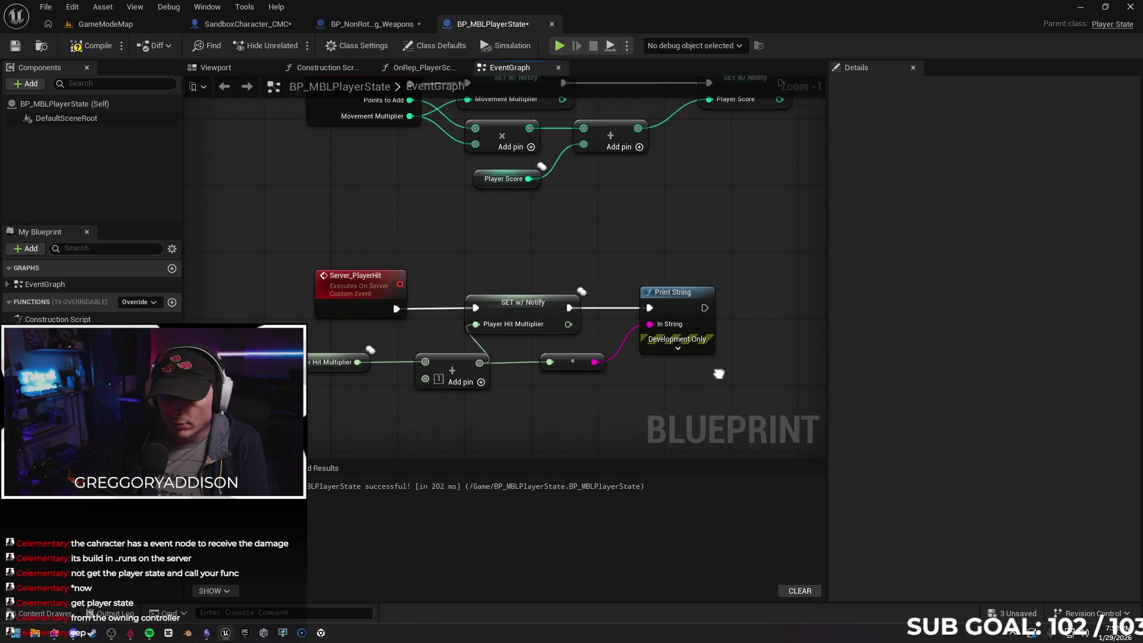
{"action": "left_click", "coordinate": [95, 46]}
{"action": "left_click_drag", "start_coordinate": [538, 218], "coordinate": [460, 233]}
{"action": "left_click", "coordinate": [559, 45]}
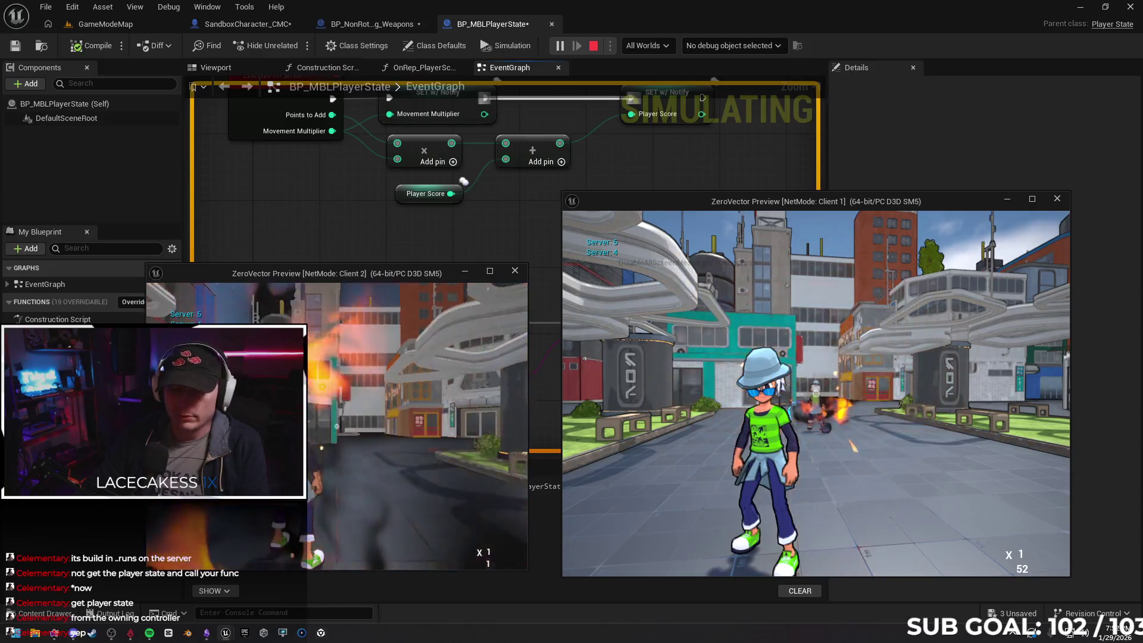
{"action": "key", "text": "Escape"}
{"action": "left_click_drag", "start_coordinate": [637, 362], "coordinate": [593, 357]}
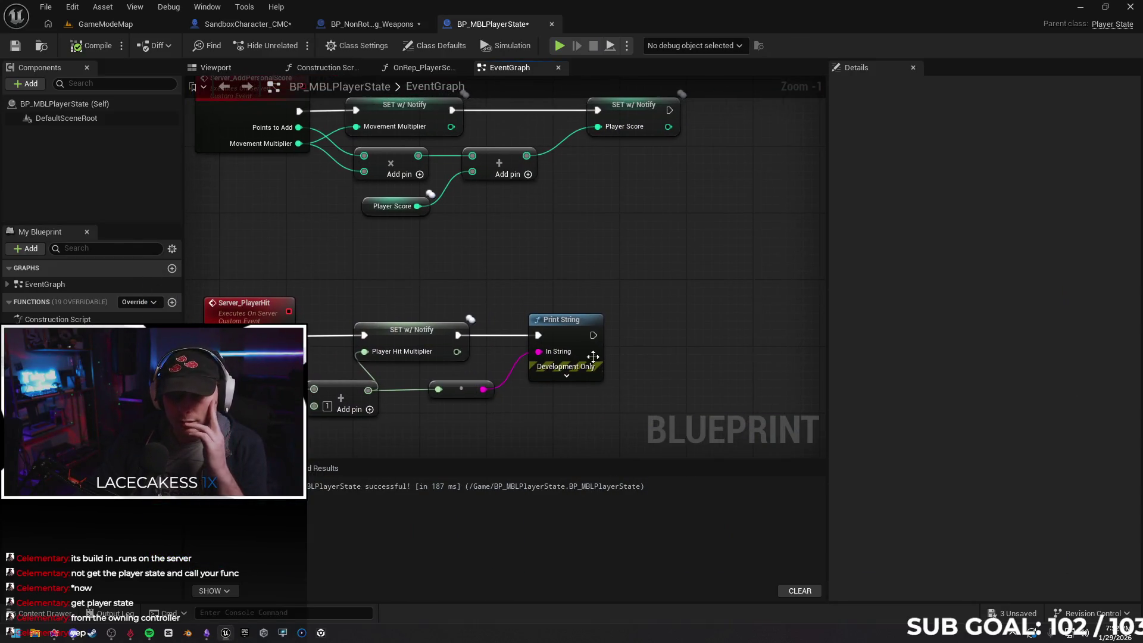
Remove the Print String and its string conversion node from Server_PlayerHit
{"action": "left_click", "coordinate": [577, 323]}
{"action": "key", "text": "Delete"}
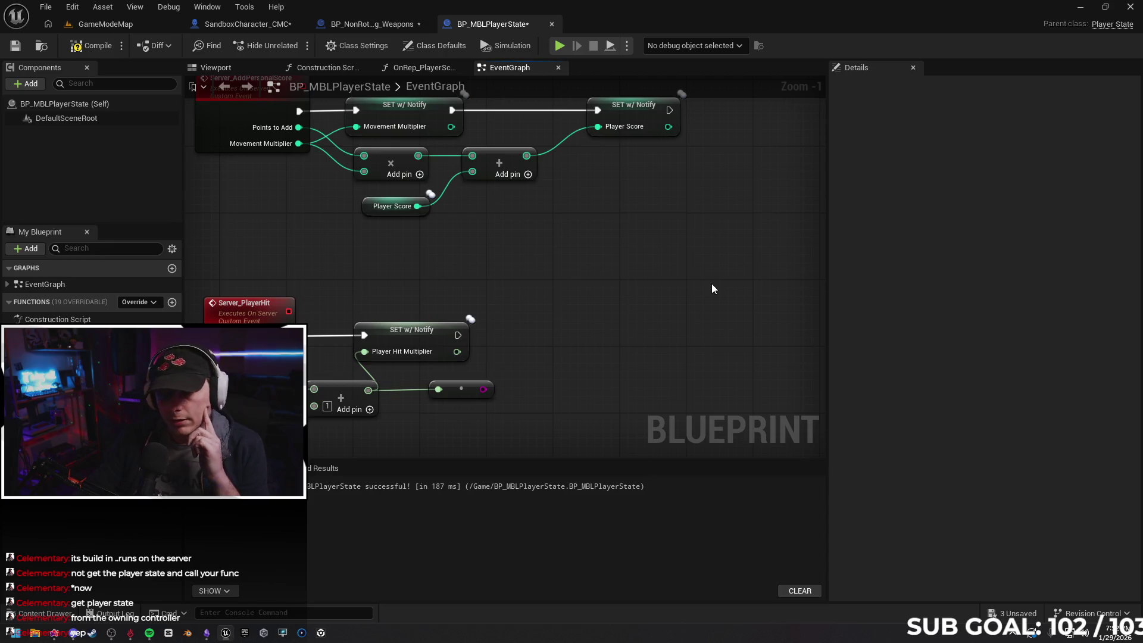
{"action": "key", "text": "Delete"}
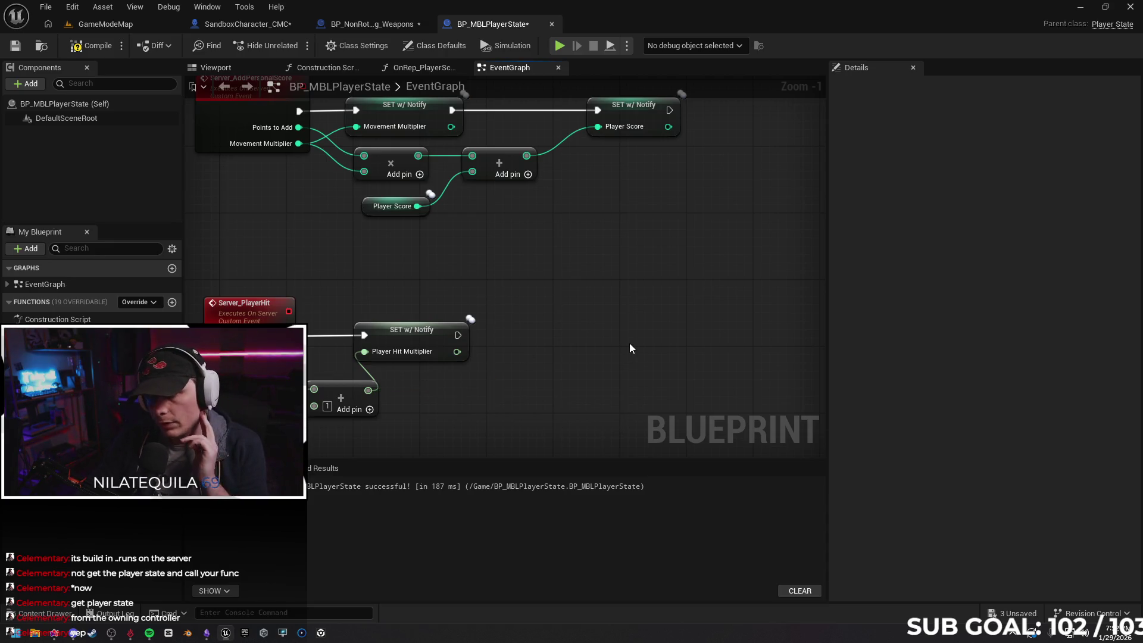
{"action": "mouse_move", "coordinate": [604, 337]}
{"action": "left_mouse_down"}
{"action": "mouse_move", "coordinate": [667, 351]}
{"action": "mouse_move", "coordinate": [680, 372]}
{"action": "left_mouse_up"}
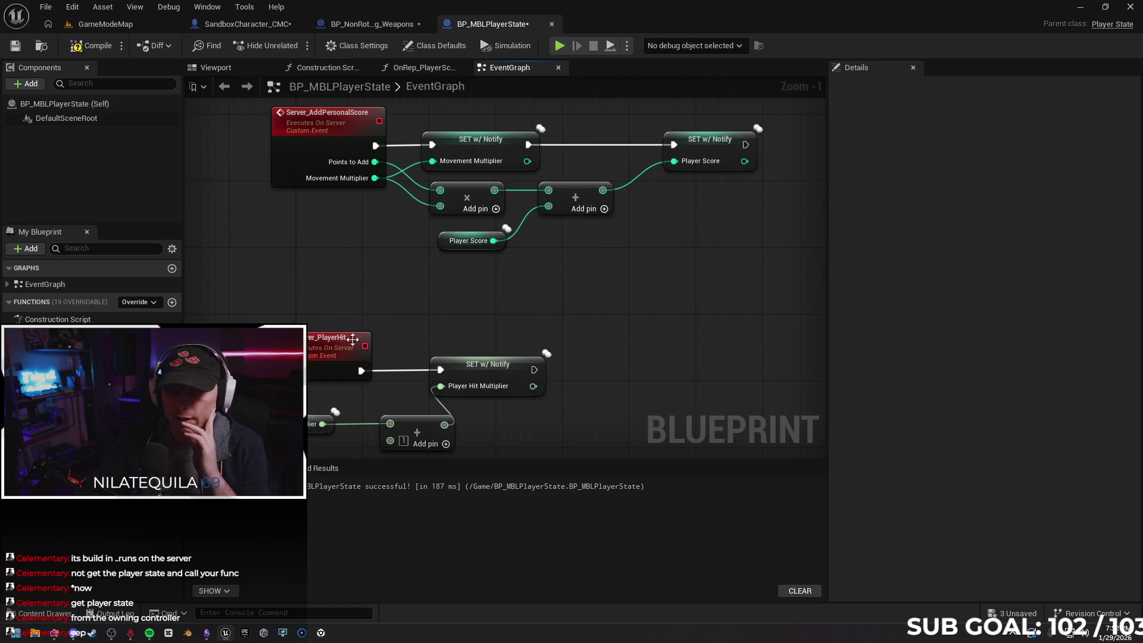
Frame both custom events, then recompile and save BP_MBLPlayerState
{"action": "left_click_drag", "start_coordinate": [615, 306], "coordinate": [603, 320]}
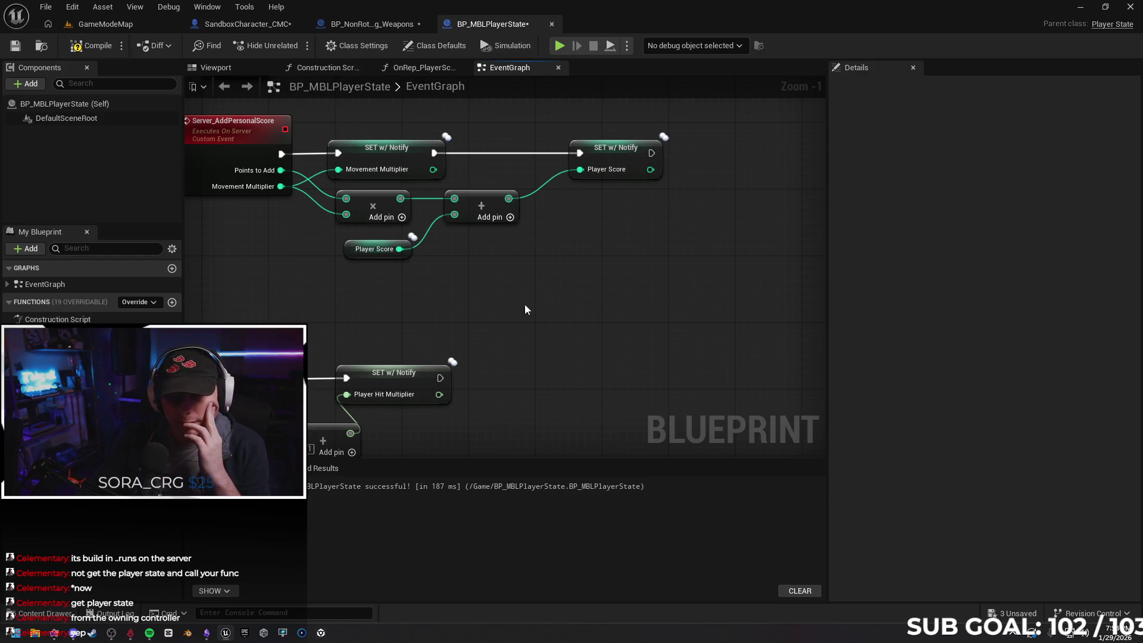
{"action": "left_click_drag", "start_coordinate": [505, 298], "coordinate": [489, 308]}
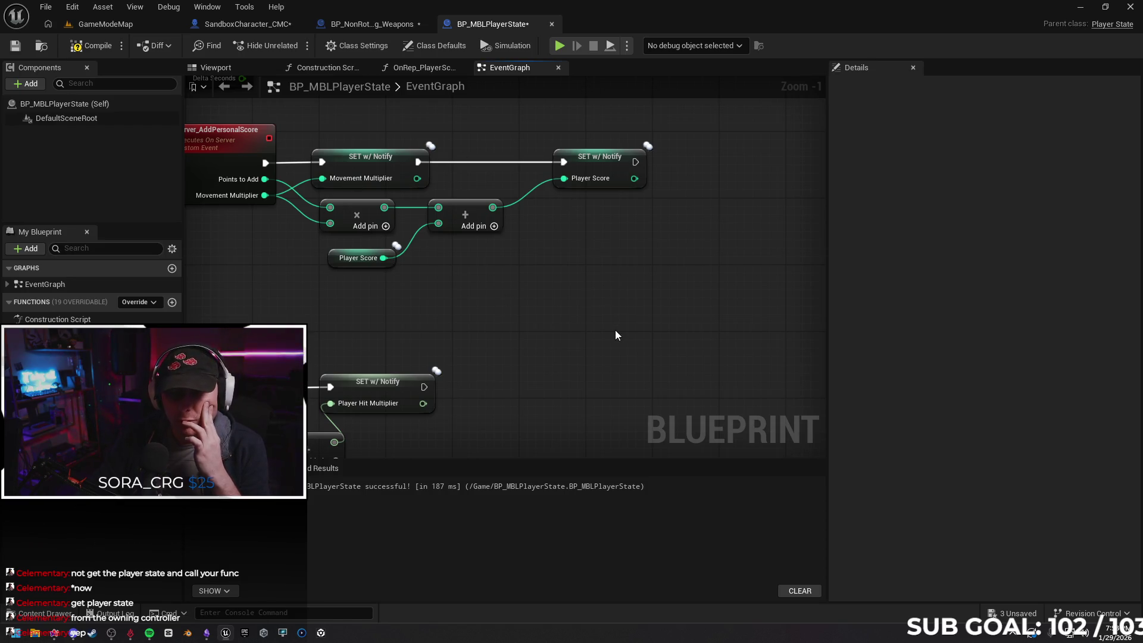
{"action": "left_click_drag", "start_coordinate": [624, 279], "coordinate": [644, 280]}
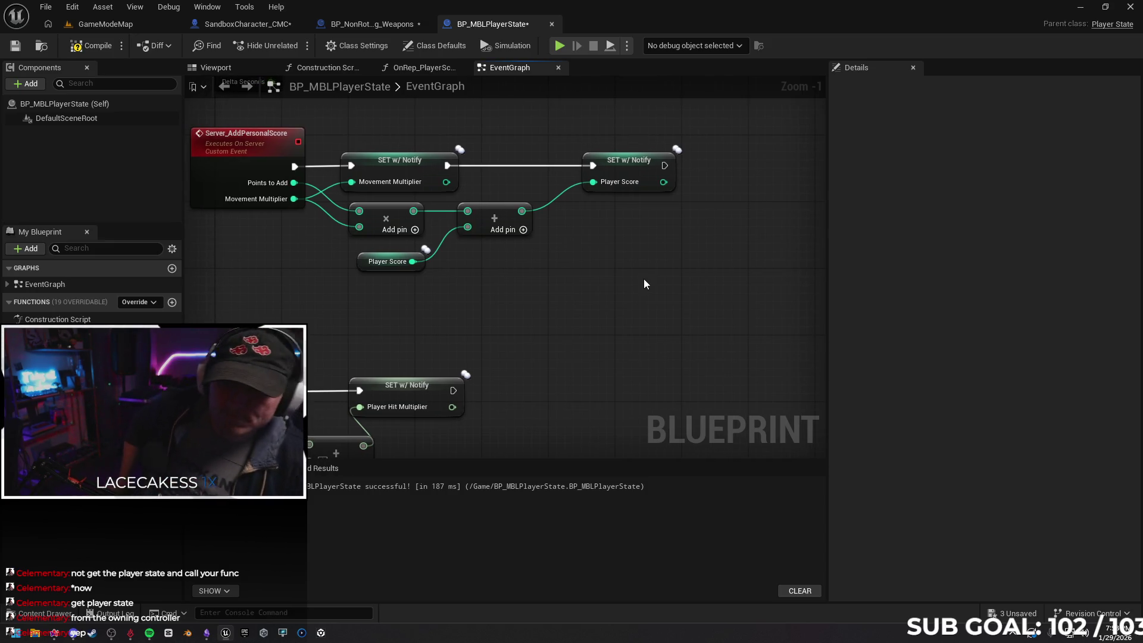
{"action": "left_click_drag", "start_coordinate": [590, 388], "coordinate": [586, 380]}
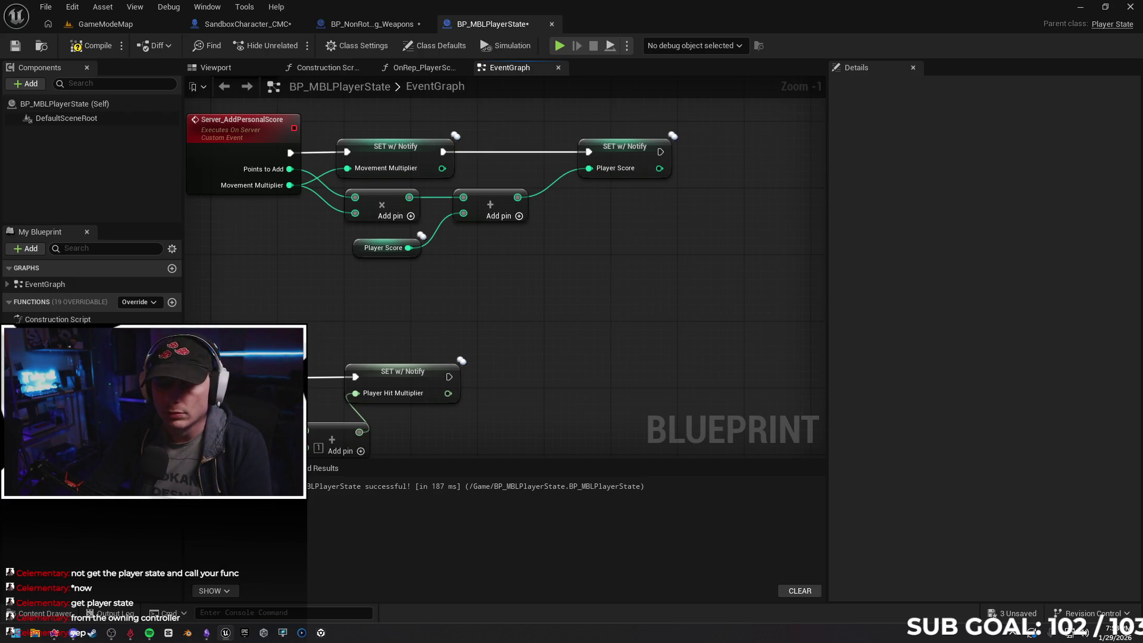
{"action": "scroll", "coordinate": [536, 301], "scroll_direction": "down", "scroll_amount": 1}
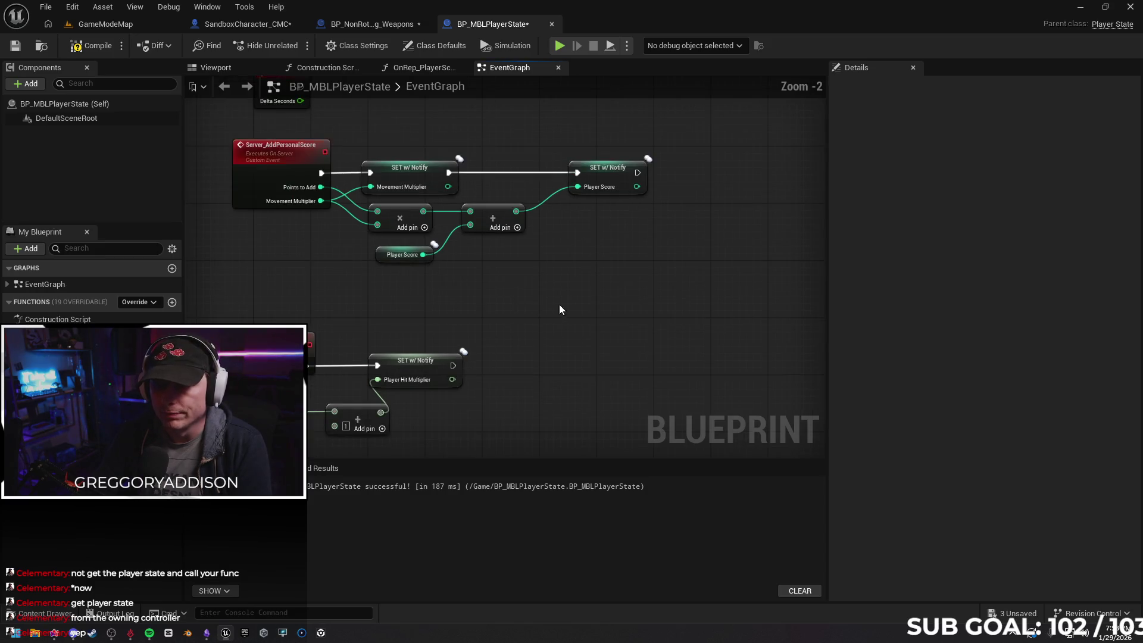
{"action": "left_click_drag", "start_coordinate": [561, 322], "coordinate": [550, 318]}
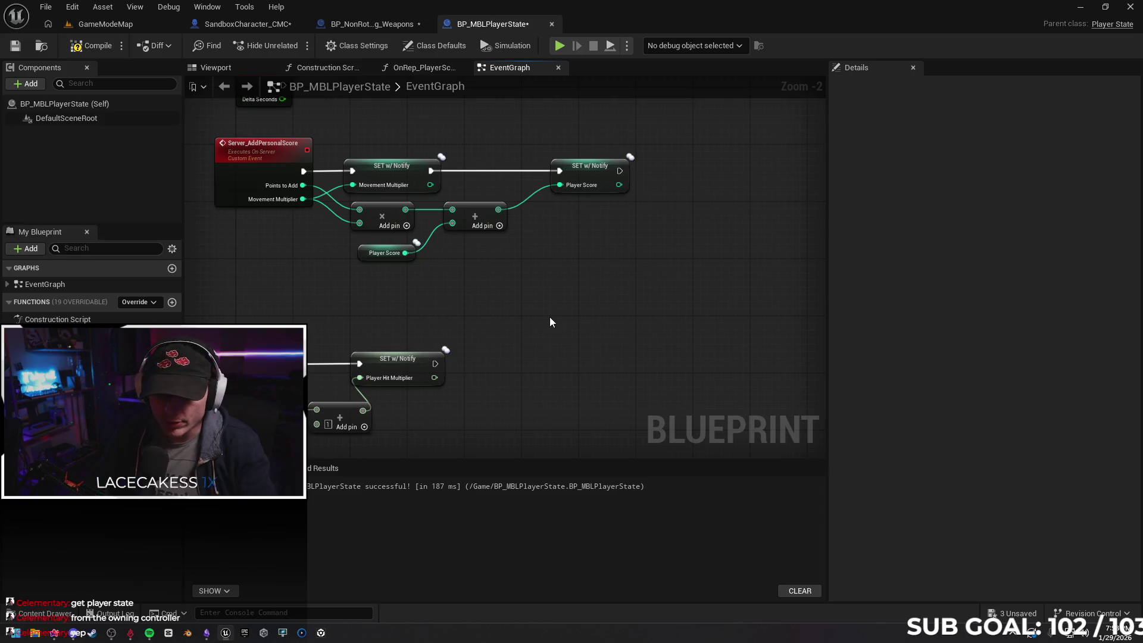
{"action": "left_click_drag", "start_coordinate": [555, 305], "coordinate": [575, 308]}
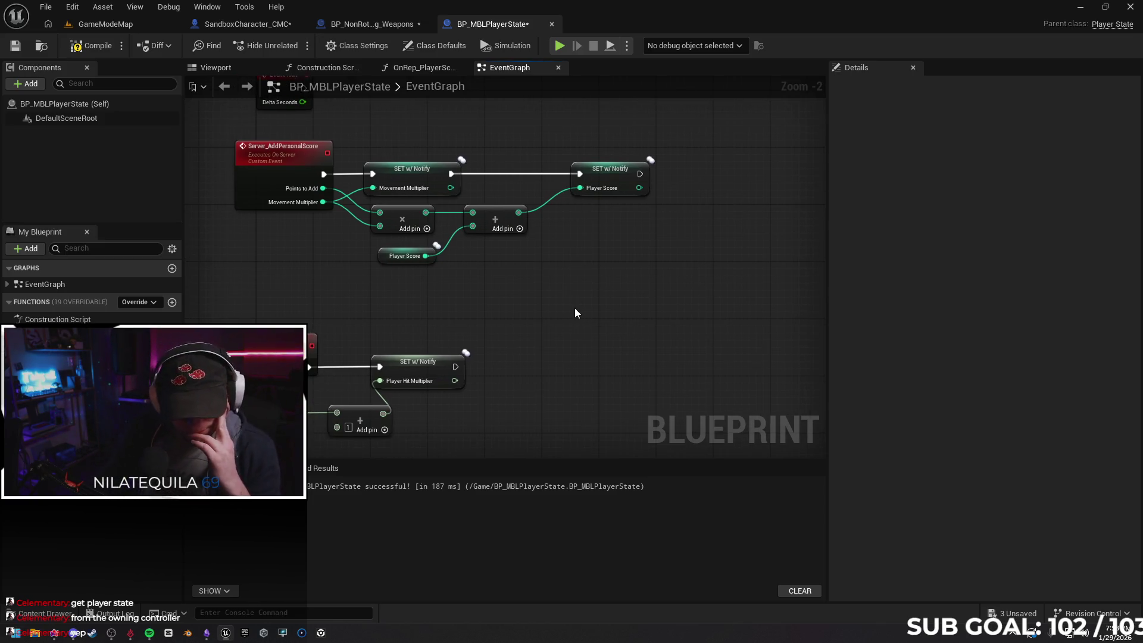
{"action": "left_click_drag", "start_coordinate": [500, 314], "coordinate": [506, 291]}
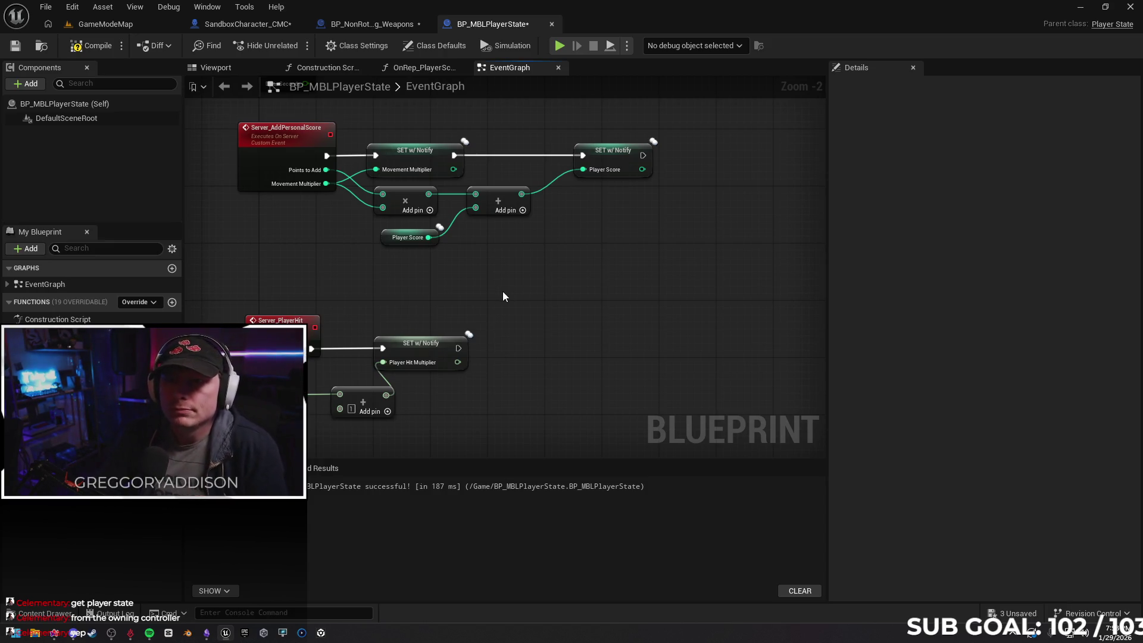
{"action": "left_click", "coordinate": [92, 46]}
{"action": "left_click", "coordinate": [13, 52]}
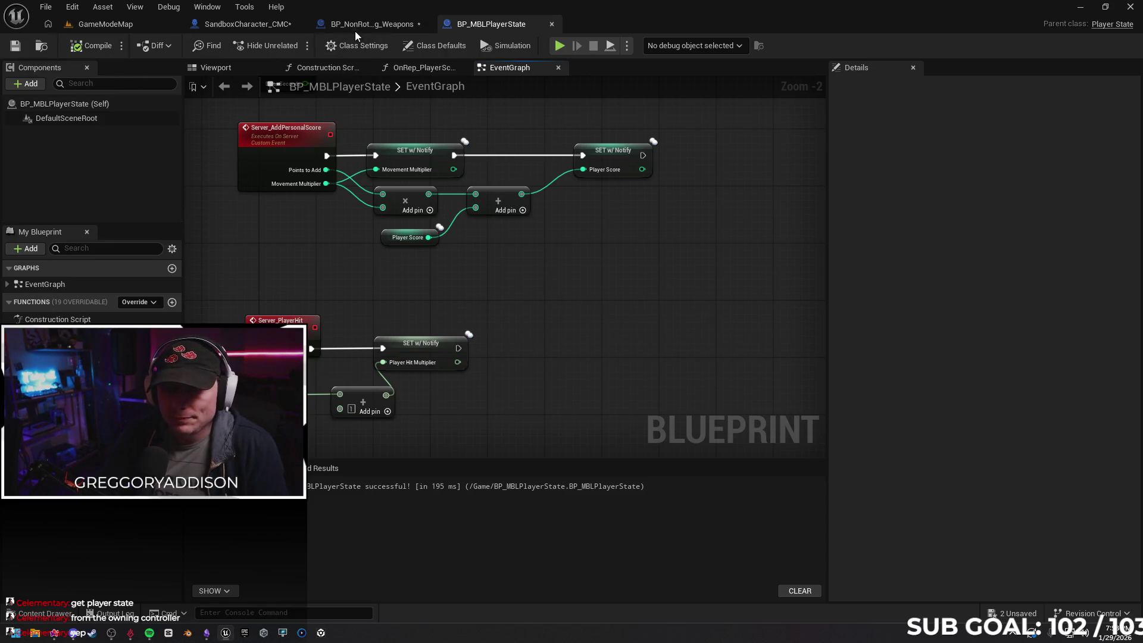
Save BP_NonRotating_Weapons, review its Trace Hit Player function, and return to BP_MBLPlayerState
{"action": "left_click", "coordinate": [359, 26]}
{"action": "left_click", "coordinate": [14, 47]}
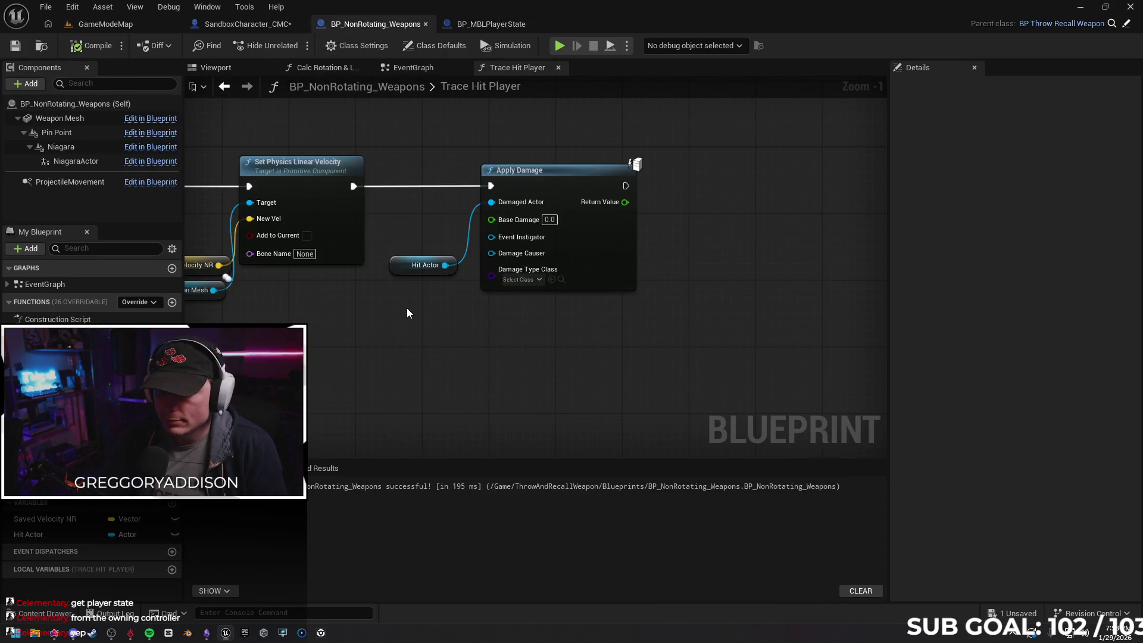
{"action": "left_click_drag", "start_coordinate": [530, 342], "coordinate": [550, 328]}
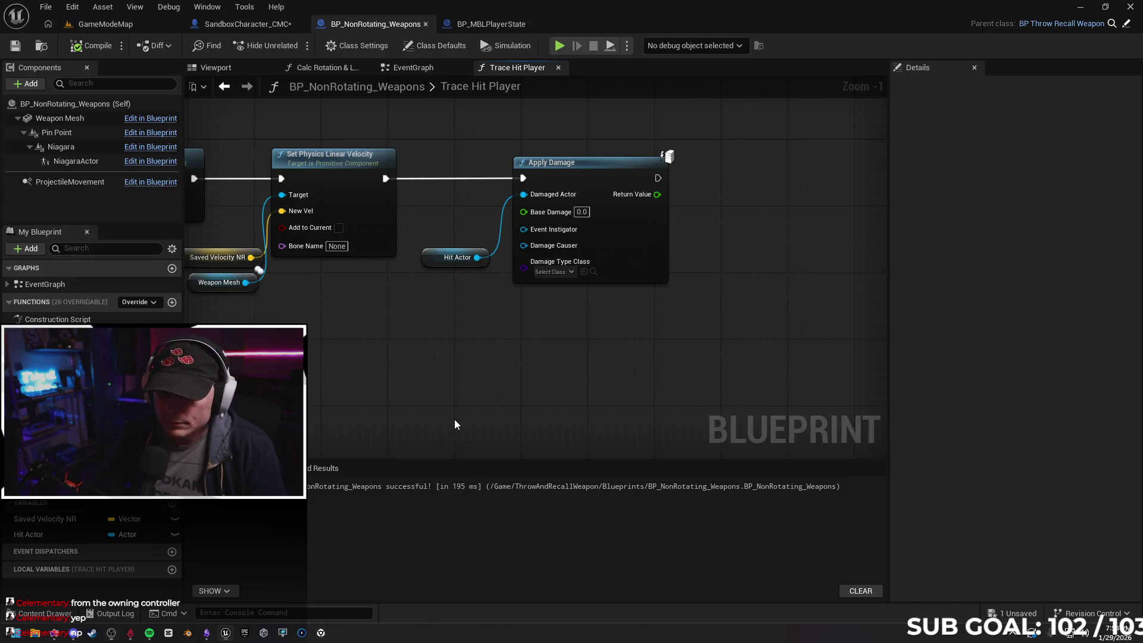
{"action": "double_click", "coordinate": [509, 87]}
{"action": "key", "text": "Escape"}
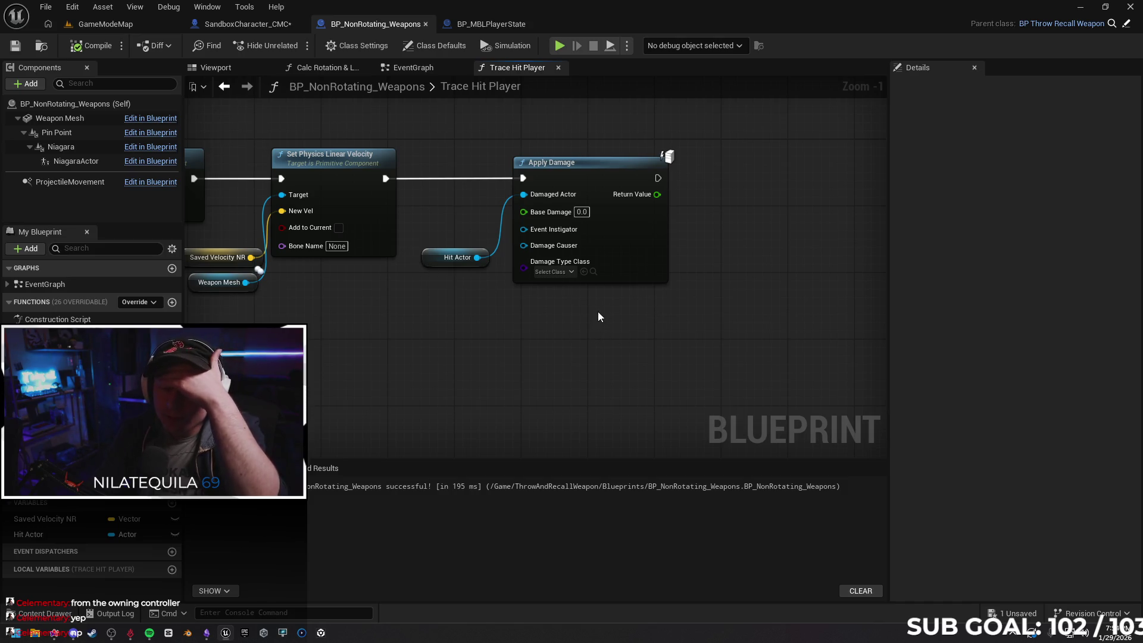
{"action": "left_click", "coordinate": [489, 24]}
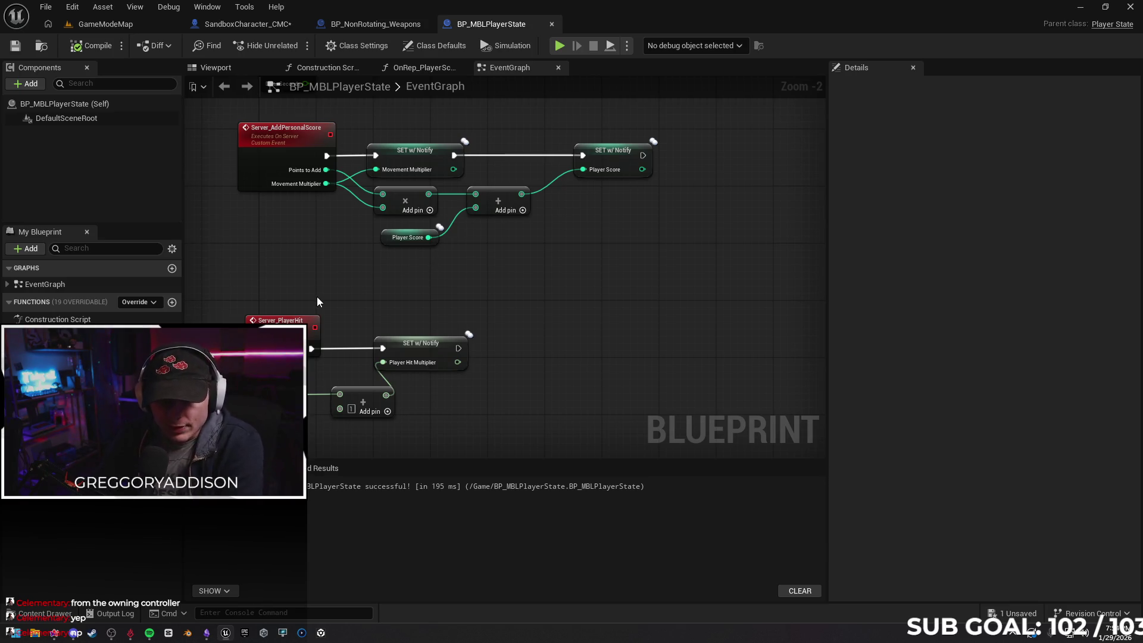
Run, slide and wall-climb in the two-client play test until Client 1's score reaches 2,764, then stop
{"action": "left_click_drag", "start_coordinate": [492, 306], "coordinate": [505, 289]}
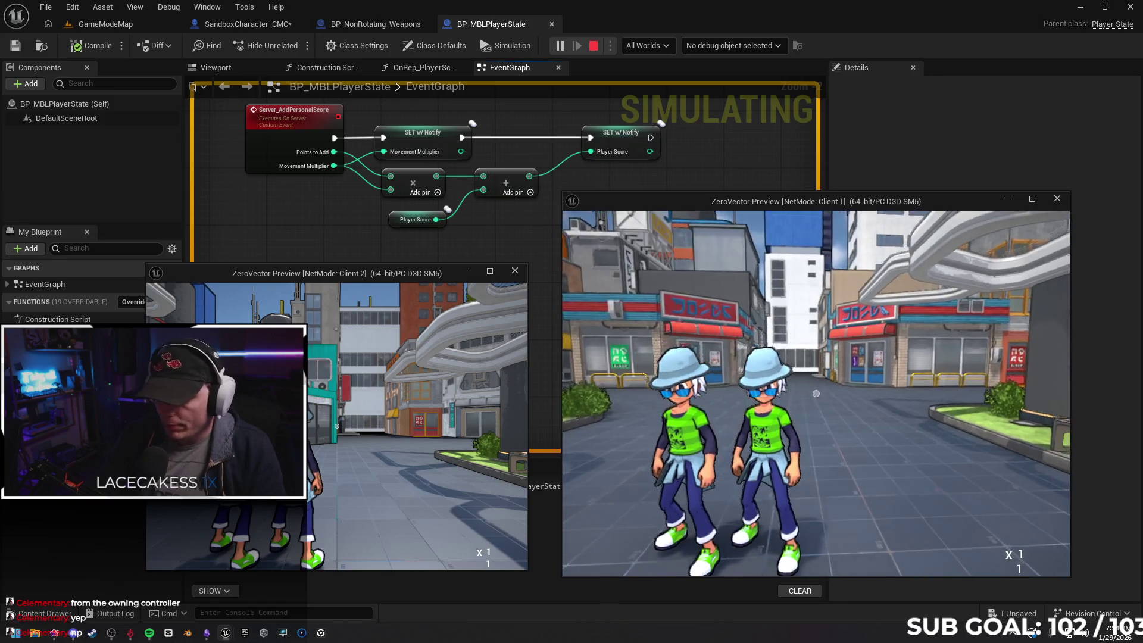
{"action": "key", "text": "w"}
{"action": "key", "text": "space"}
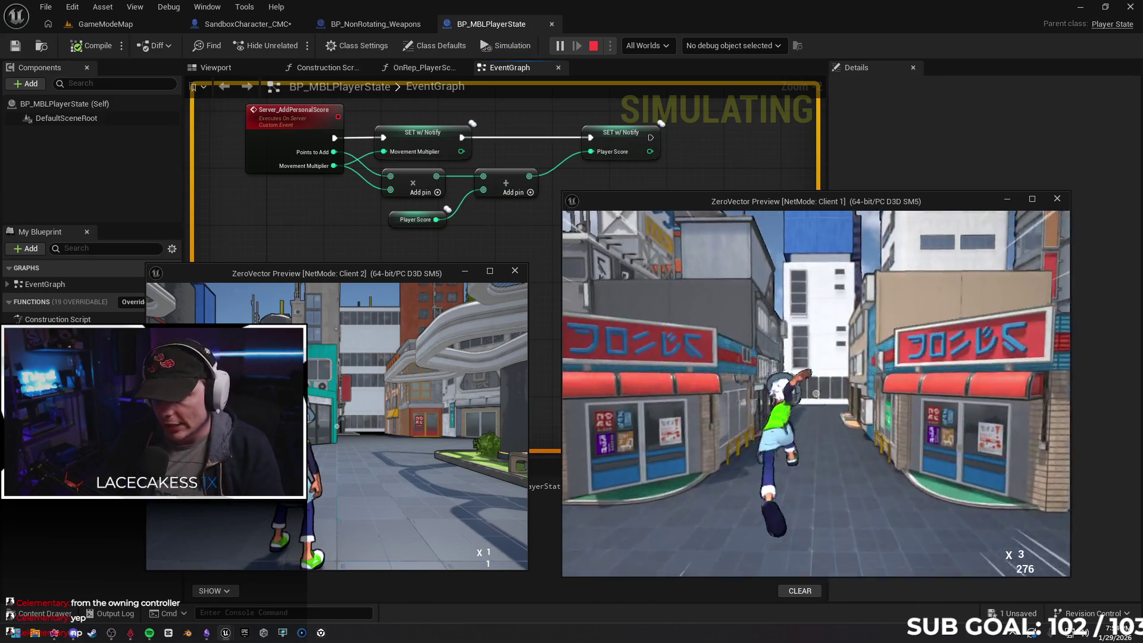
{"action": "key", "text": "ctrl"}
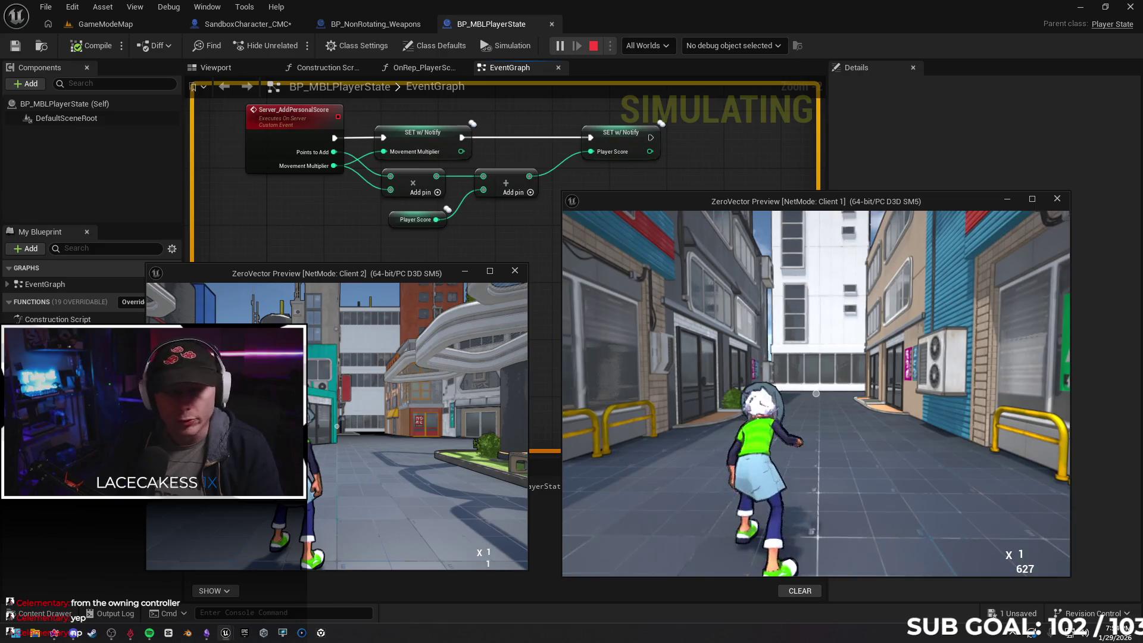
{"action": "key", "text": "space"}
{"action": "key", "text": "space"}
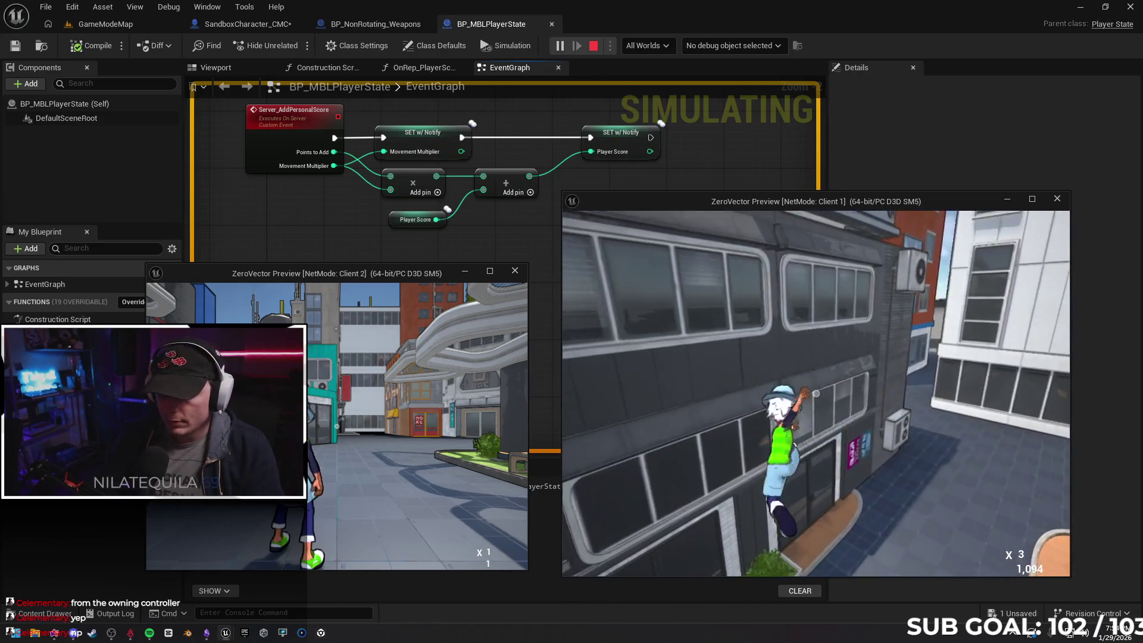
{"action": "key", "text": "space"}
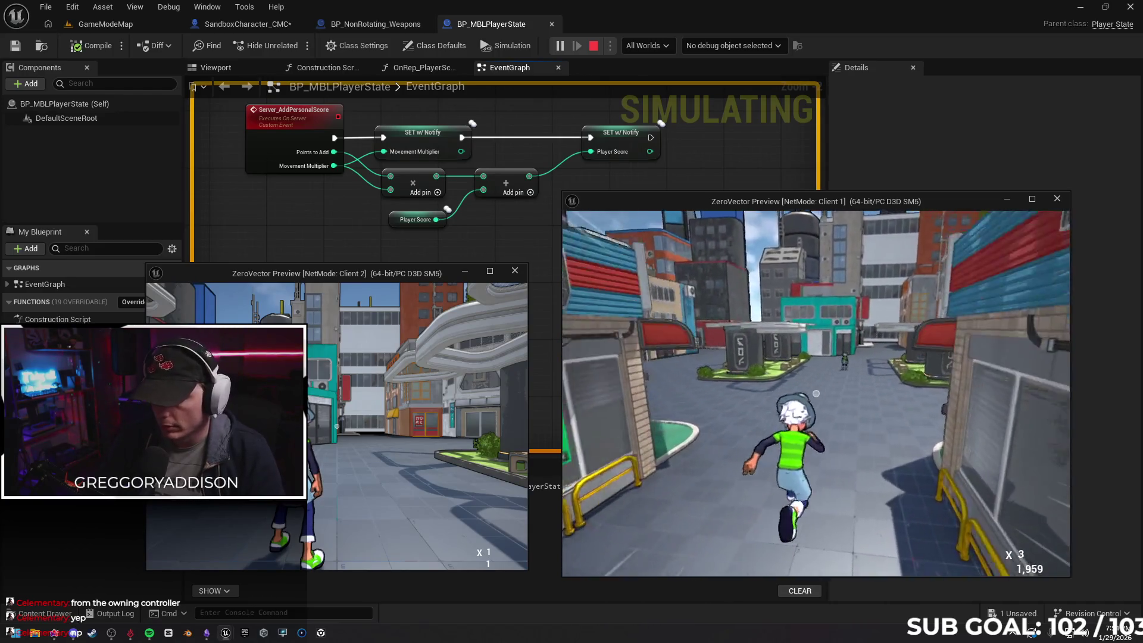
{"action": "key", "text": "space"}
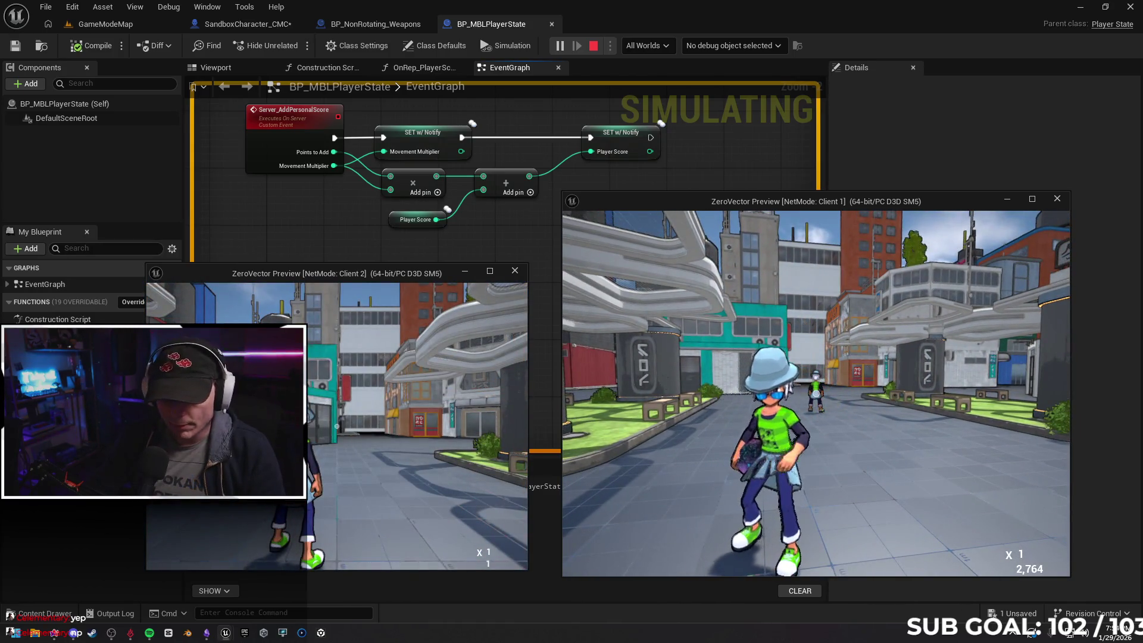
{"action": "key", "text": "Escape"}
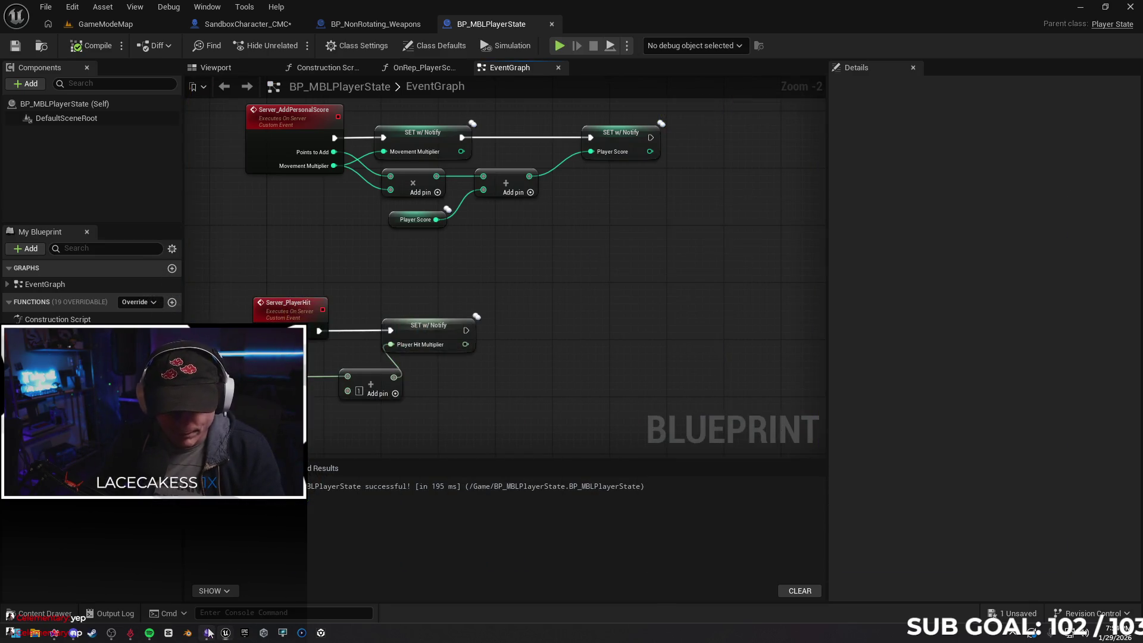
Open the LD and GameMode Concept Work note in Obsidian and add a 'player score' text label
{"action": "left_click", "coordinate": [208, 632]}
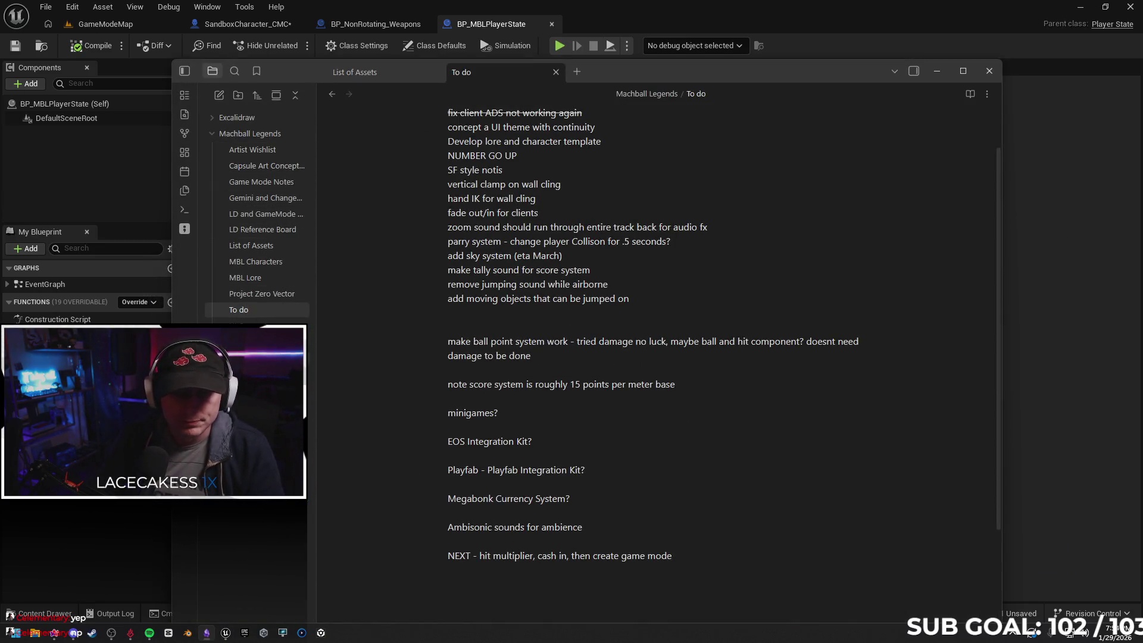
{"action": "left_click", "coordinate": [263, 214]}
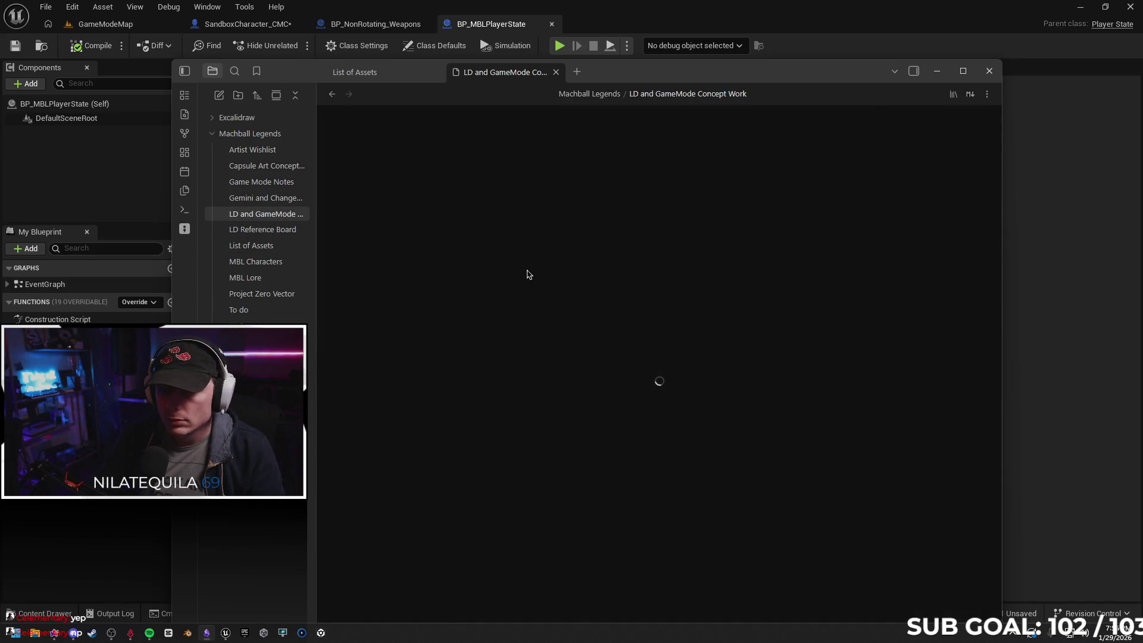
{"action": "scroll", "coordinate": [596, 328], "scroll_direction": "down", "scroll_amount": 8}
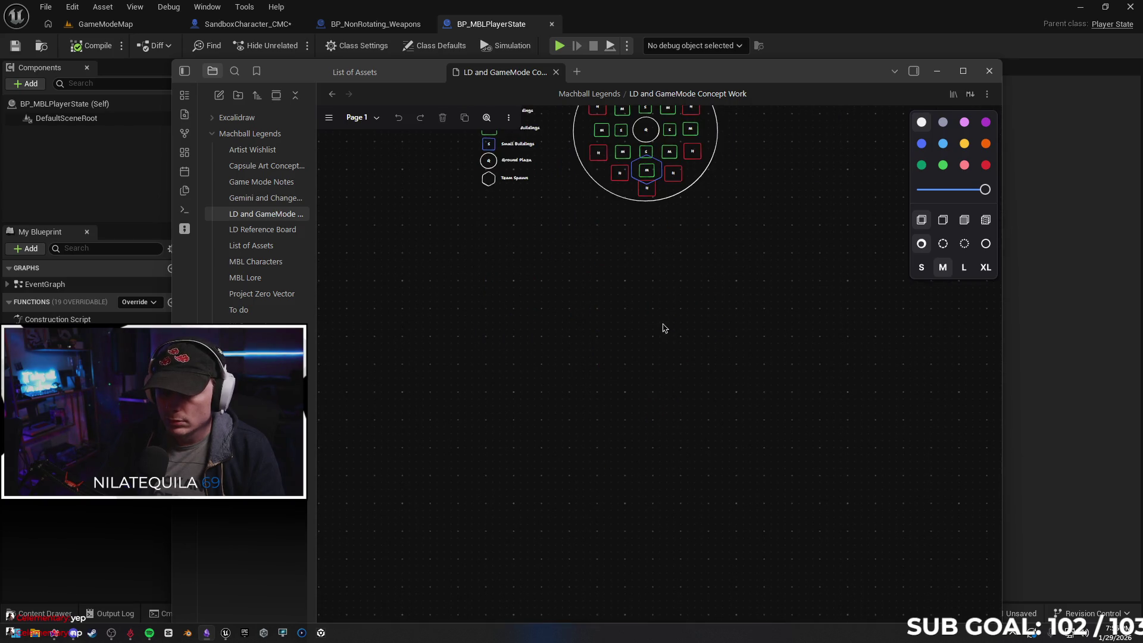
{"action": "scroll", "coordinate": [655, 298], "scroll_direction": "down", "scroll_amount": 5}
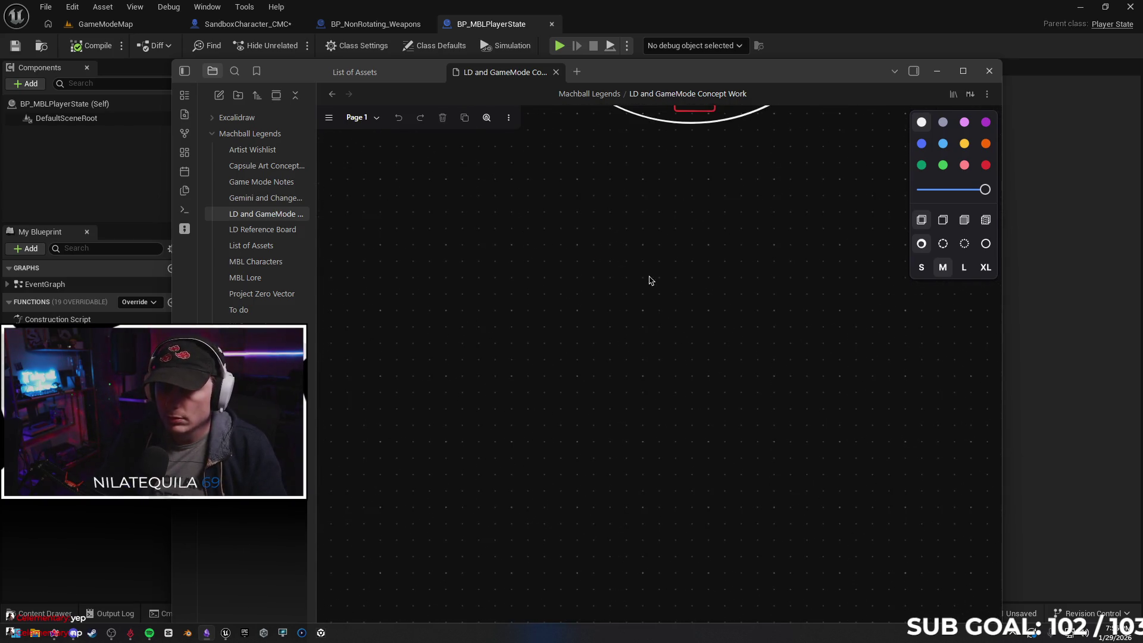
{"action": "double_click", "coordinate": [488, 310]}
{"action": "type", "text": "player score"}
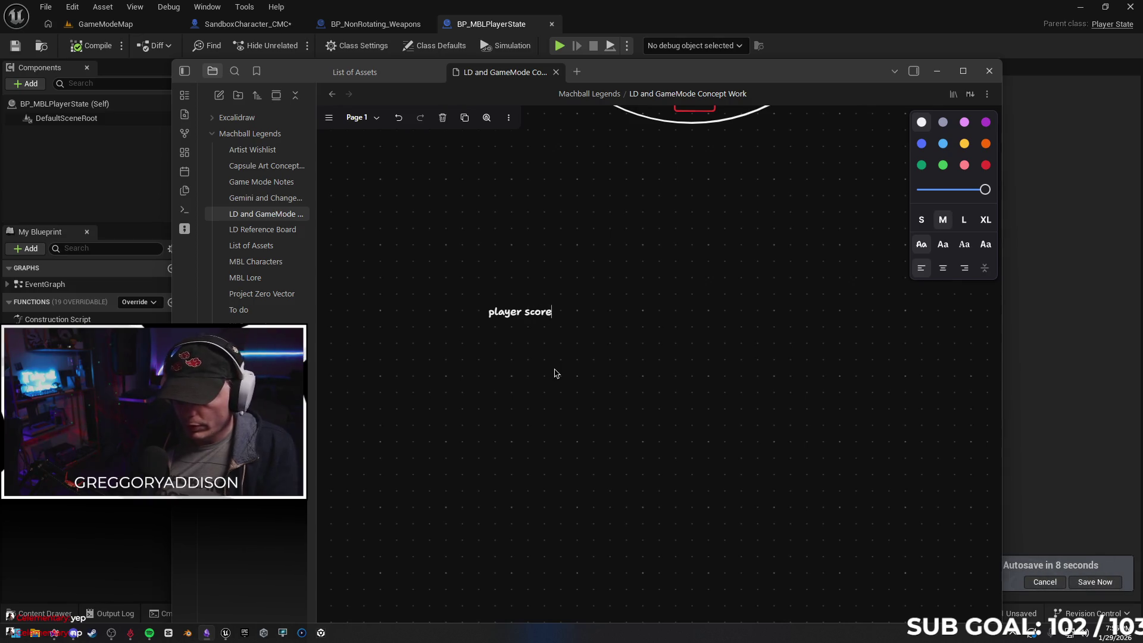
Add a 'movement multiplier' label and move it above the 'player score' label
{"action": "double_click", "coordinate": [504, 381]}
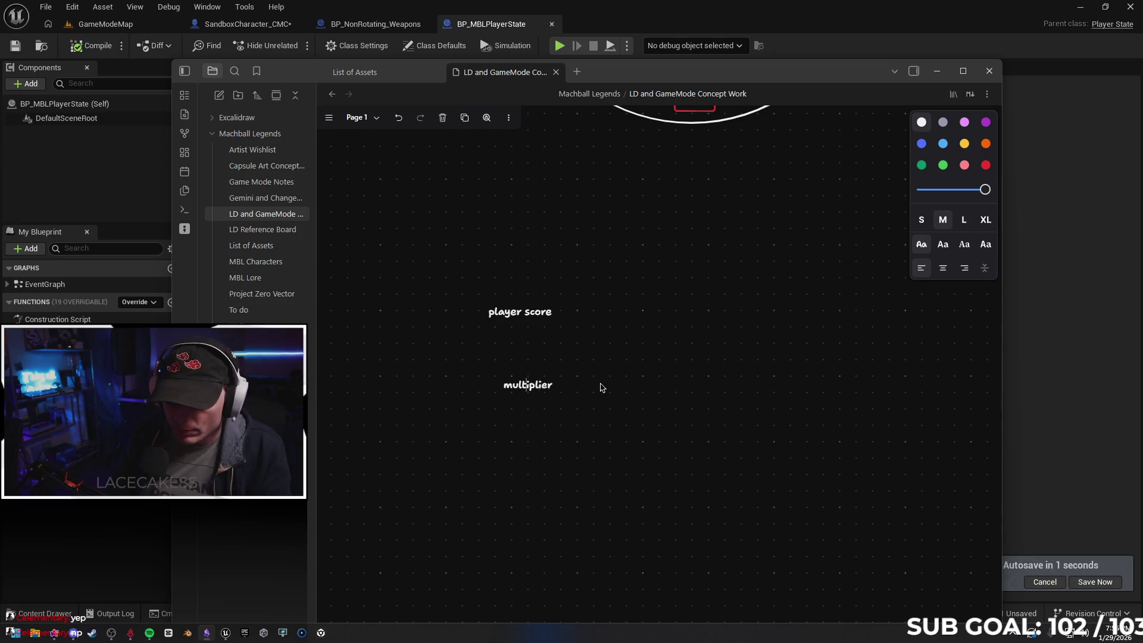
{"action": "type", "text": "movement"}
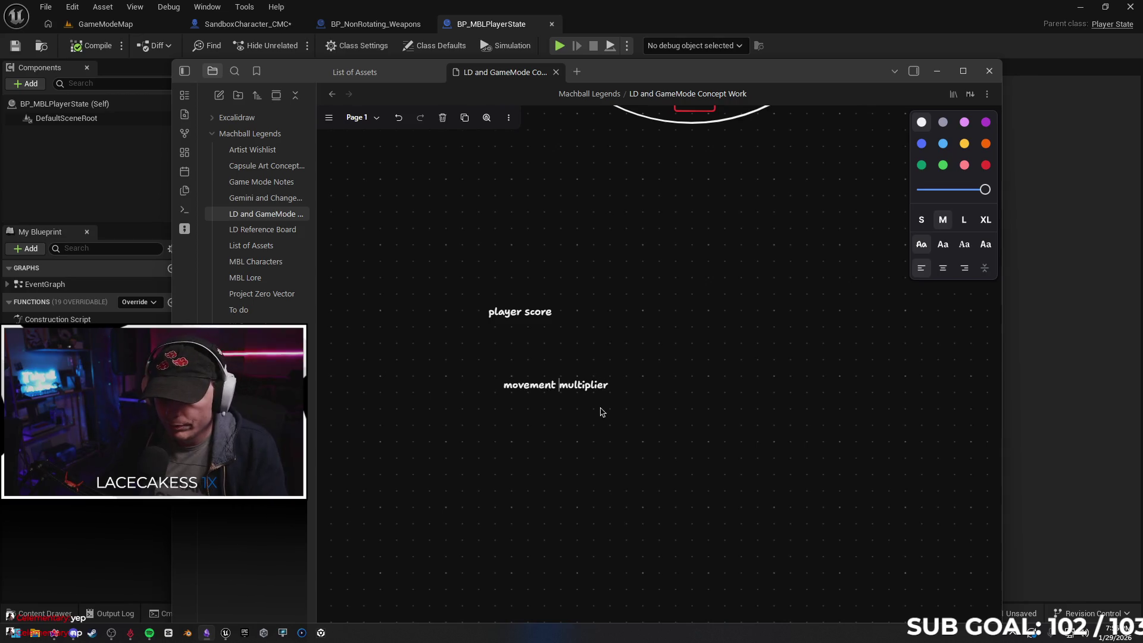
{"action": "key", "text": "Escape"}
{"action": "left_click_drag", "start_coordinate": [567, 386], "coordinate": [509, 300]}
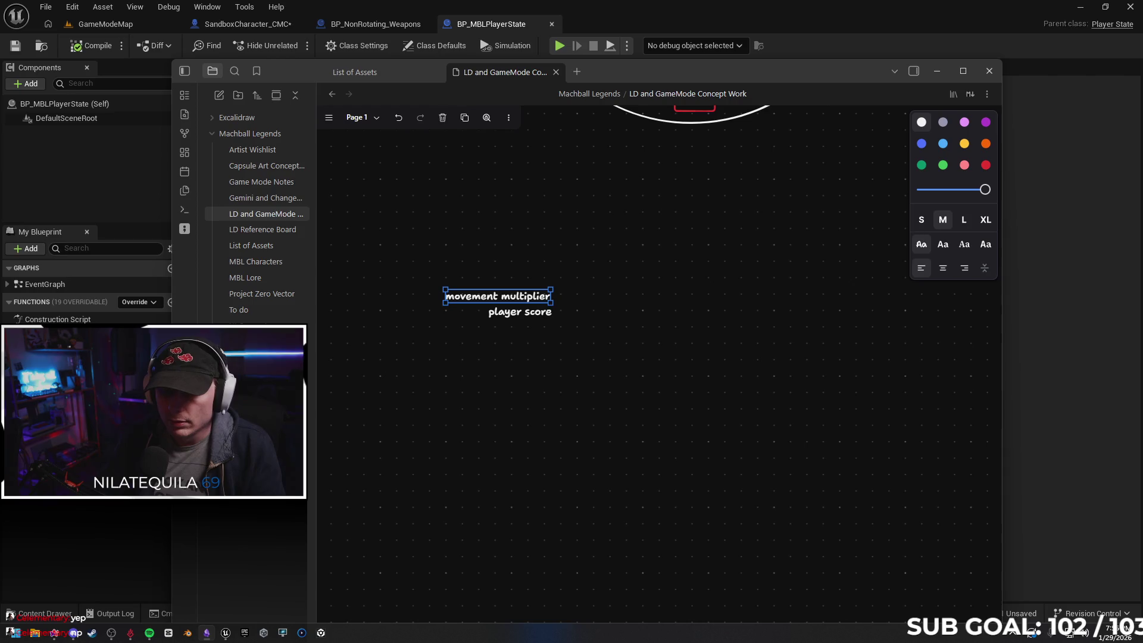
{"action": "right_click", "coordinate": [574, 311]}
{"action": "key", "text": "Escape"}
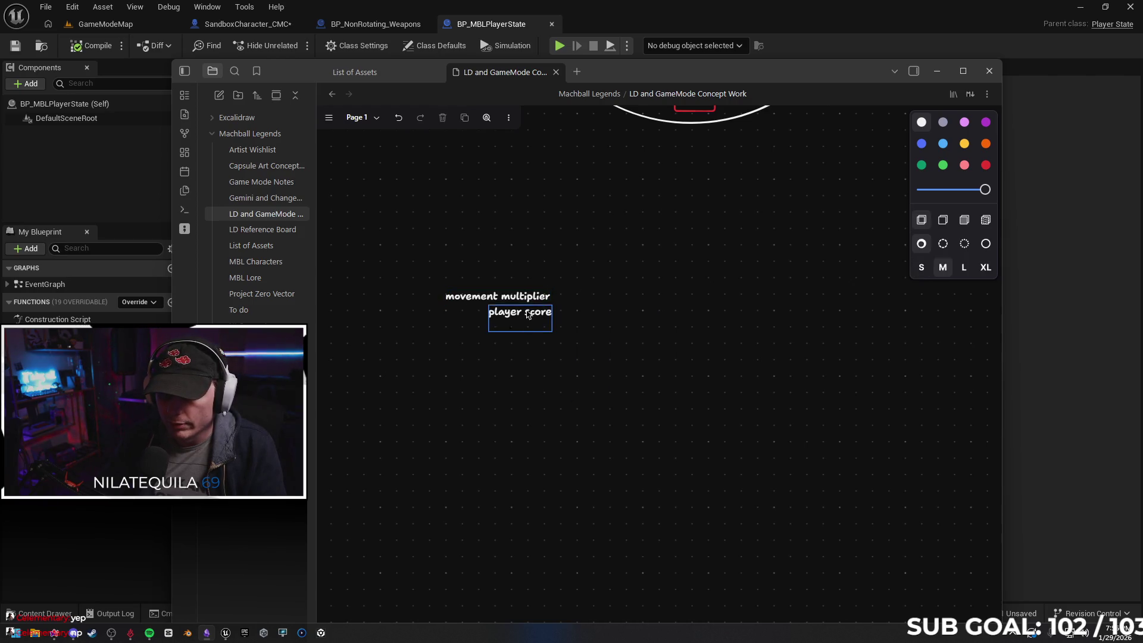
{"action": "left_click", "coordinate": [532, 318]}
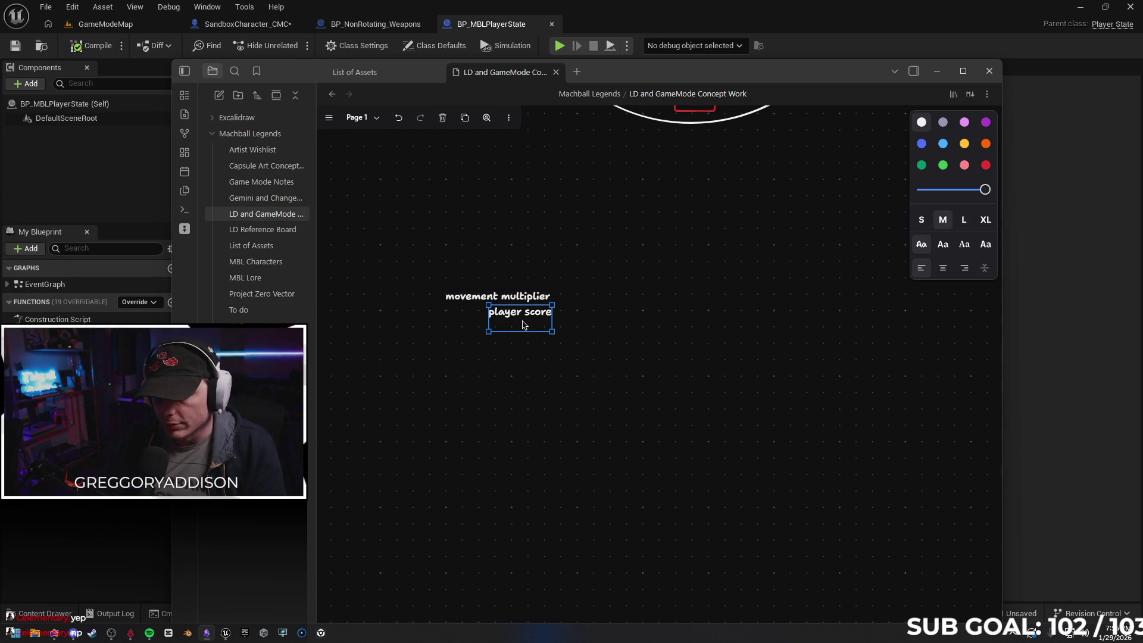
{"action": "double_click", "coordinate": [543, 315]}
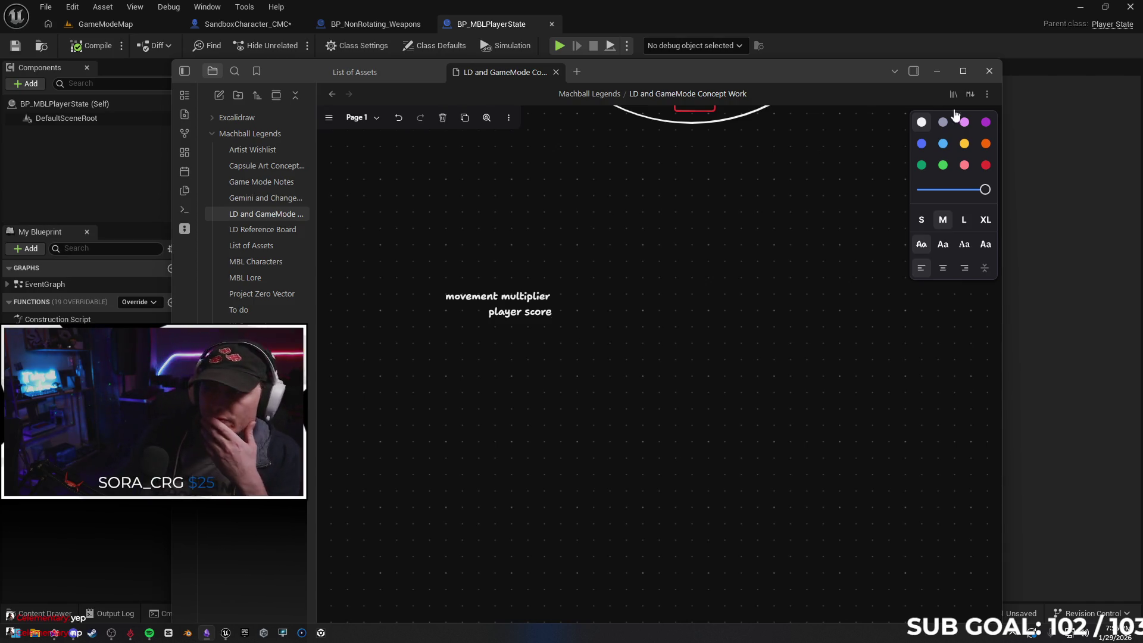
Delete both labels and close Obsidian to return to the blueprint
{"action": "left_click_drag", "start_coordinate": [442, 248], "coordinate": [579, 345]}
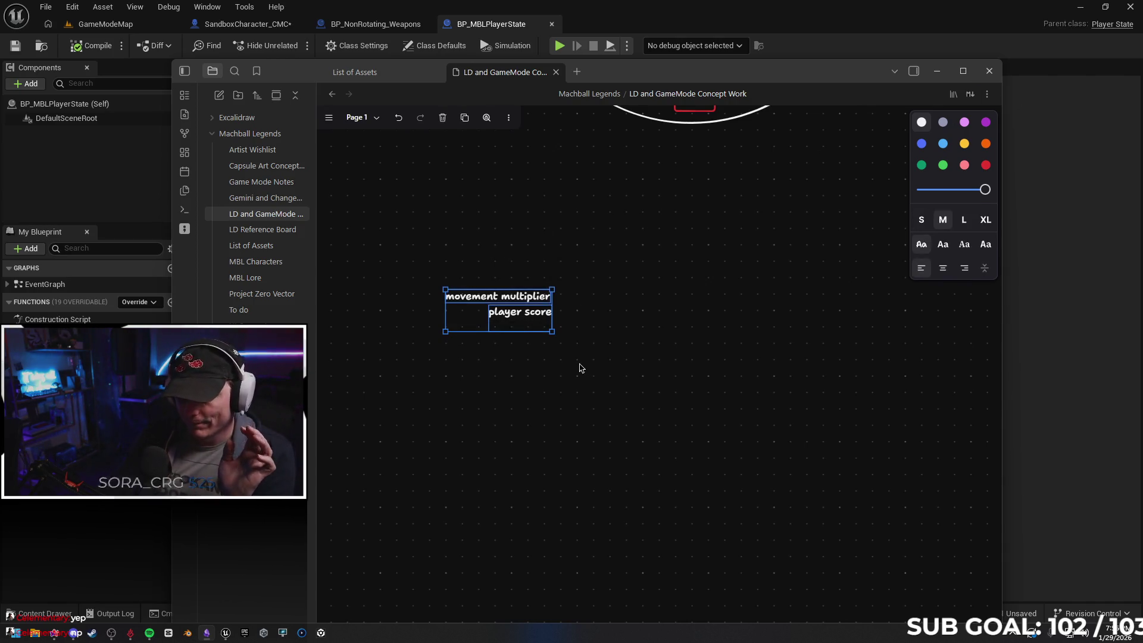
{"action": "key", "text": "Delete"}
{"action": "left_click", "coordinate": [989, 70]}
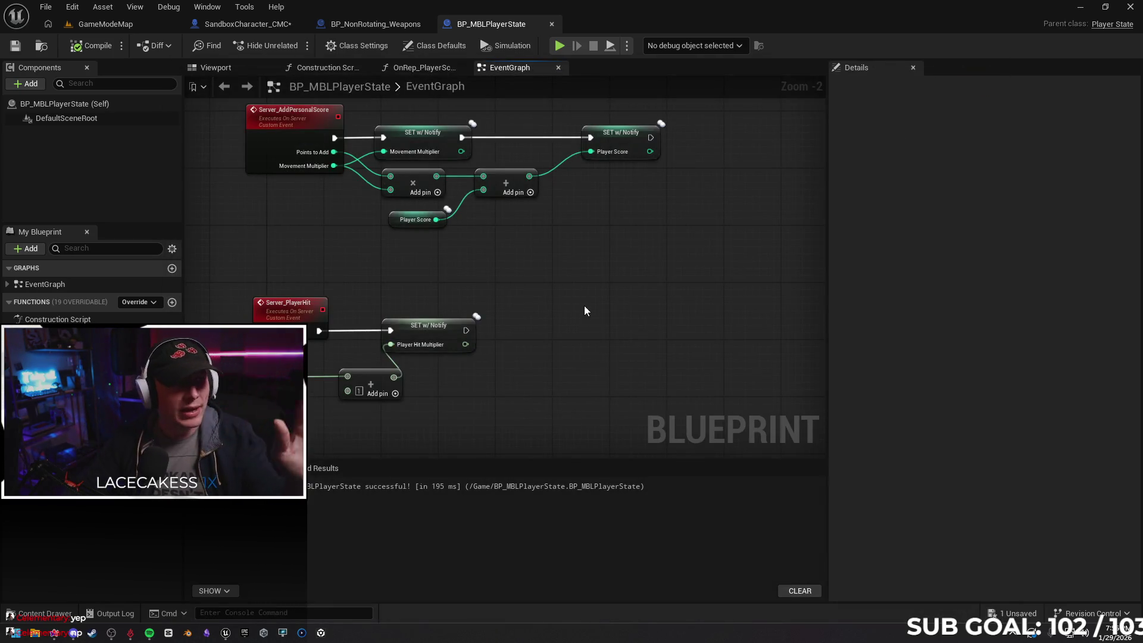
Rearrange the graph and shift the SET Player Score node right to make room
{"action": "scroll", "coordinate": [598, 332], "scroll_direction": "up", "scroll_amount": 3}
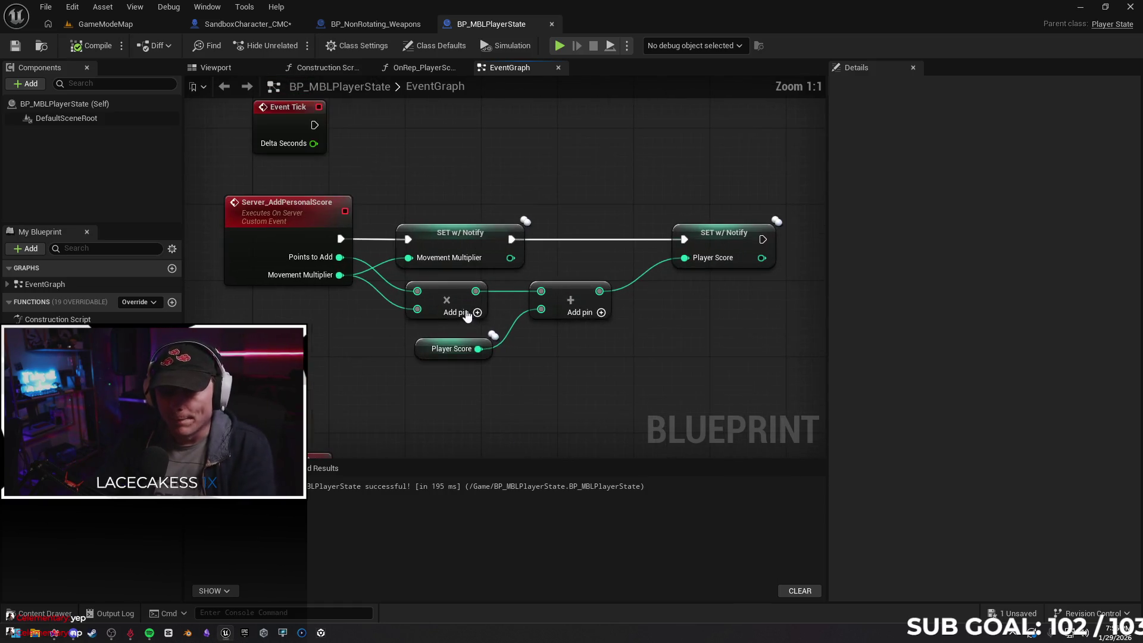
{"action": "left_click_drag", "start_coordinate": [827, 322], "coordinate": [934, 337]}
{"action": "left_click_drag", "start_coordinate": [757, 352], "coordinate": [765, 356]}
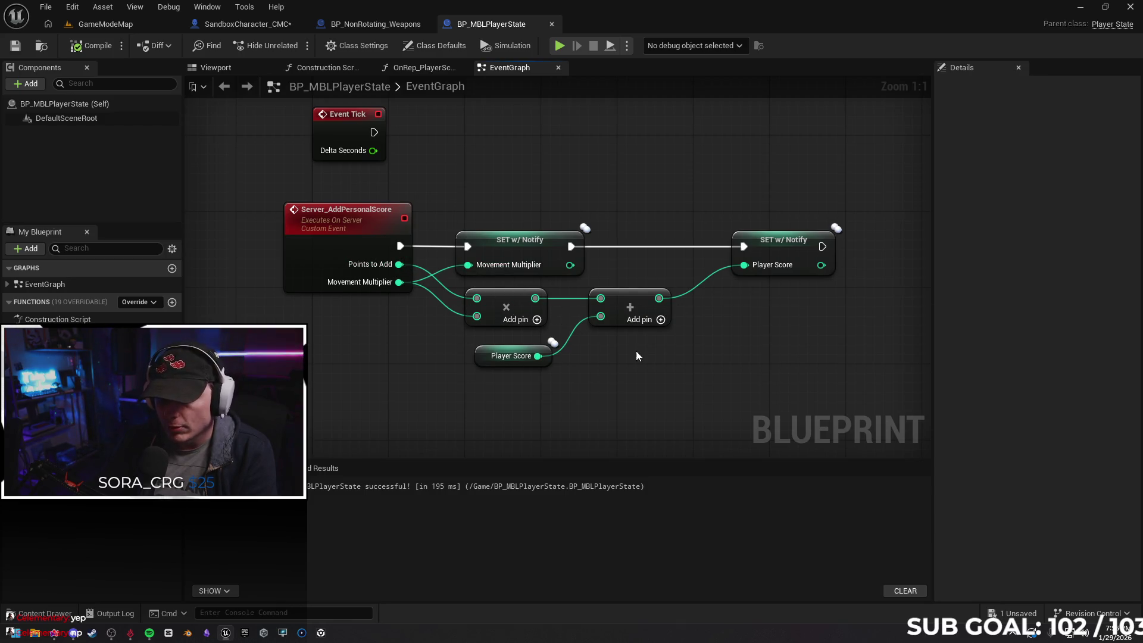
{"action": "left_click_drag", "start_coordinate": [637, 352], "coordinate": [561, 335]}
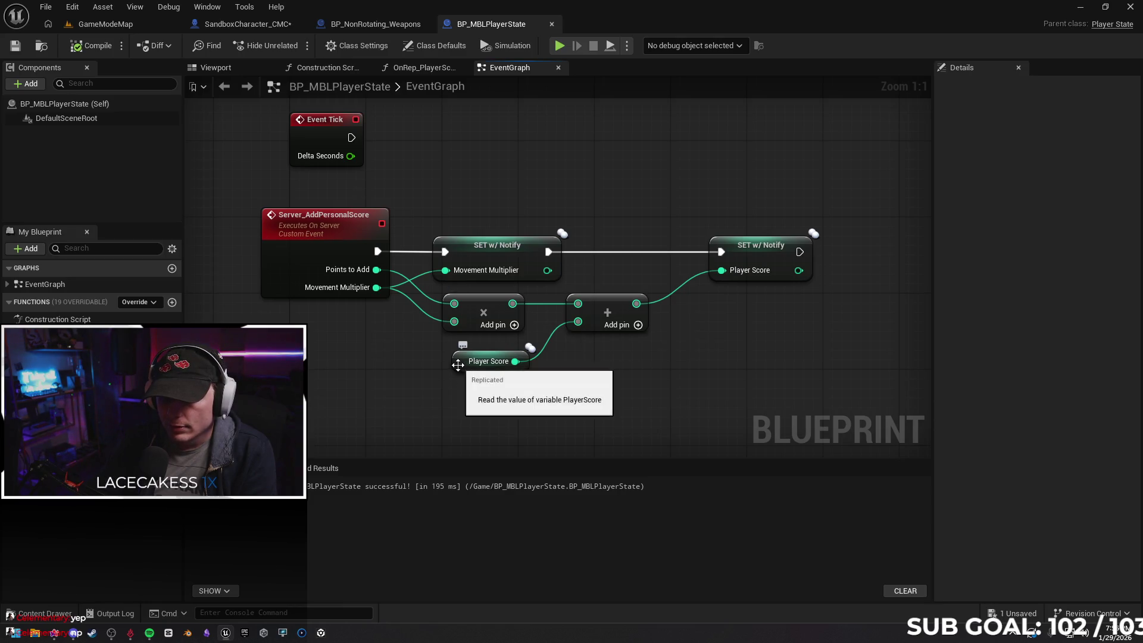
{"action": "left_click_drag", "start_coordinate": [460, 371], "coordinate": [447, 369]}
{"action": "mouse_move", "coordinate": [761, 370]}
{"action": "left_mouse_down"}
{"action": "mouse_move", "coordinate": [573, 287]}
{"action": "mouse_move", "coordinate": [573, 346]}
{"action": "left_mouse_up"}
{"action": "left_click", "coordinate": [573, 280]}
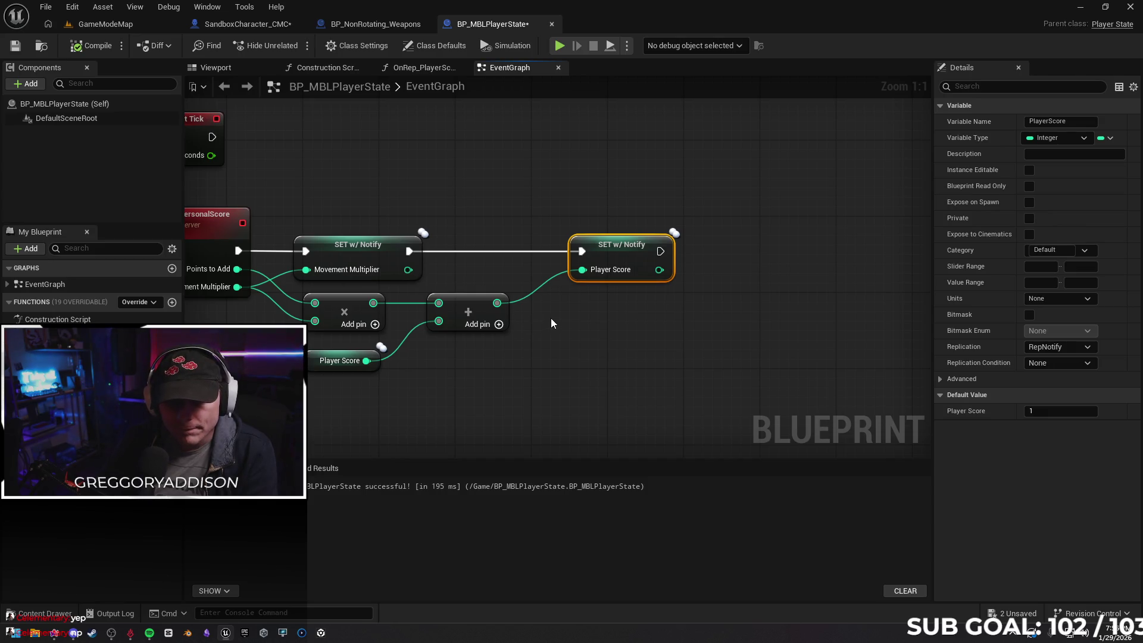
{"action": "left_click", "coordinate": [551, 319]}
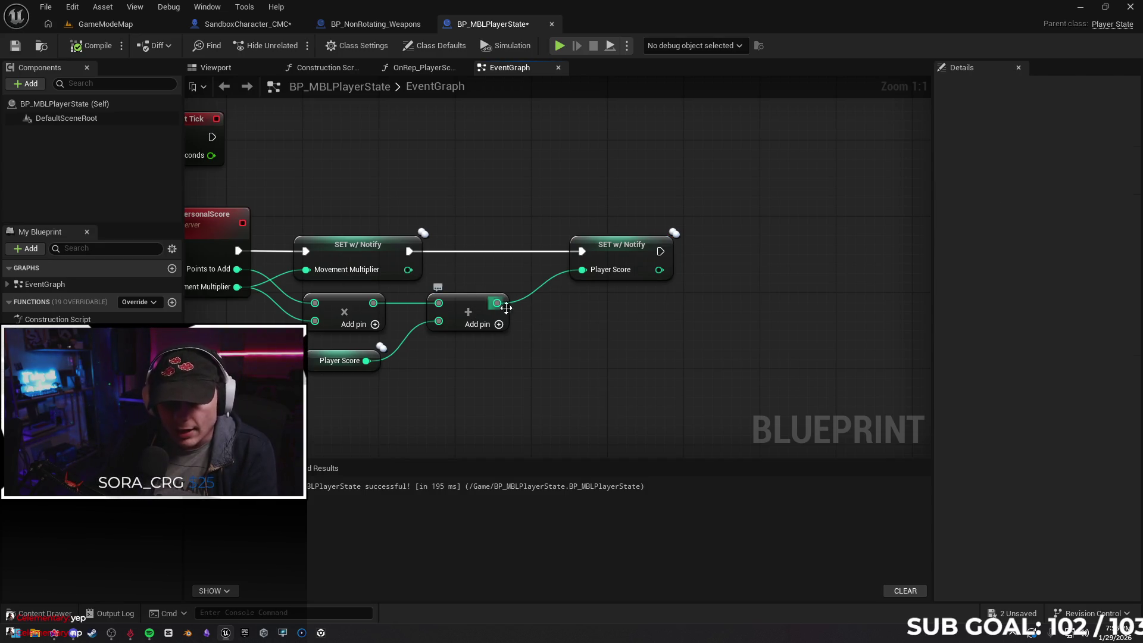
{"action": "left_click_drag", "start_coordinate": [539, 325], "coordinate": [498, 328]}
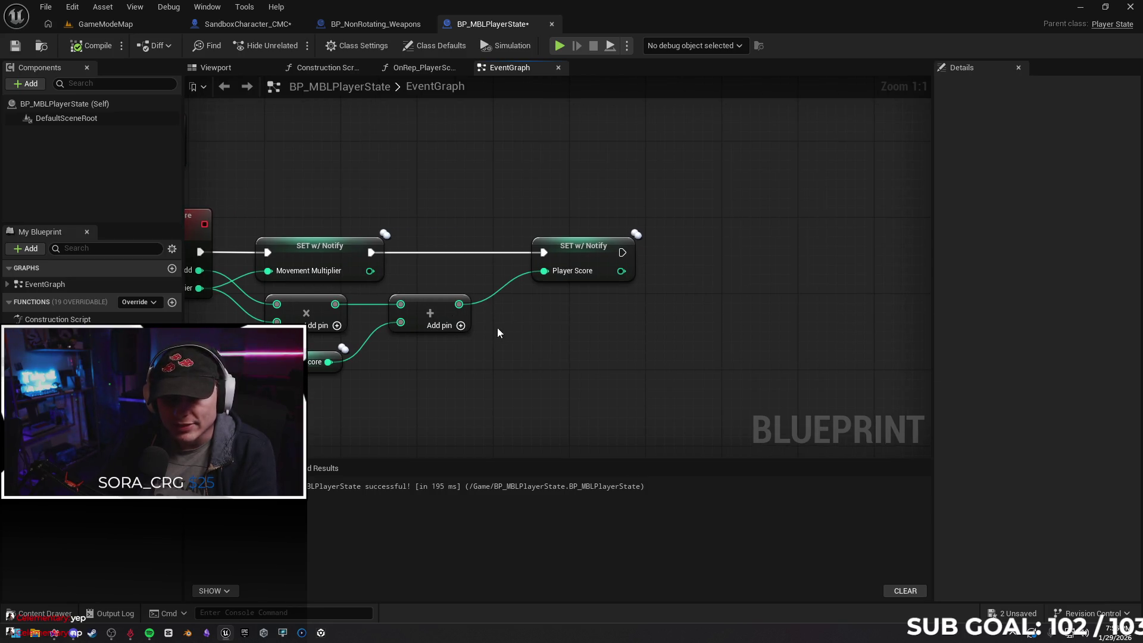
{"action": "left_click_drag", "start_coordinate": [572, 262], "coordinate": [611, 262]}
Add a Multiply node after the Add result and wire it into SET Player Score
{"action": "left_click_drag", "start_coordinate": [459, 304], "coordinate": [525, 326]}
{"action": "type", "text": "multipl"}
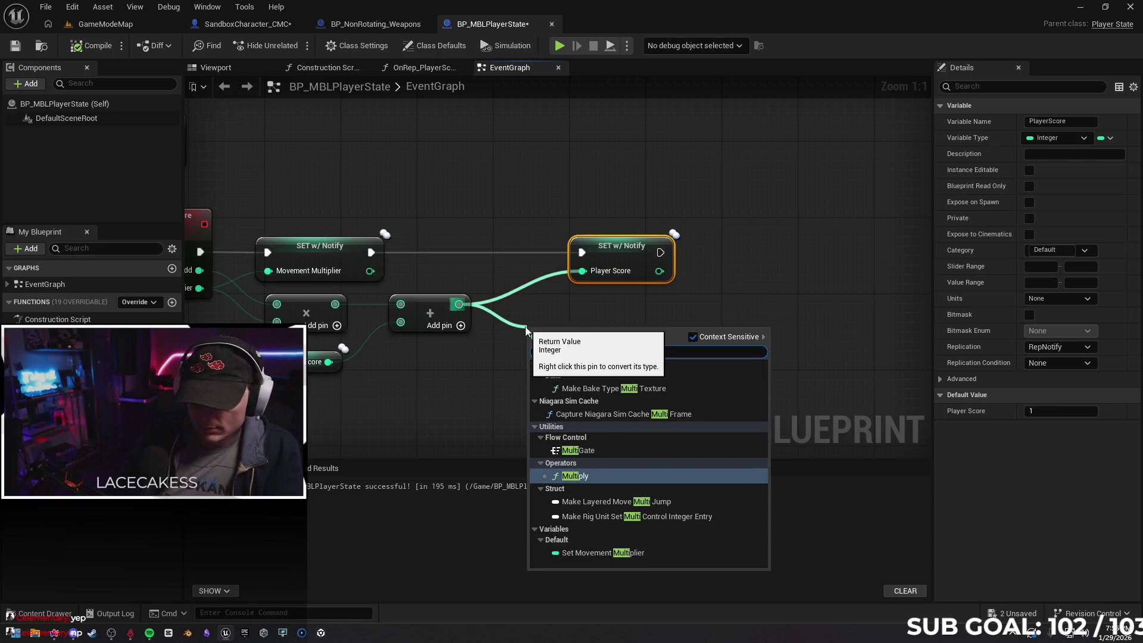
{"action": "key", "text": "Return"}
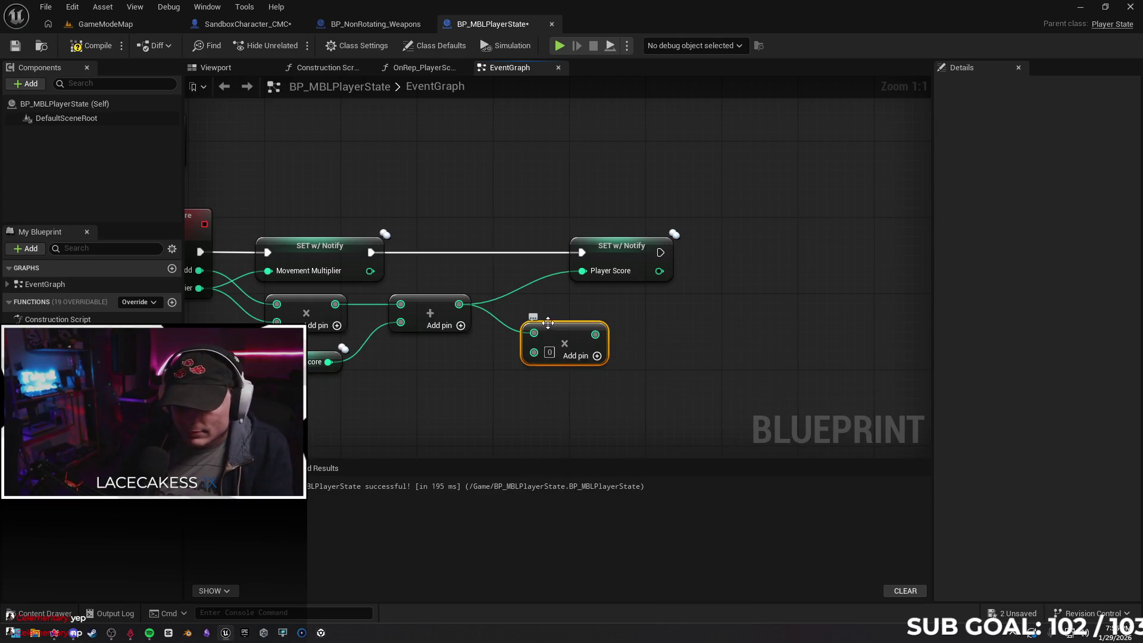
{"action": "mouse_move", "coordinate": [548, 315]}
{"action": "left_mouse_down"}
{"action": "mouse_move", "coordinate": [528, 305]}
{"action": "mouse_move", "coordinate": [573, 300]}
{"action": "mouse_move", "coordinate": [583, 272]}
{"action": "mouse_move", "coordinate": [623, 253]}
{"action": "mouse_move", "coordinate": [661, 252]}
{"action": "left_mouse_up"}
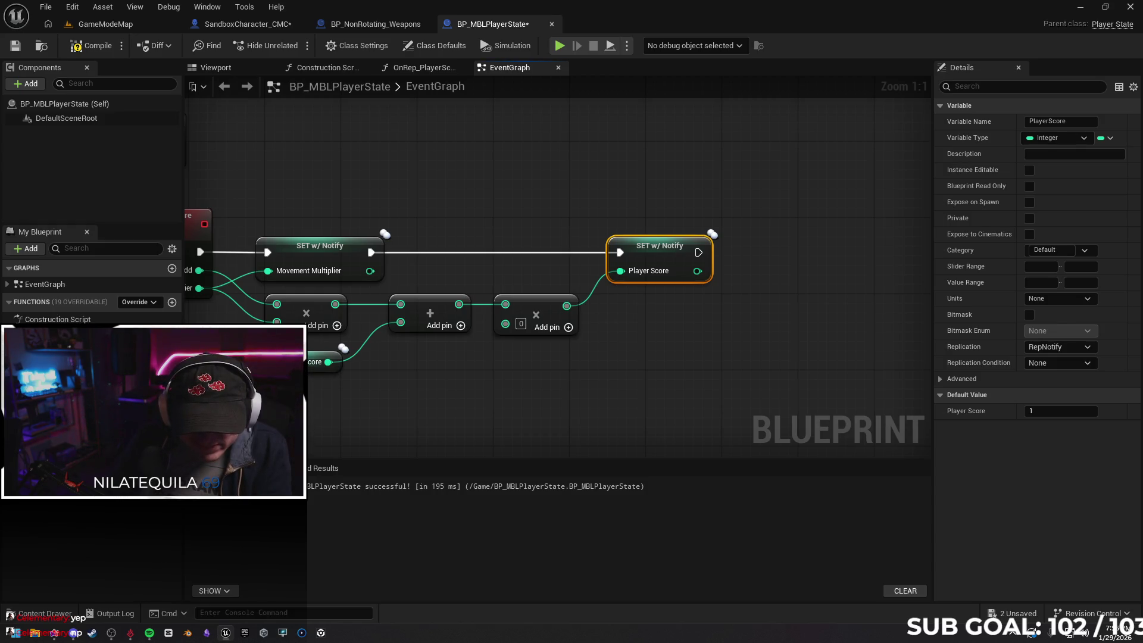
Wire a Player Hit Multiplier getter into the Multiply node's second input
{"action": "mouse_move", "coordinate": [54, 393]}
{"action": "left_mouse_down"}
{"action": "mouse_move", "coordinate": [520, 358]}
{"action": "mouse_move", "coordinate": [456, 402]}
{"action": "left_mouse_up"}
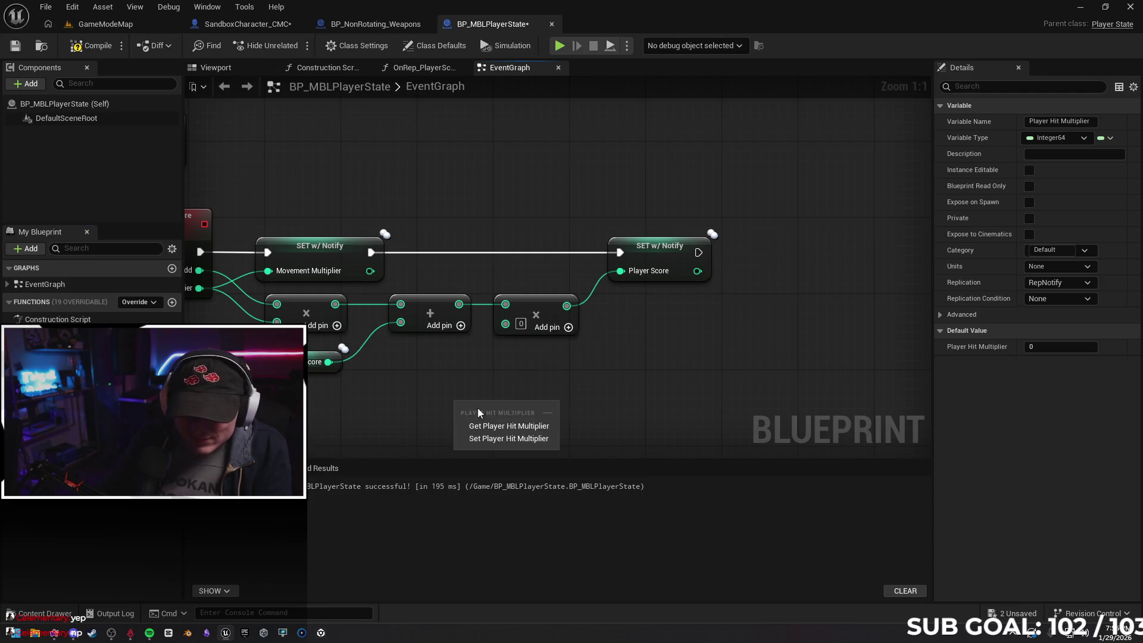
{"action": "left_click", "coordinate": [508, 426]}
{"action": "left_click_drag", "start_coordinate": [527, 410], "coordinate": [506, 323]}
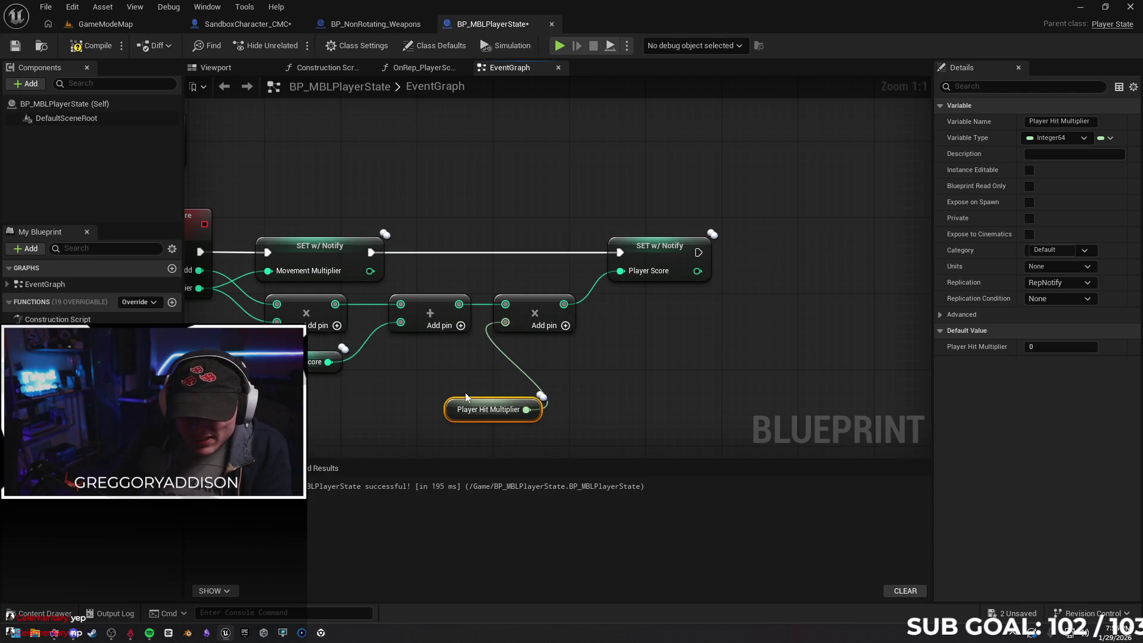
{"action": "left_click_drag", "start_coordinate": [462, 414], "coordinate": [405, 371]}
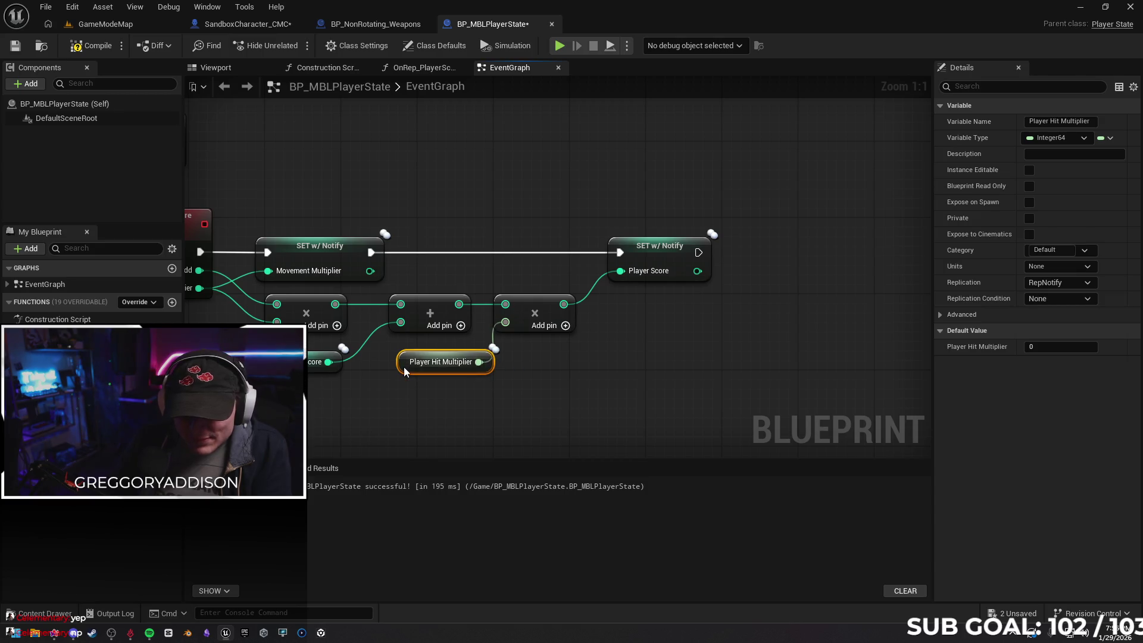
{"action": "scroll", "coordinate": [507, 427], "scroll_direction": "down", "scroll_amount": 1}
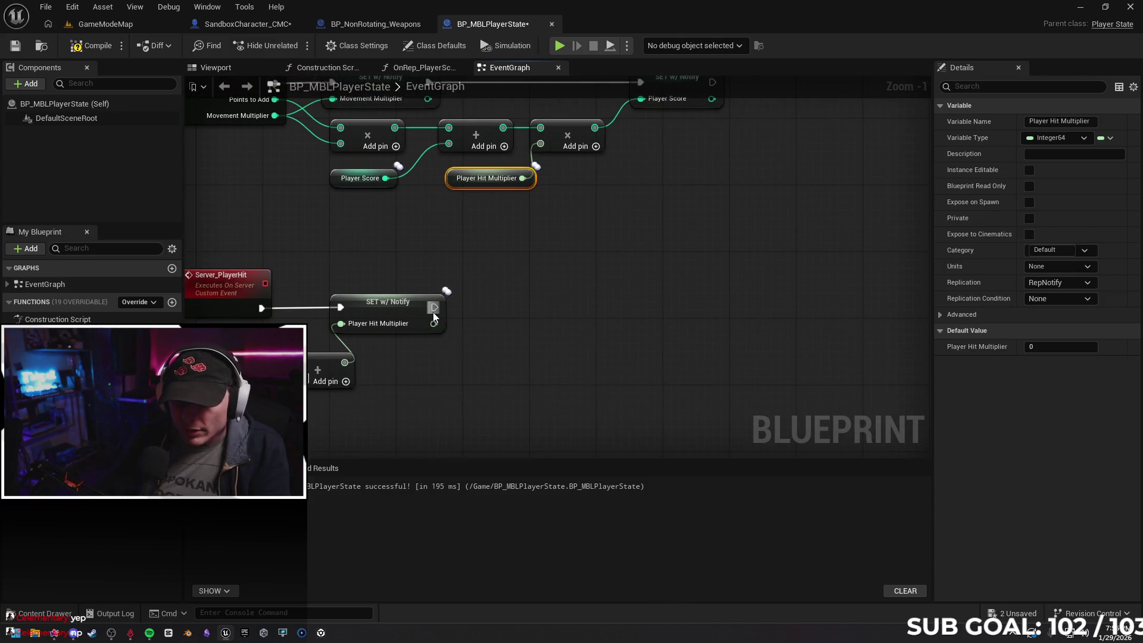
{"action": "mouse_move", "coordinate": [434, 309]}
{"action": "left_mouse_down"}
{"action": "mouse_move", "coordinate": [539, 325]}
{"action": "mouse_move", "coordinate": [584, 312]}
{"action": "mouse_move", "coordinate": [584, 299]}
{"action": "left_mouse_up"}
Print Player Hit Multiplier after it is set, compile with F7, and start a play test
{"action": "type", "text": "print"}
{"action": "key", "text": "Return"}
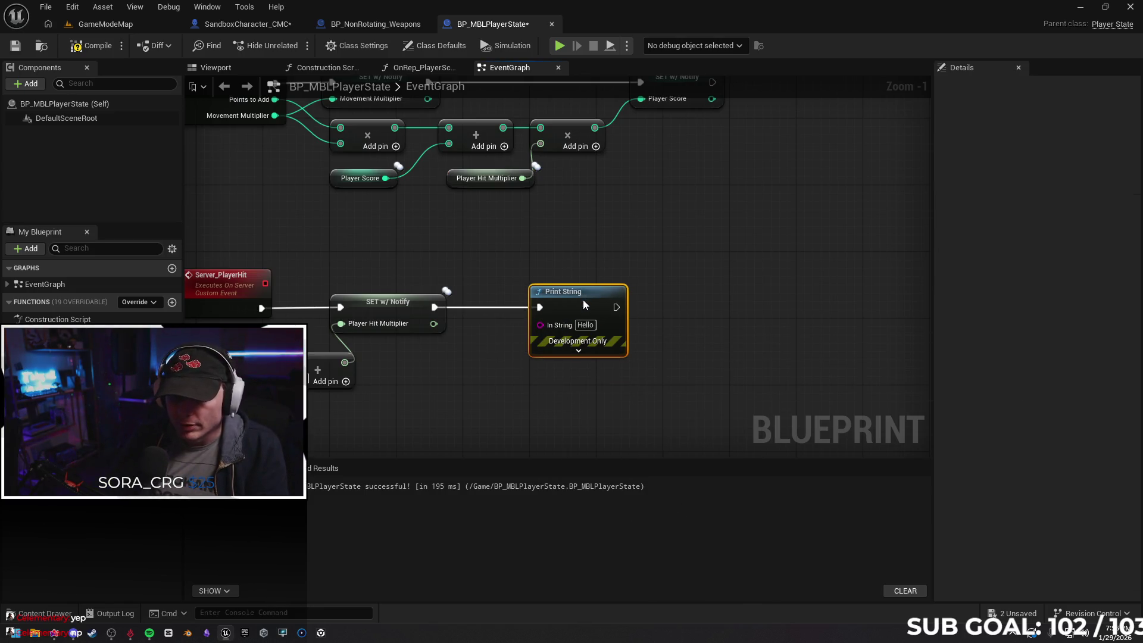
{"action": "left_click_drag", "start_coordinate": [434, 324], "coordinate": [540, 324]}
{"action": "key", "text": "F7"}
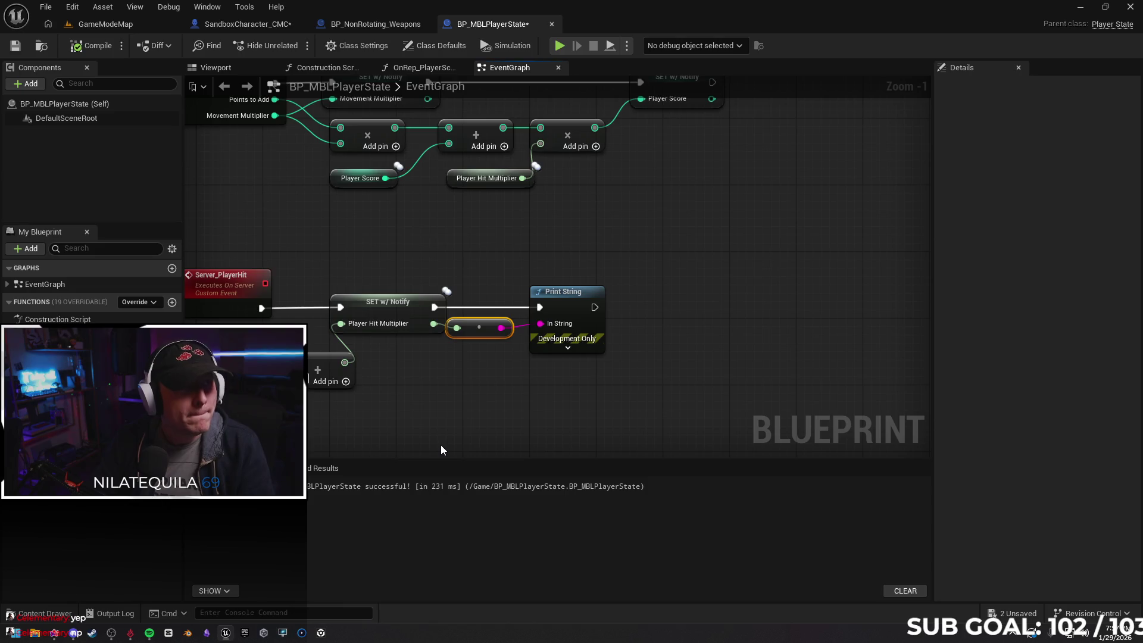
{"action": "left_click", "coordinate": [560, 46]}
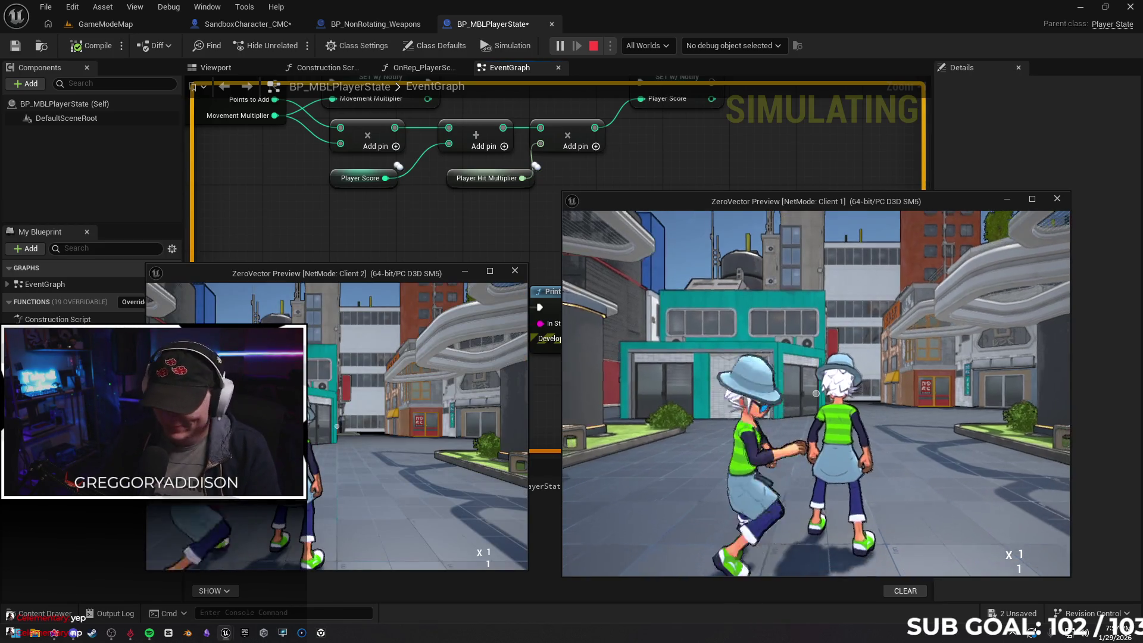
Hit the other player twice in the play test, then stop and recentre the score nodes
{"action": "left_click", "coordinate": [815, 393]}
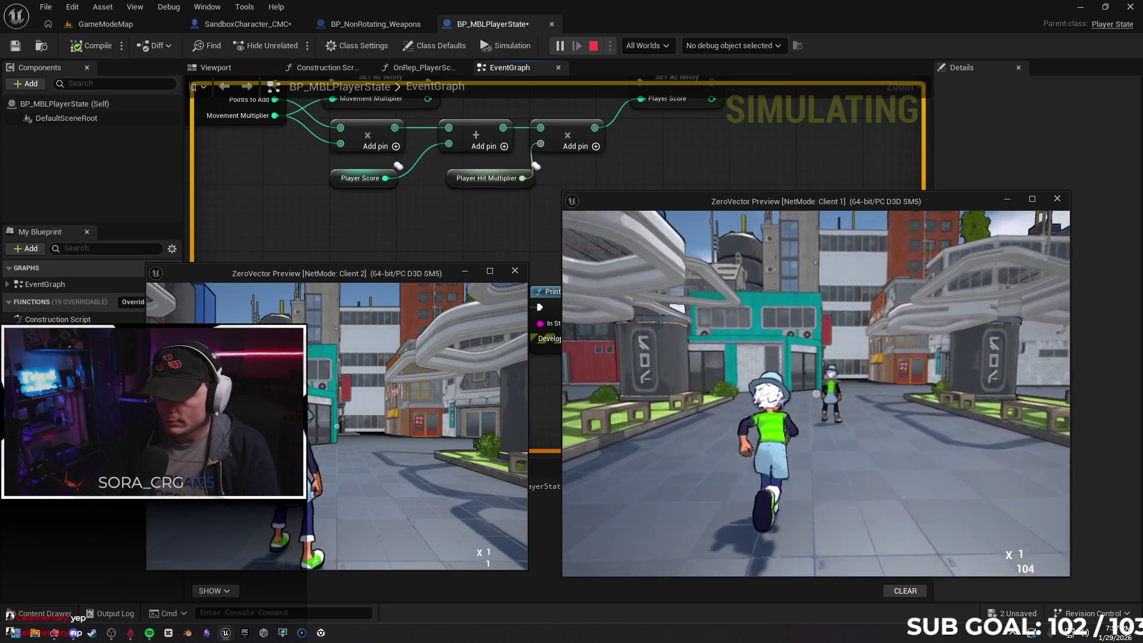
{"action": "left_click", "coordinate": [816, 393]}
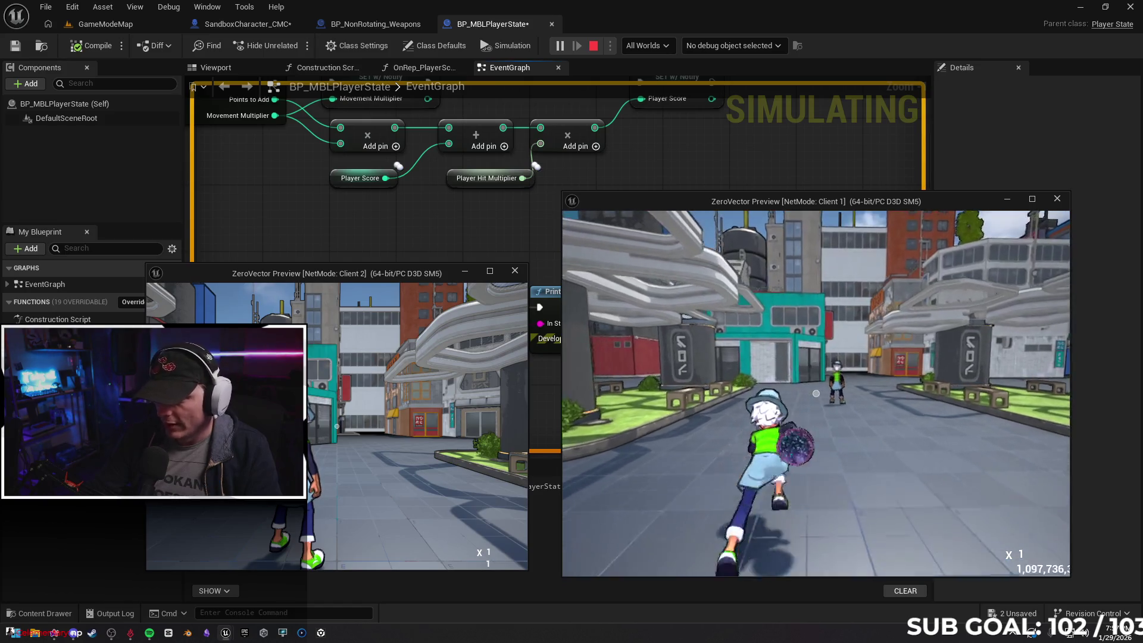
{"action": "key", "text": "Escape"}
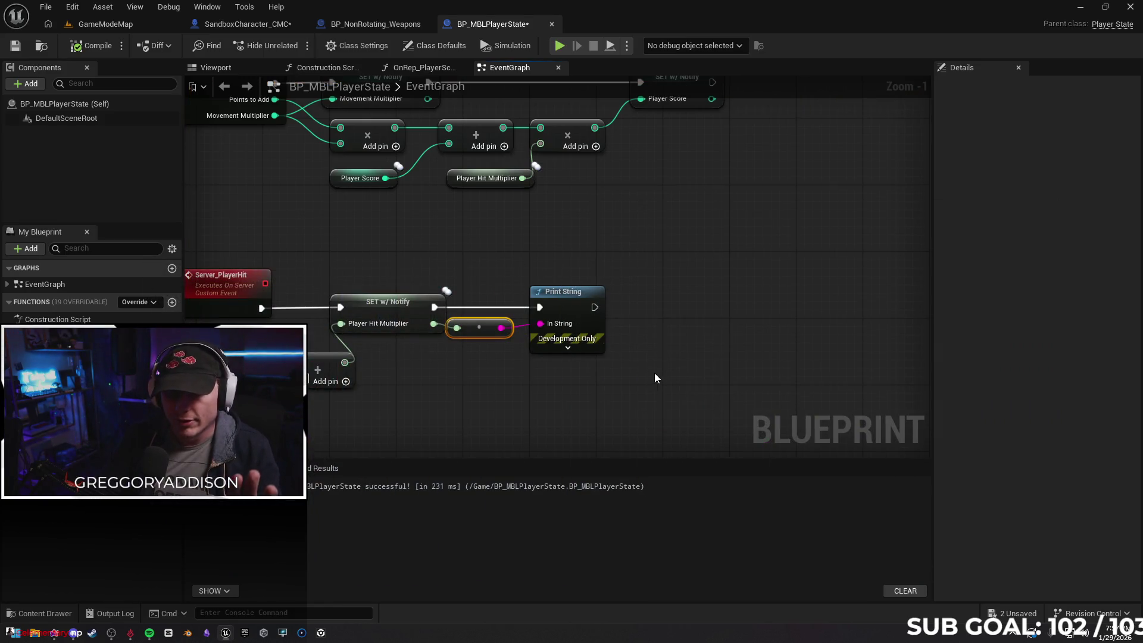
{"action": "left_click_drag", "start_coordinate": [541, 400], "coordinate": [568, 438]}
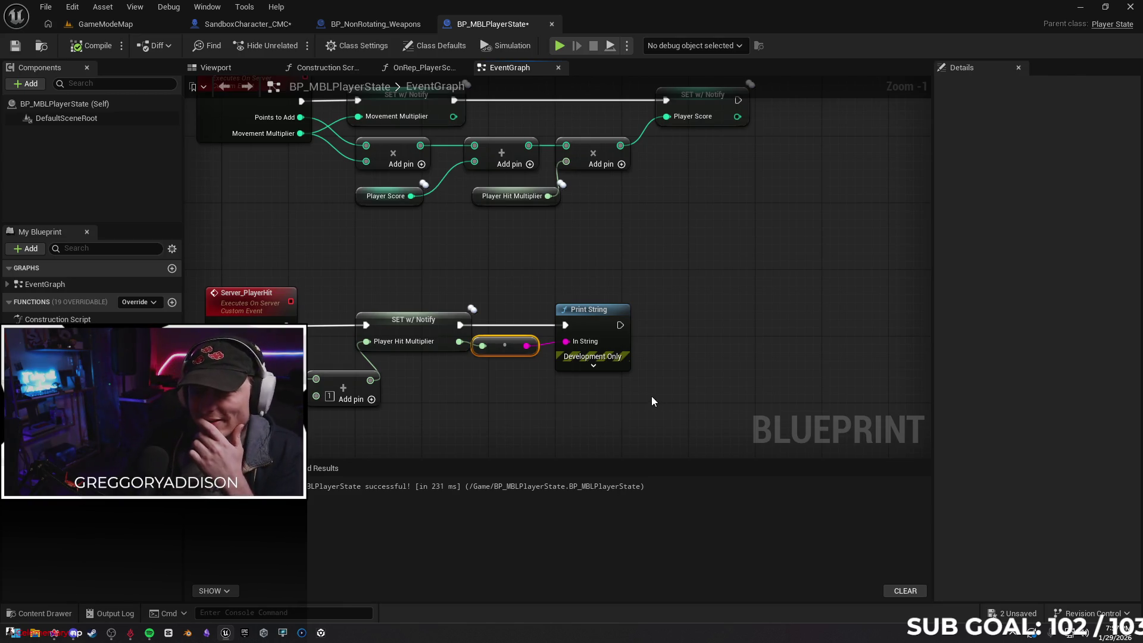
{"action": "left_click_drag", "start_coordinate": [630, 244], "coordinate": [614, 306]}
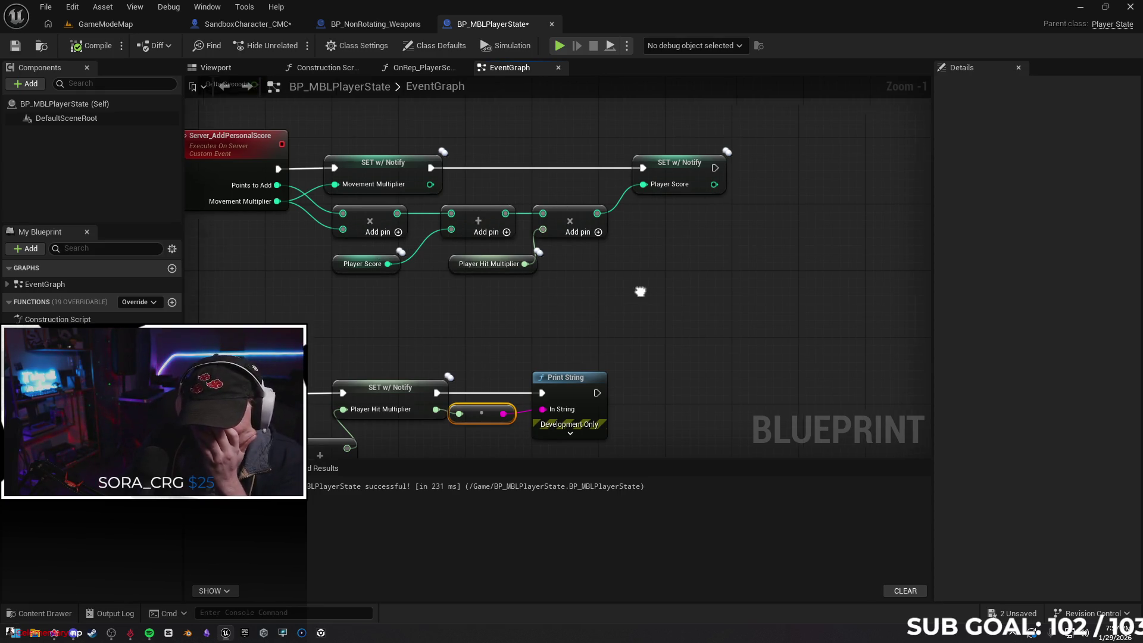
{"action": "left_click_drag", "start_coordinate": [640, 289], "coordinate": [601, 315]}
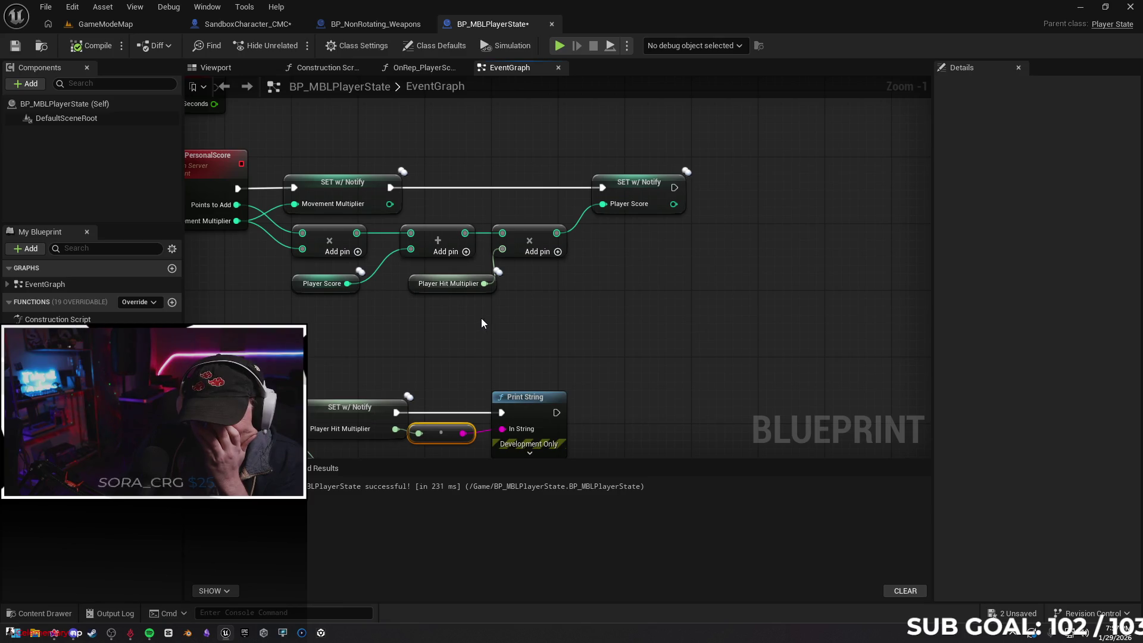
{"action": "mouse_move", "coordinate": [414, 323]}
{"action": "left_mouse_down"}
{"action": "mouse_move", "coordinate": [465, 327]}
{"action": "mouse_move", "coordinate": [393, 353]}
{"action": "left_mouse_up"}
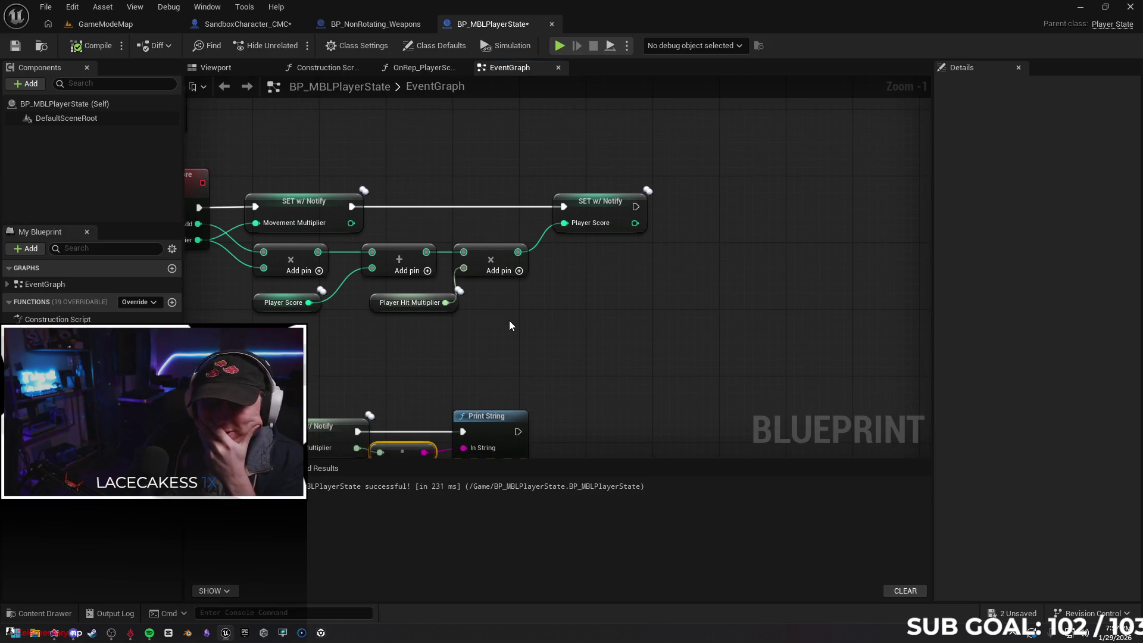
Run another two-client play test moving with W and S, then stop and undo a node move
{"action": "key", "text": "alt+p"}
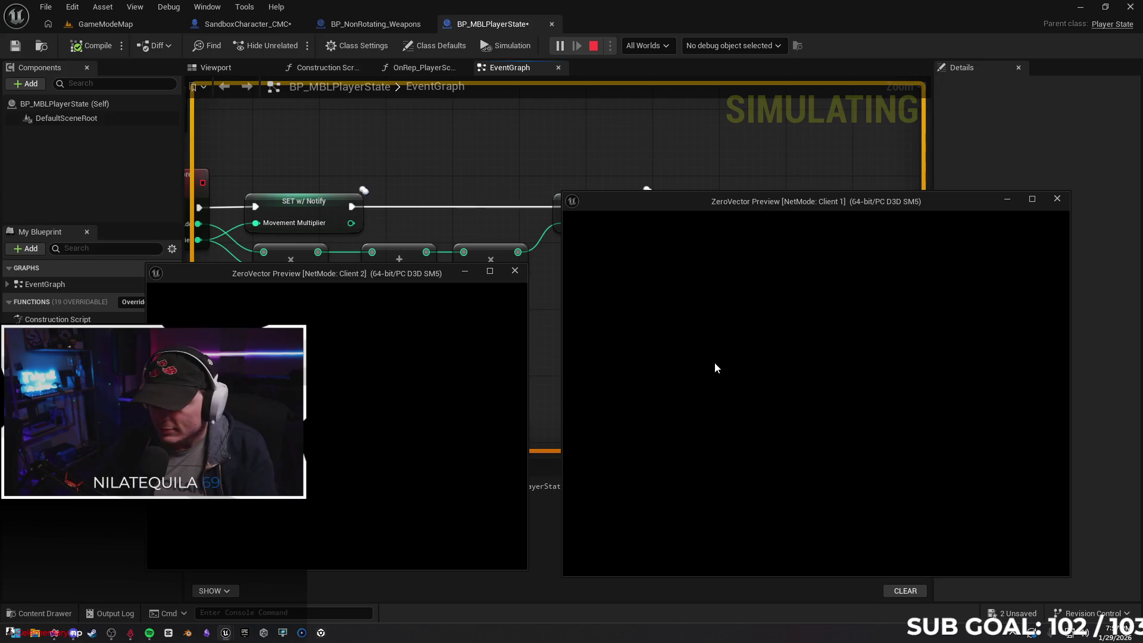
{"action": "left_click_drag", "start_coordinate": [719, 202], "coordinate": [689, 198]}
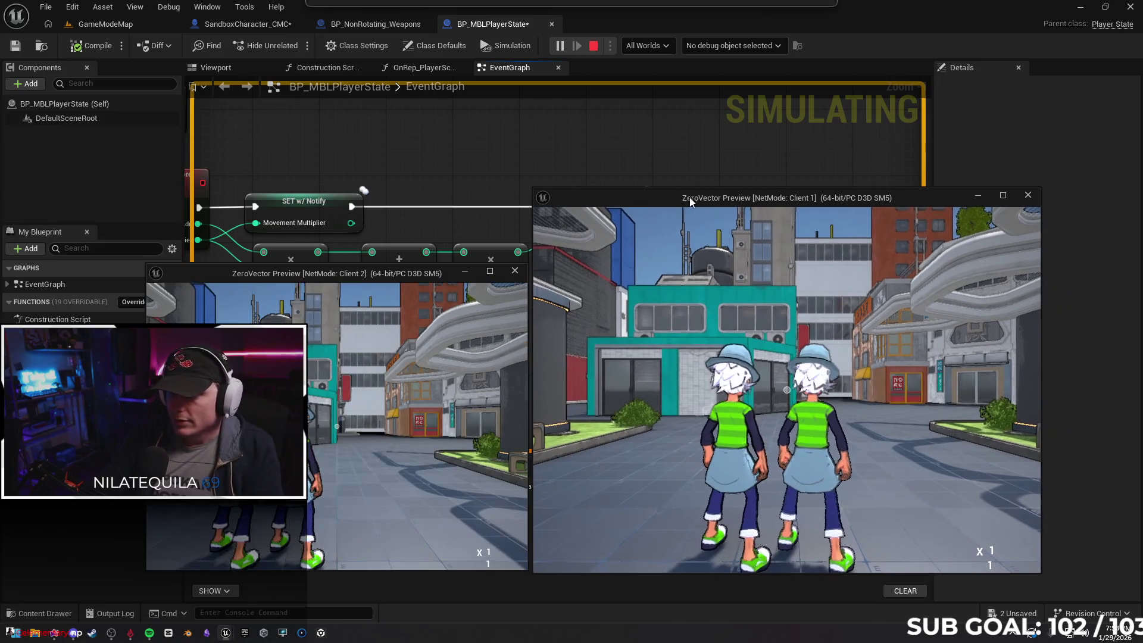
{"action": "left_click", "coordinate": [759, 348]}
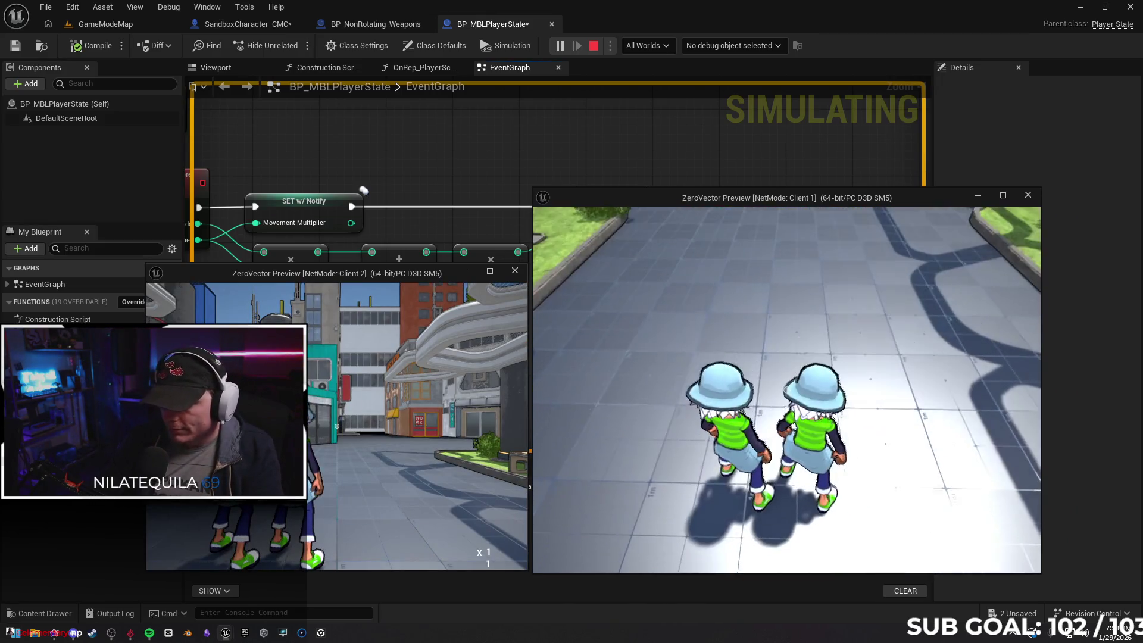
{"action": "key", "text": "w"}
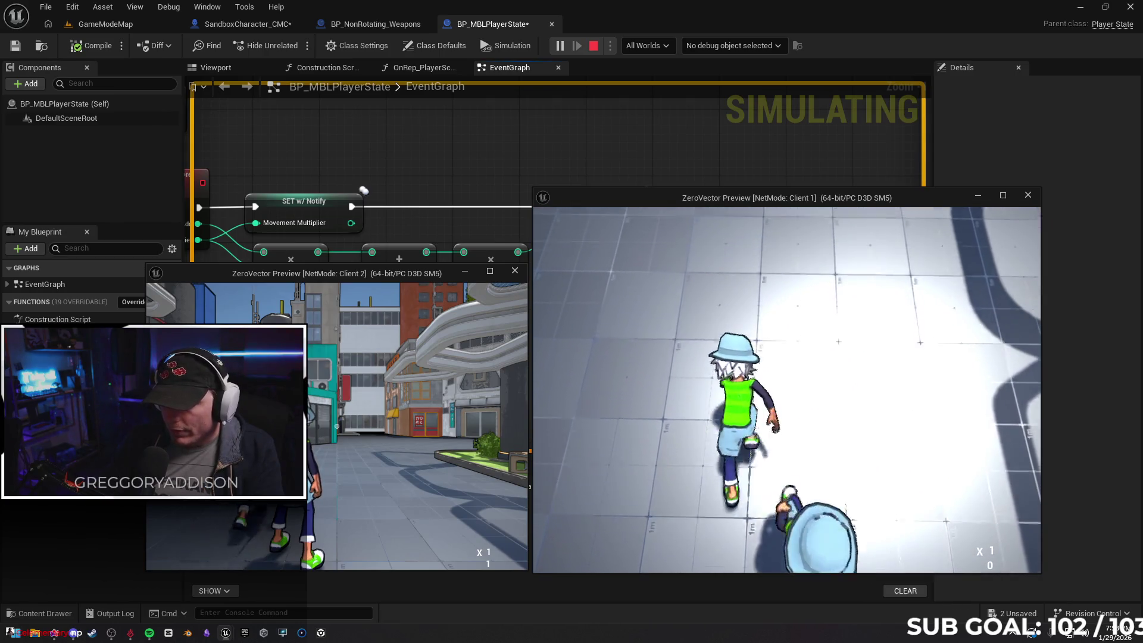
{"action": "key", "text": "s"}
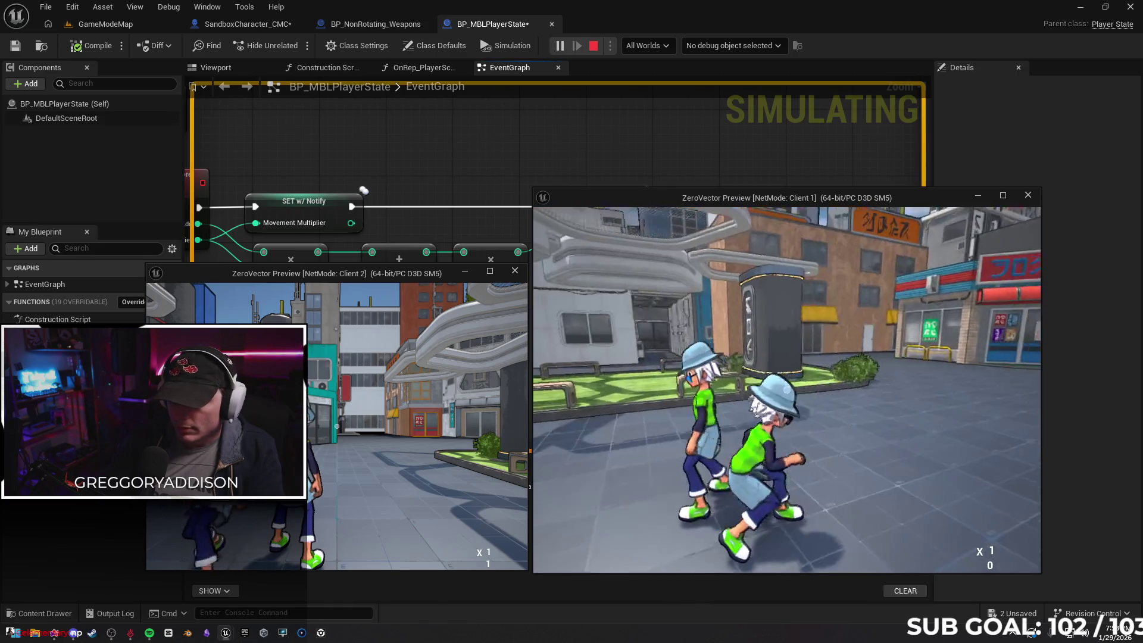
{"action": "key", "text": "Escape"}
{"action": "key", "text": "ctrl+z"}
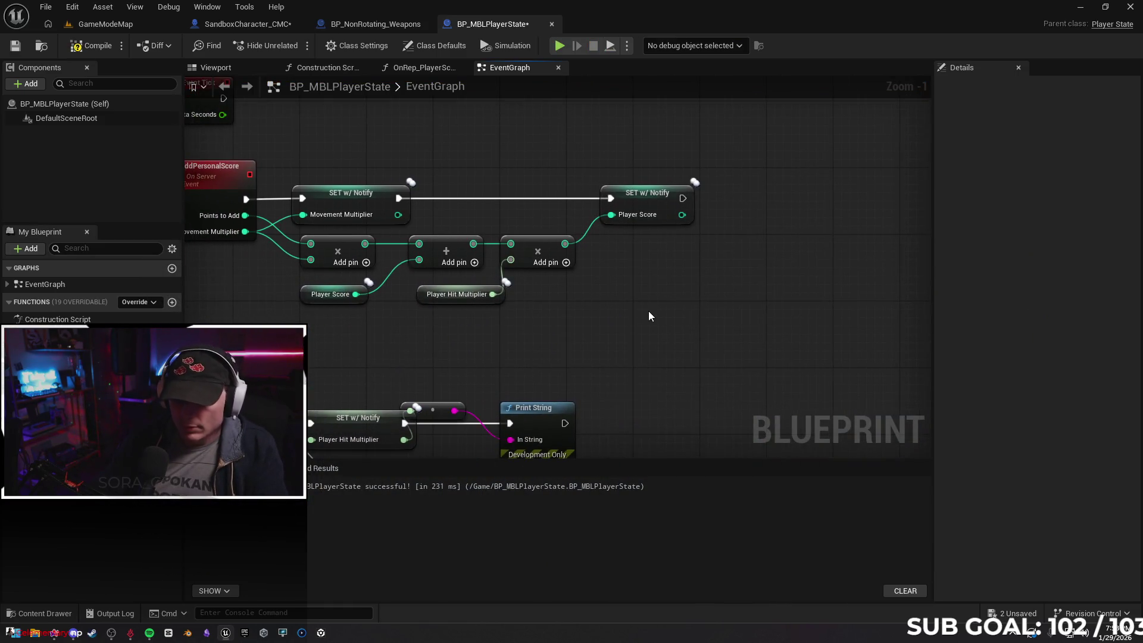
Undo and redo recent graph edits to restore the Print String pin link
{"action": "key", "text": "ctrl+z"}
{"action": "key", "text": "ctrl+z"}
{"action": "key", "text": "ctrl+z"}
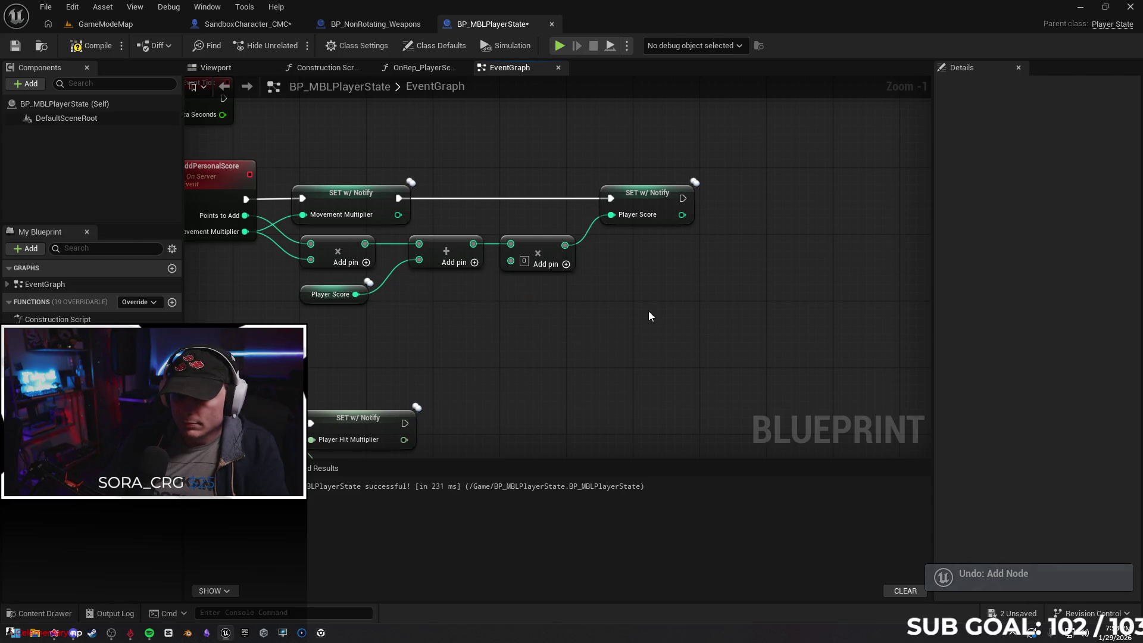
{"action": "key", "text": "ctrl+z"}
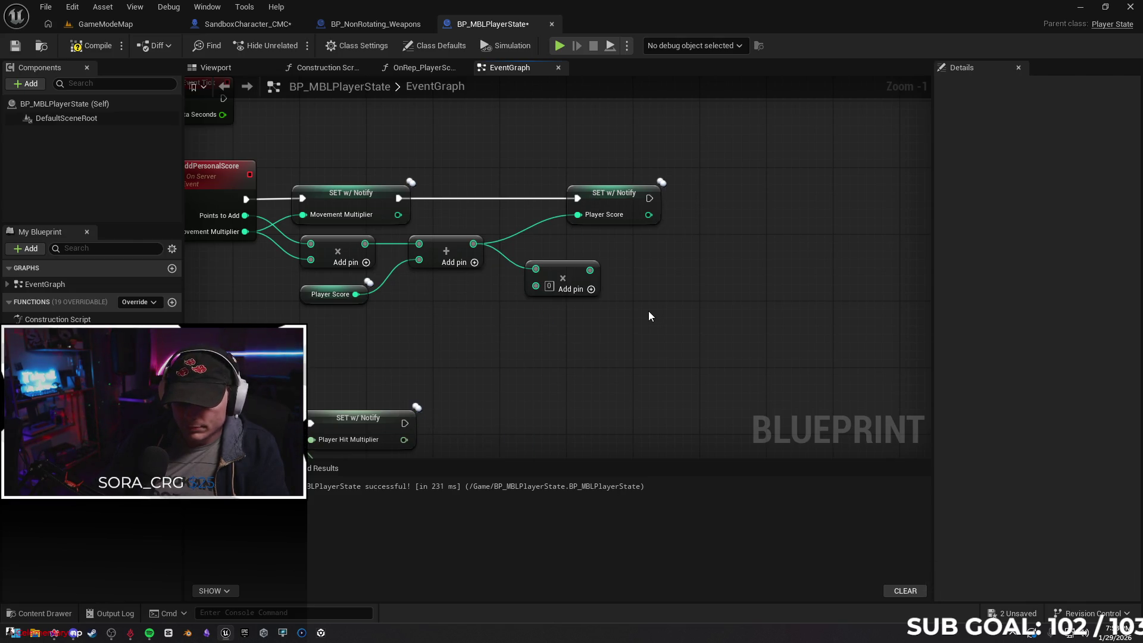
{"action": "left_click", "coordinate": [74, 11]}
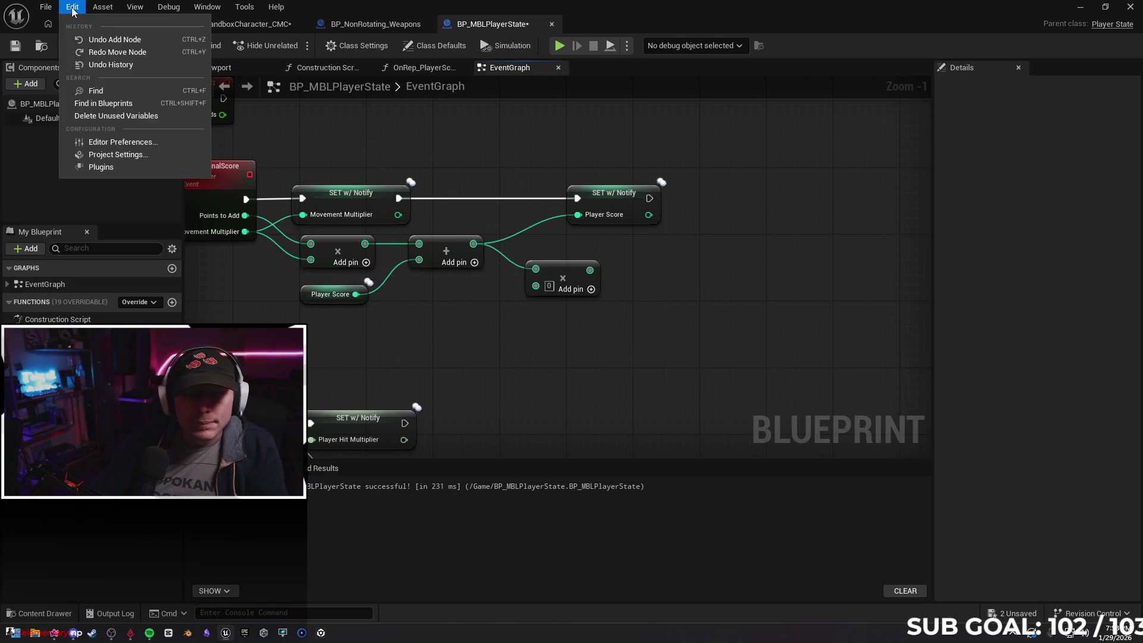
{"action": "left_click", "coordinate": [117, 52]}
{"action": "left_click", "coordinate": [72, 7]}
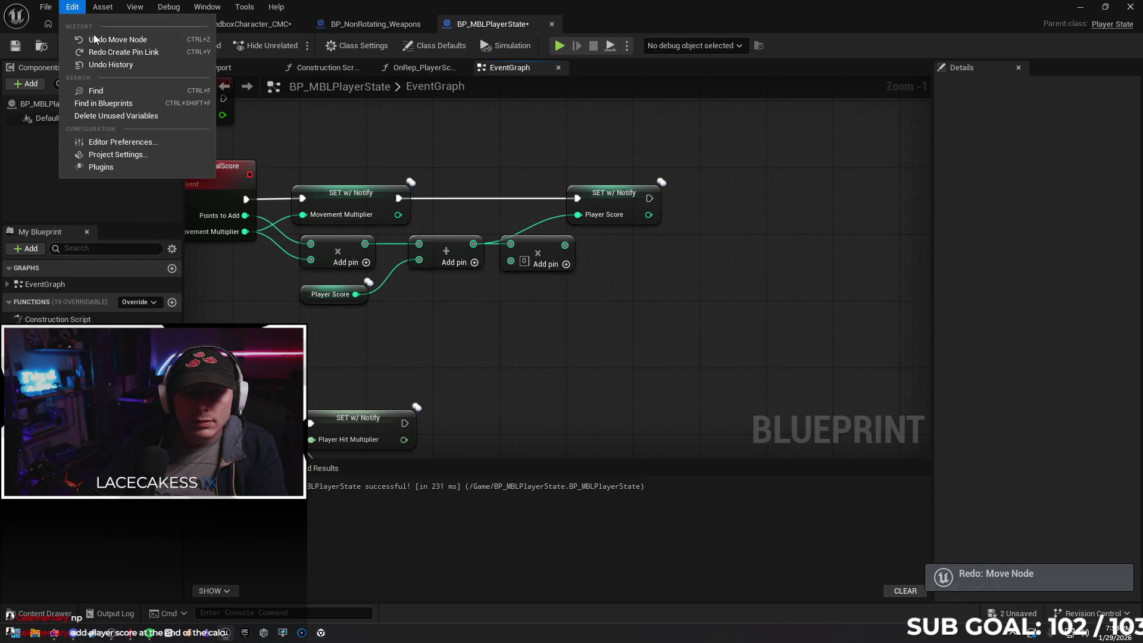
{"action": "left_click", "coordinate": [582, 329]}
{"action": "key", "text": "ctrl+y"}
{"action": "key", "text": "ctrl+y"}
{"action": "key", "text": "ctrl+y"}
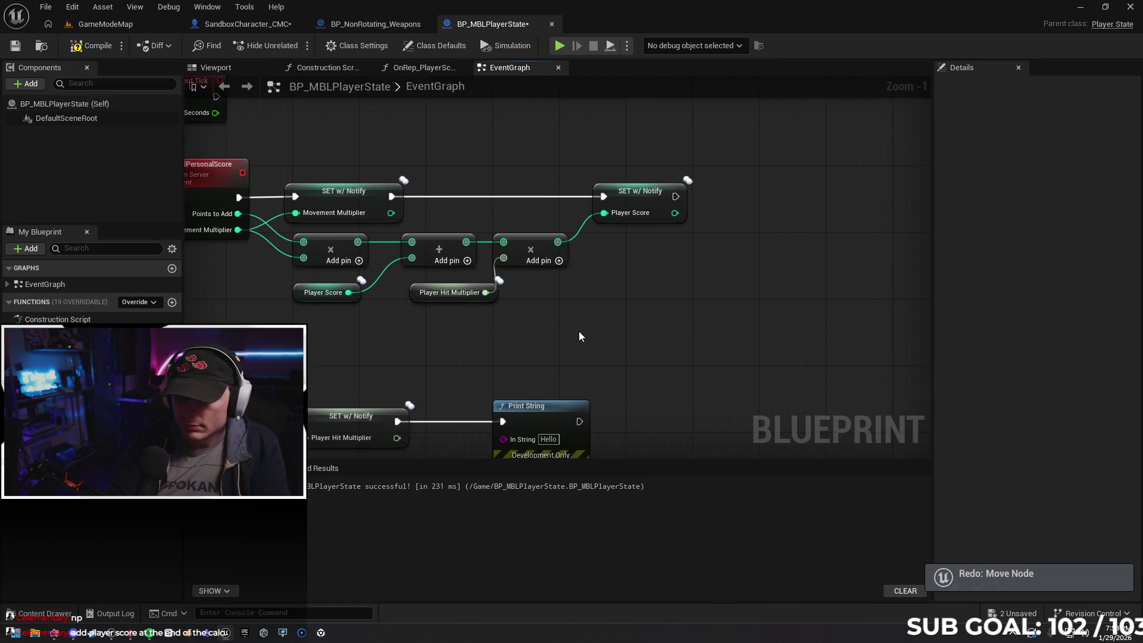
{"action": "key", "text": "ctrl+y"}
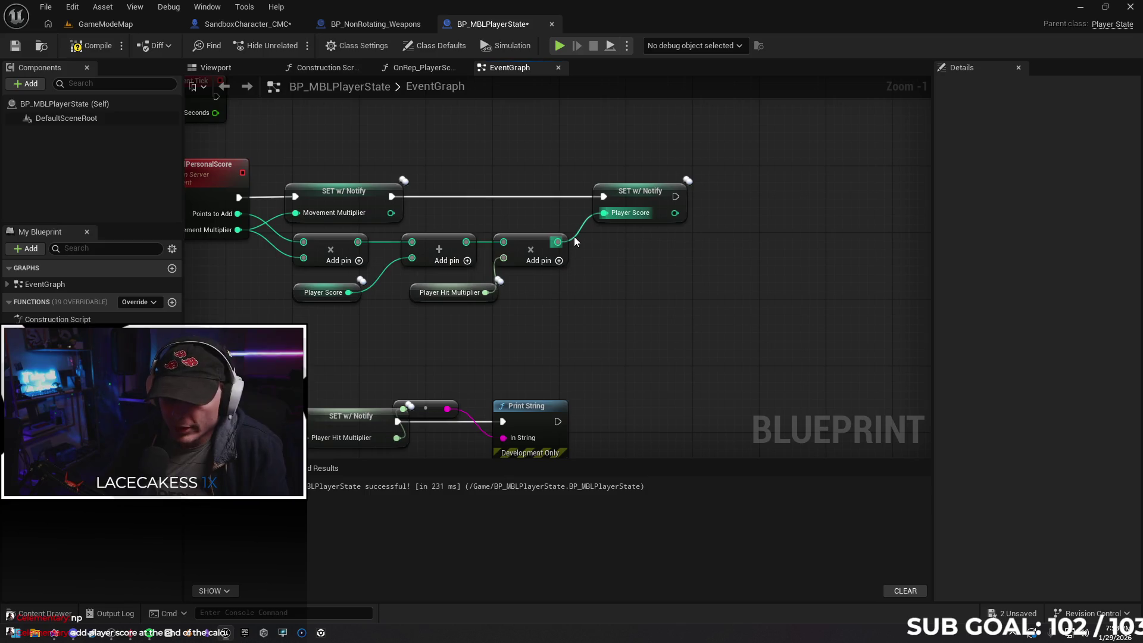
Cut the Multiply and its getter, shift the Add node right, and paste the Multiply before it
{"action": "left_click", "coordinate": [558, 242], "text": "alt"}
{"action": "mouse_move", "coordinate": [560, 356]}
{"action": "left_mouse_down"}
{"action": "mouse_move", "coordinate": [497, 229]}
{"action": "mouse_move", "coordinate": [452, 280]}
{"action": "left_mouse_up"}
{"action": "key", "text": "Delete"}
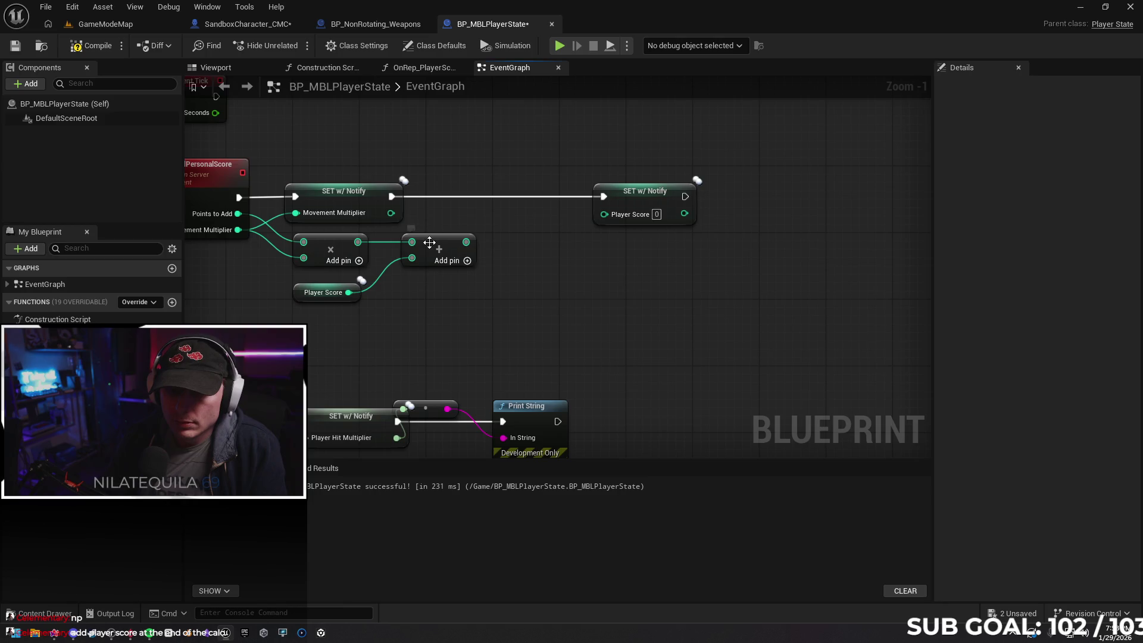
{"action": "left_click_drag", "start_coordinate": [297, 296], "coordinate": [407, 281]}
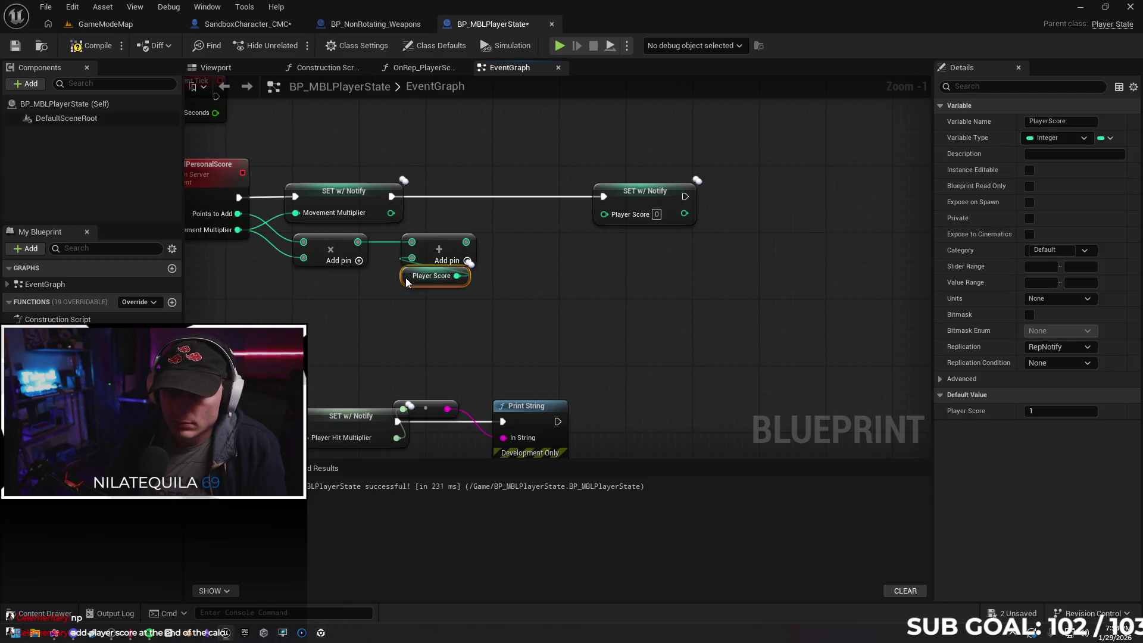
{"action": "left_click_drag", "start_coordinate": [535, 310], "coordinate": [393, 229]}
{"action": "left_click_drag", "start_coordinate": [452, 253], "coordinate": [569, 253]}
{"action": "left_click", "coordinate": [414, 289]}
{"action": "key", "text": "ctrl+v"}
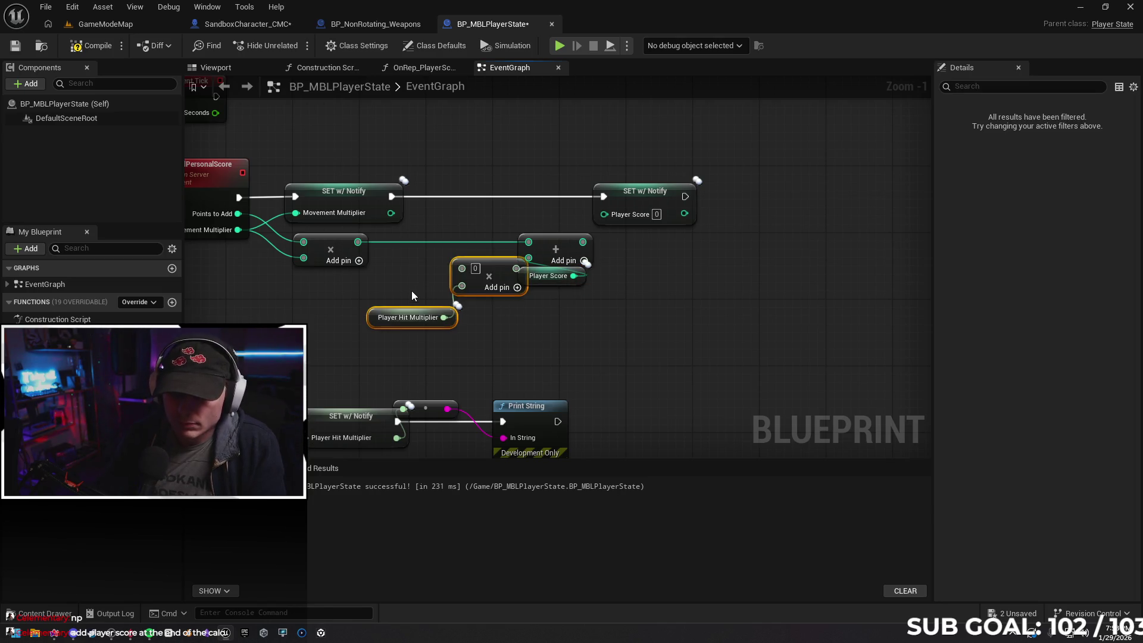
{"action": "left_click_drag", "start_coordinate": [491, 270], "coordinate": [441, 251]}
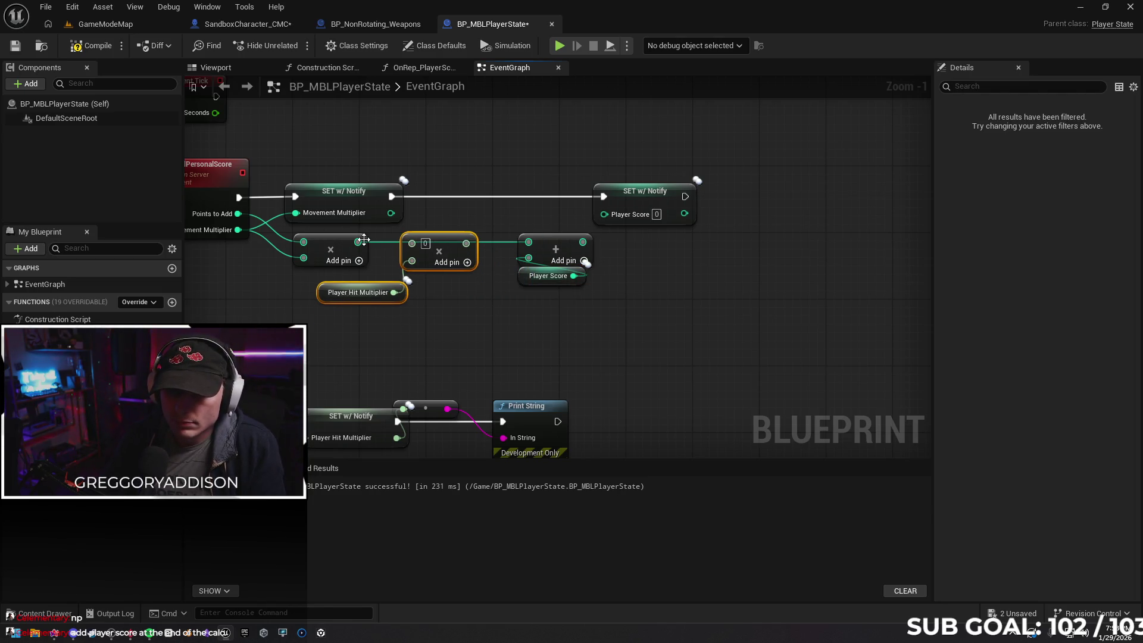
Chain the two multiplies, connect the Add result to Player Score, and start a play test
{"action": "mouse_move", "coordinate": [370, 243]}
{"action": "left_mouse_down"}
{"action": "mouse_move", "coordinate": [529, 242]}
{"action": "mouse_move", "coordinate": [604, 214]}
{"action": "left_mouse_up"}
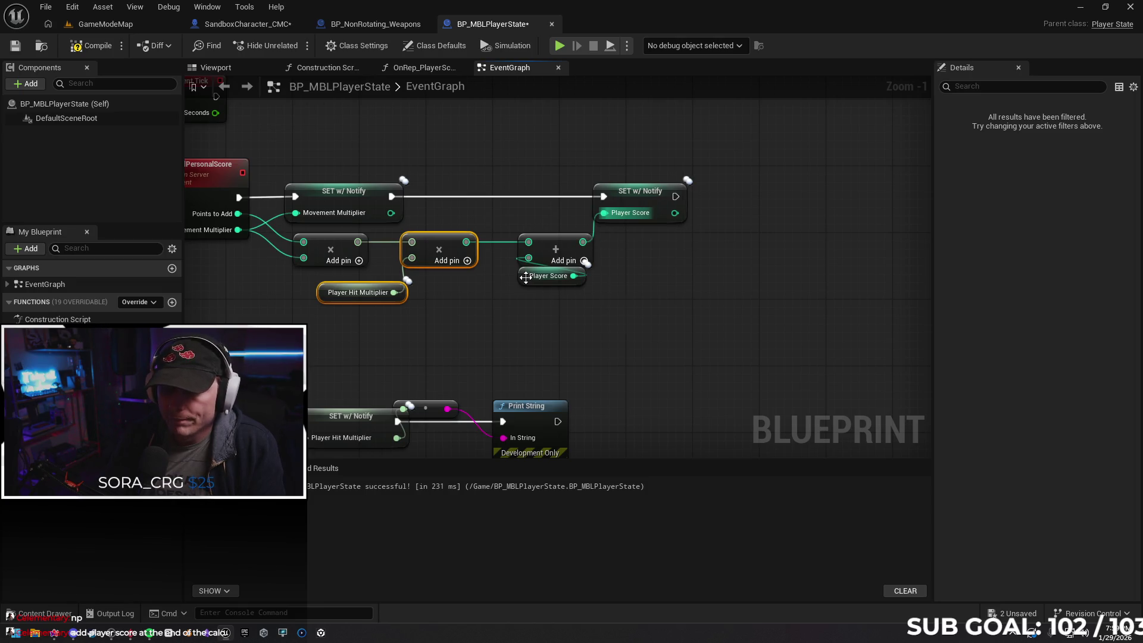
{"action": "left_click_drag", "start_coordinate": [520, 276], "coordinate": [512, 293]}
{"action": "left_click", "coordinate": [592, 328]}
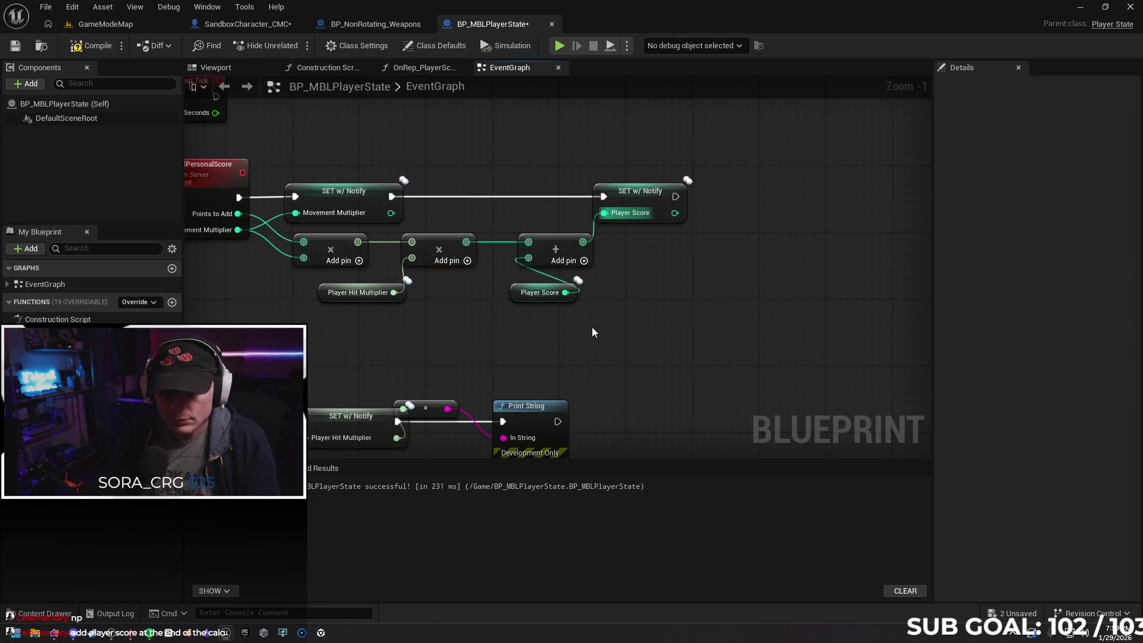
{"action": "left_click_drag", "start_coordinate": [313, 342], "coordinate": [340, 335]}
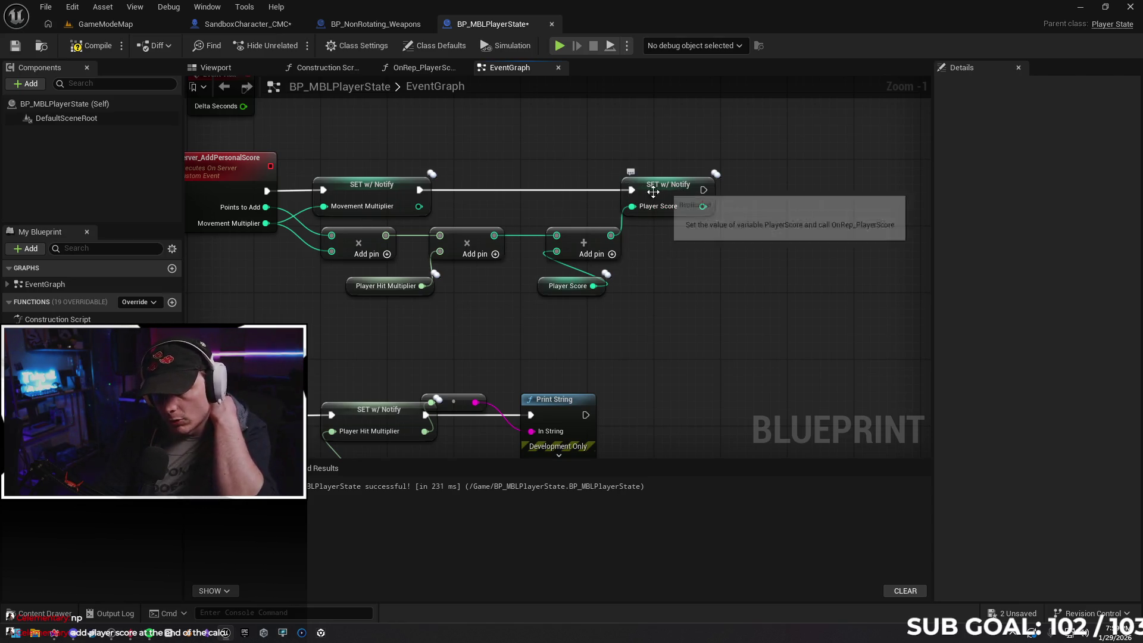
{"action": "left_click", "coordinate": [559, 46]}
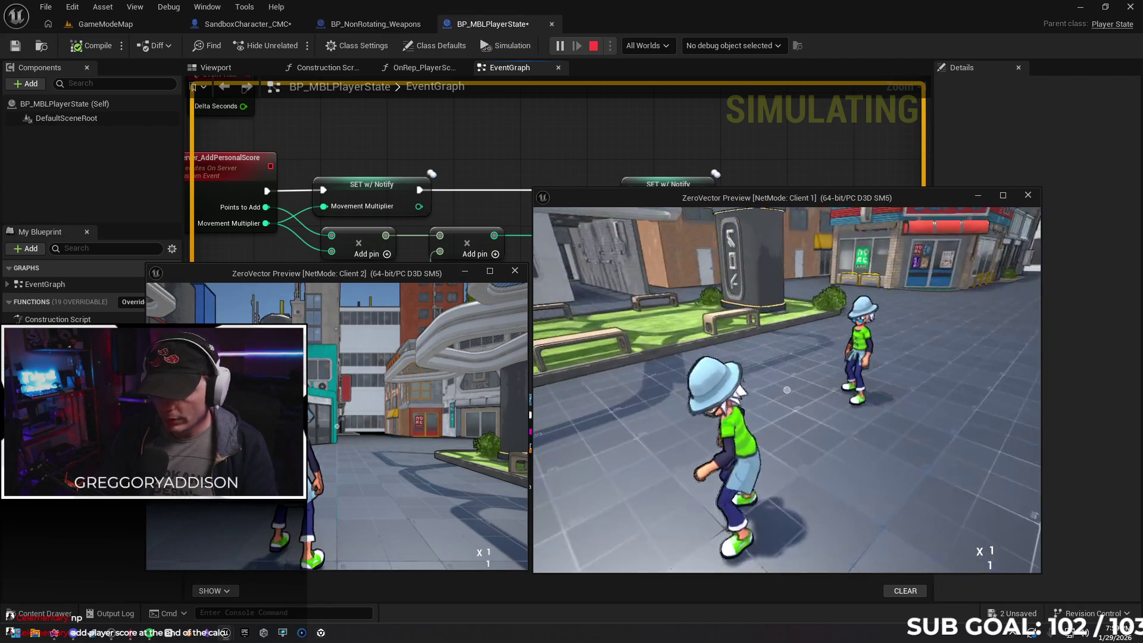
Stop the play test, set Player Hit Multiplier's default value to 1, recompile, and play again
{"action": "key", "text": "w"}
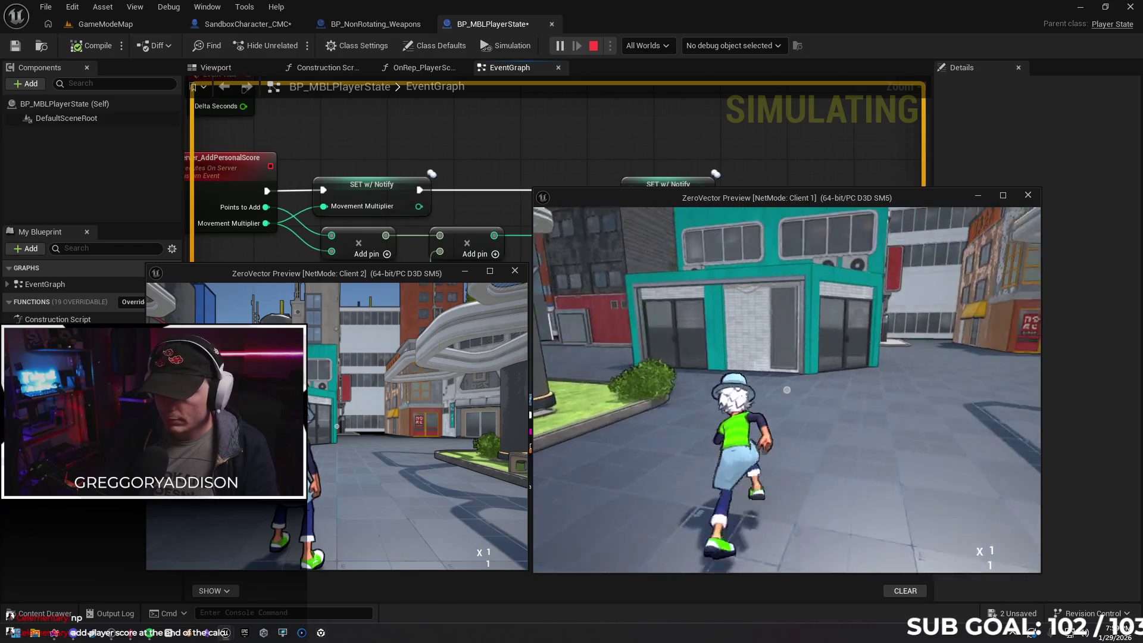
{"action": "key", "text": "Escape"}
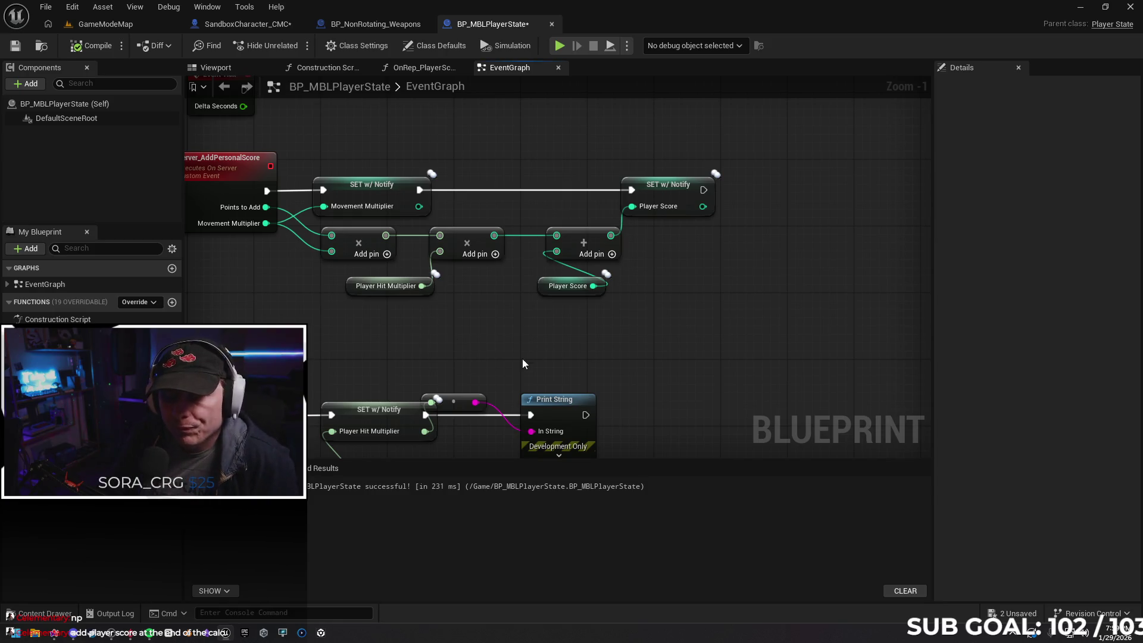
{"action": "left_click", "coordinate": [349, 289]}
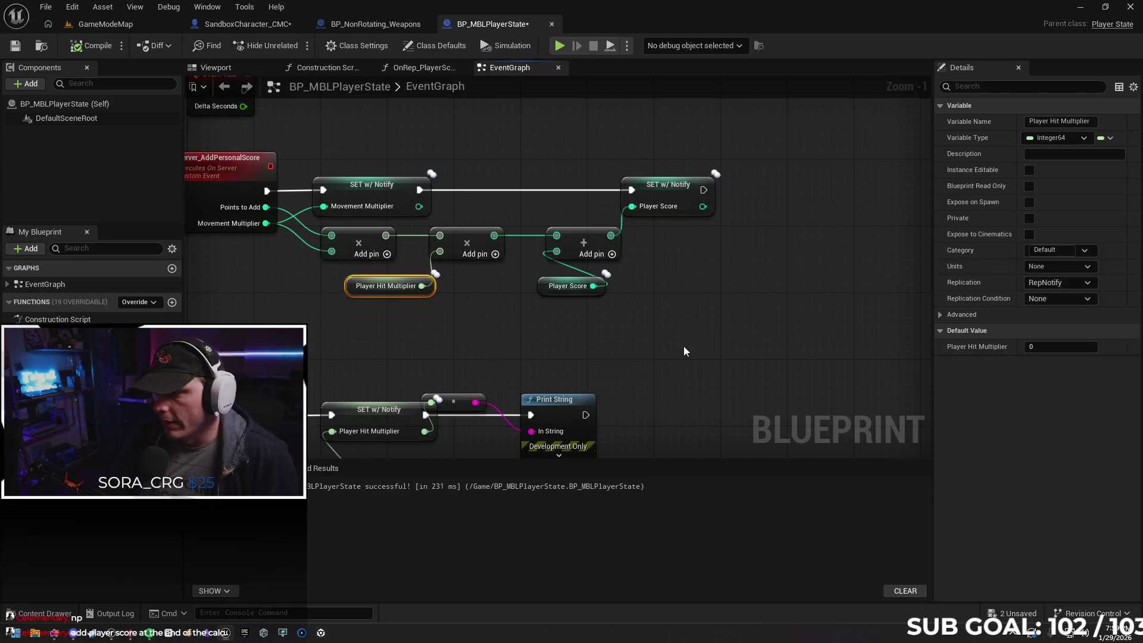
{"action": "left_click", "coordinate": [1036, 348]}
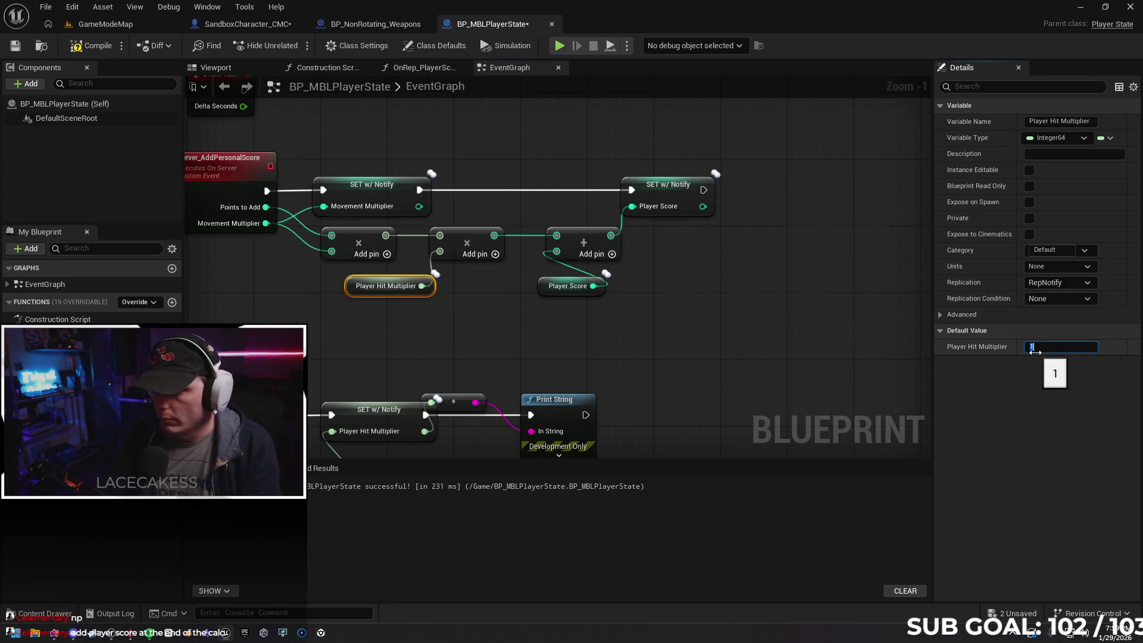
{"action": "key", "text": "Return"}
{"action": "left_click", "coordinate": [600, 349]}
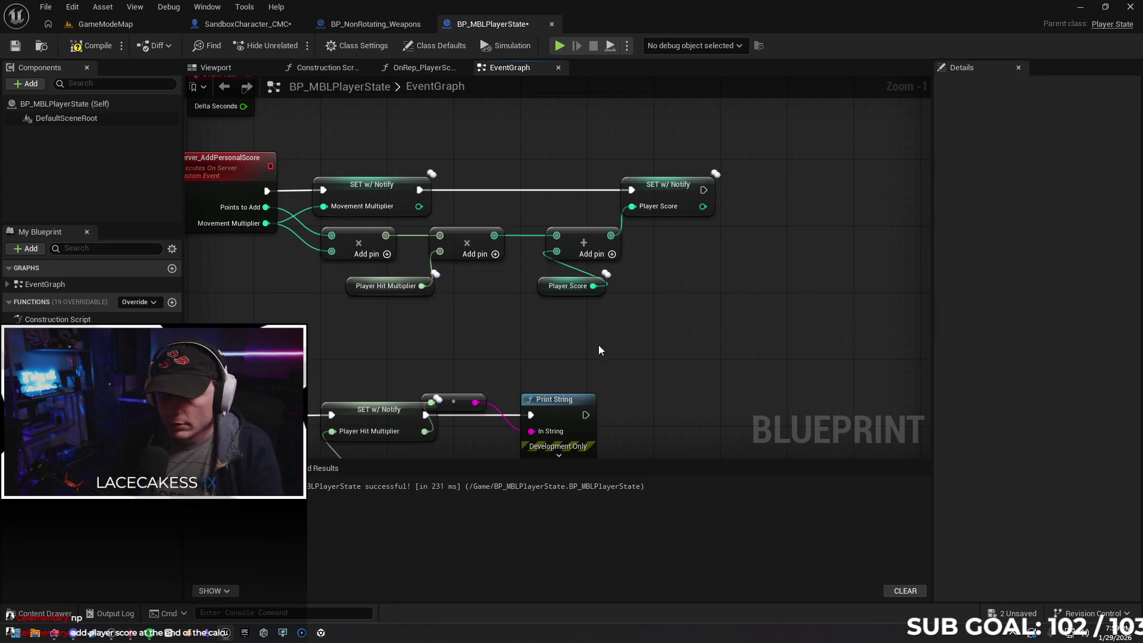
{"action": "left_click", "coordinate": [356, 286]}
{"action": "left_click", "coordinate": [90, 45]}
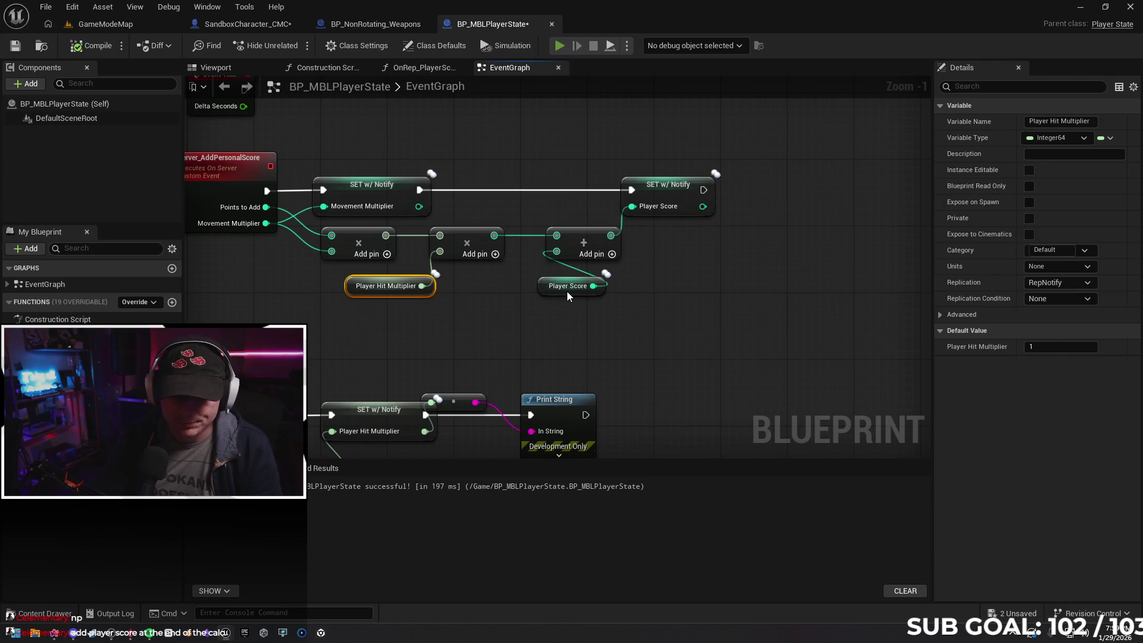
{"action": "key", "text": "alt+p"}
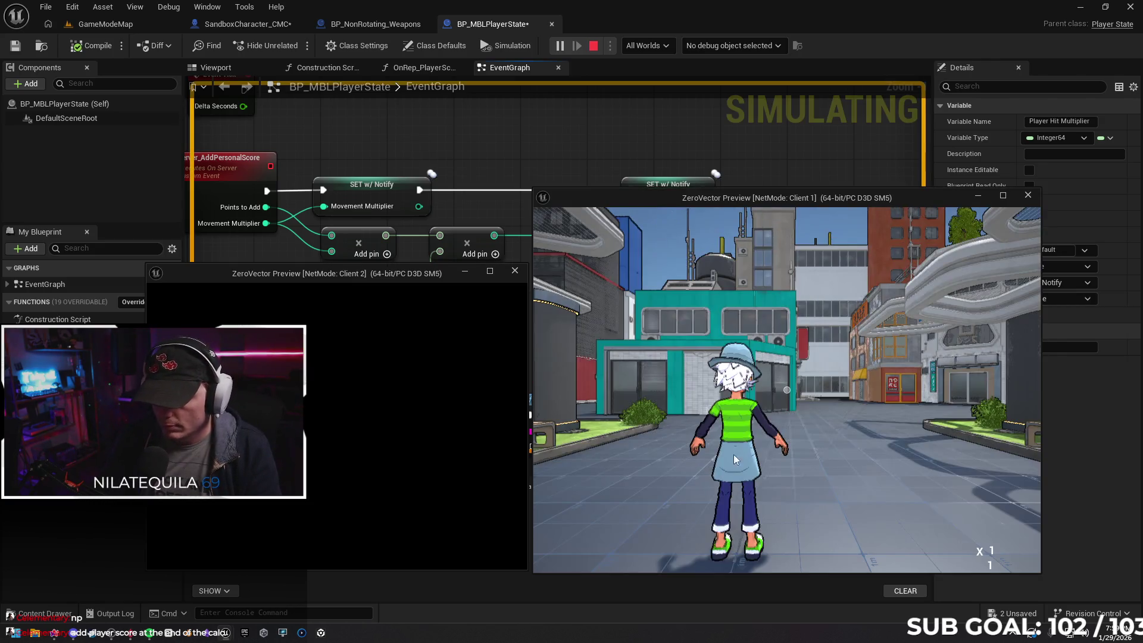
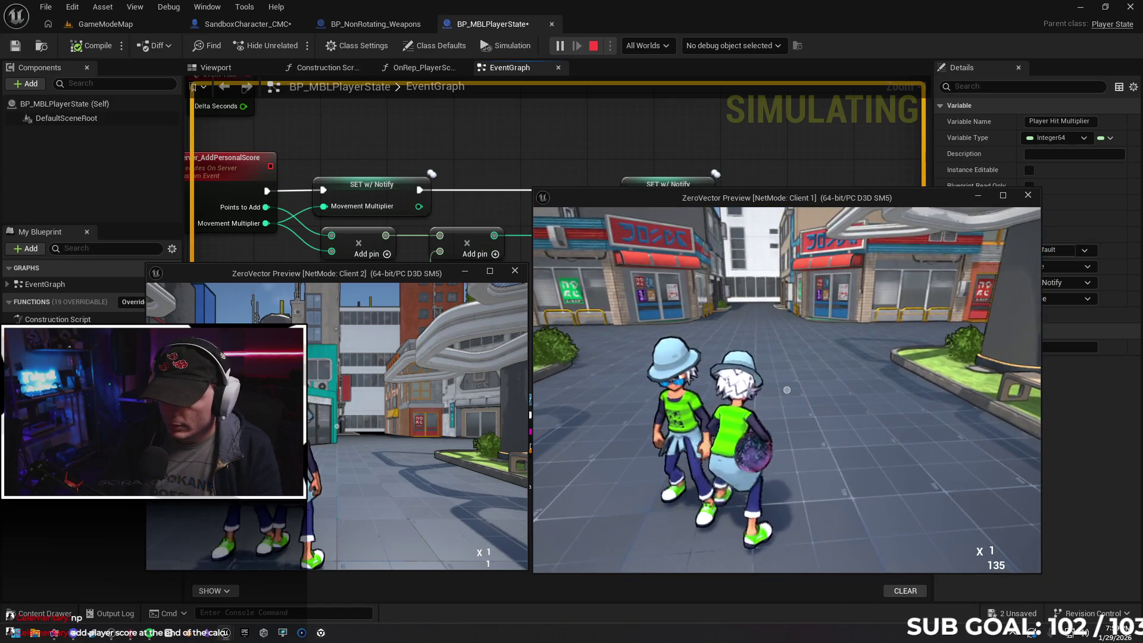
Run a two-client play test, walk the character forward, stop it, and return to GameModeMap
{"action": "key", "text": "Escape"}
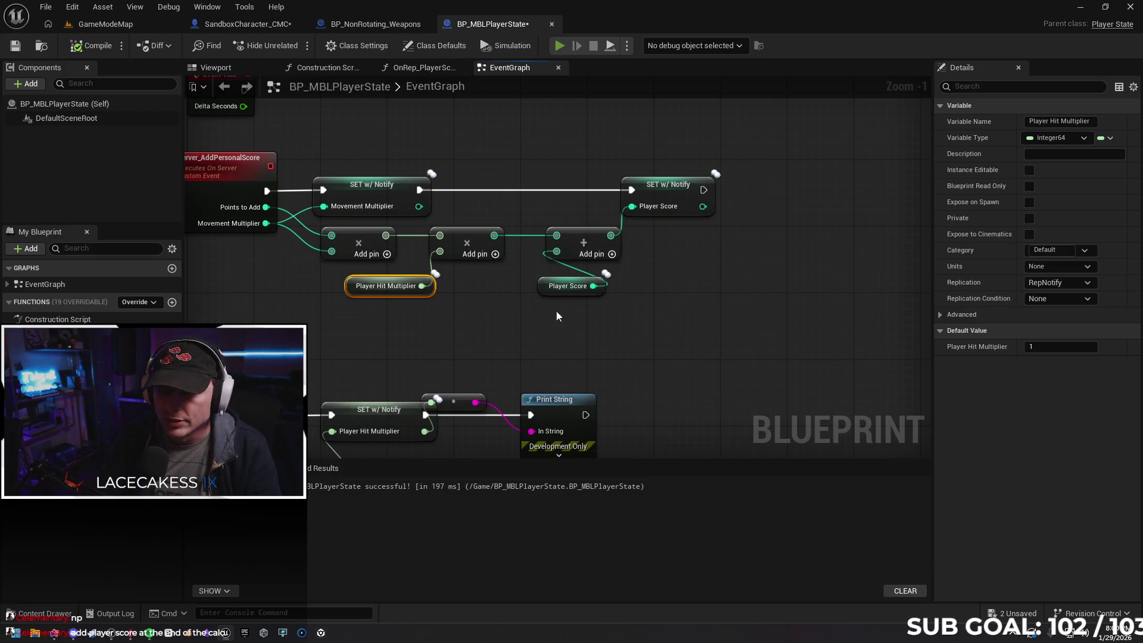
{"action": "key", "text": "alt+p"}
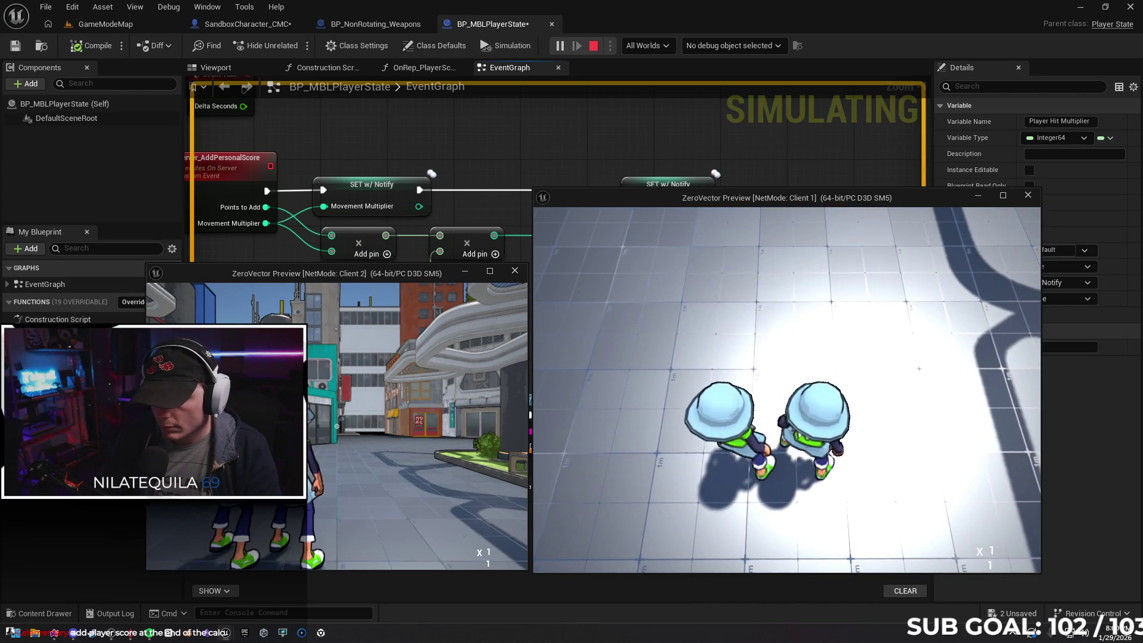
{"action": "key", "text": "w"}
{"action": "key", "text": "w"}
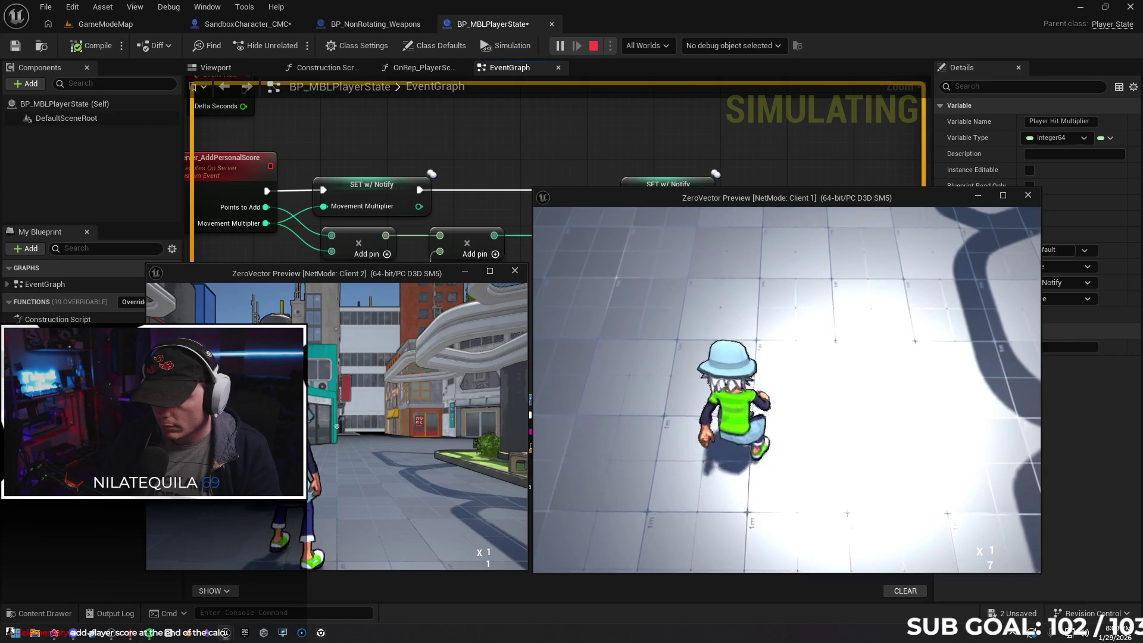
{"action": "key", "text": "w"}
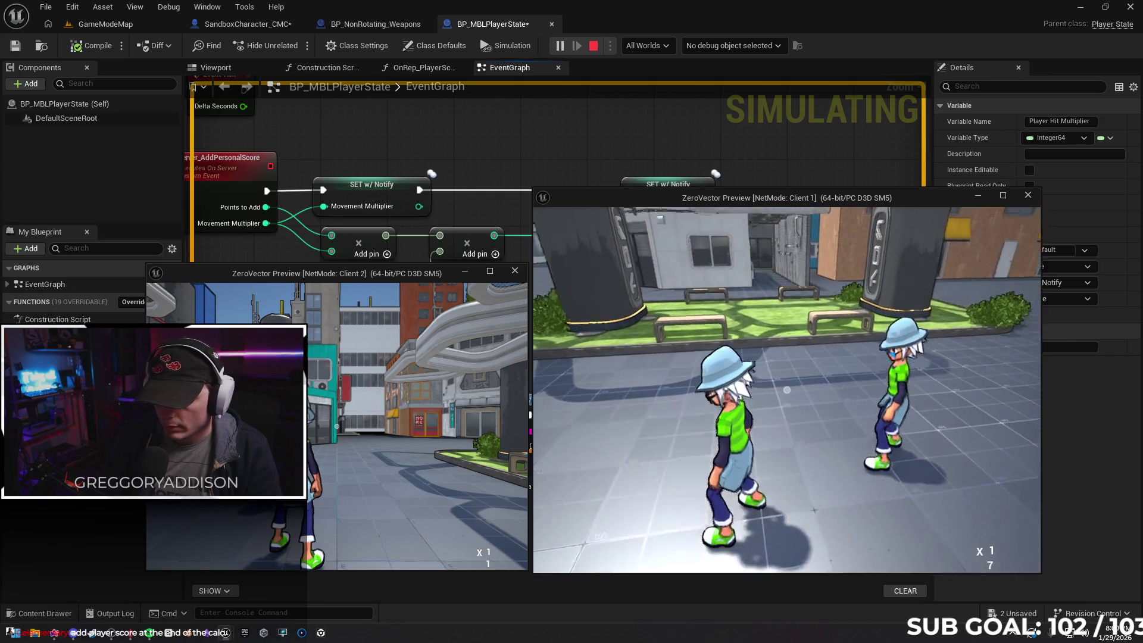
{"action": "key", "text": "Escape"}
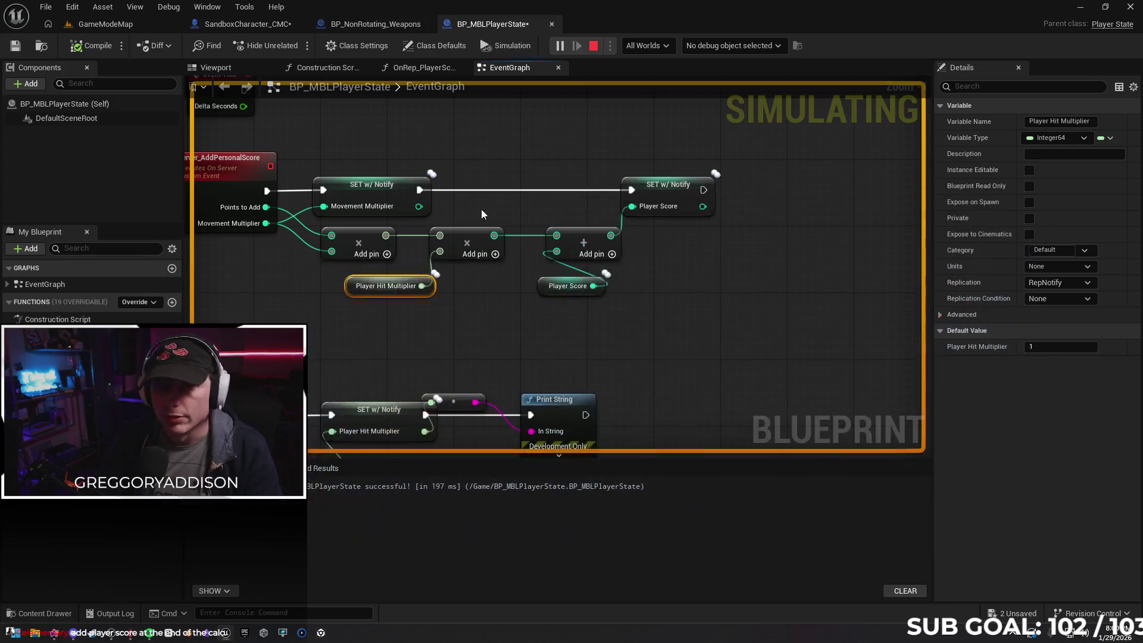
{"action": "left_click", "coordinate": [99, 25]}
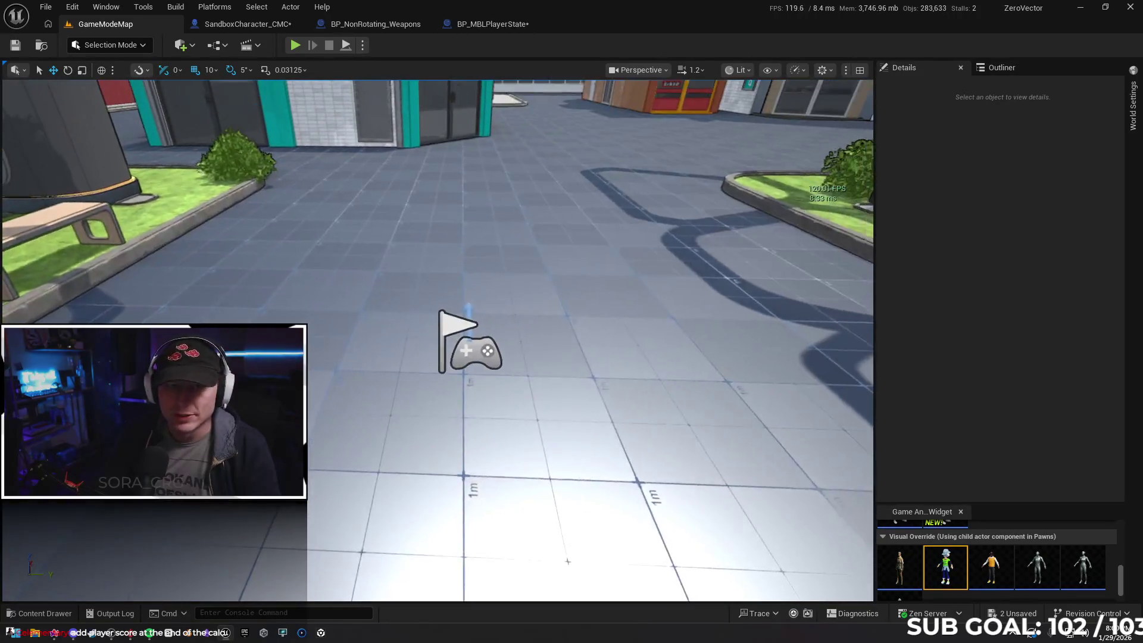
Add a cube in front of the player start, widen it along Y, and push it forward
{"action": "left_click", "coordinate": [192, 48]}
{"action": "mouse_move", "coordinate": [235, 198]}
{"action": "mouse_move", "coordinate": [321, 203]}
{"action": "left_mouse_down"}
{"action": "mouse_move", "coordinate": [477, 322]}
{"action": "mouse_move", "coordinate": [464, 262]}
{"action": "left_mouse_up"}
{"action": "left_click_drag", "start_coordinate": [510, 343], "coordinate": [553, 345]}
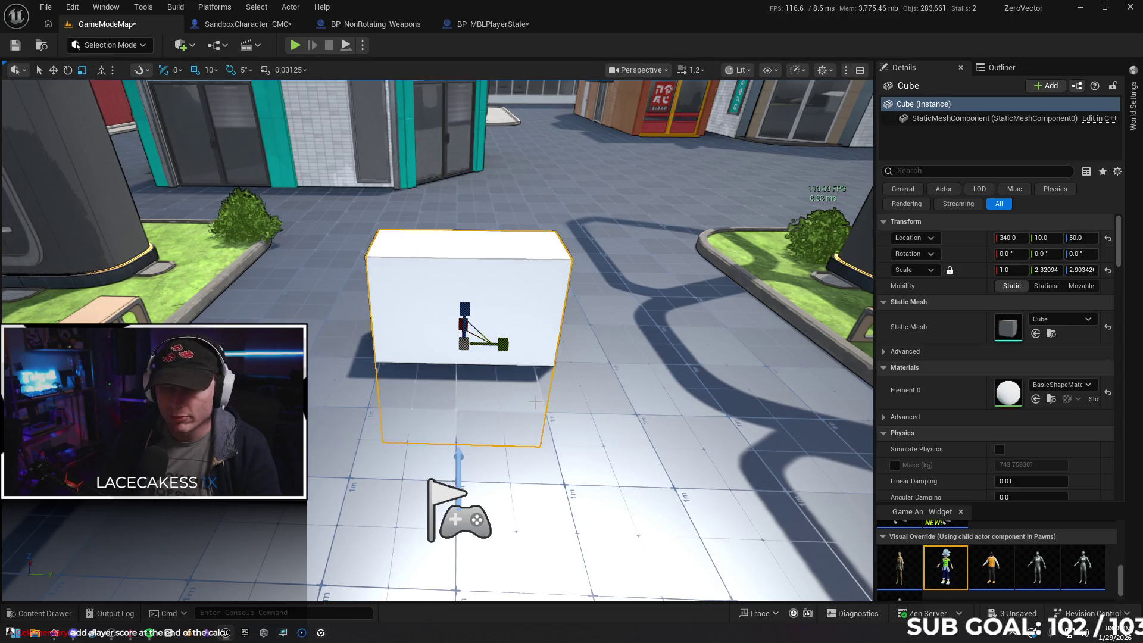
{"action": "key", "text": "w"}
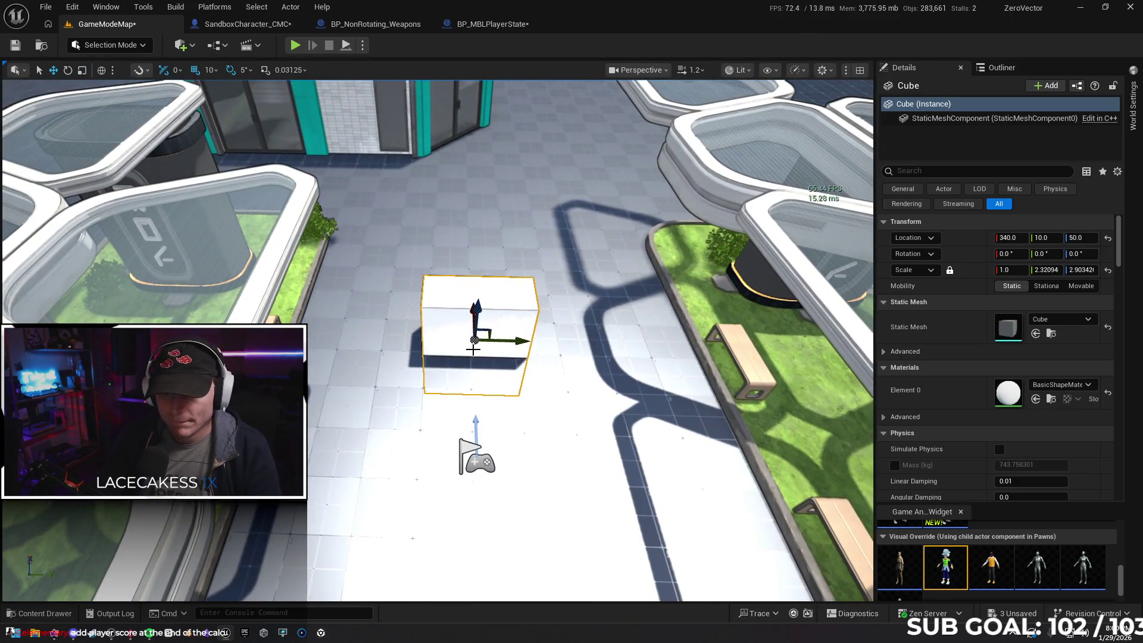
{"action": "mouse_move", "coordinate": [472, 302]}
{"action": "left_mouse_down"}
{"action": "mouse_move", "coordinate": [473, 237]}
{"action": "mouse_move", "coordinate": [472, 250]}
{"action": "left_mouse_up"}
Duplicate the player start and place the two starts side by side at Y 170 and Y -70
{"action": "left_click", "coordinate": [478, 462]}
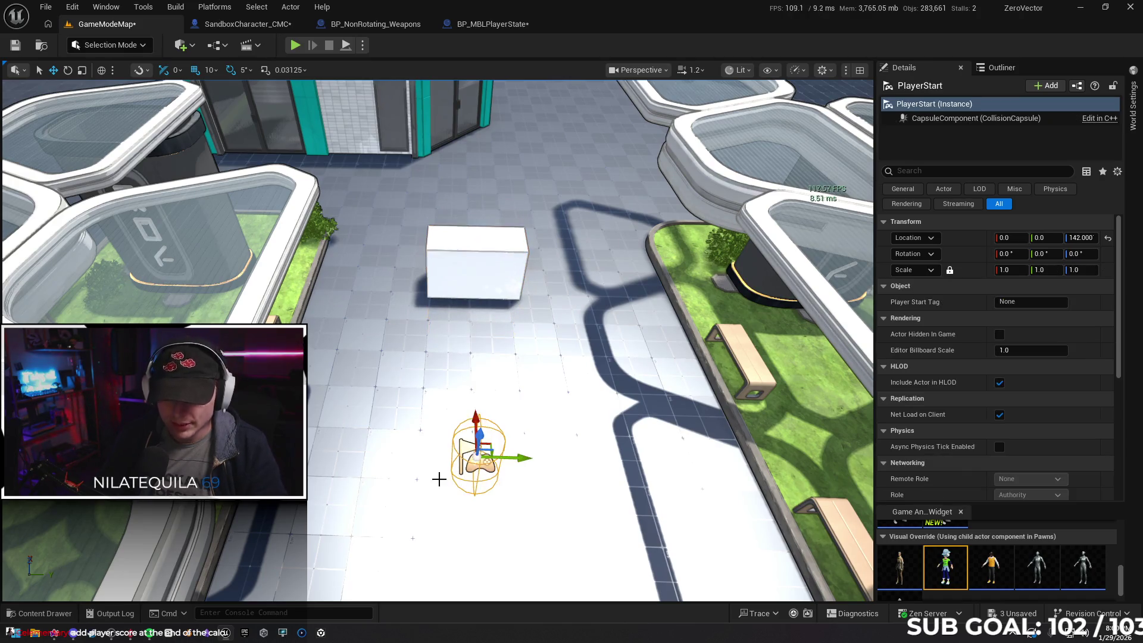
{"action": "left_click_drag", "start_coordinate": [518, 455], "coordinate": [350, 454]}
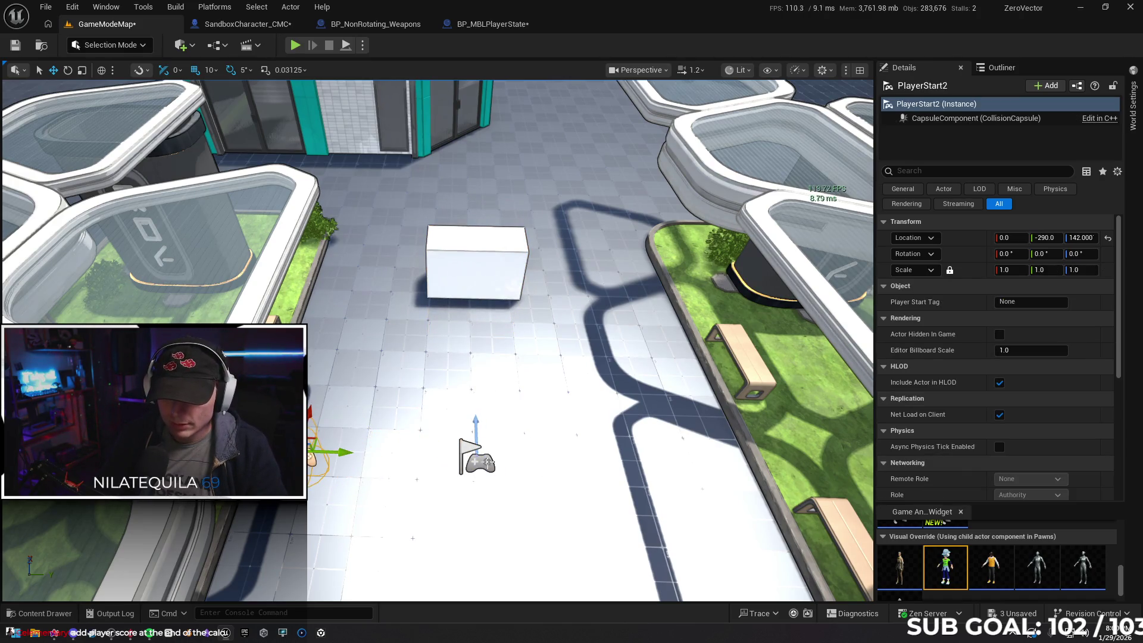
{"action": "left_click", "coordinate": [478, 459]}
{"action": "left_click_drag", "start_coordinate": [512, 455], "coordinate": [622, 459]}
{"action": "left_click", "coordinate": [329, 459]}
{"action": "left_click_drag", "start_coordinate": [343, 457], "coordinate": [463, 457]}
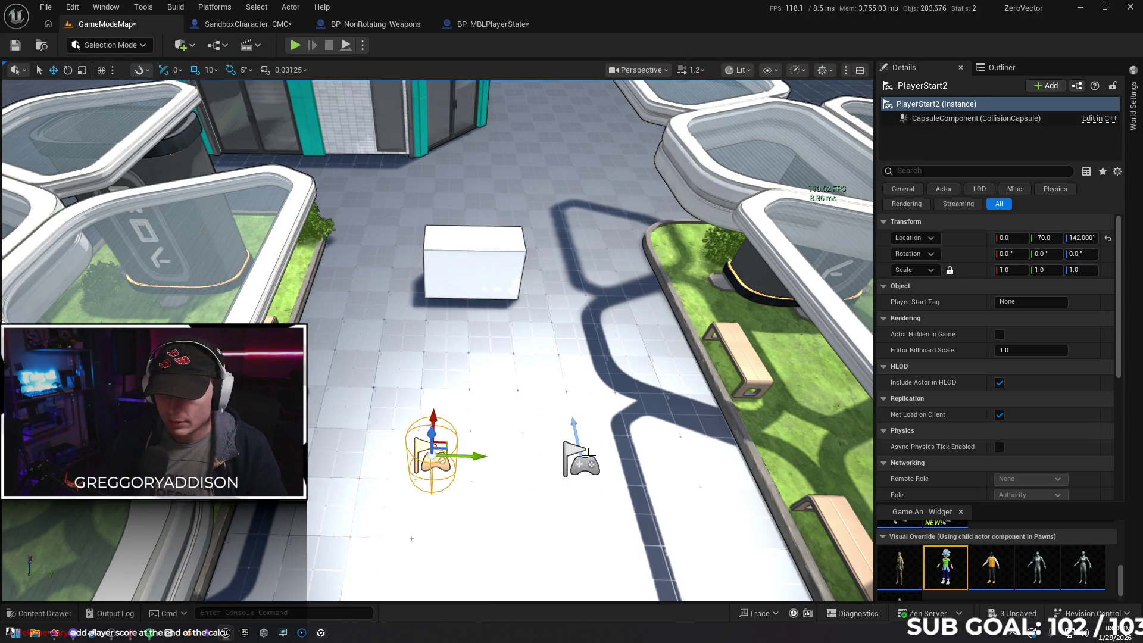
{"action": "left_click", "coordinate": [588, 460]}
Give the cube the floor's MI_fancy_grid material, stretch it into a wide wall, and start a play test
{"action": "left_click", "coordinate": [517, 339]}
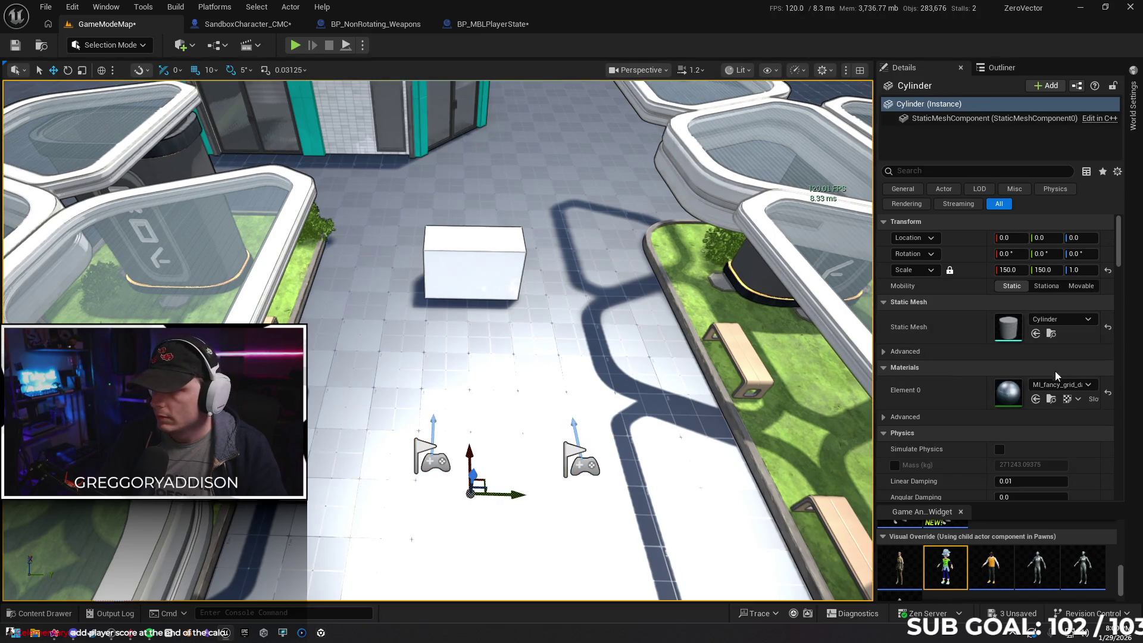
{"action": "left_click", "coordinate": [1052, 400]}
{"action": "left_click", "coordinate": [502, 234]}
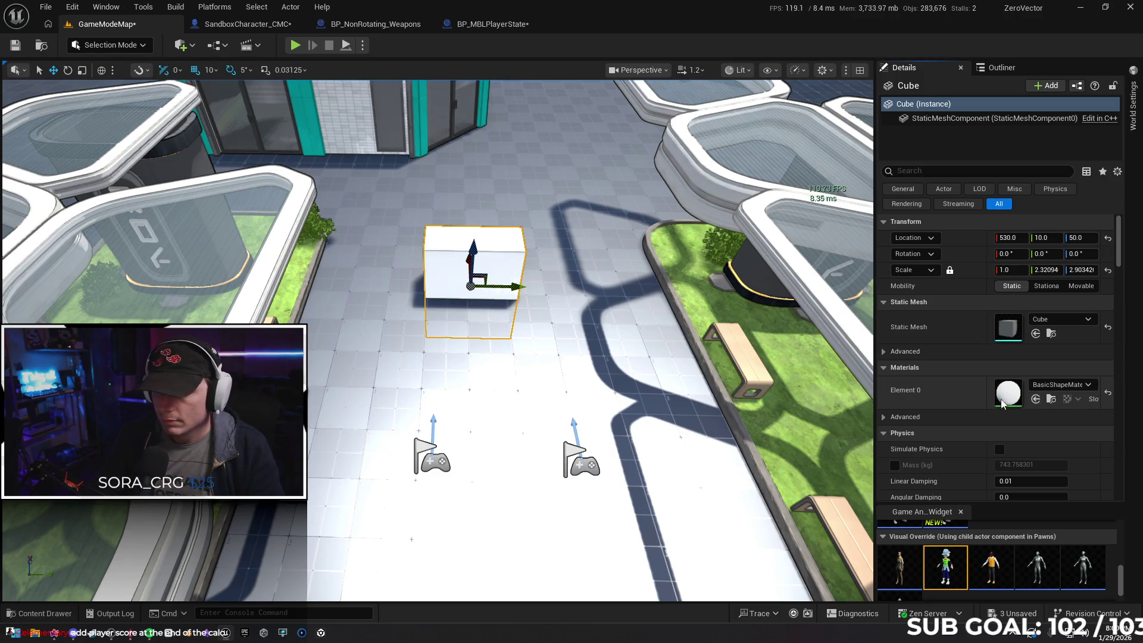
{"action": "left_click", "coordinate": [1035, 400]}
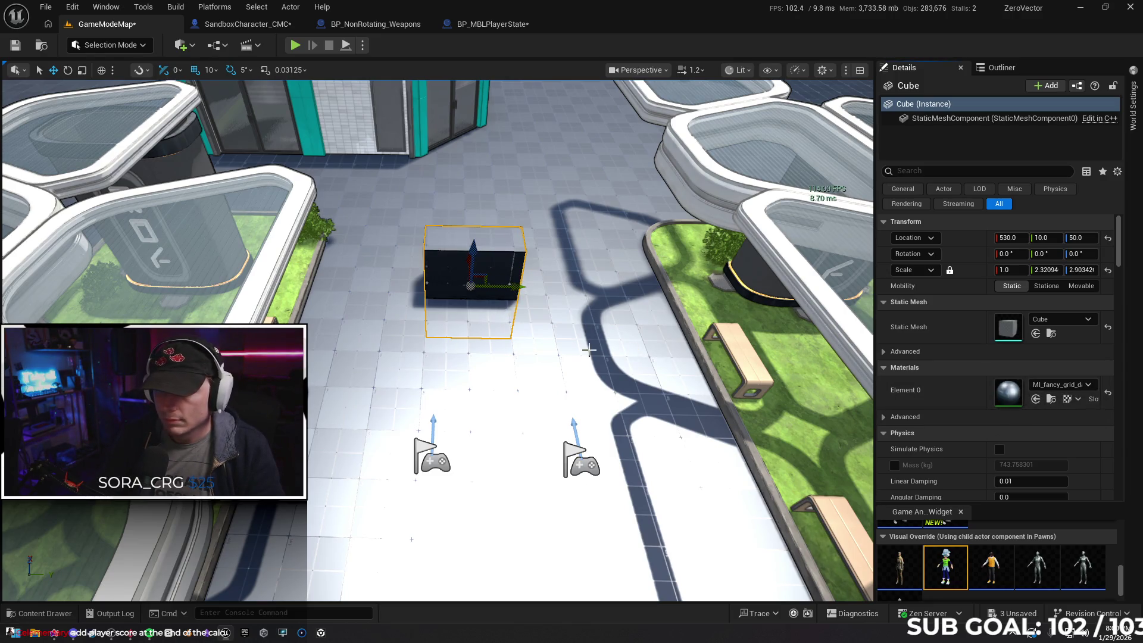
{"action": "mouse_move", "coordinate": [513, 290]}
{"action": "left_mouse_down"}
{"action": "mouse_move", "coordinate": [486, 267]}
{"action": "mouse_move", "coordinate": [476, 220]}
{"action": "left_mouse_up"}
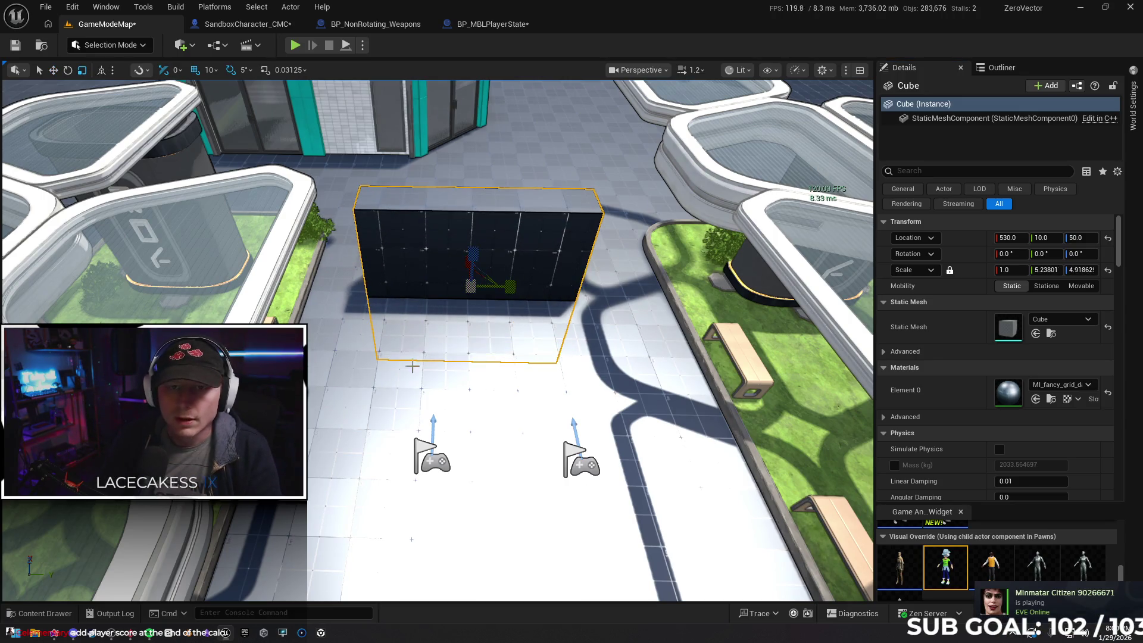
{"action": "key", "text": "alt+p"}
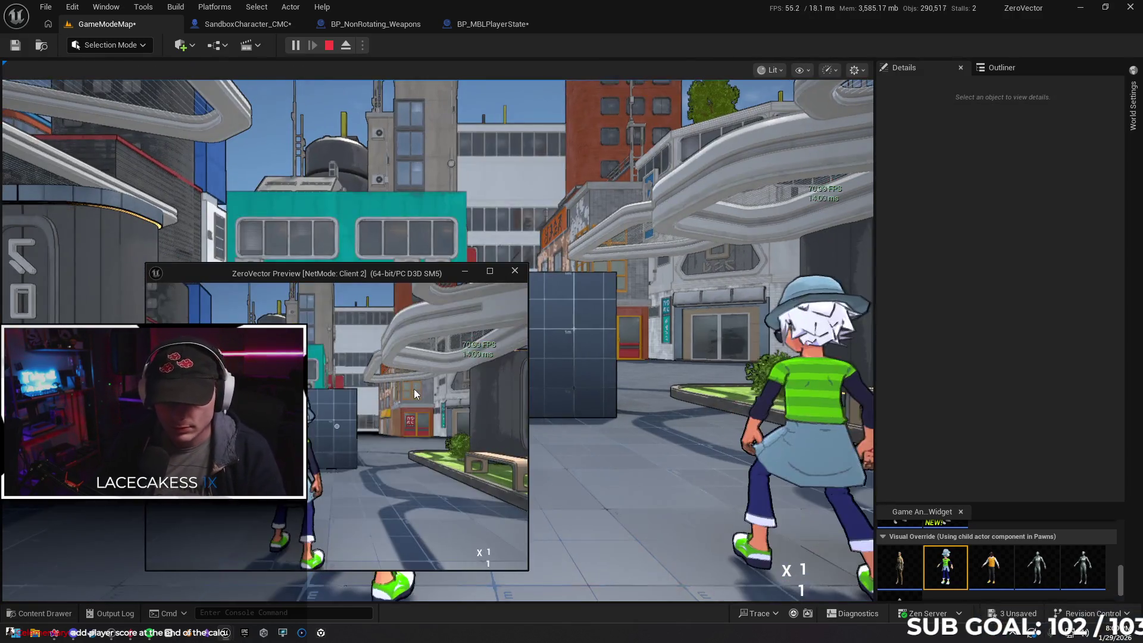
Run toward the grid wall, stop, revisit BP_MBLPlayerState, and relaunch the two-client test
{"action": "key", "text": "w"}
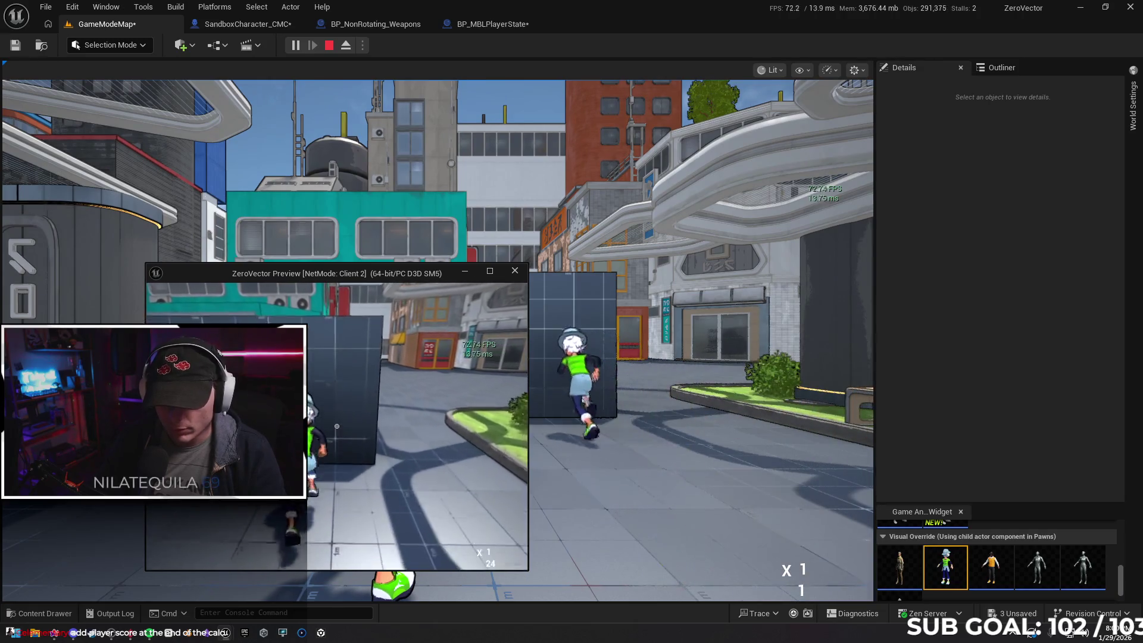
{"action": "key", "text": "Escape"}
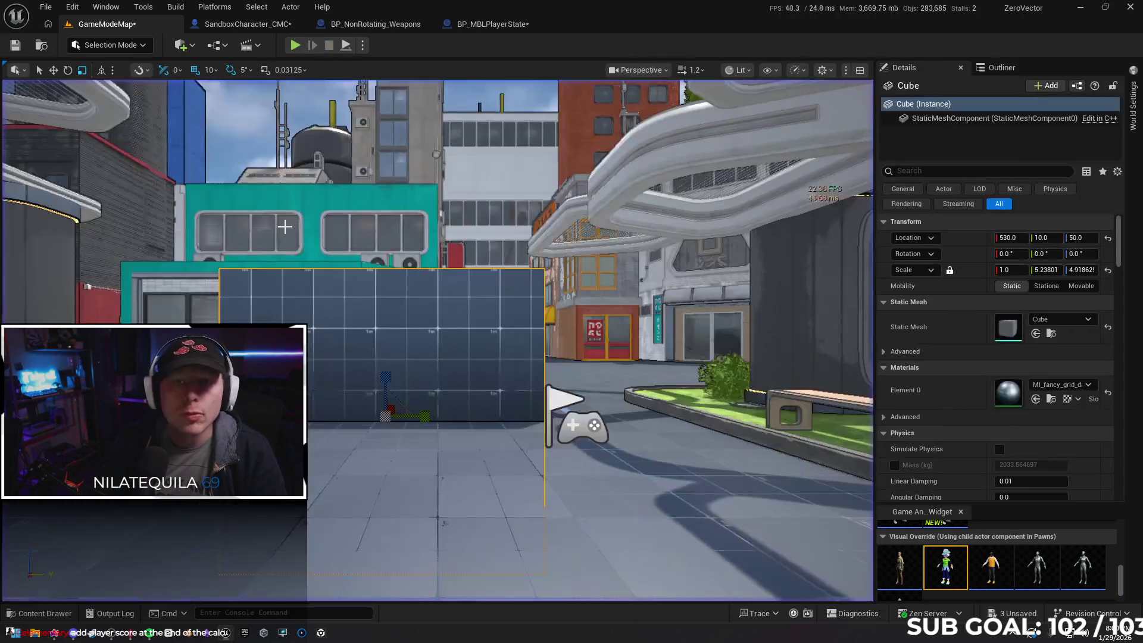
{"action": "left_click", "coordinate": [484, 24]}
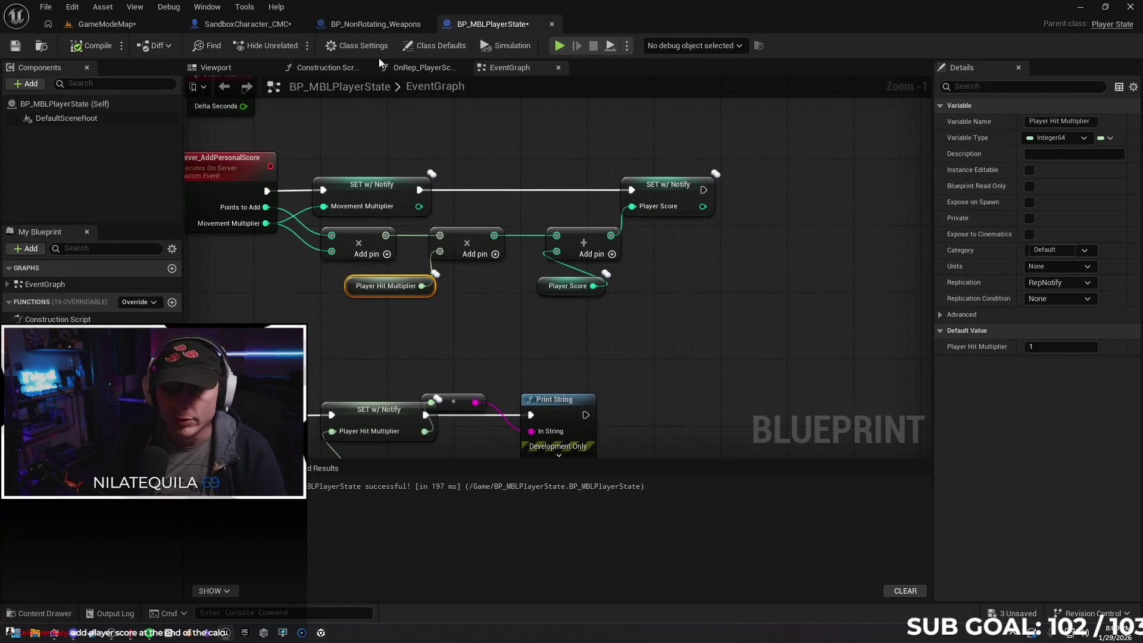
{"action": "key", "text": "alt+p"}
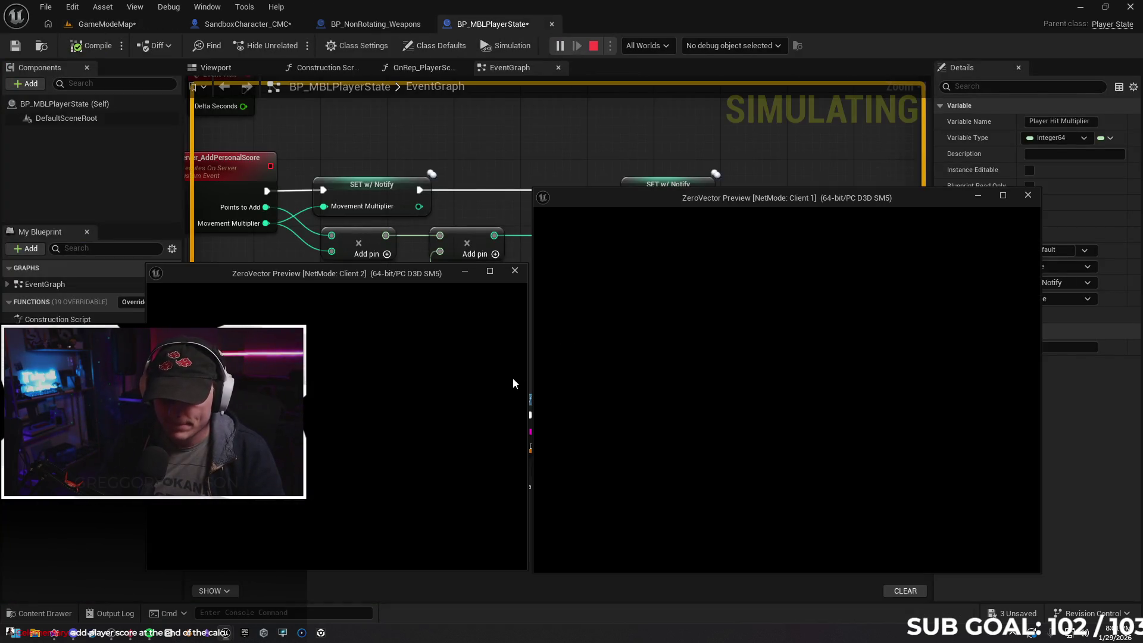
As Client 2, fire twice at the other player and run toward the grid wall
{"action": "left_click", "coordinate": [341, 437]}
{"action": "left_click", "coordinate": [337, 426]}
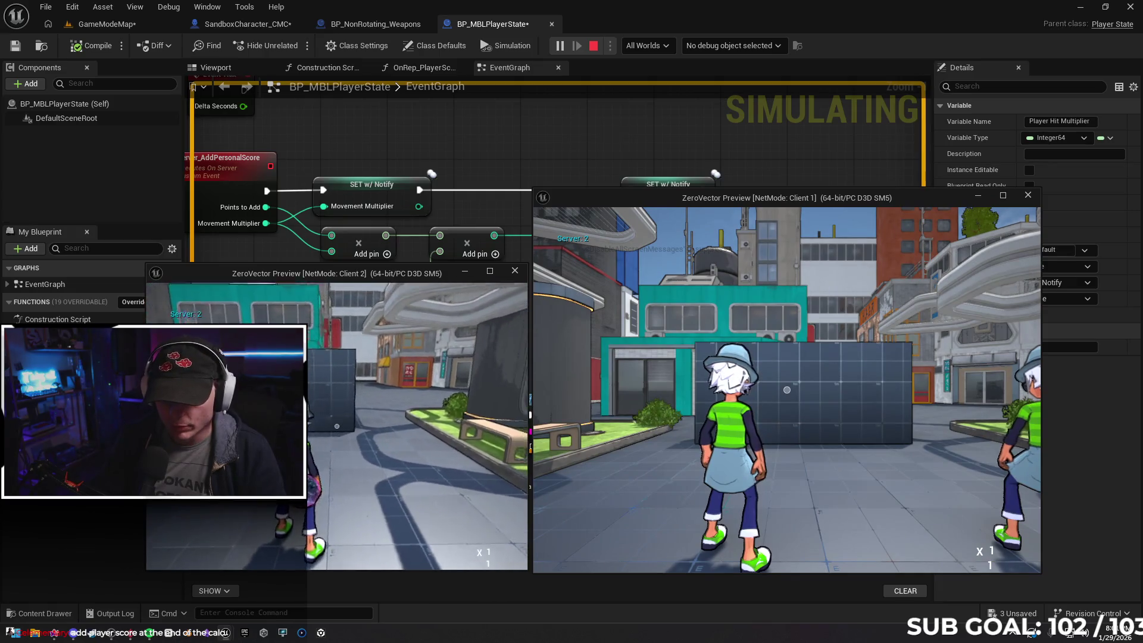
{"action": "left_click", "coordinate": [337, 427]}
{"action": "key", "text": "w"}
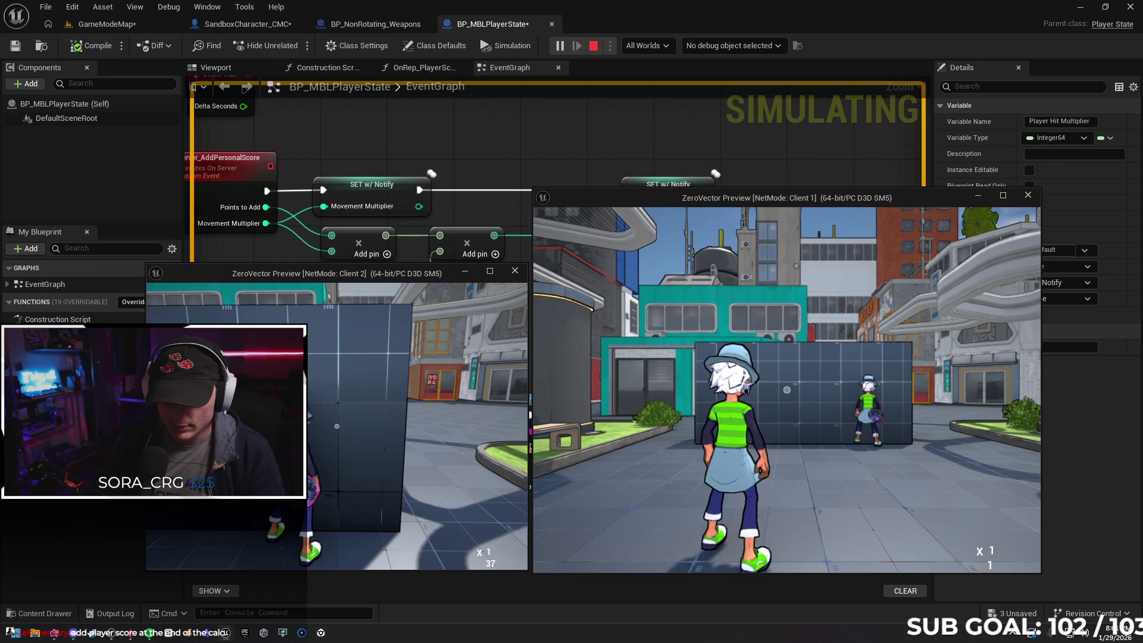
{"action": "key", "text": "Escape"}
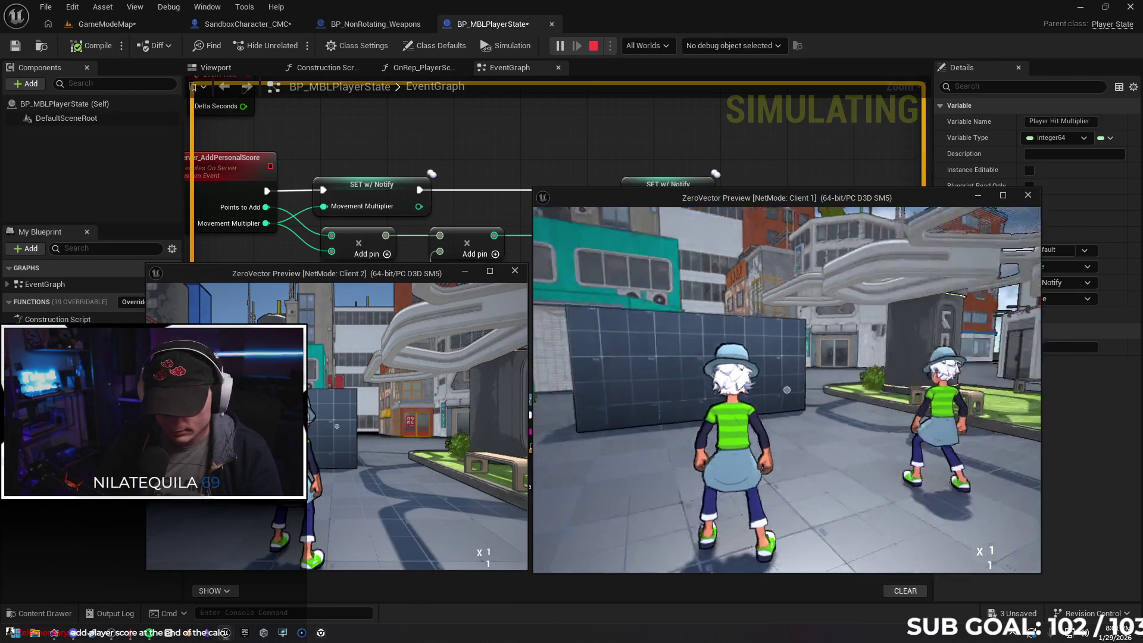
As Client 1, move around the street, throw and fire at the other player, then stop
{"action": "key", "text": "w"}
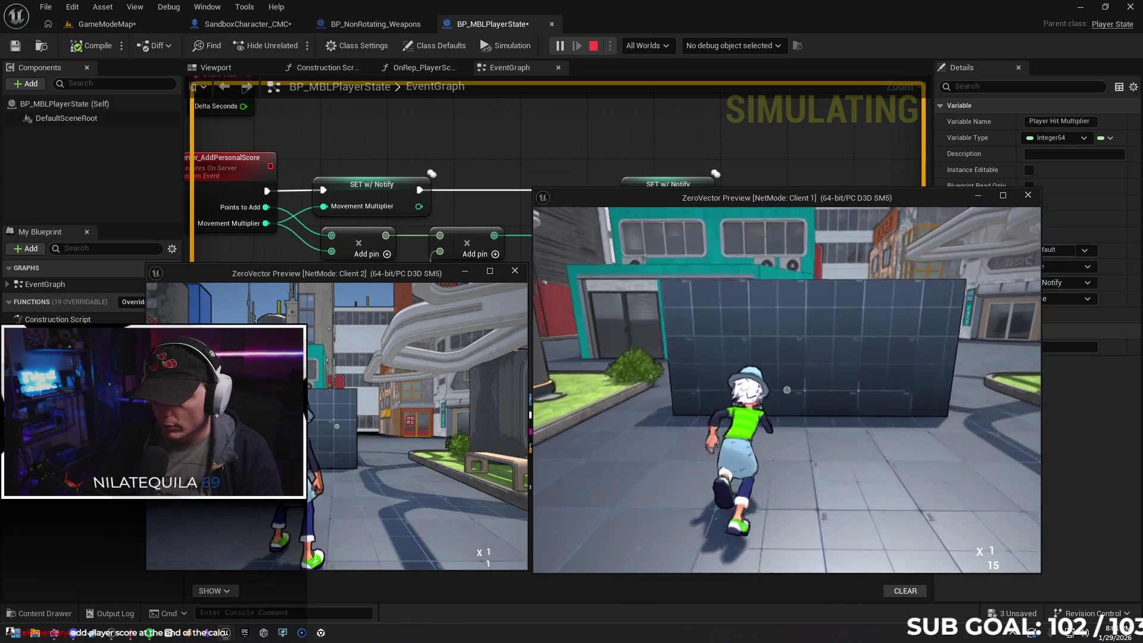
{"action": "key", "text": "s"}
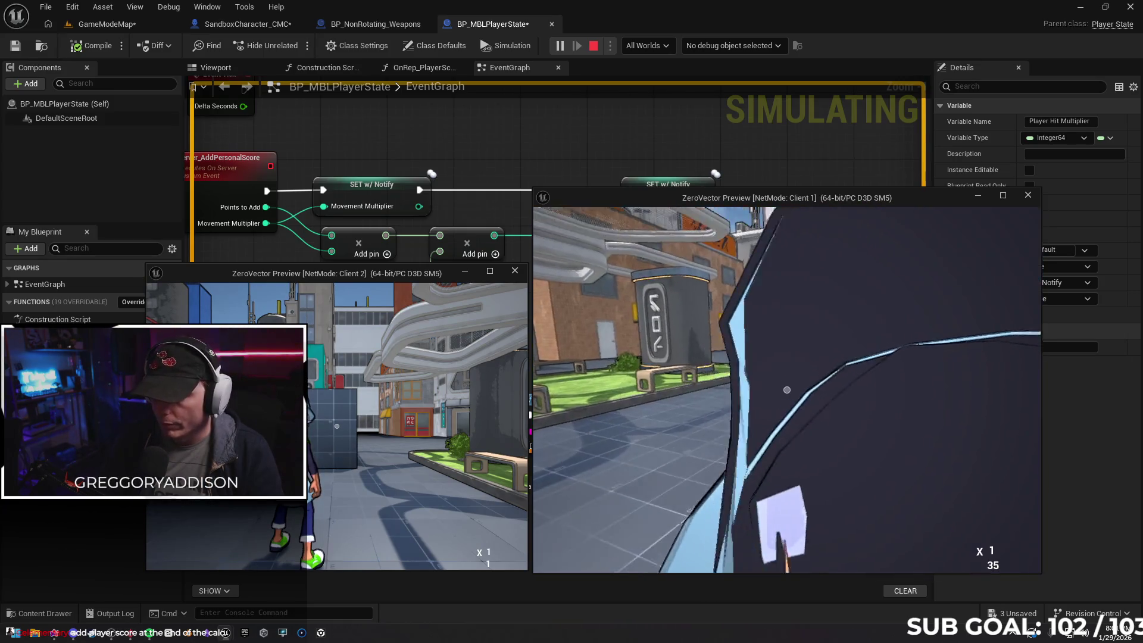
{"action": "key", "text": "a"}
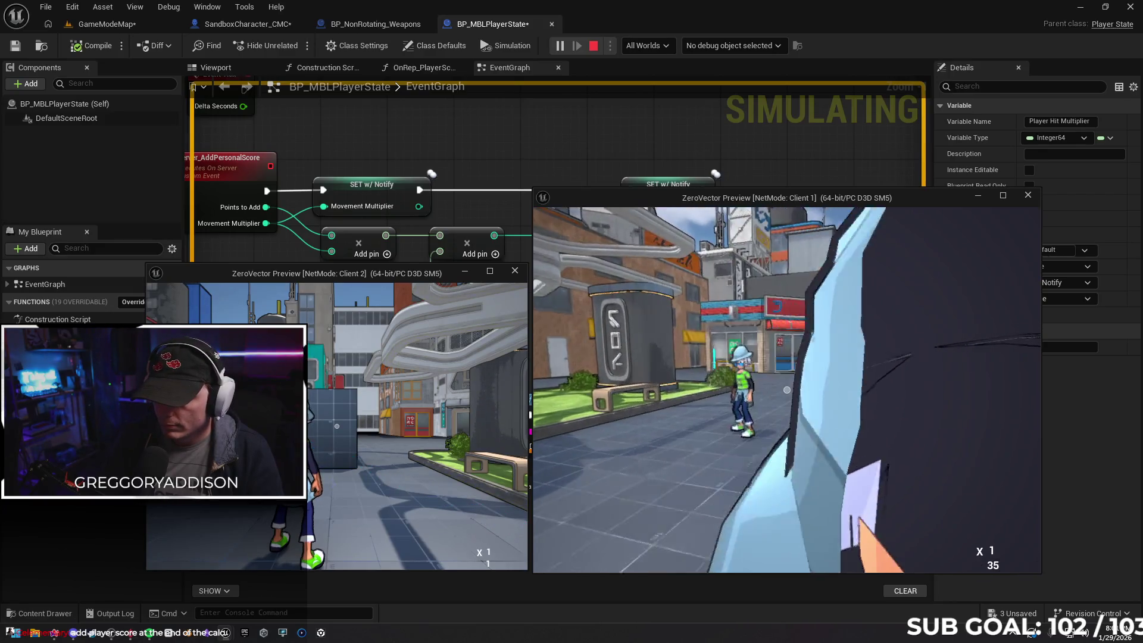
{"action": "key", "text": "d"}
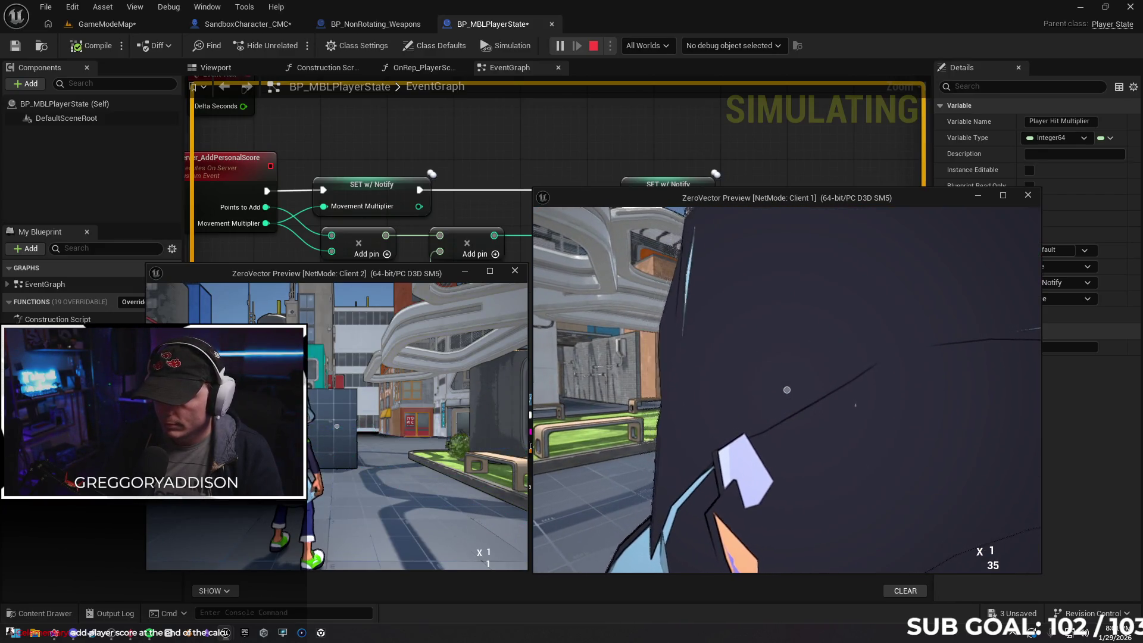
{"action": "key", "text": "a"}
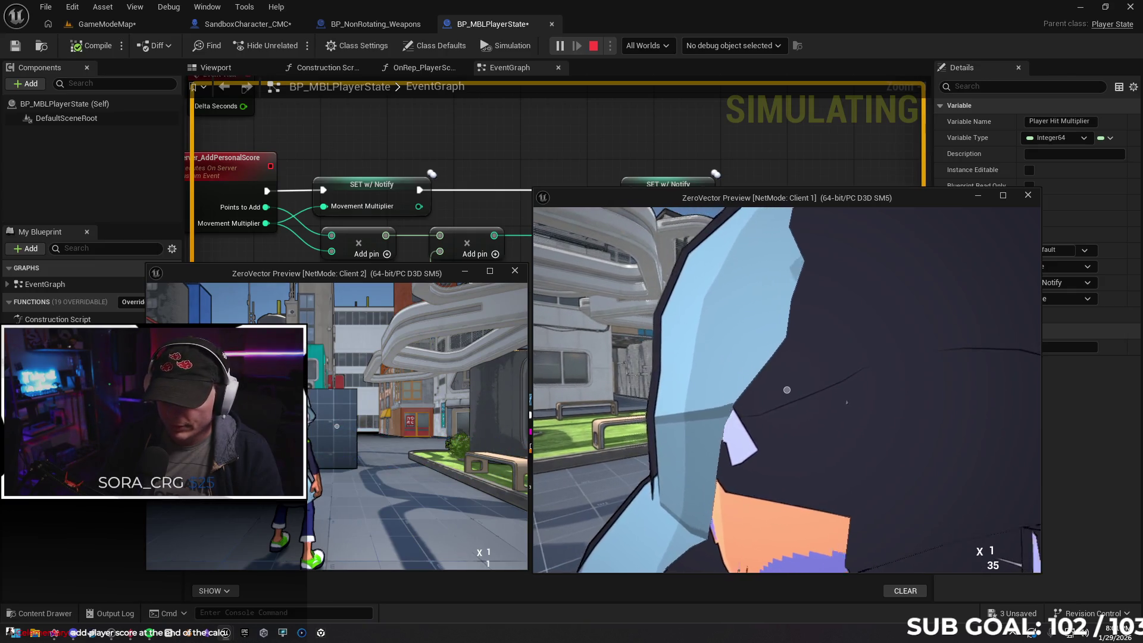
{"action": "key", "text": "a"}
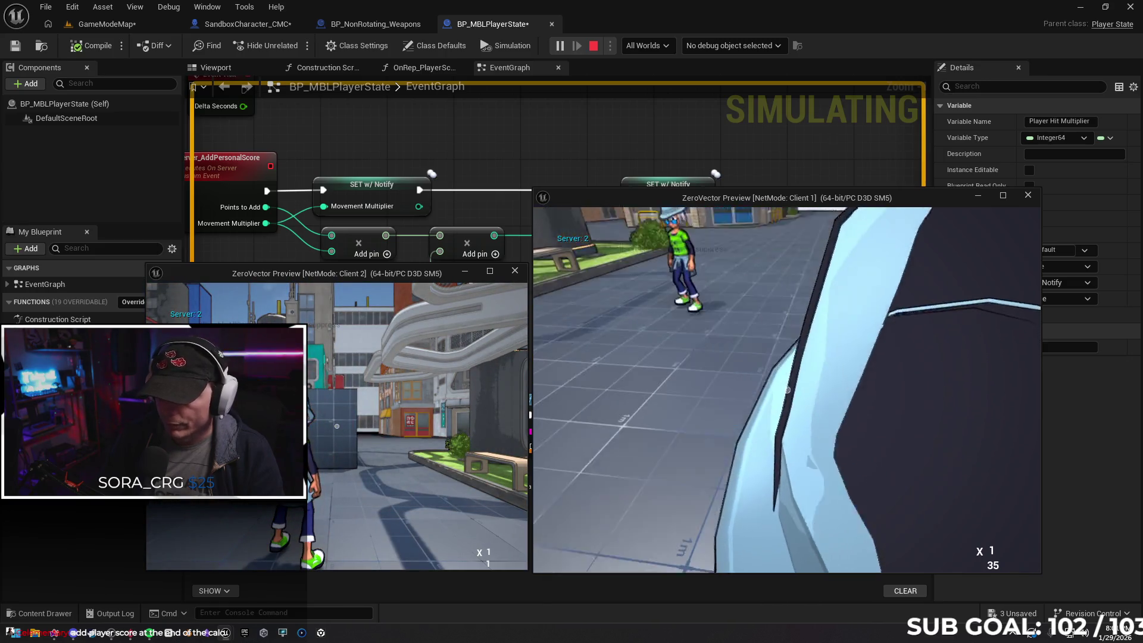
{"action": "key", "text": "w"}
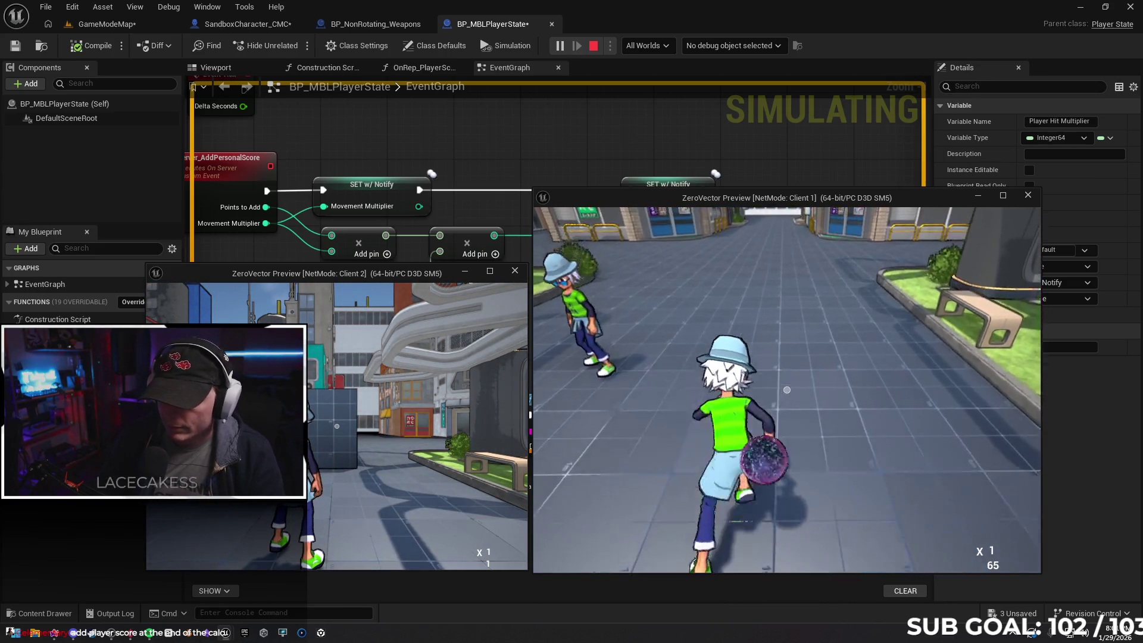
{"action": "key", "text": "s"}
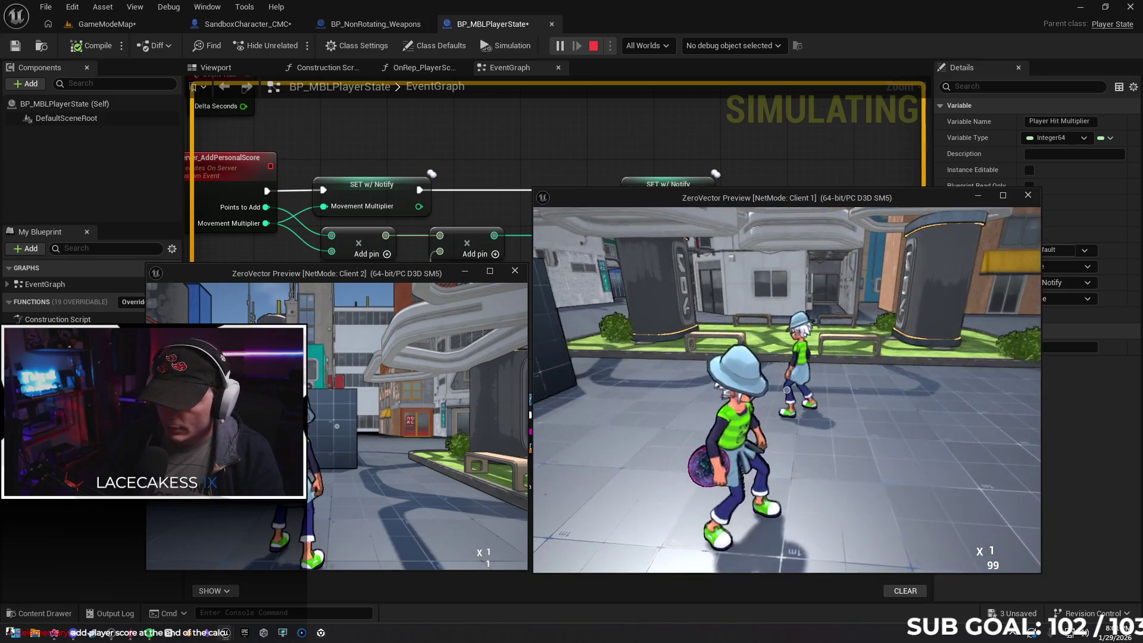
{"action": "left_click", "coordinate": [787, 390]}
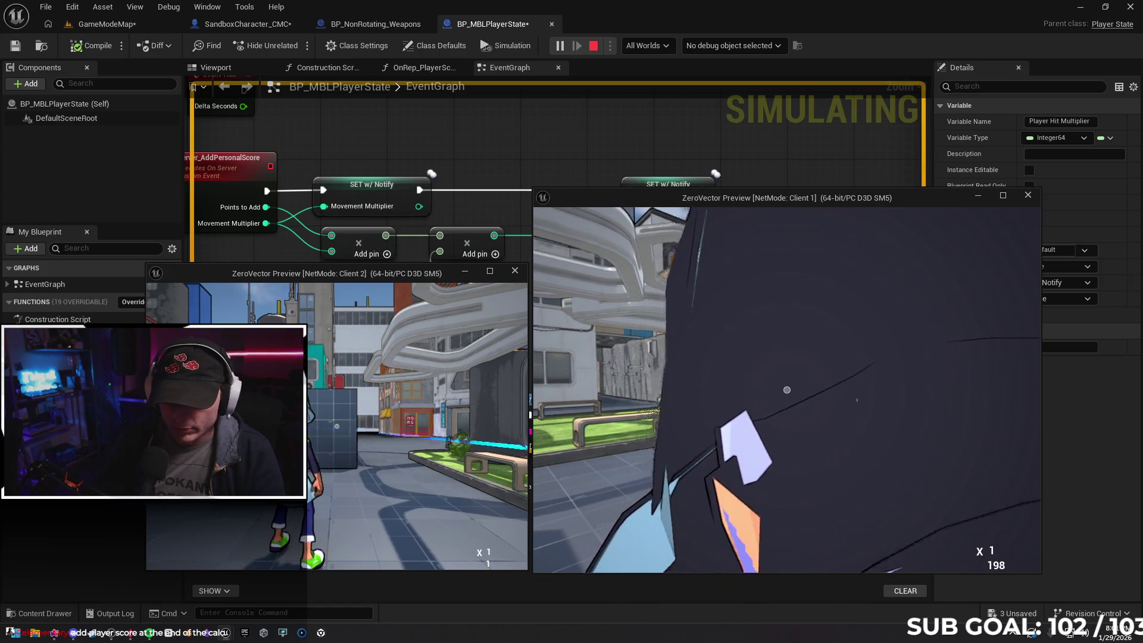
{"action": "left_click", "coordinate": [787, 390]}
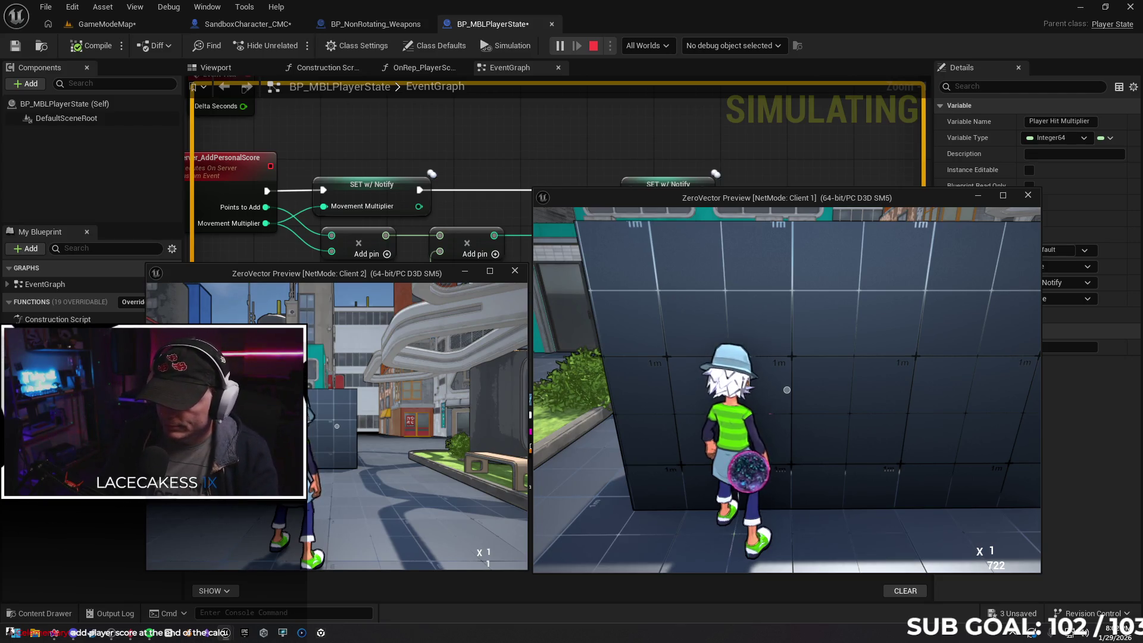
{"action": "key", "text": "Escape"}
Delete the Print String and conversion nodes after the Server_PlayerHit event
{"action": "left_click_drag", "start_coordinate": [684, 383], "coordinate": [689, 324]}
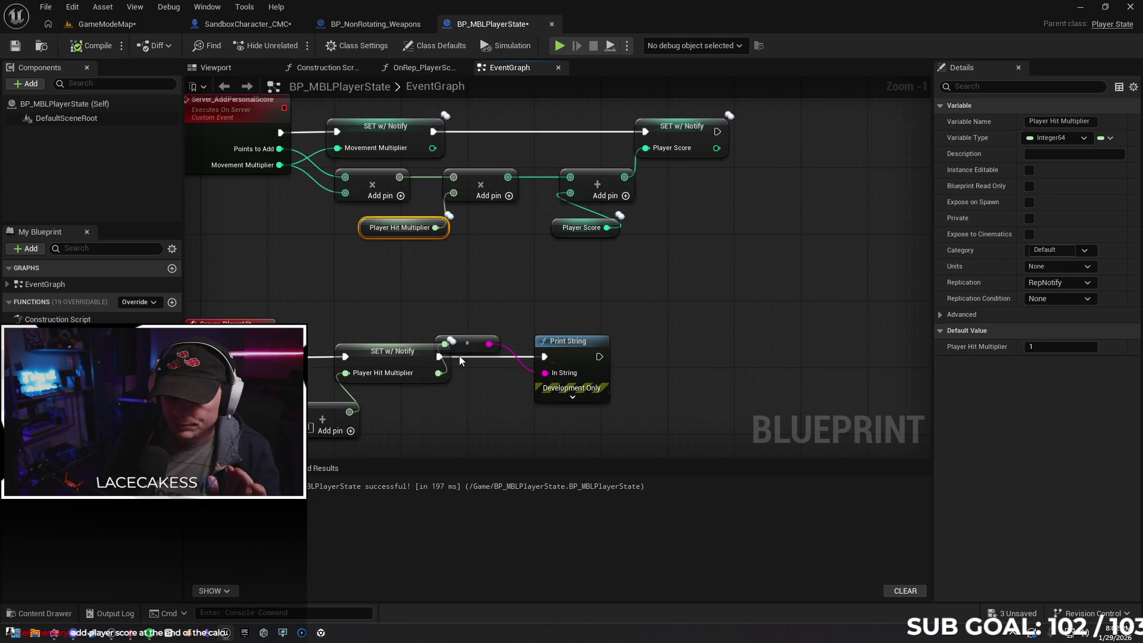
{"action": "left_click_drag", "start_coordinate": [472, 346], "coordinate": [497, 388]}
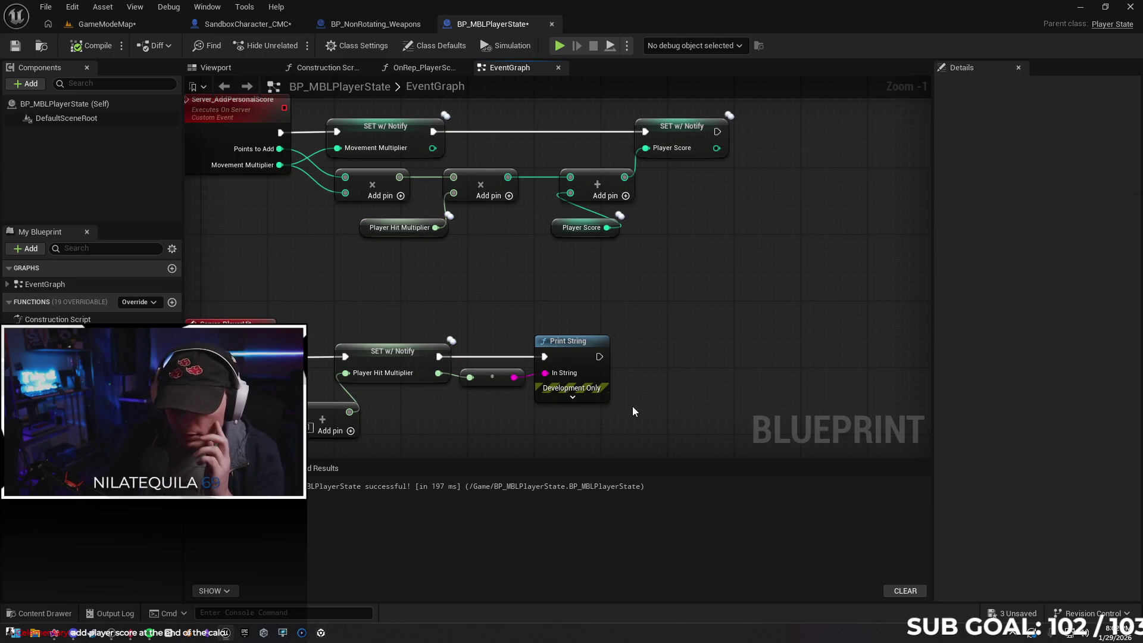
{"action": "mouse_move", "coordinate": [692, 390]}
{"action": "left_mouse_down"}
{"action": "mouse_move", "coordinate": [651, 387]}
{"action": "mouse_move", "coordinate": [532, 303]}
{"action": "left_mouse_up"}
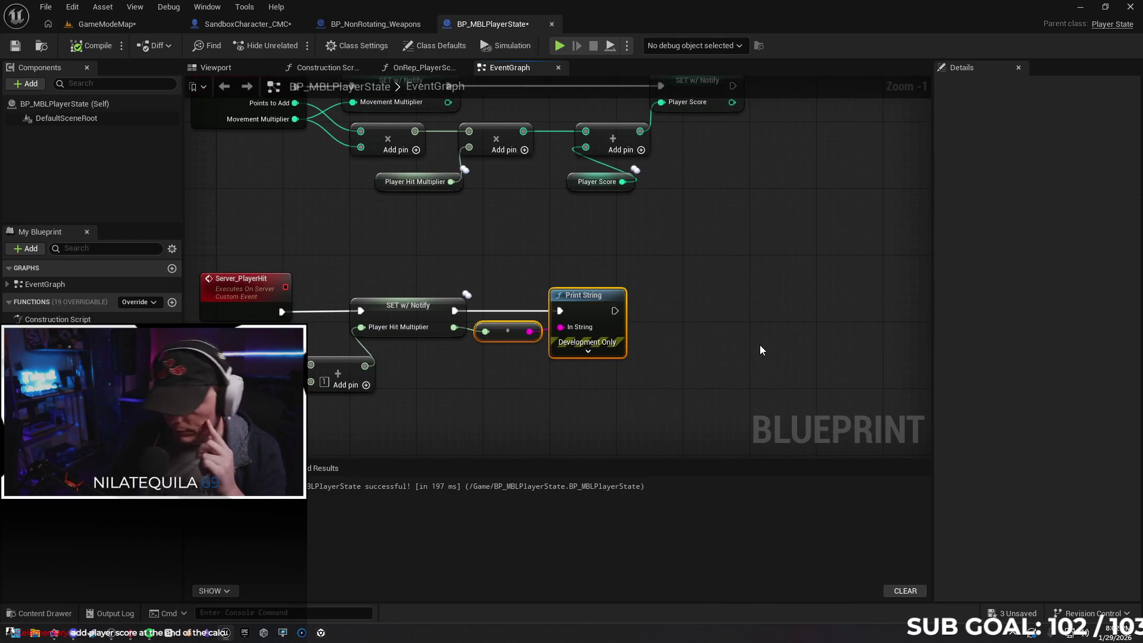
{"action": "key", "text": "Delete"}
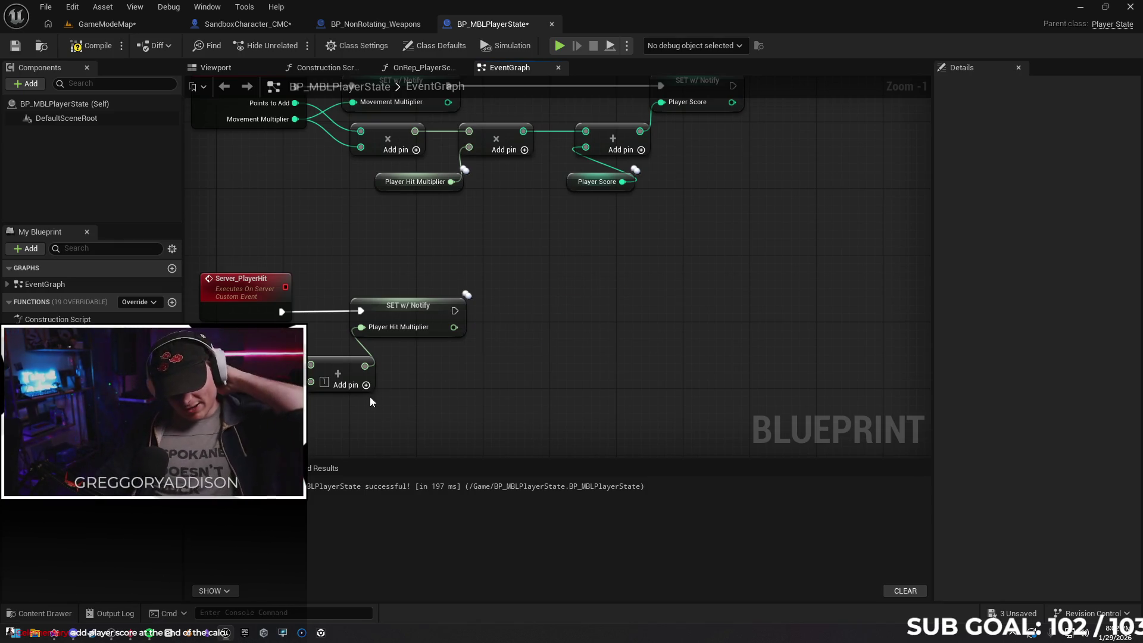
Save and compile BP_MBLPlayerState, then open the Content Drawer
{"action": "left_click", "coordinate": [15, 45]}
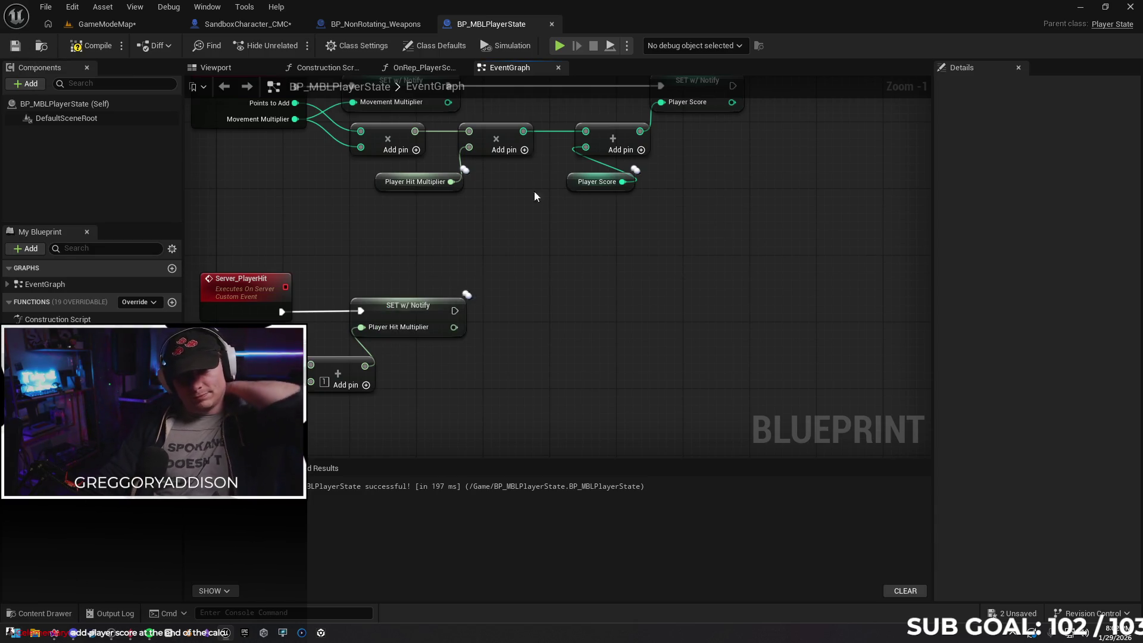
{"action": "left_click", "coordinate": [97, 48]}
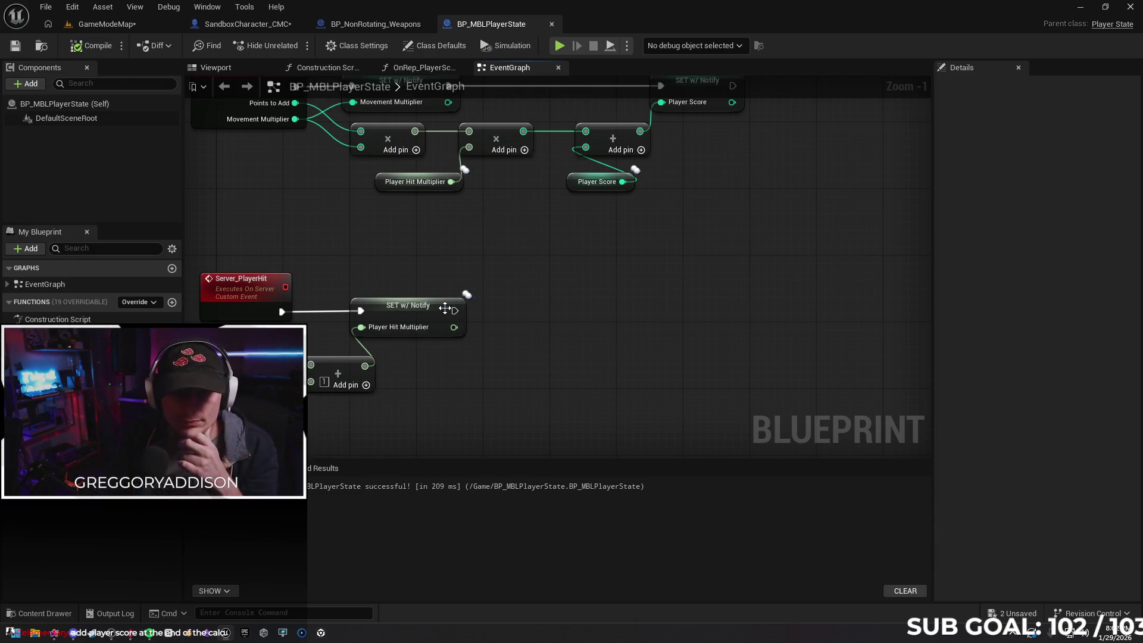
{"action": "mouse_move", "coordinate": [526, 289]}
{"action": "left_mouse_down"}
{"action": "mouse_move", "coordinate": [598, 269]}
{"action": "mouse_move", "coordinate": [605, 287]}
{"action": "left_mouse_up"}
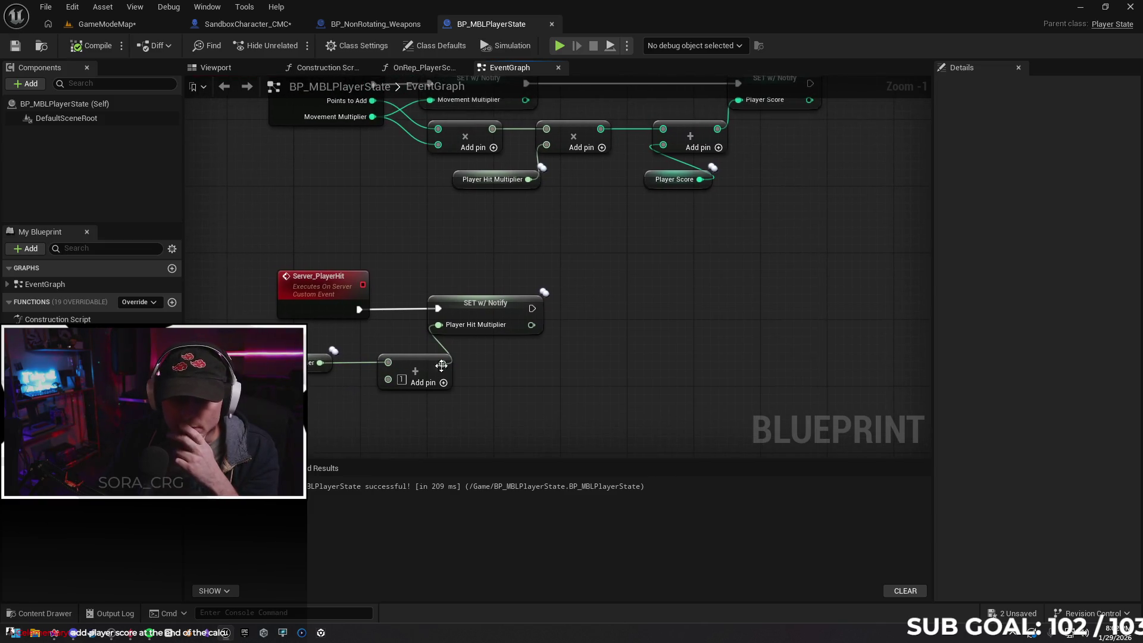
{"action": "left_click", "coordinate": [45, 614]}
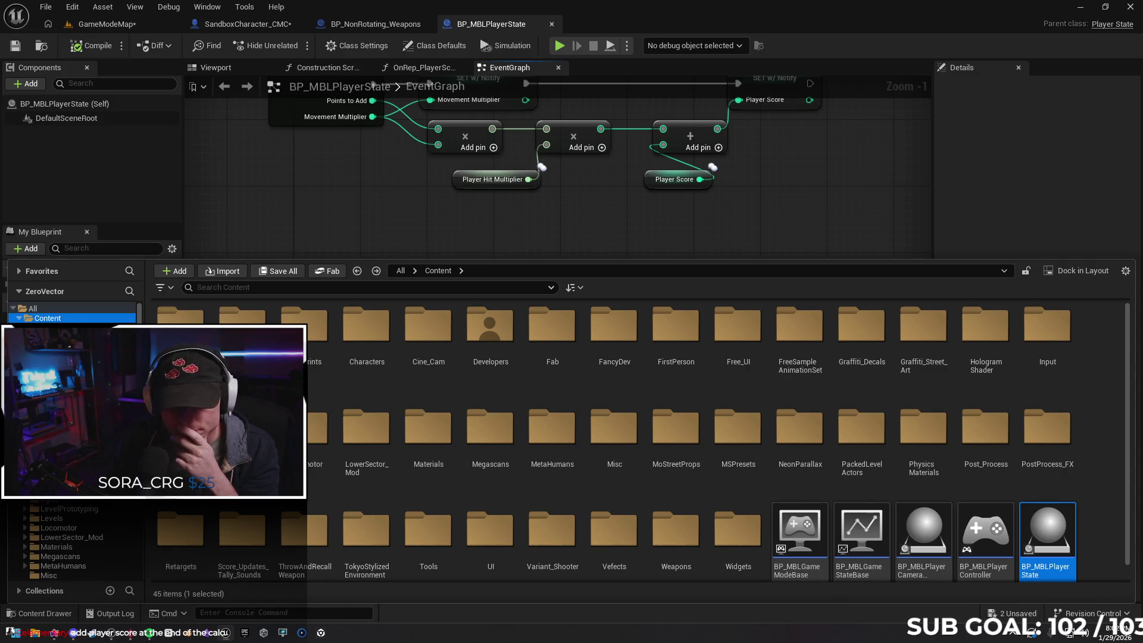
Open WBP_GameHud from the UI folder, duplicate MultiplierText, place the copy above it, and view the graph
{"action": "double_click", "coordinate": [490, 539]}
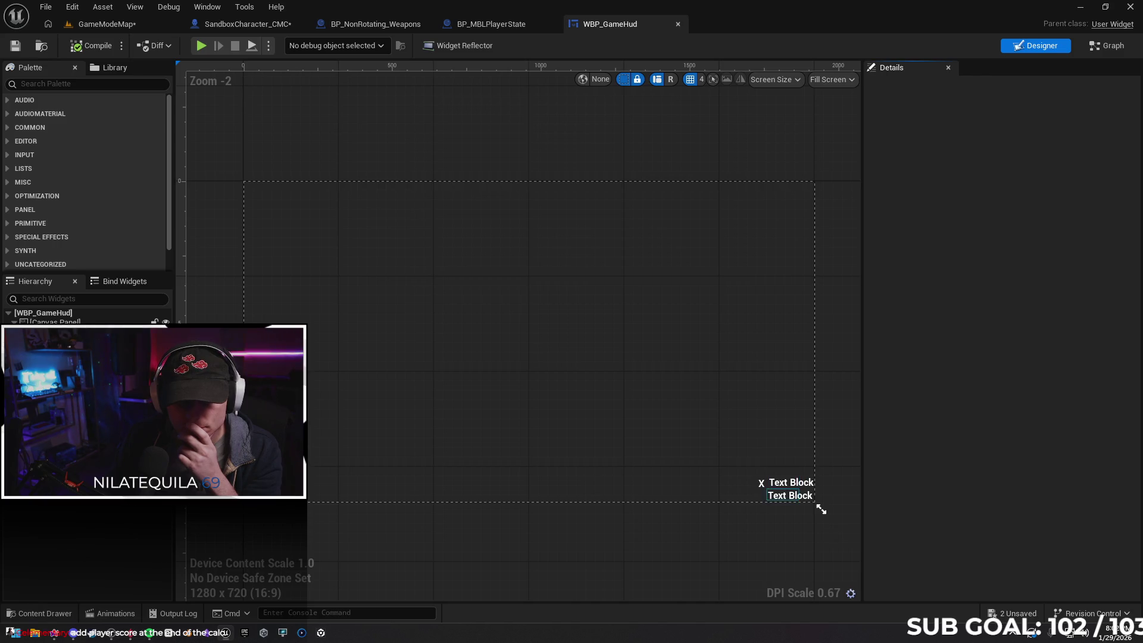
{"action": "left_click", "coordinate": [814, 500]}
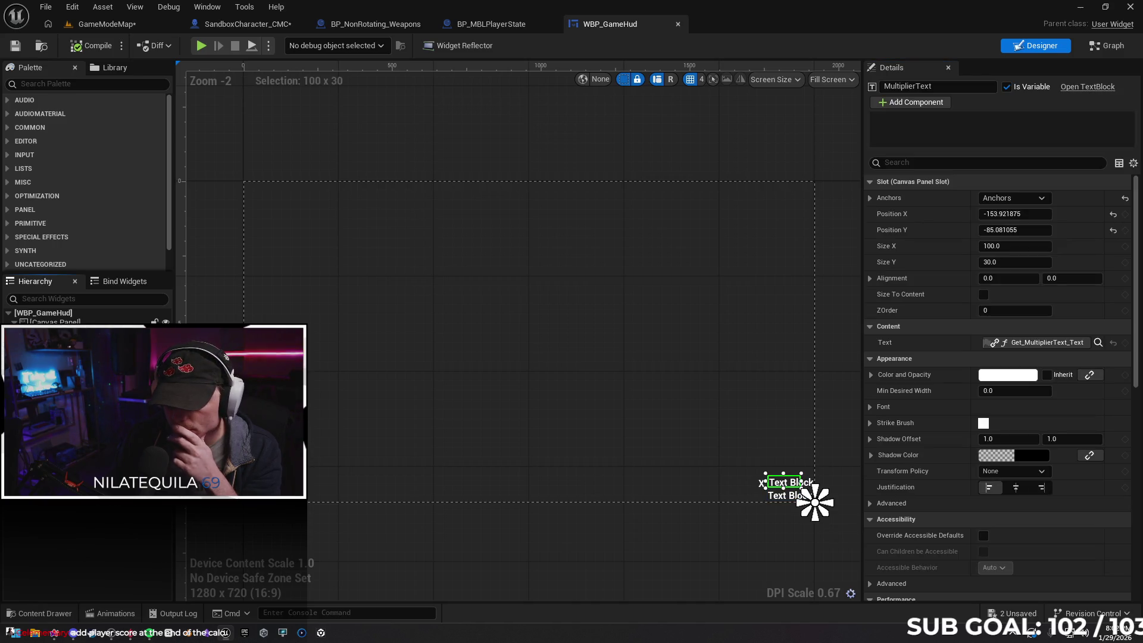
{"action": "right_click", "coordinate": [113, 325]}
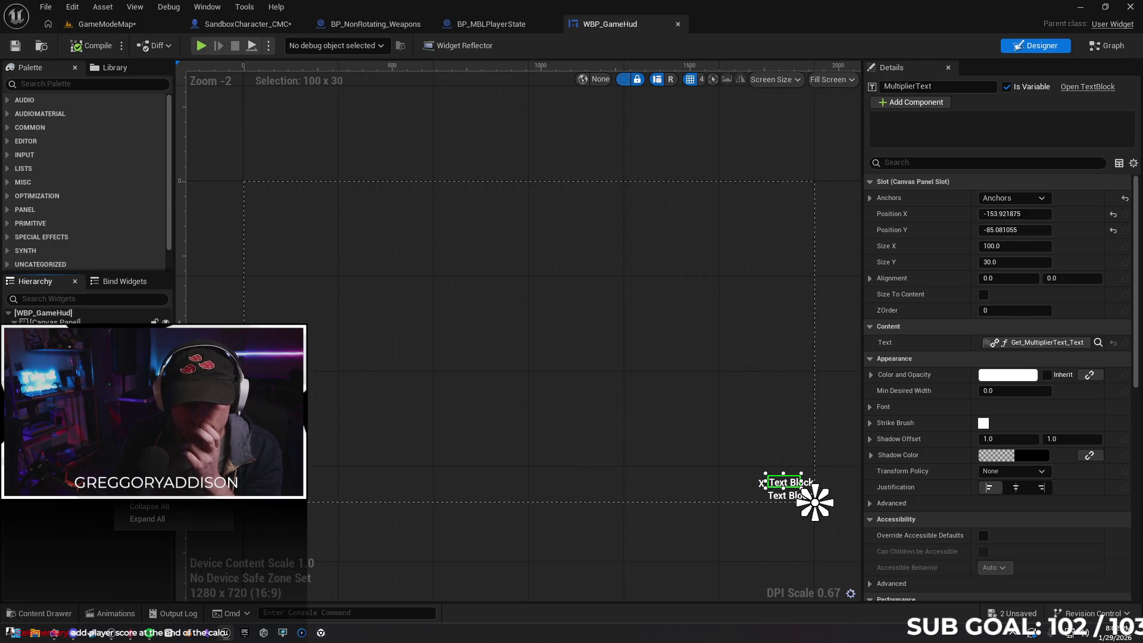
{"action": "left_click", "coordinate": [149, 438]}
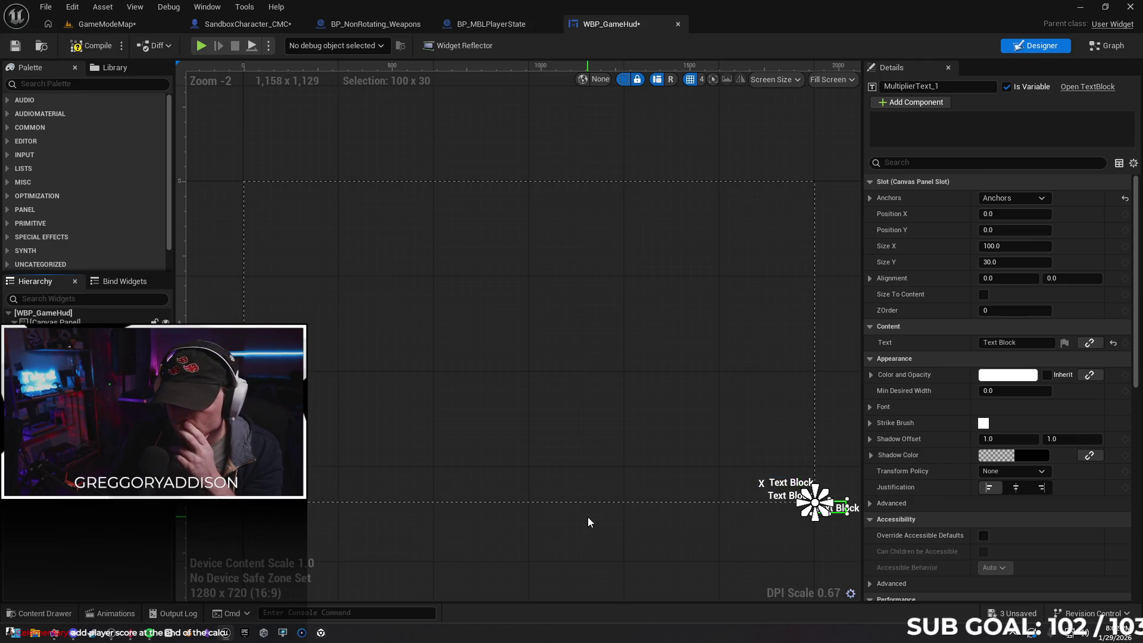
{"action": "left_click_drag", "start_coordinate": [844, 512], "coordinate": [800, 475]}
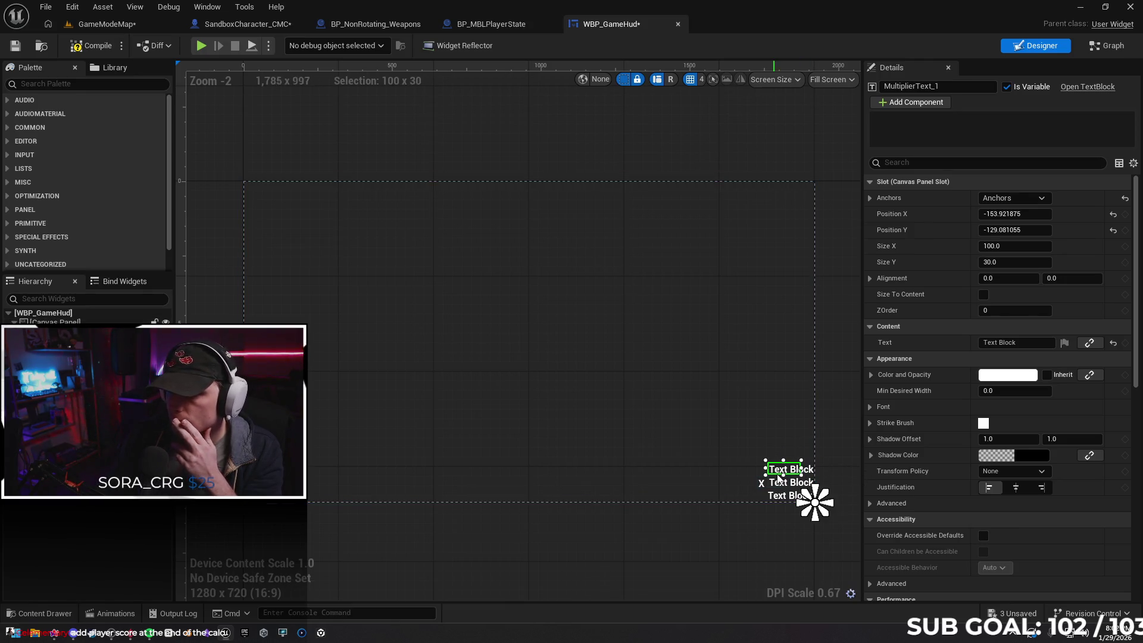
{"action": "left_click", "coordinate": [1099, 46]}
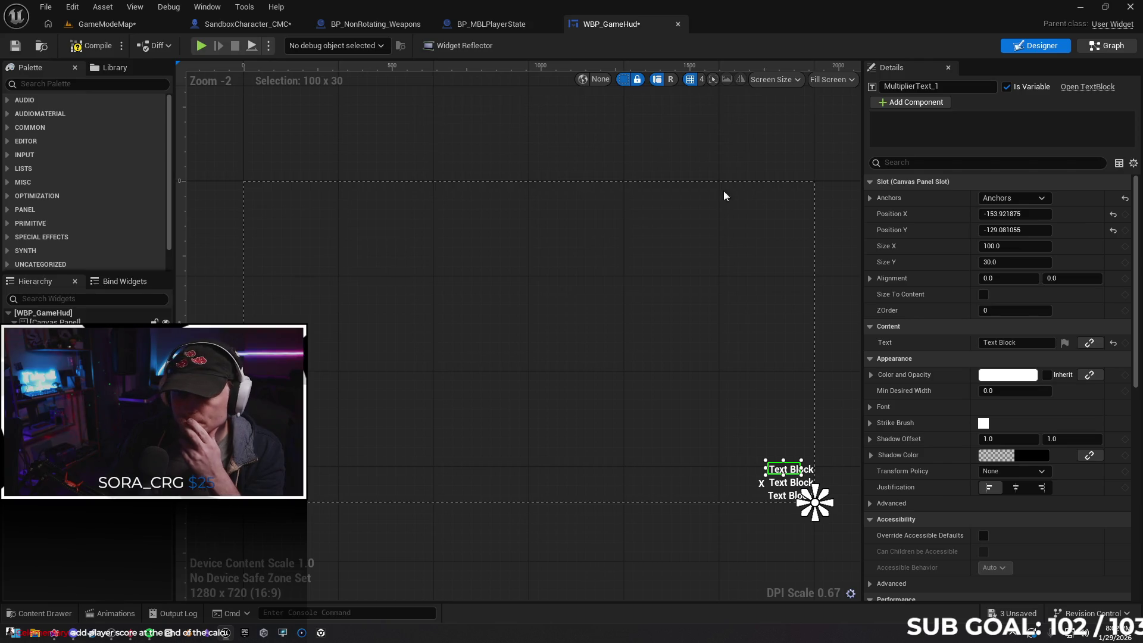
{"action": "mouse_move", "coordinate": [639, 385]}
{"action": "left_mouse_down"}
{"action": "mouse_move", "coordinate": [594, 362]}
{"action": "mouse_move", "coordinate": [655, 362]}
{"action": "mouse_move", "coordinate": [398, 358]}
{"action": "mouse_move", "coordinate": [610, 374]}
{"action": "mouse_move", "coordinate": [536, 355]}
{"action": "mouse_move", "coordinate": [592, 375]}
{"action": "left_mouse_up"}
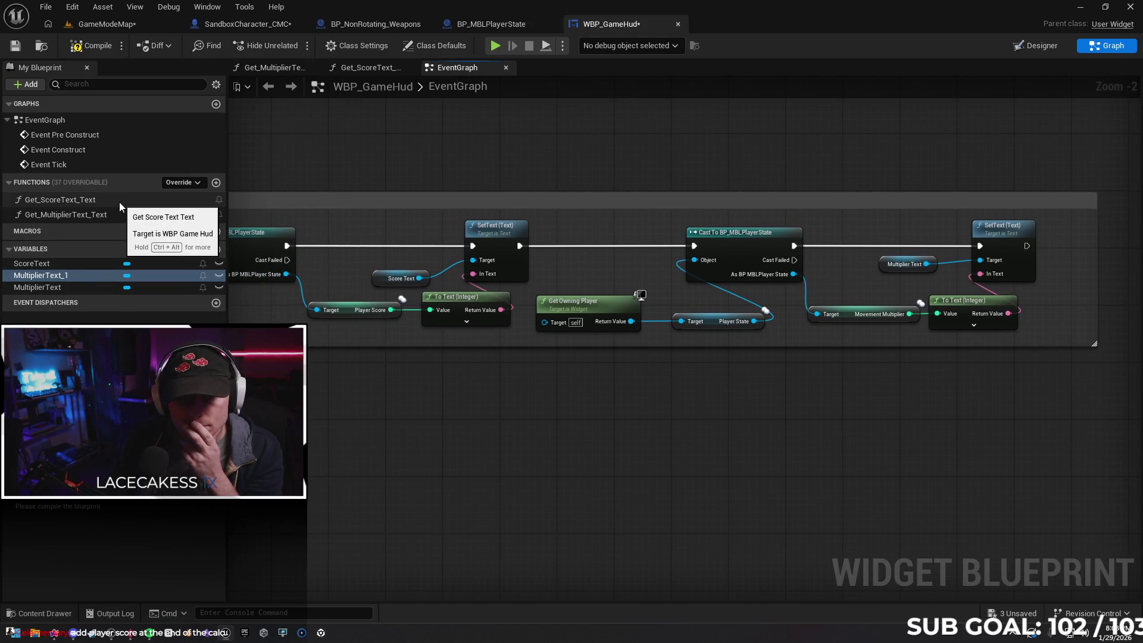
Rename the MultiplierText_1 copy to 'Hit Multiplier'
{"action": "right_click", "coordinate": [65, 275]}
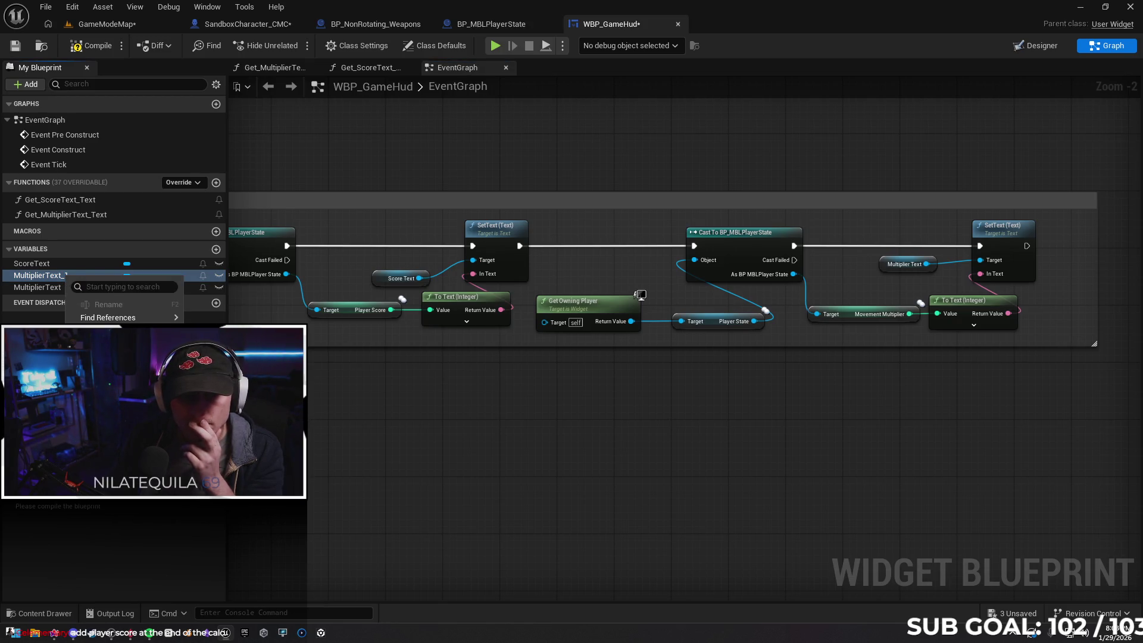
{"action": "left_click", "coordinate": [308, 416]}
{"action": "left_click_drag", "start_coordinate": [342, 393], "coordinate": [438, 384]}
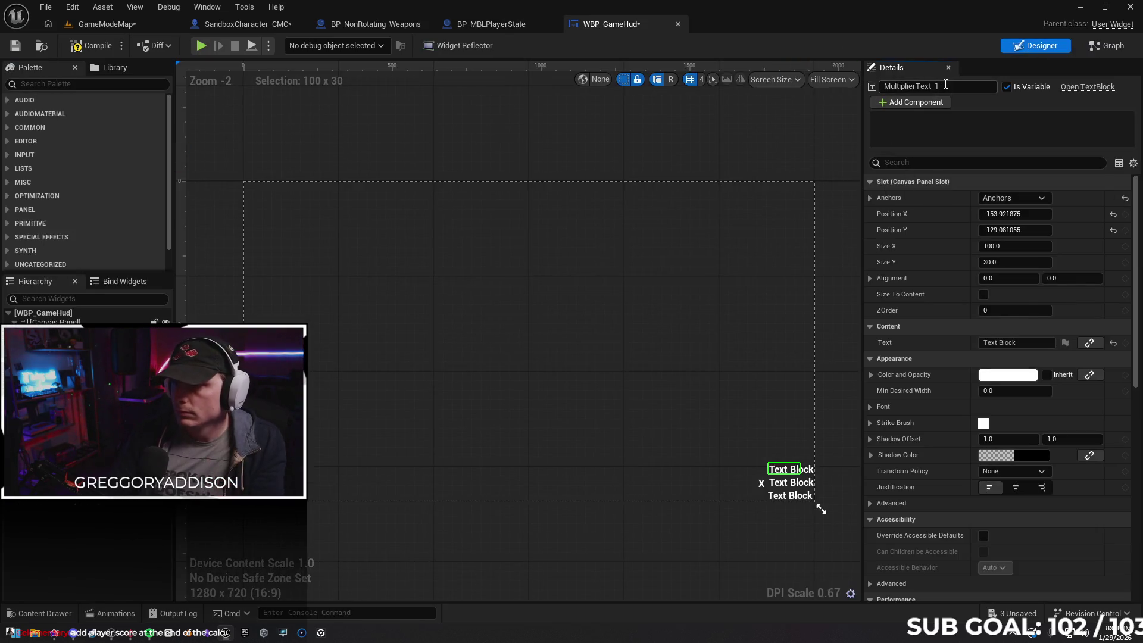
{"action": "type", "text": "H"}
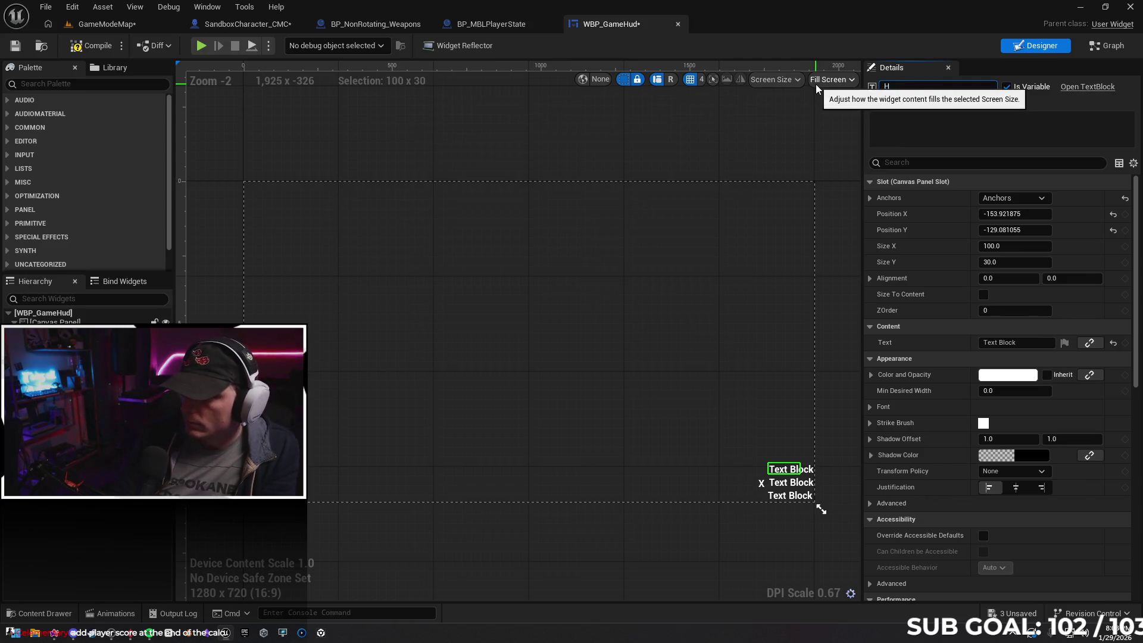
{"action": "type", "text": "it Multipli"}
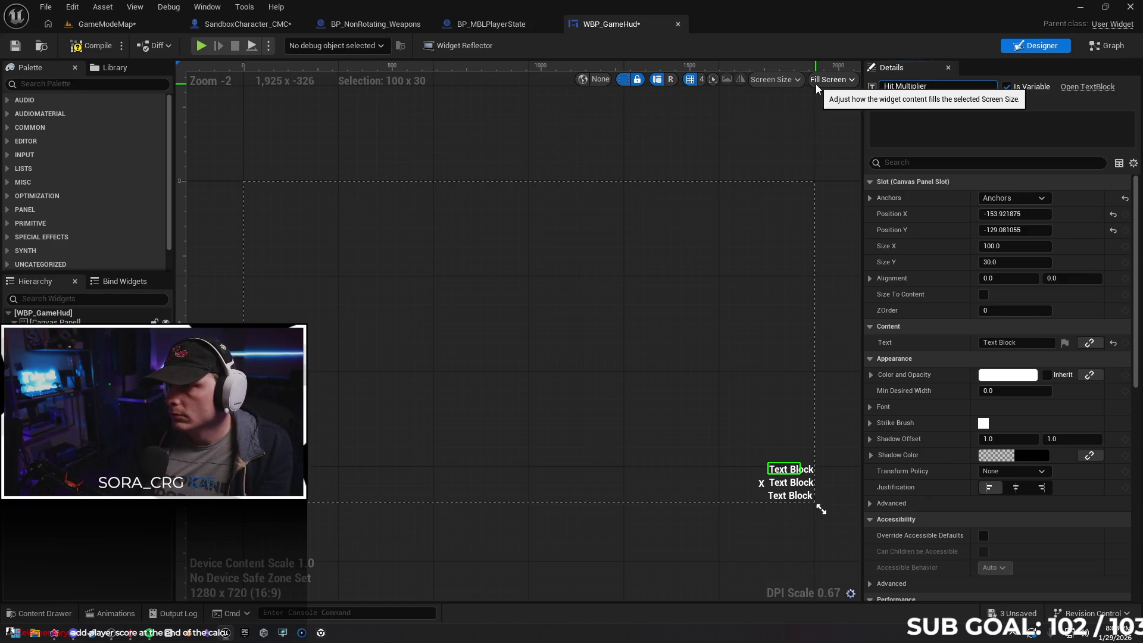
{"action": "type", "text": "er"}
{"action": "key", "text": "Return"}
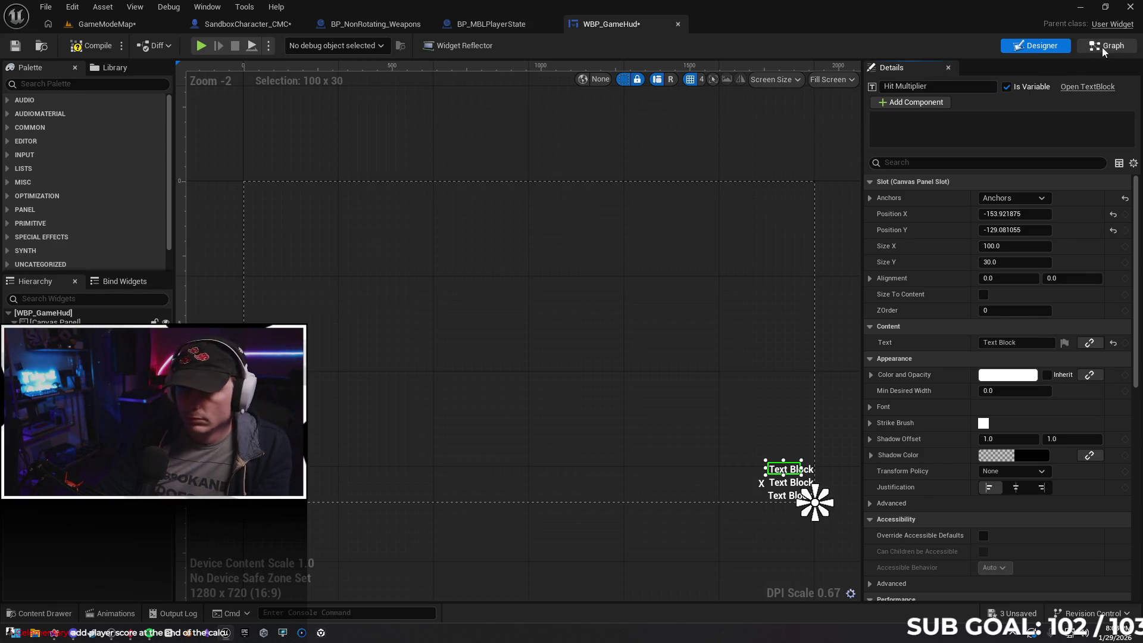
Re-edit and commit the copy's name as HitMultiplierText, then save WBP_GameHud
{"action": "left_click", "coordinate": [1102, 48]}
{"action": "mouse_move", "coordinate": [431, 450]}
{"action": "left_mouse_down"}
{"action": "mouse_move", "coordinate": [495, 403]}
{"action": "mouse_move", "coordinate": [505, 413]}
{"action": "left_mouse_up"}
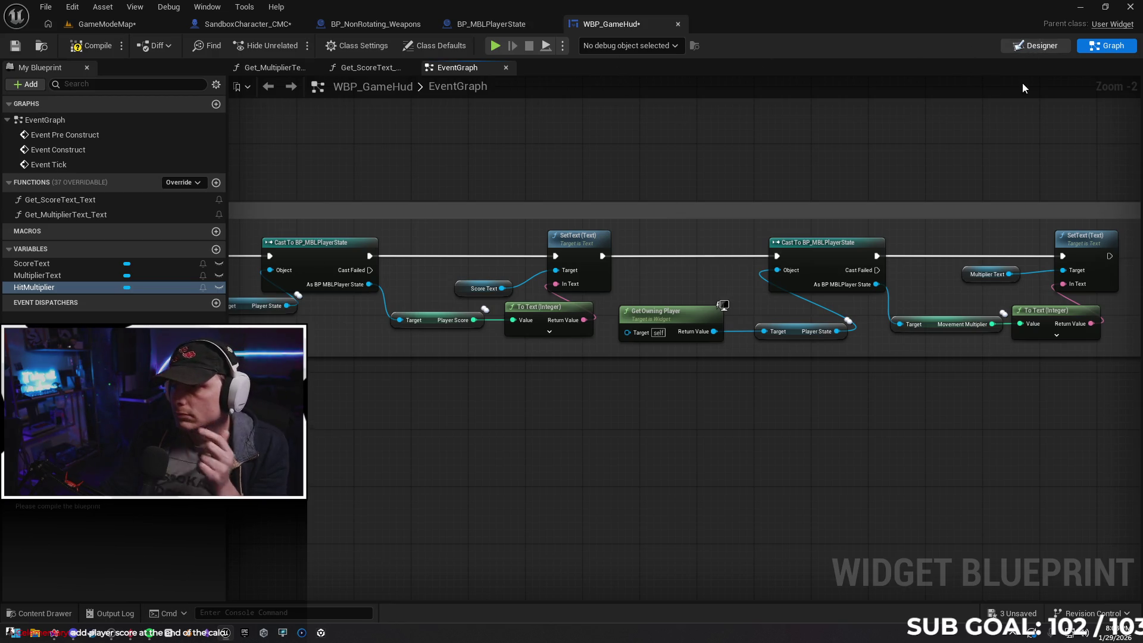
{"action": "left_click", "coordinate": [1035, 46]}
{"action": "left_click", "coordinate": [961, 88]}
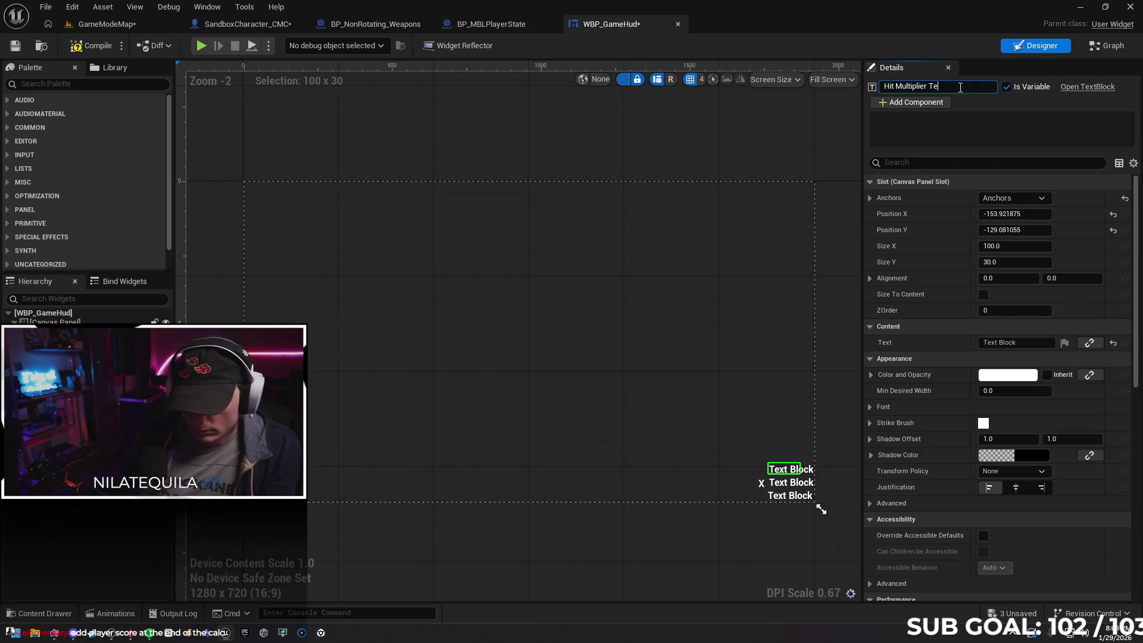
{"action": "left_click", "coordinate": [815, 502]}
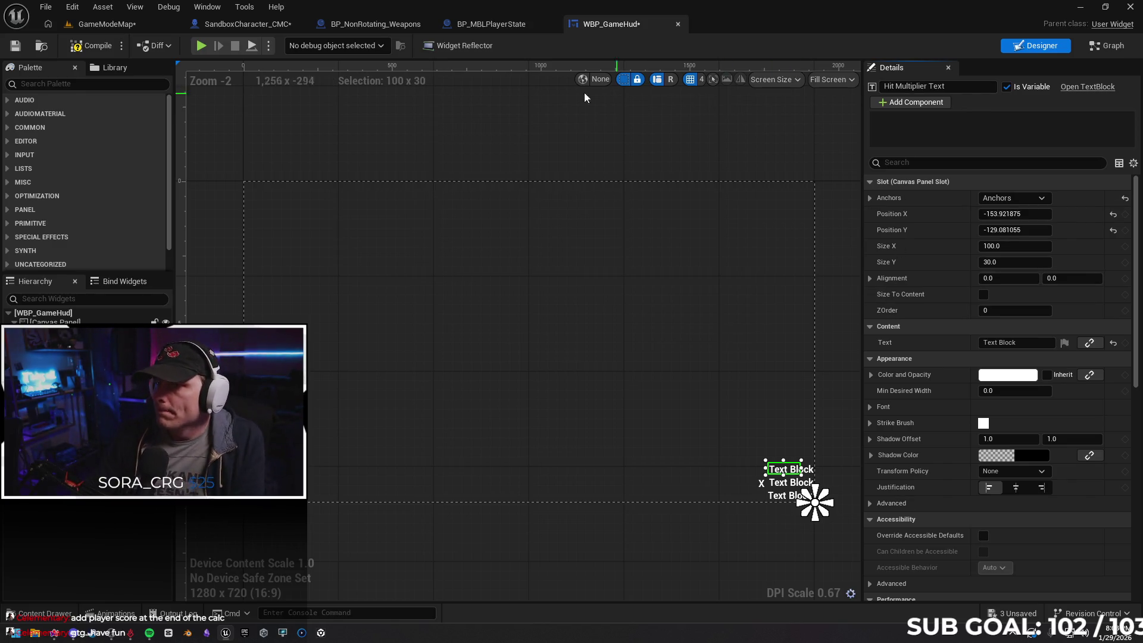
{"action": "left_click", "coordinate": [15, 45]}
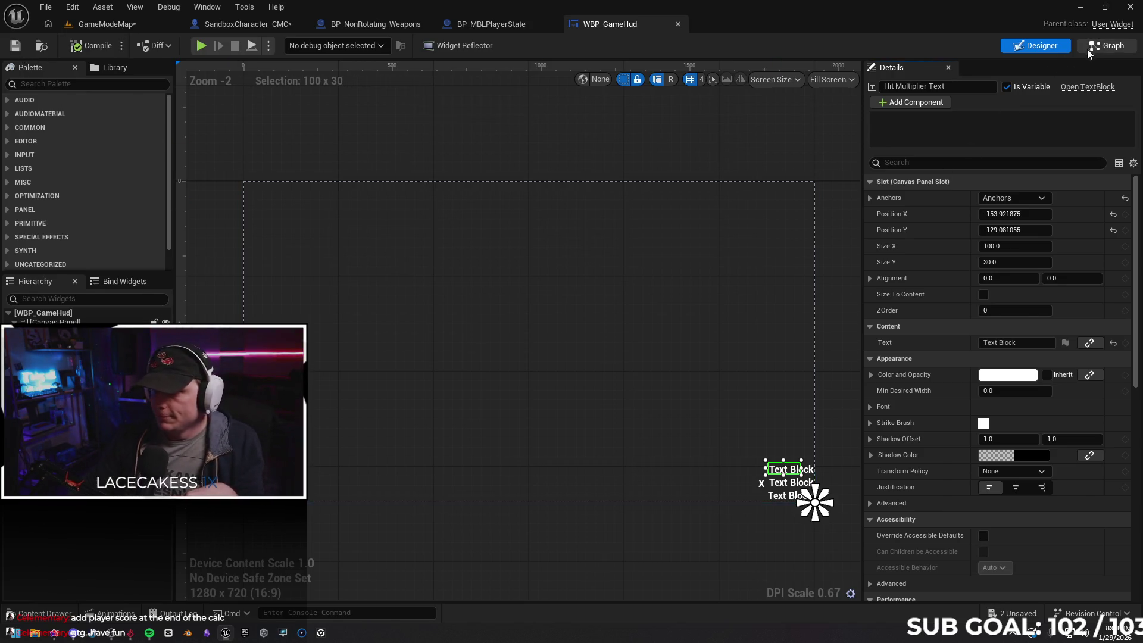
Review the score and multiplier SetText nodes in the event graph, then go to BP_MBLPlayerState
{"action": "left_click", "coordinate": [1107, 46]}
{"action": "left_click_drag", "start_coordinate": [673, 411], "coordinate": [842, 400]}
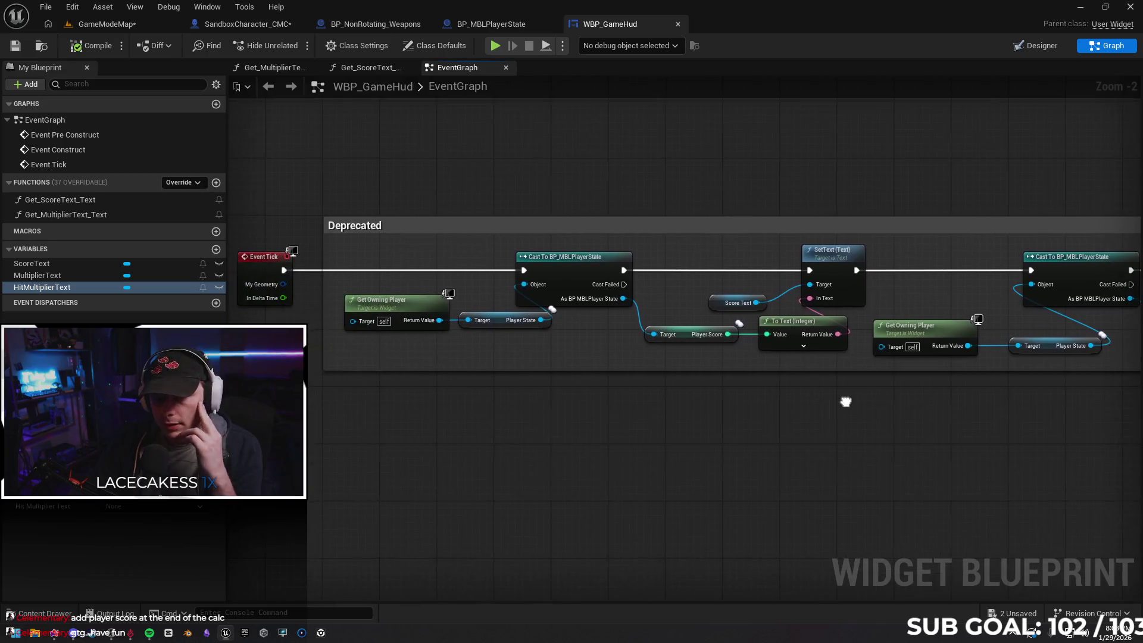
{"action": "left_click_drag", "start_coordinate": [679, 401], "coordinate": [595, 388]}
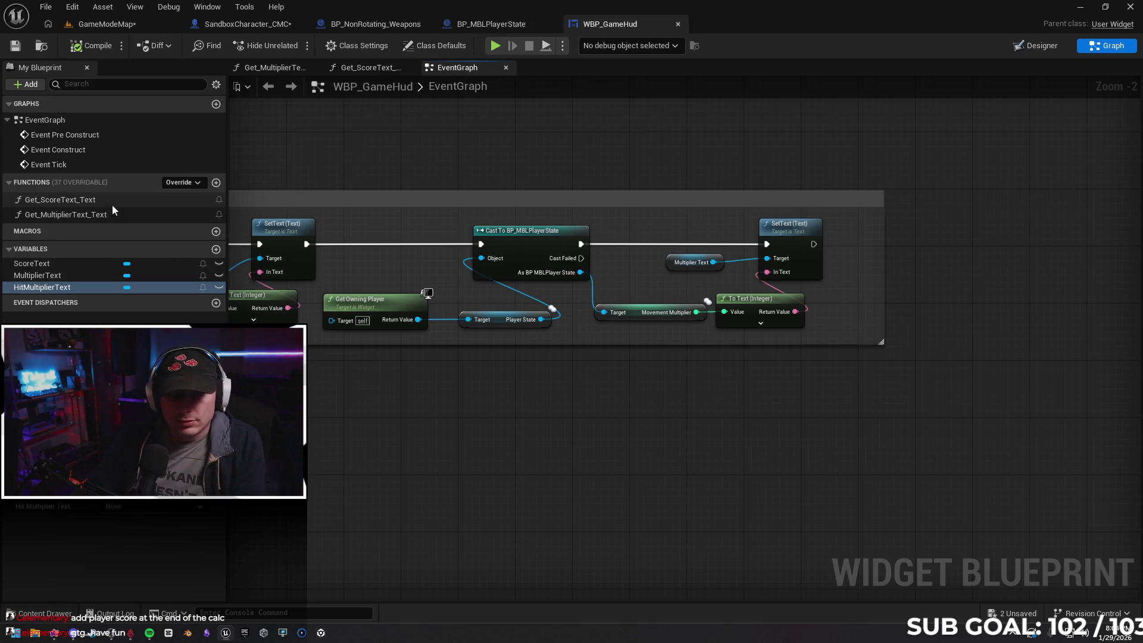
{"action": "left_click", "coordinate": [487, 25]}
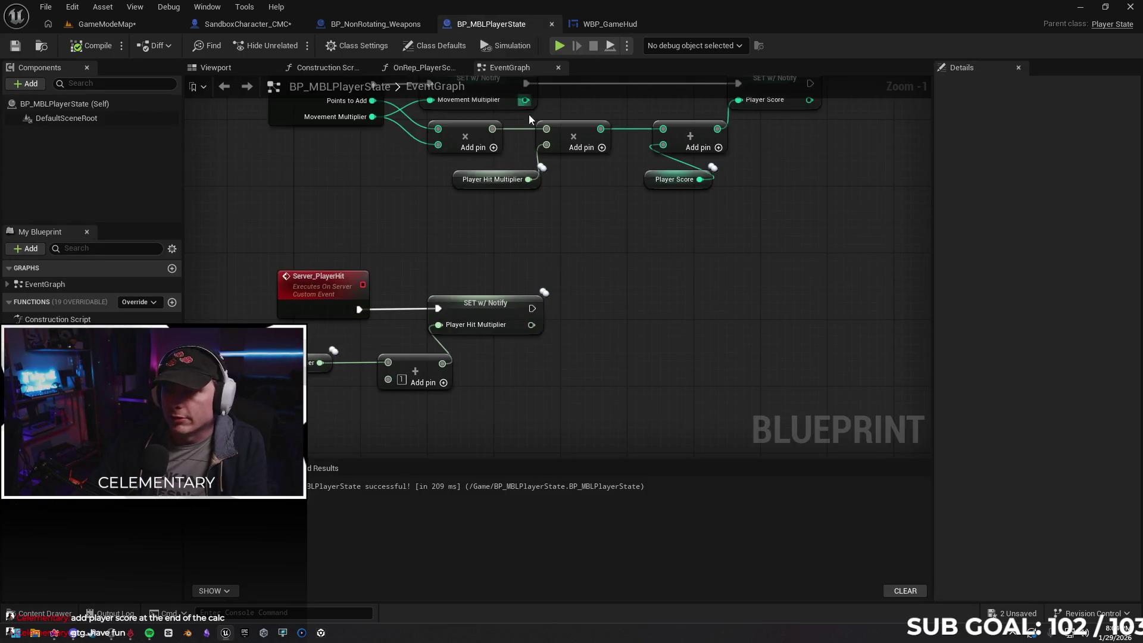
Create a Get_HitMultiplierText_Text binding for Hit Multiplier Text and disconnect its Return Node
{"action": "left_click", "coordinate": [607, 24]}
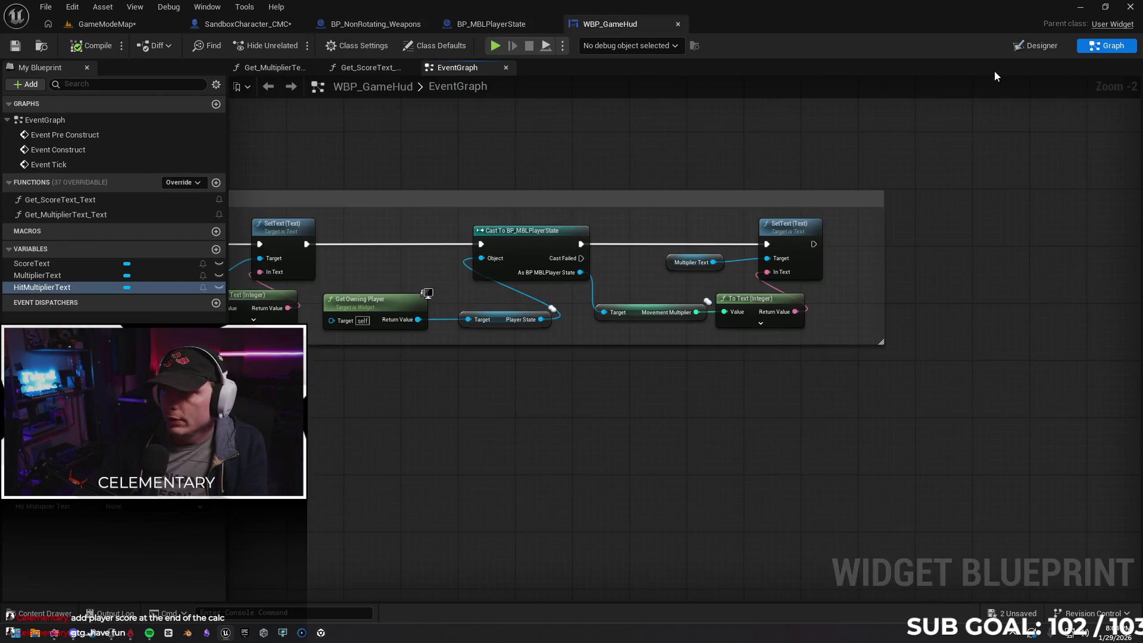
{"action": "left_click", "coordinate": [1019, 50]}
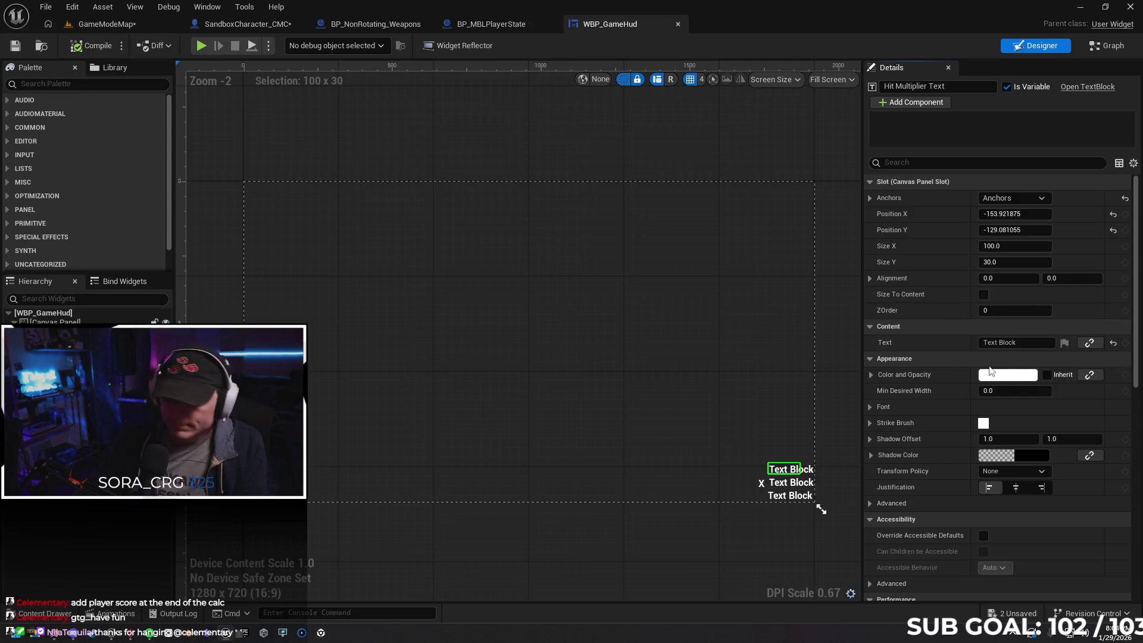
{"action": "left_click", "coordinate": [1088, 349]}
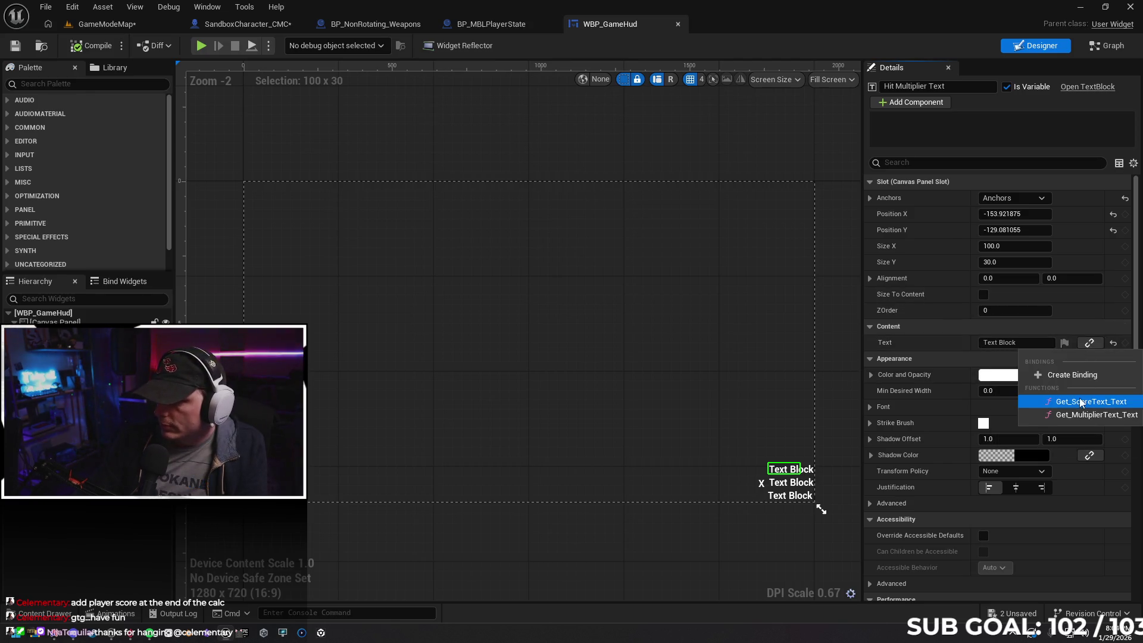
{"action": "left_click", "coordinate": [1068, 376]}
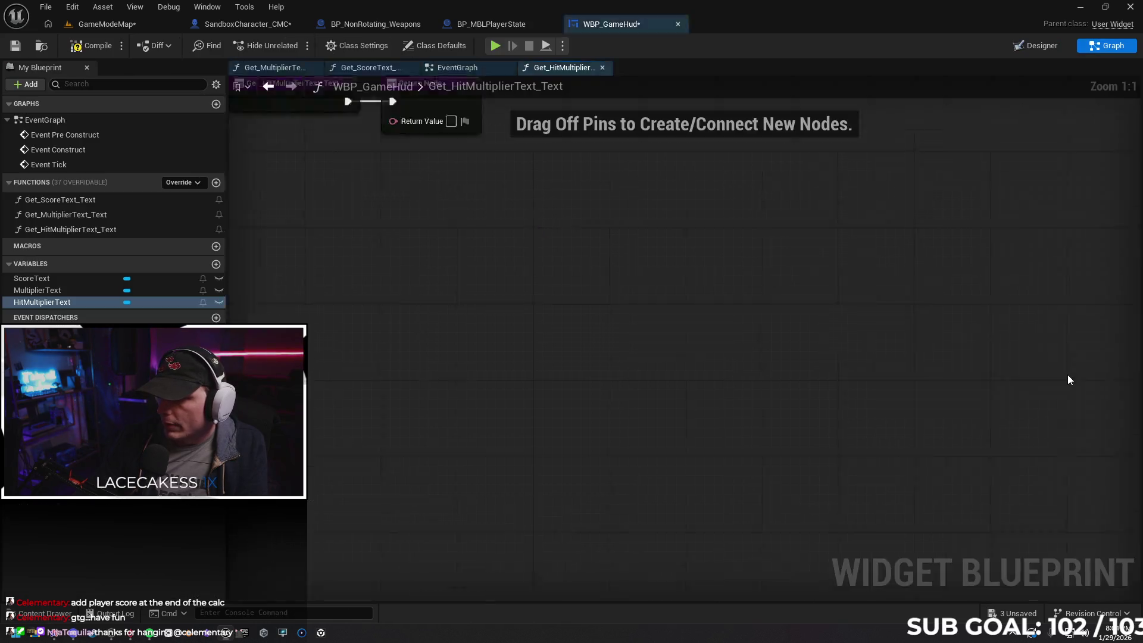
{"action": "left_click_drag", "start_coordinate": [569, 293], "coordinate": [696, 297]}
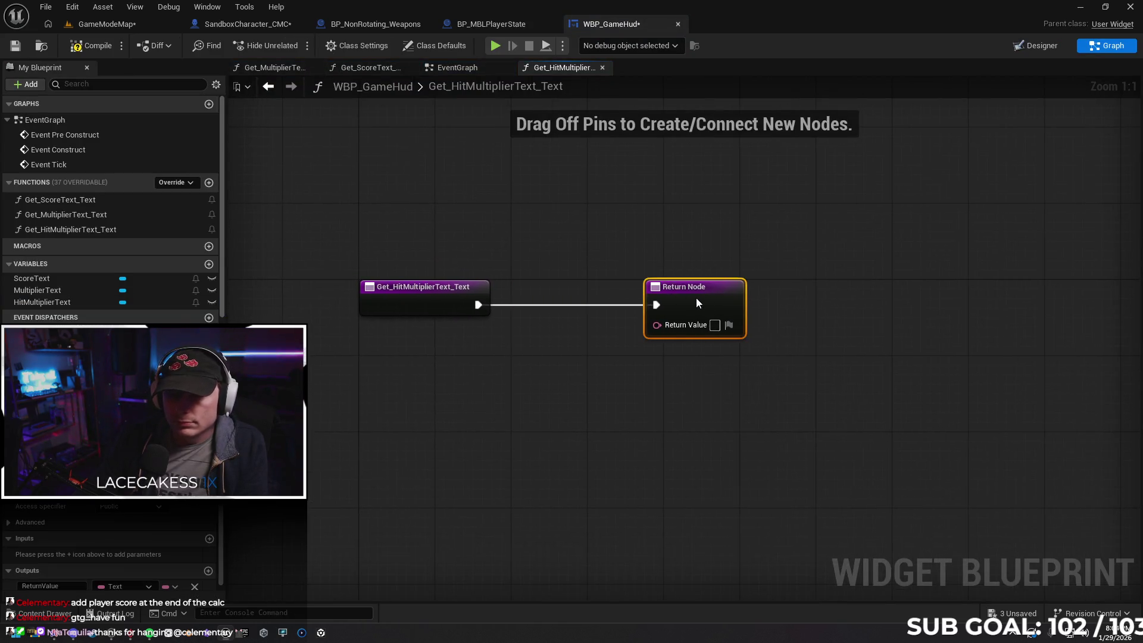
{"action": "left_click", "coordinate": [542, 306], "text": "alt"}
{"action": "left_click_drag", "start_coordinate": [676, 311], "coordinate": [628, 310]}
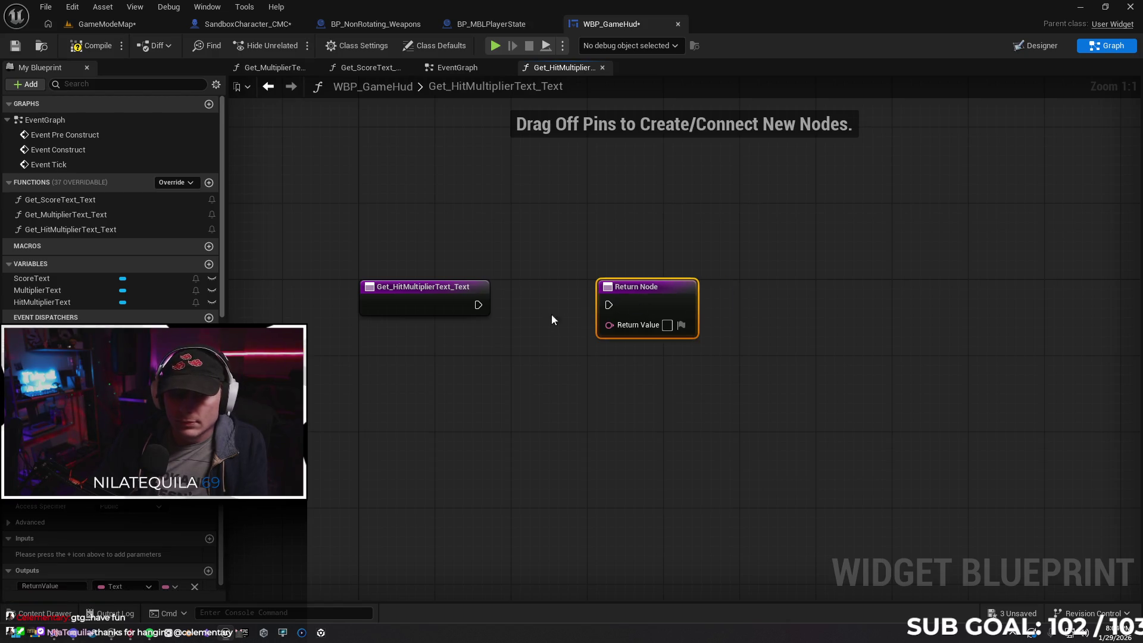
Return to WBP_GameHud's event graph and widen the multiplier comment box to the right
{"action": "left_click", "coordinate": [484, 24]}
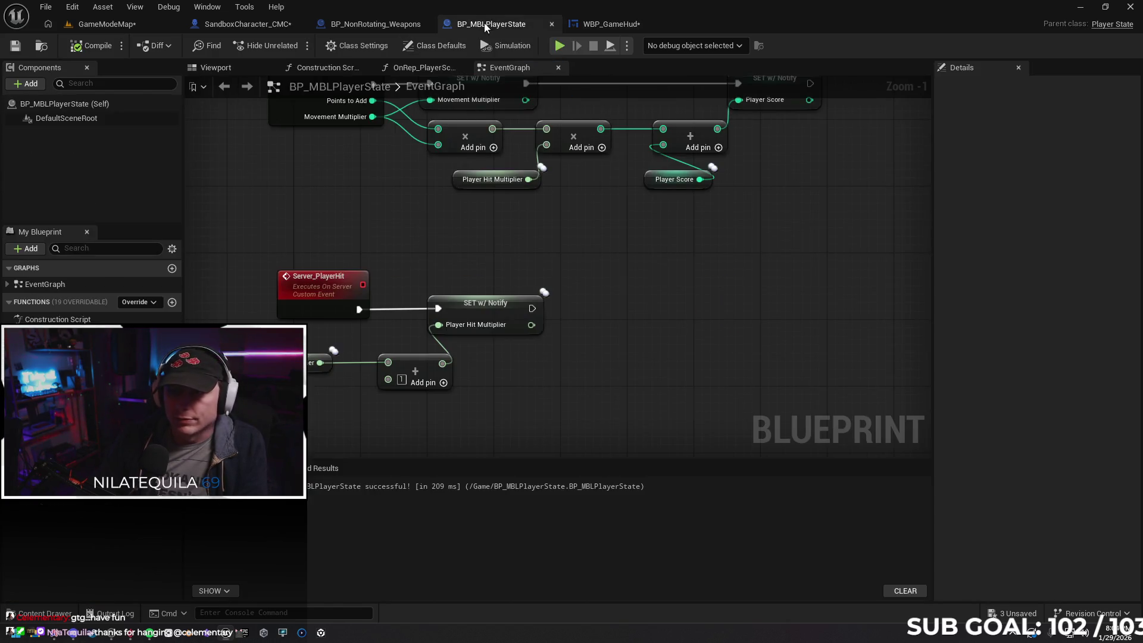
{"action": "left_click", "coordinate": [630, 24]}
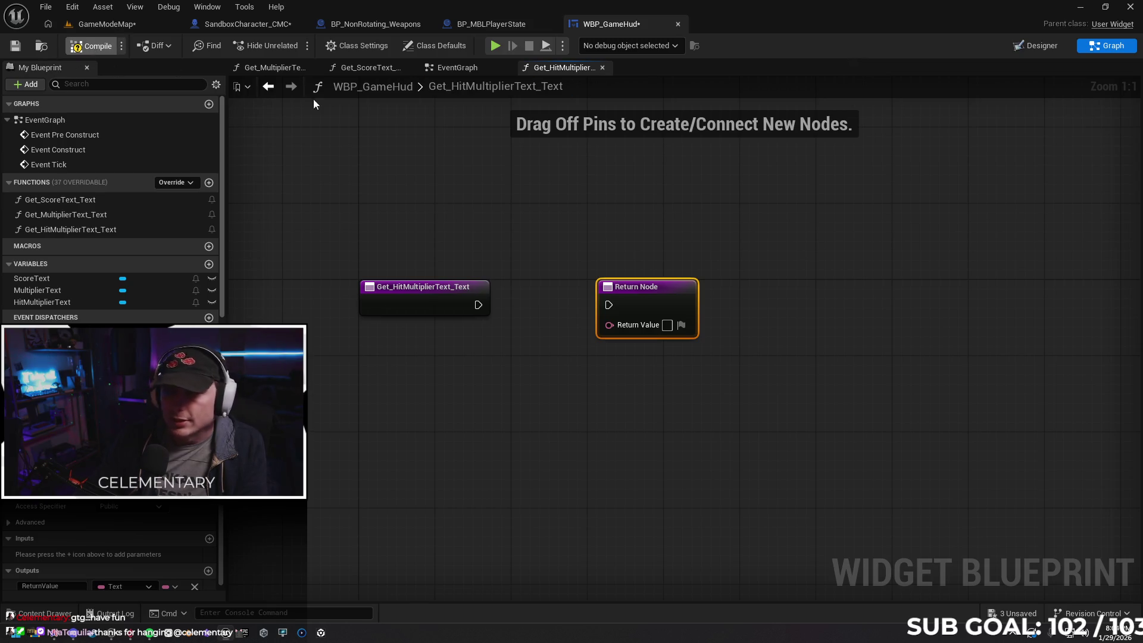
{"action": "left_click", "coordinate": [1021, 50]}
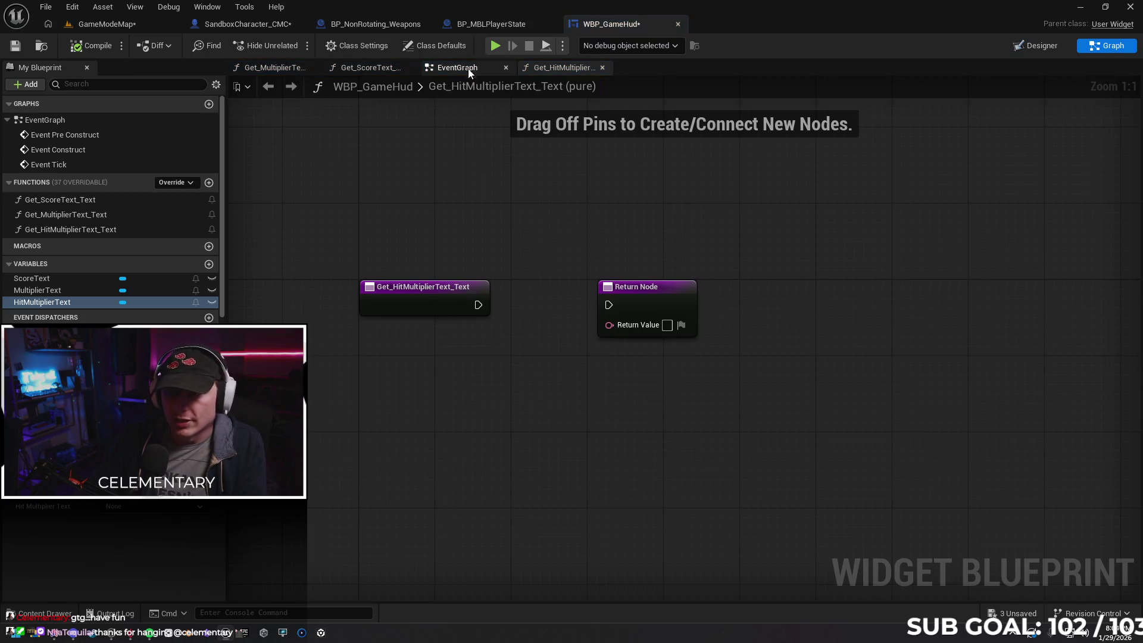
{"action": "left_click", "coordinate": [458, 68]}
{"action": "mouse_move", "coordinate": [789, 383]}
{"action": "left_mouse_down"}
{"action": "mouse_move", "coordinate": [687, 375]}
{"action": "mouse_move", "coordinate": [584, 388]}
{"action": "mouse_move", "coordinate": [955, 372]}
{"action": "mouse_move", "coordinate": [1136, 352]}
{"action": "mouse_move", "coordinate": [886, 372]}
{"action": "mouse_move", "coordinate": [434, 365]}
{"action": "mouse_move", "coordinate": [400, 375]}
{"action": "left_mouse_up"}
{"action": "left_click_drag", "start_coordinate": [685, 288], "coordinate": [926, 296]}
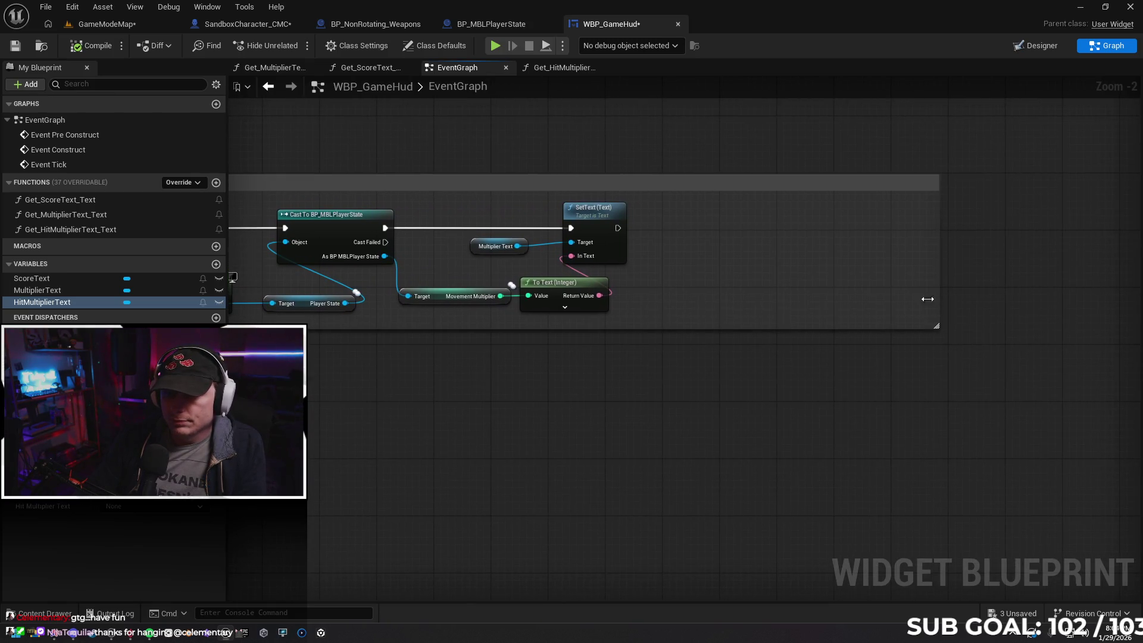
Paste a second Cast To BP_MBLPlayerState with Get Owning Player, chained after the multiplier SetText
{"action": "left_click_drag", "start_coordinate": [679, 399], "coordinate": [874, 387]}
{"action": "left_click", "coordinate": [515, 229]}
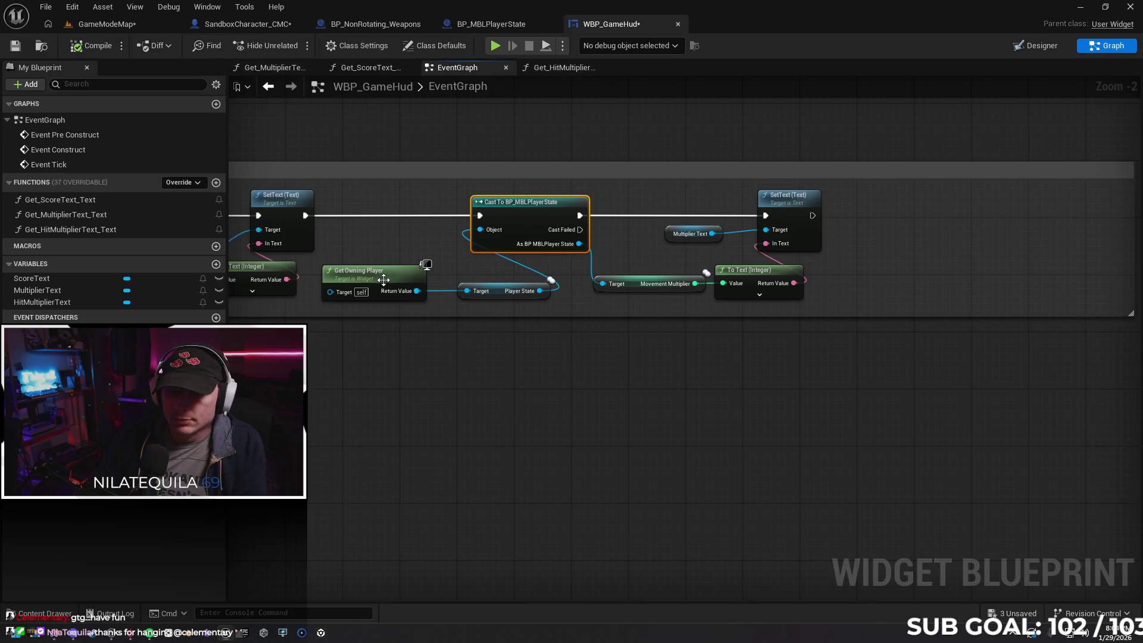
{"action": "left_click_drag", "start_coordinate": [884, 366], "coordinate": [673, 399]}
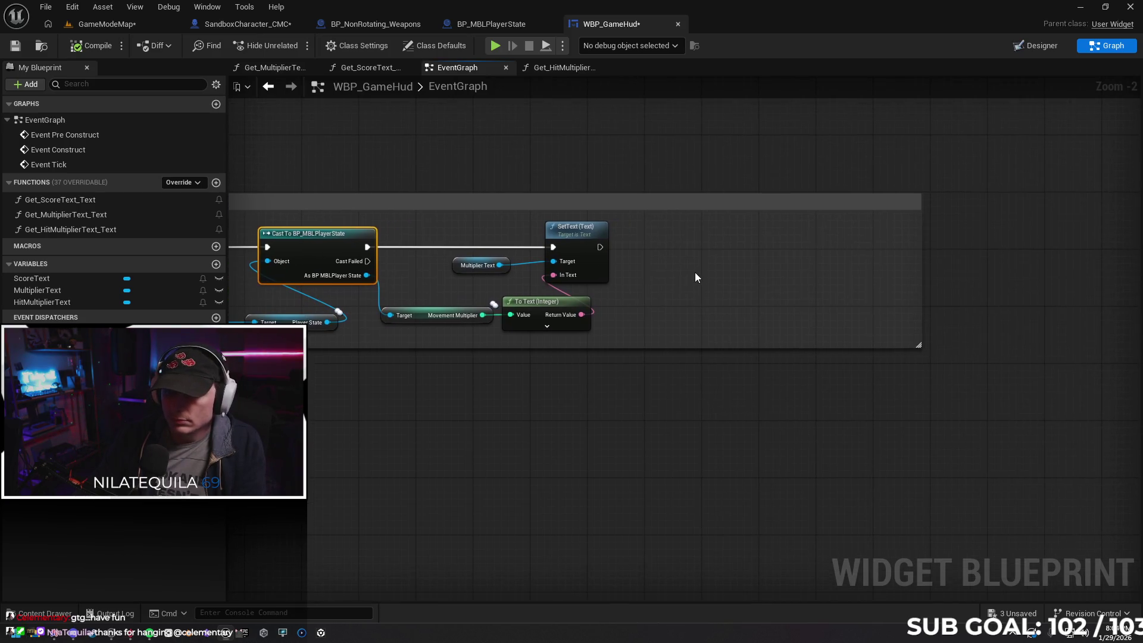
{"action": "key", "text": "ctrl+v"}
{"action": "left_click_drag", "start_coordinate": [926, 303], "coordinate": [1050, 305]}
{"action": "left_click_drag", "start_coordinate": [824, 248], "coordinate": [846, 249]}
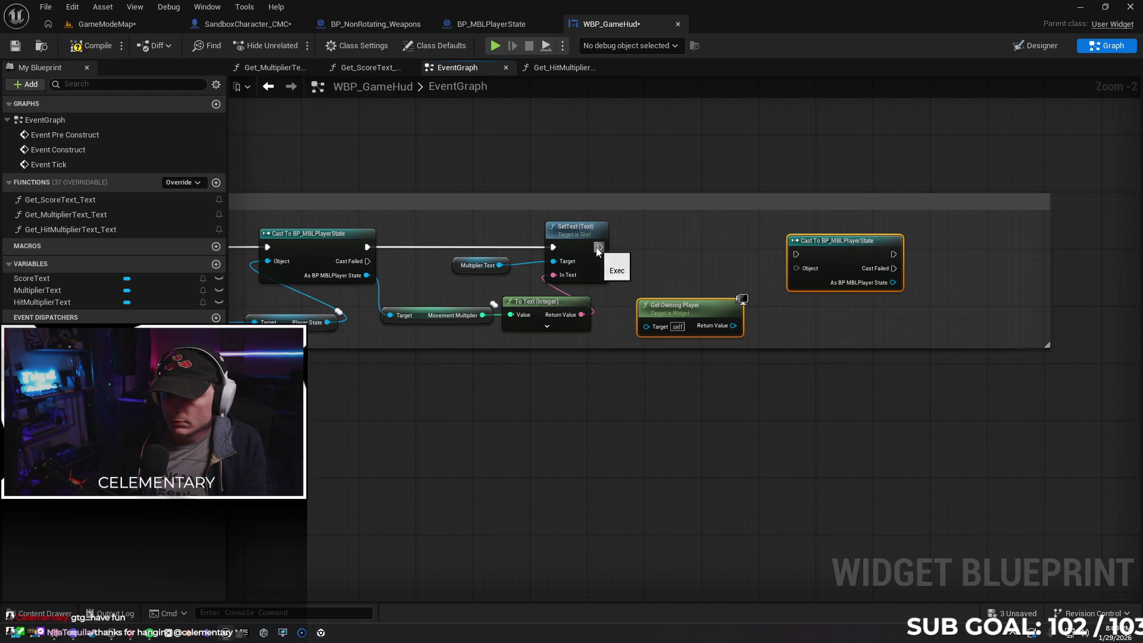
{"action": "left_click_drag", "start_coordinate": [600, 247], "coordinate": [824, 246]}
{"action": "left_click_drag", "start_coordinate": [807, 260], "coordinate": [808, 261]}
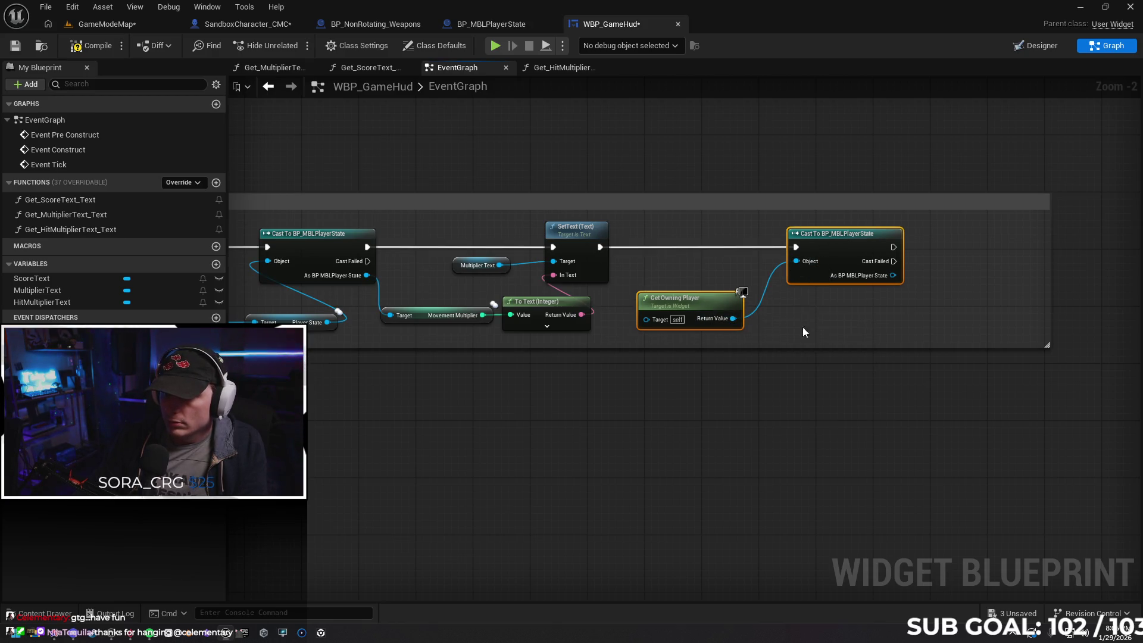
Add a Player Hit Multiplier getter from the new cast
{"action": "left_click_drag", "start_coordinate": [822, 377], "coordinate": [617, 372]}
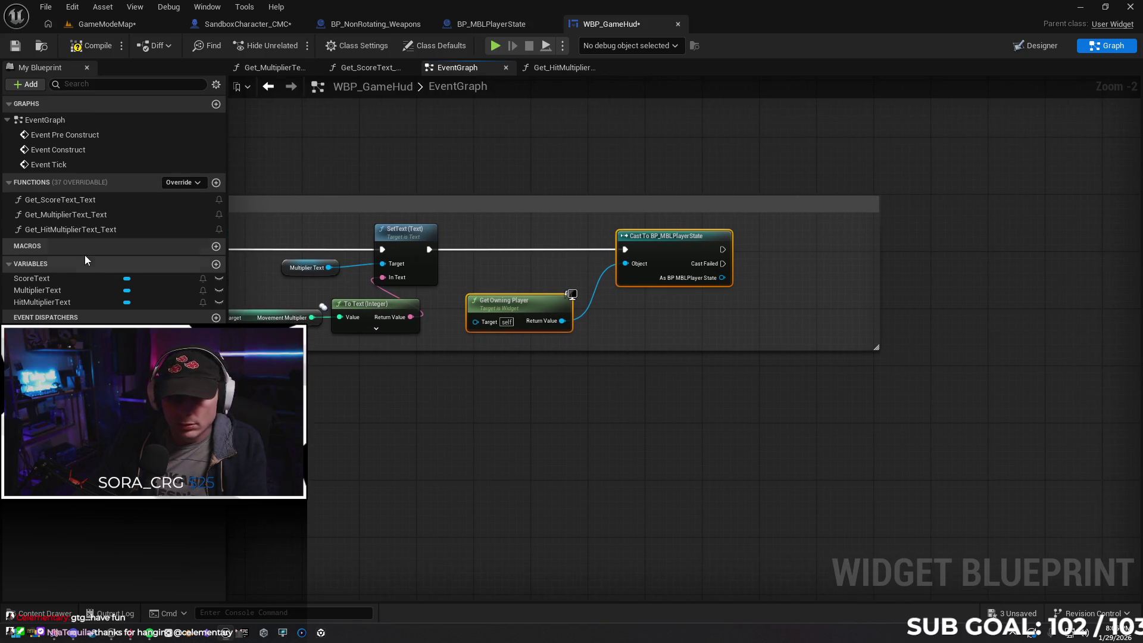
{"action": "left_click_drag", "start_coordinate": [744, 314], "coordinate": [668, 311]}
{"action": "type", "text": "hit"}
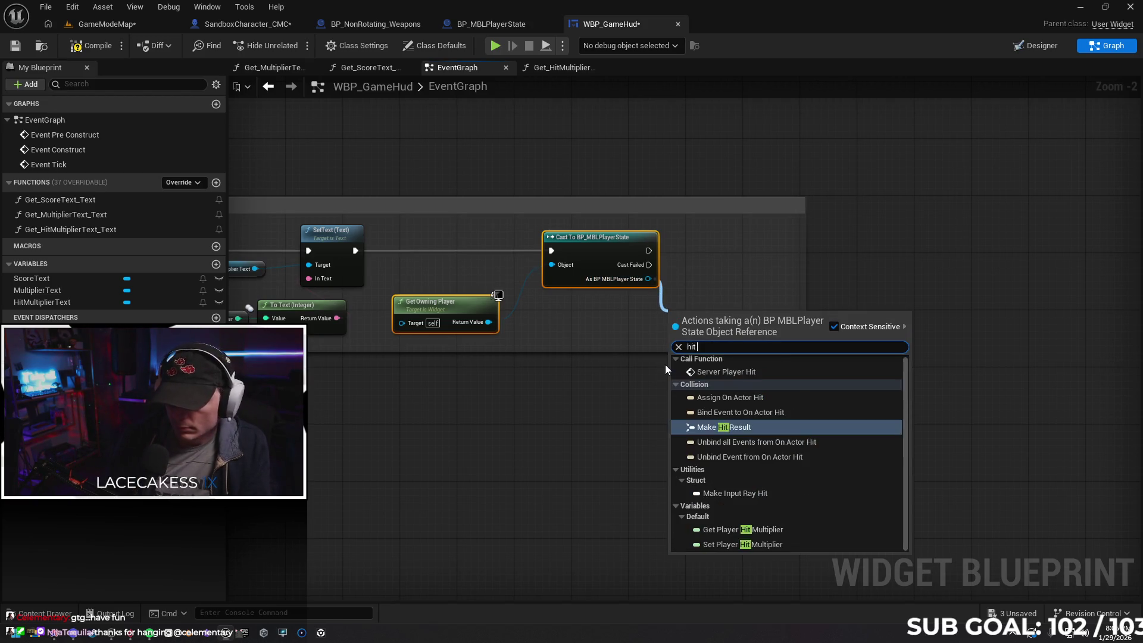
{"action": "type", "text": " mu"}
{"action": "key", "text": "Return"}
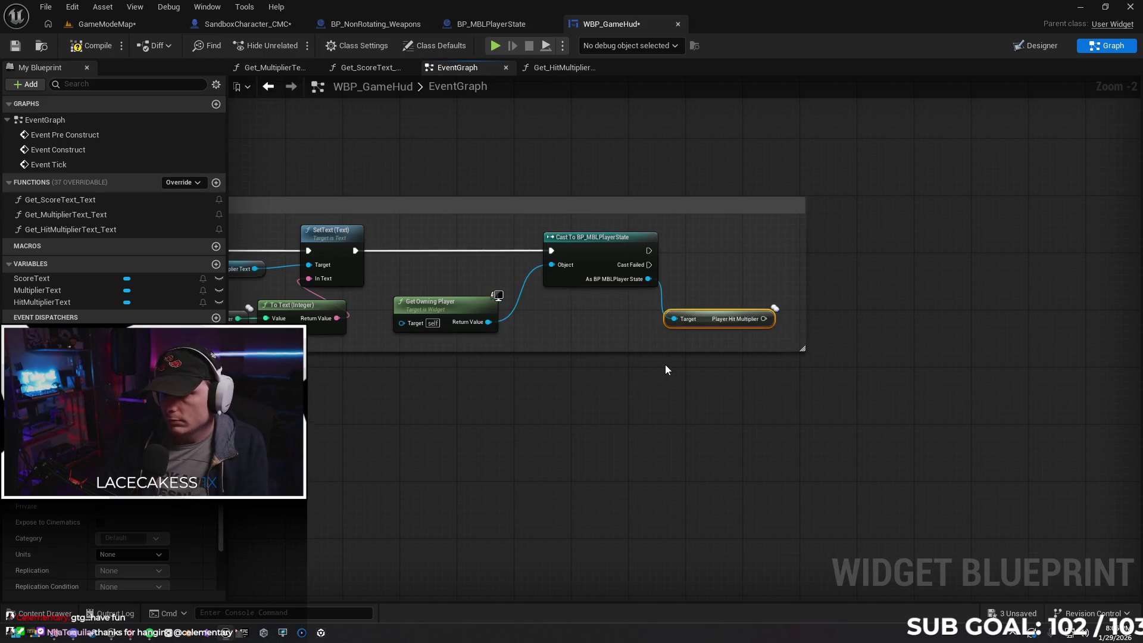
{"action": "left_click_drag", "start_coordinate": [806, 267], "coordinate": [898, 268]}
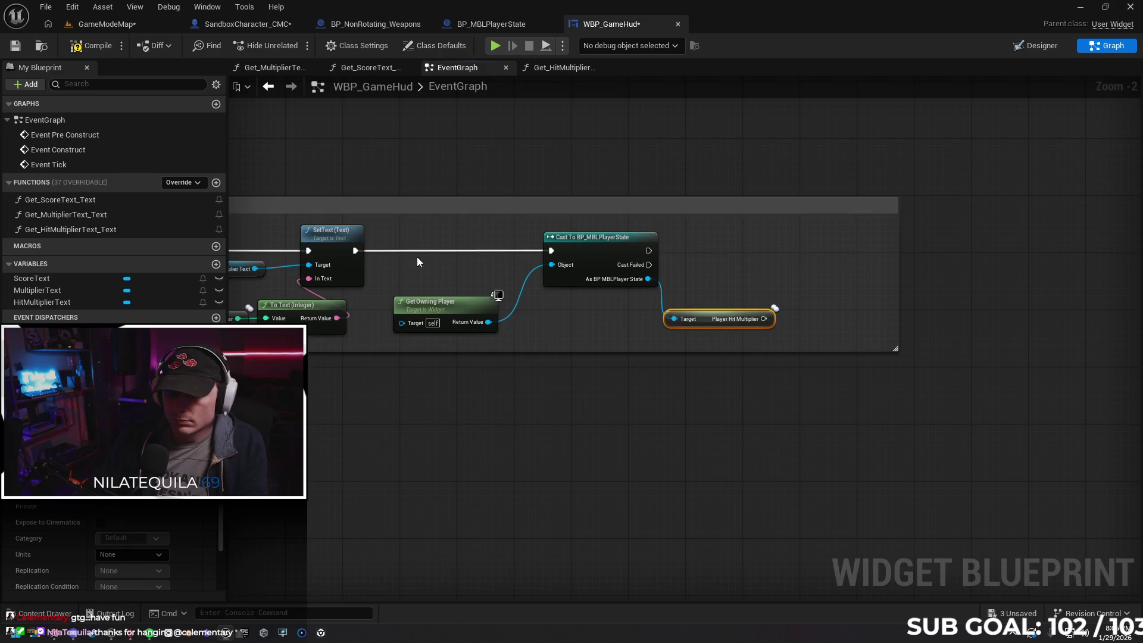
Paste a copy of SetText after the new cast, chain it in, and compile
{"action": "left_click", "coordinate": [330, 239]}
{"action": "key", "text": "ctrl+v"}
{"action": "left_click_drag", "start_coordinate": [802, 266], "coordinate": [798, 236]}
{"action": "mouse_move", "coordinate": [651, 251]}
{"action": "left_mouse_down"}
{"action": "mouse_move", "coordinate": [765, 251]}
{"action": "mouse_move", "coordinate": [764, 318]}
{"action": "left_mouse_up"}
{"action": "mouse_move", "coordinate": [619, 332]}
{"action": "left_mouse_down"}
{"action": "mouse_move", "coordinate": [671, 370]}
{"action": "mouse_move", "coordinate": [832, 365]}
{"action": "mouse_move", "coordinate": [822, 365]}
{"action": "mouse_move", "coordinate": [799, 263]}
{"action": "mouse_move", "coordinate": [877, 298]}
{"action": "mouse_move", "coordinate": [834, 307]}
{"action": "mouse_move", "coordinate": [883, 292]}
{"action": "left_mouse_up"}
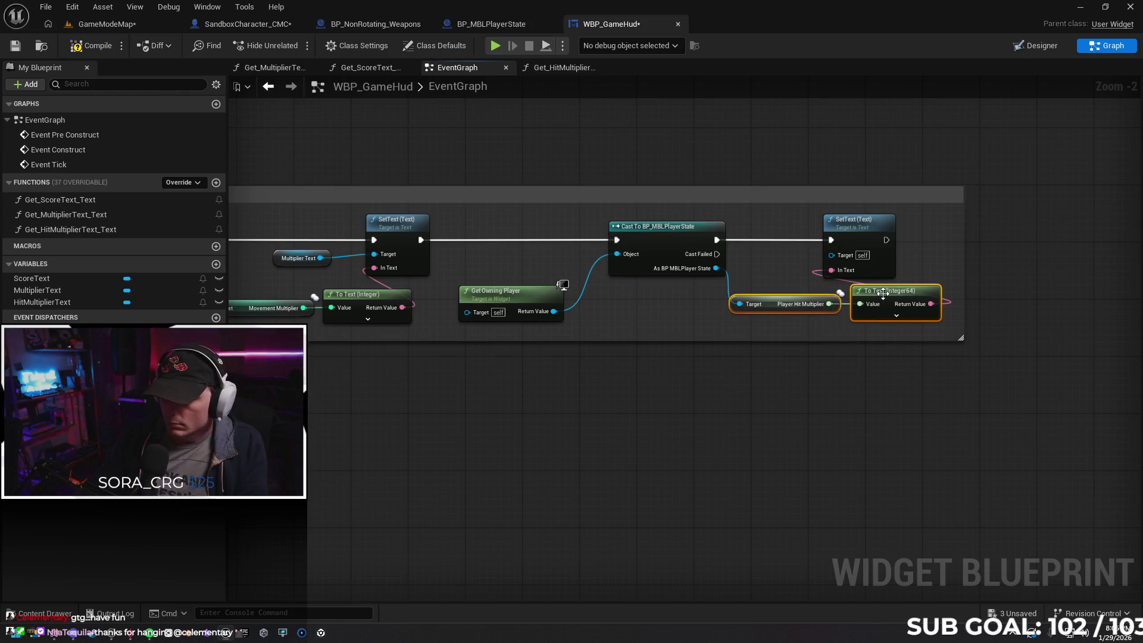
{"action": "mouse_move", "coordinate": [863, 234]}
{"action": "left_mouse_down"}
{"action": "mouse_move", "coordinate": [930, 227]}
{"action": "mouse_move", "coordinate": [913, 231]}
{"action": "left_mouse_up"}
{"action": "left_click", "coordinate": [463, 278]}
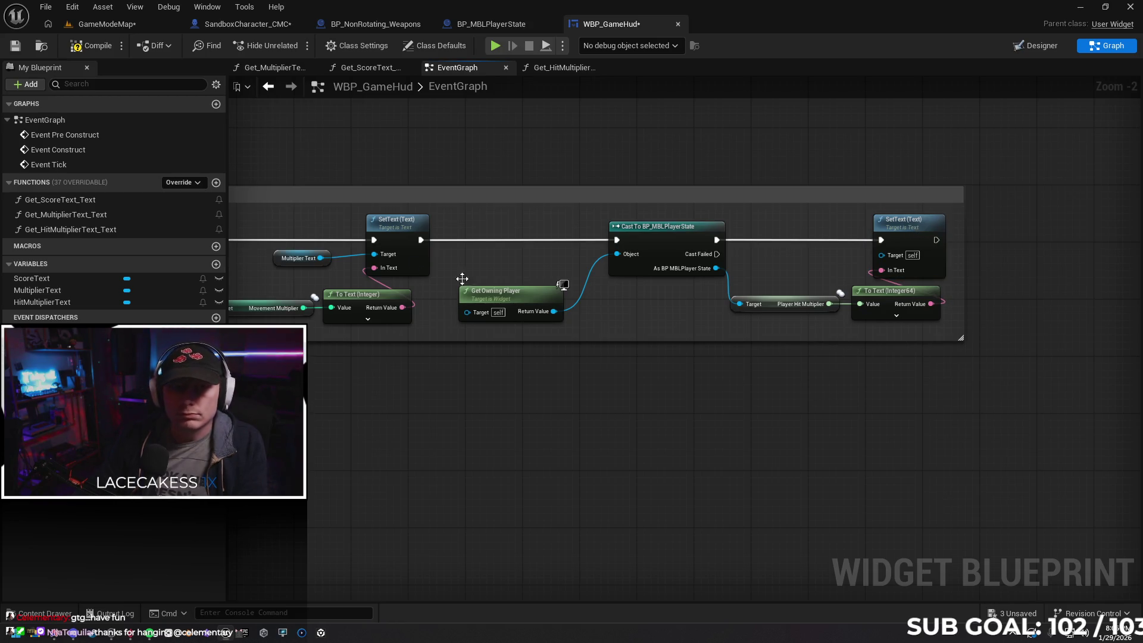
{"action": "left_click", "coordinate": [92, 46]}
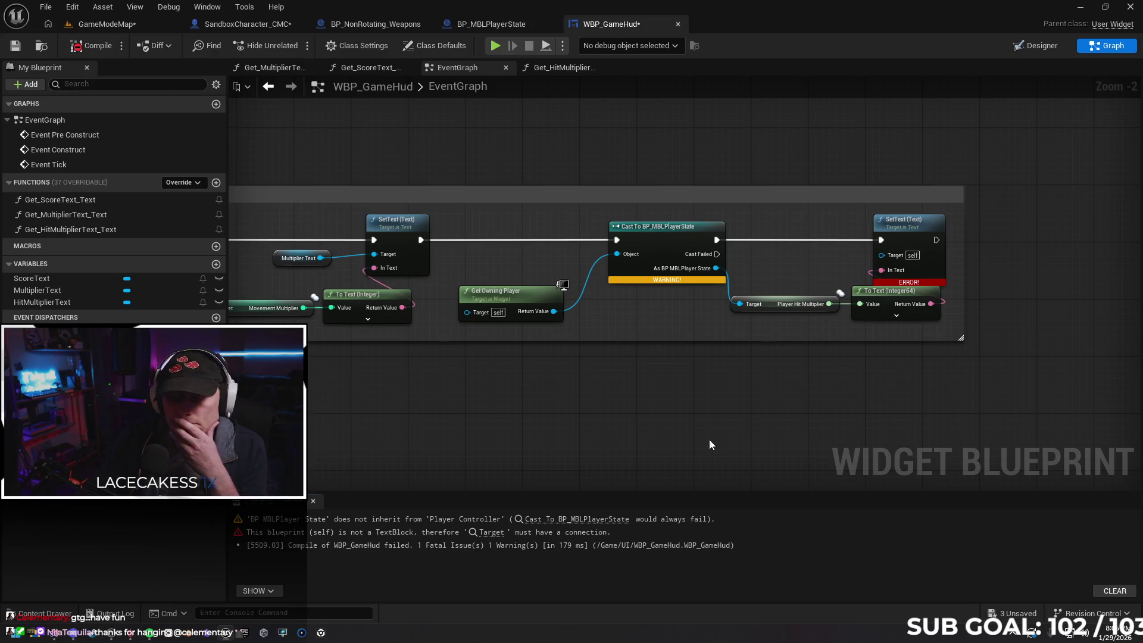
Add a Hit Multiplier Text getter to the graph as the SetText target and recompile
{"action": "left_click_drag", "start_coordinate": [834, 421], "coordinate": [739, 406]}
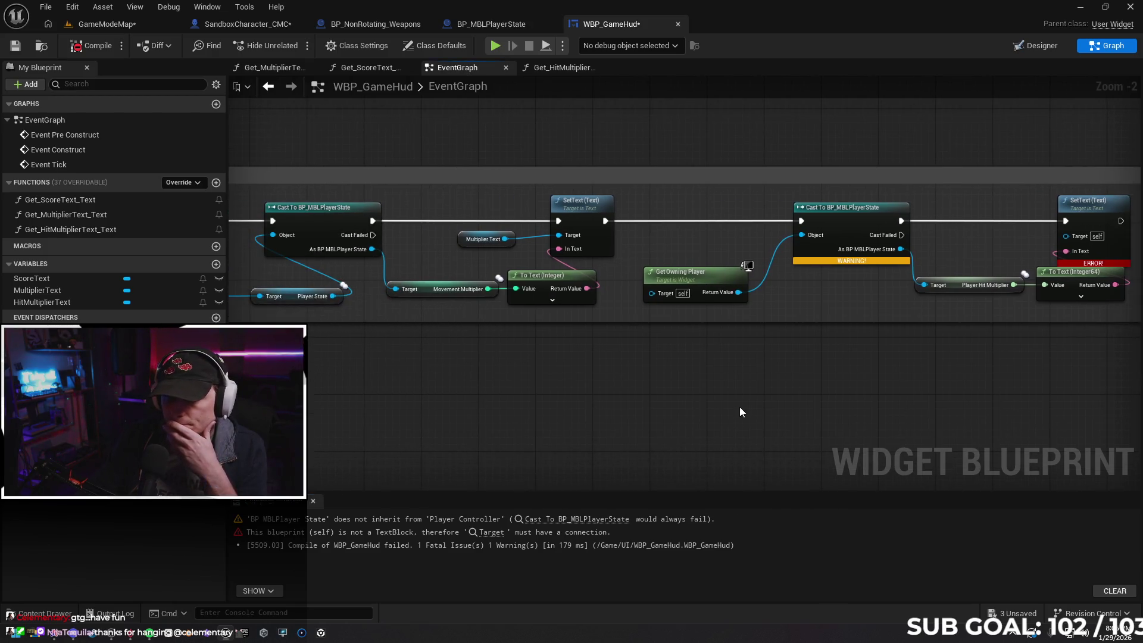
{"action": "mouse_move", "coordinate": [828, 405]}
{"action": "left_mouse_down"}
{"action": "mouse_move", "coordinate": [672, 404]}
{"action": "mouse_move", "coordinate": [876, 388]}
{"action": "mouse_move", "coordinate": [841, 386]}
{"action": "left_mouse_up"}
{"action": "mouse_move", "coordinate": [42, 302]}
{"action": "left_mouse_down"}
{"action": "mouse_move", "coordinate": [875, 262]}
{"action": "mouse_move", "coordinate": [988, 240]}
{"action": "mouse_move", "coordinate": [1106, 239]}
{"action": "left_mouse_up"}
{"action": "left_click", "coordinate": [1043, 263]}
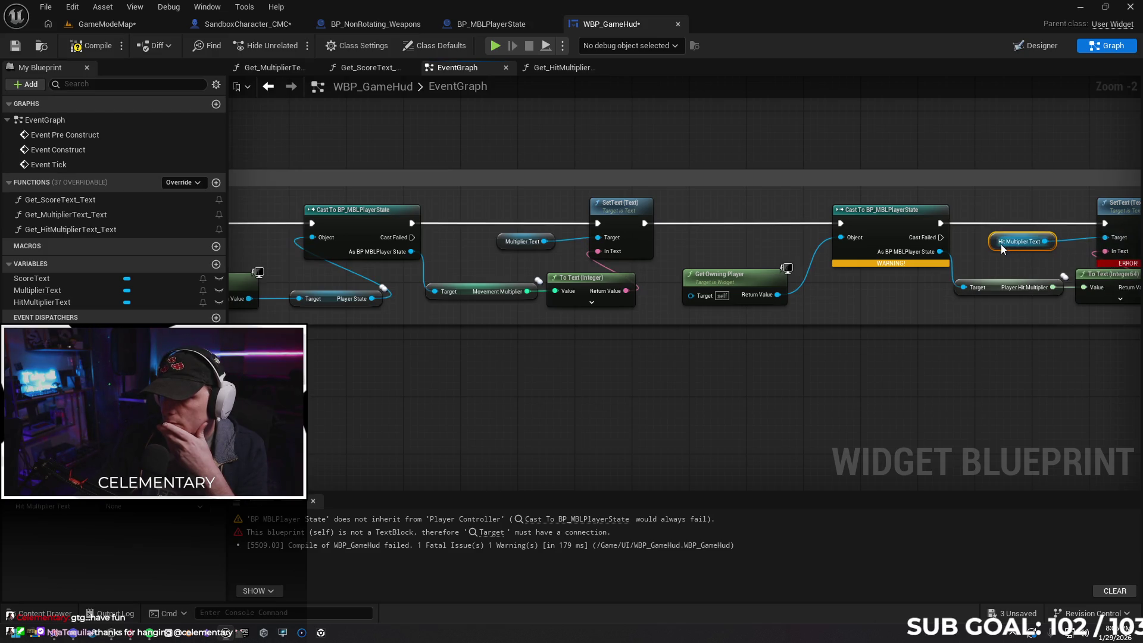
{"action": "left_click_drag", "start_coordinate": [994, 242], "coordinate": [1015, 243]}
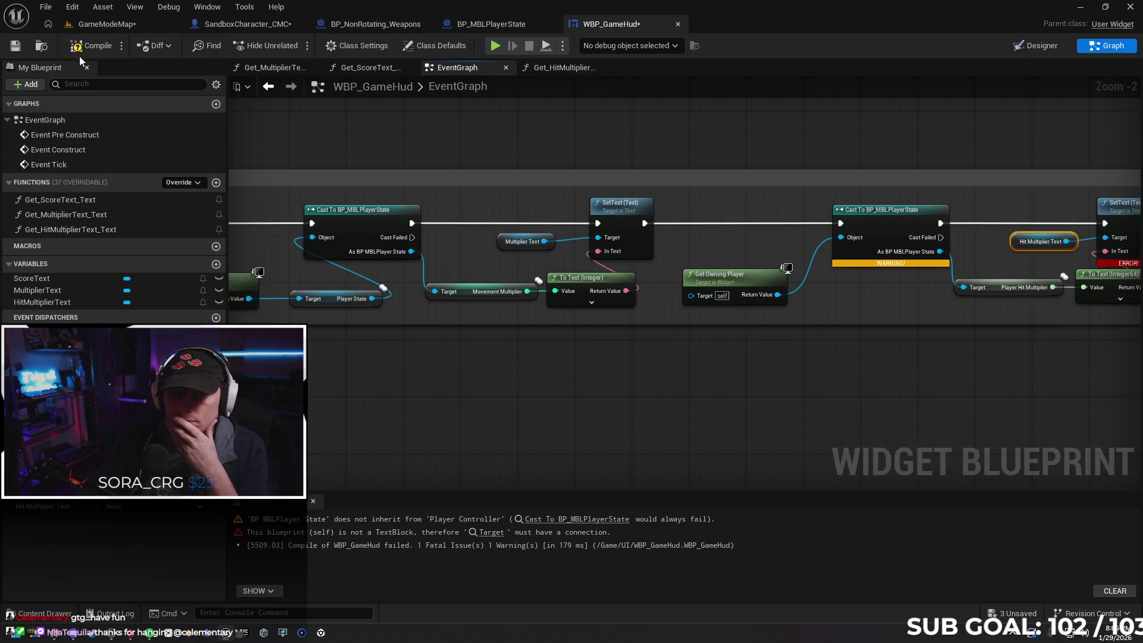
{"action": "key", "text": "F7"}
Refresh the Cast To BP_MBLPlayerState node and recompile WBP_GameHud
{"action": "left_click_drag", "start_coordinate": [859, 384], "coordinate": [709, 390]}
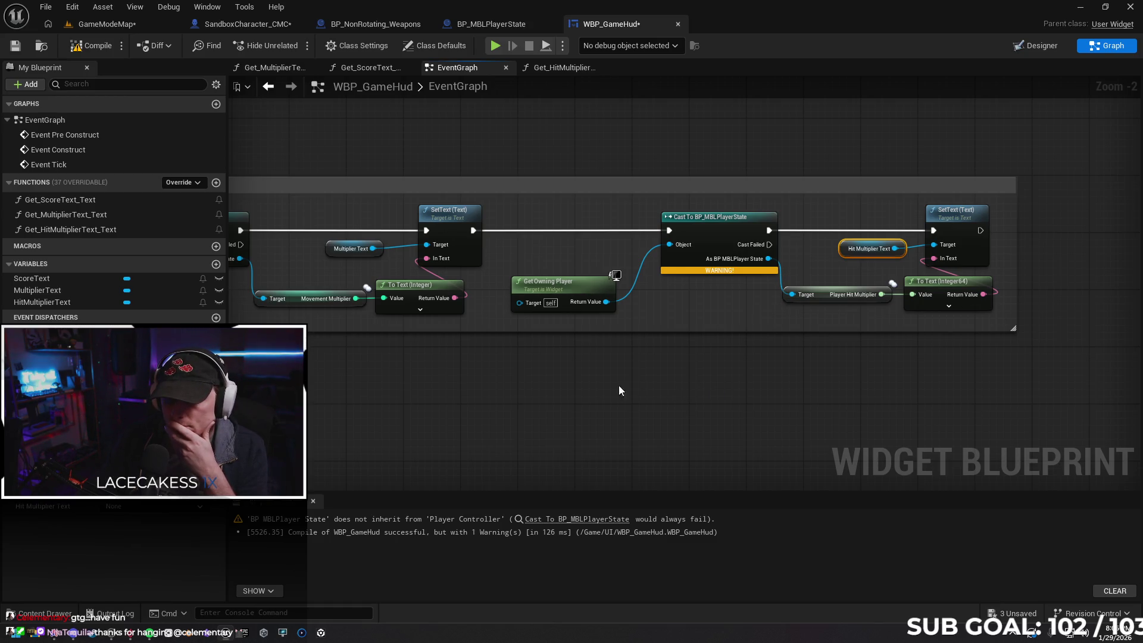
{"action": "mouse_move", "coordinate": [587, 390]}
{"action": "left_mouse_down"}
{"action": "mouse_move", "coordinate": [763, 388]}
{"action": "mouse_move", "coordinate": [654, 389]}
{"action": "left_mouse_up"}
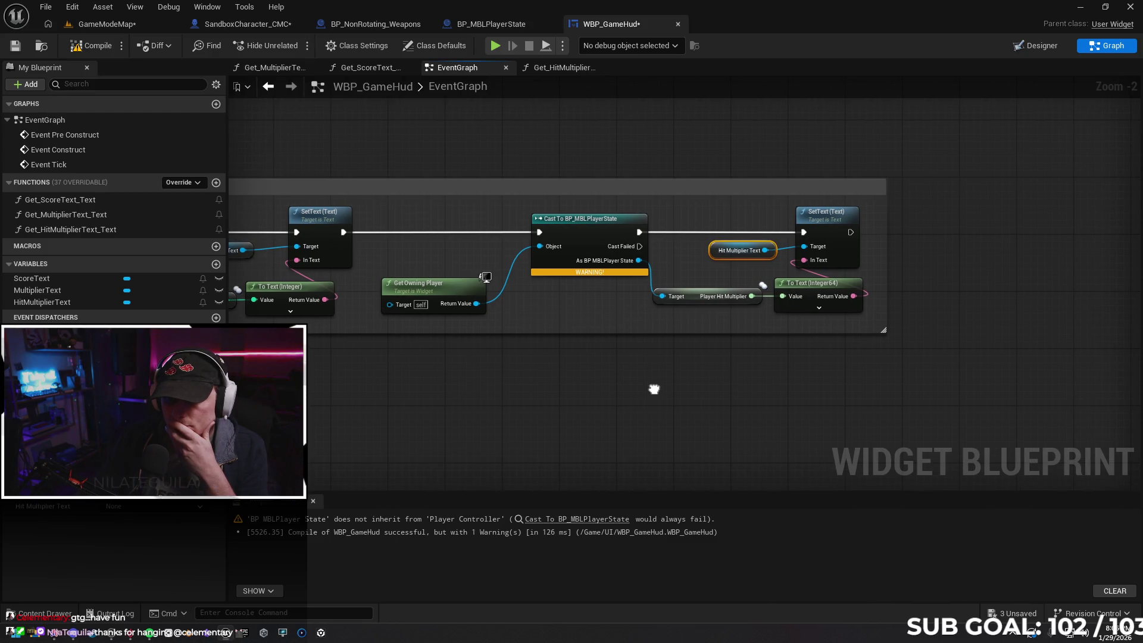
{"action": "mouse_move", "coordinate": [654, 388]}
{"action": "left_mouse_down"}
{"action": "mouse_move", "coordinate": [837, 379]}
{"action": "mouse_move", "coordinate": [655, 378]}
{"action": "left_mouse_up"}
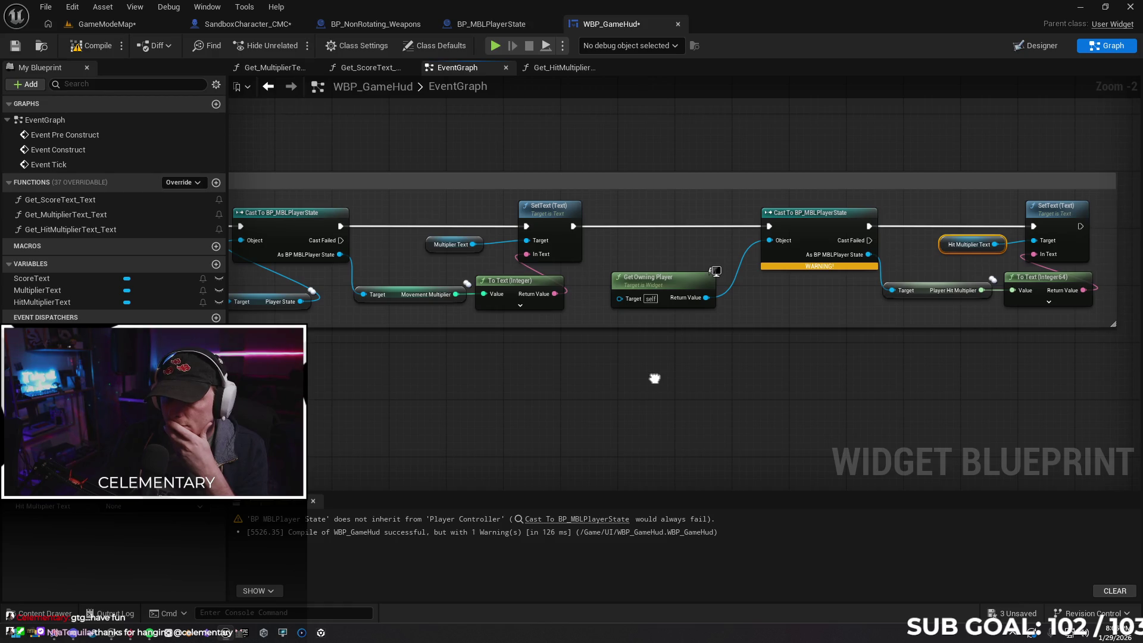
{"action": "right_click", "coordinate": [810, 233]}
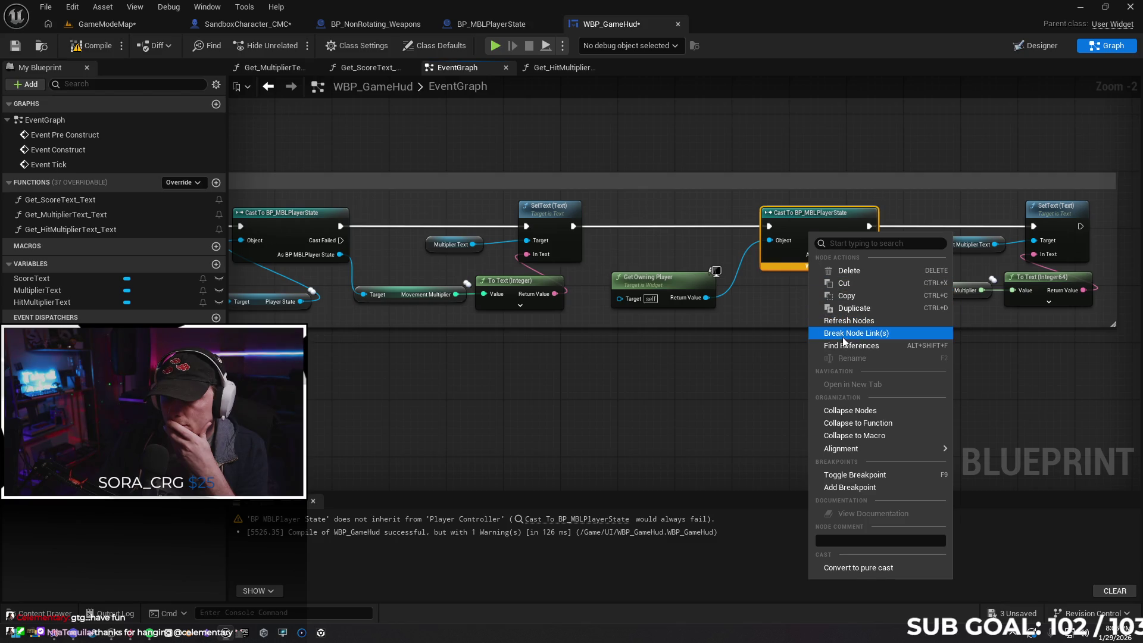
{"action": "left_click", "coordinate": [838, 322]}
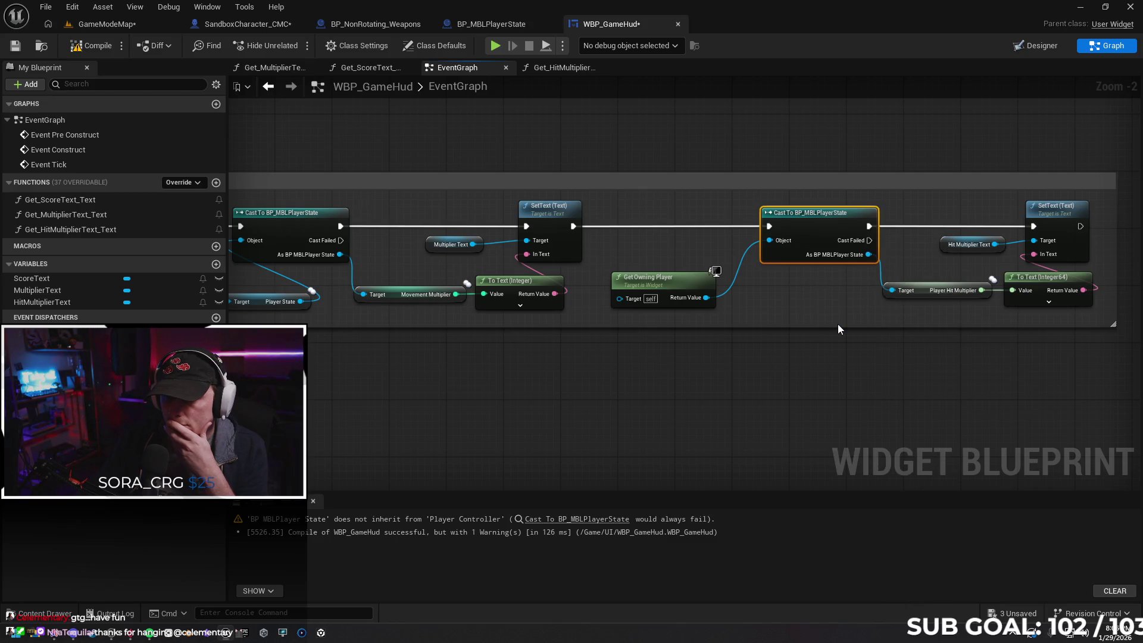
{"action": "left_click", "coordinate": [88, 48]}
{"action": "mouse_move", "coordinate": [591, 348]}
{"action": "left_mouse_down"}
{"action": "mouse_move", "coordinate": [1016, 334]}
{"action": "mouse_move", "coordinate": [148, 365]}
{"action": "left_mouse_up"}
{"action": "left_click", "coordinate": [110, 214]}
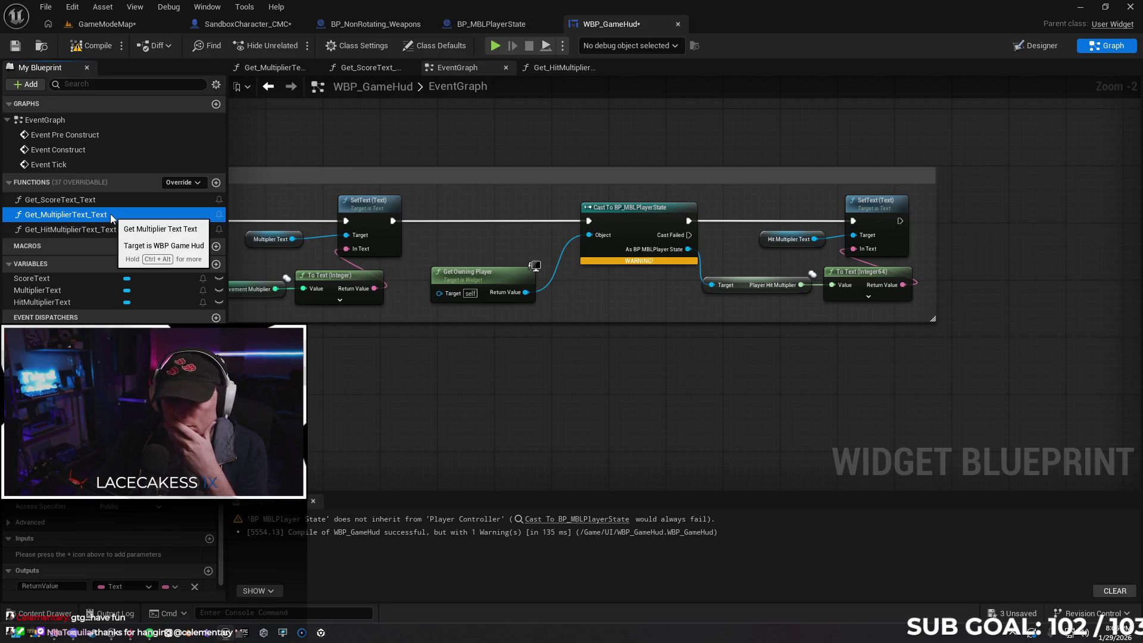
Look through the Get_ScoreText_Text, Get_MultiplierText_Text and Get_HitMultiplierText_Text function tabs, reordering them
{"action": "left_click", "coordinate": [361, 68]}
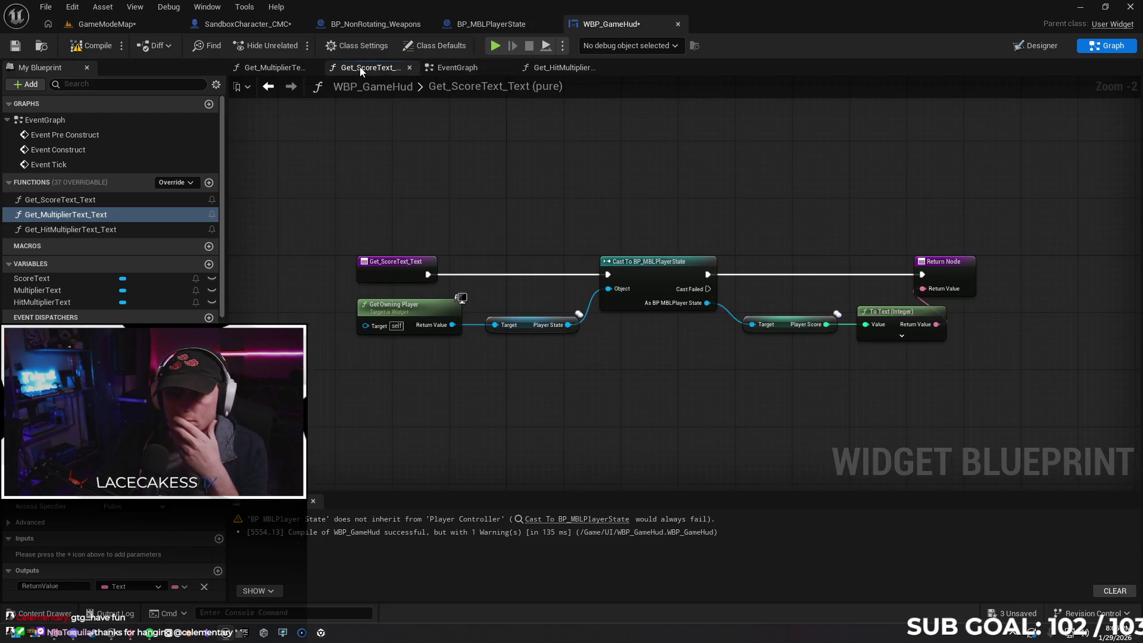
{"action": "left_click", "coordinate": [530, 66]}
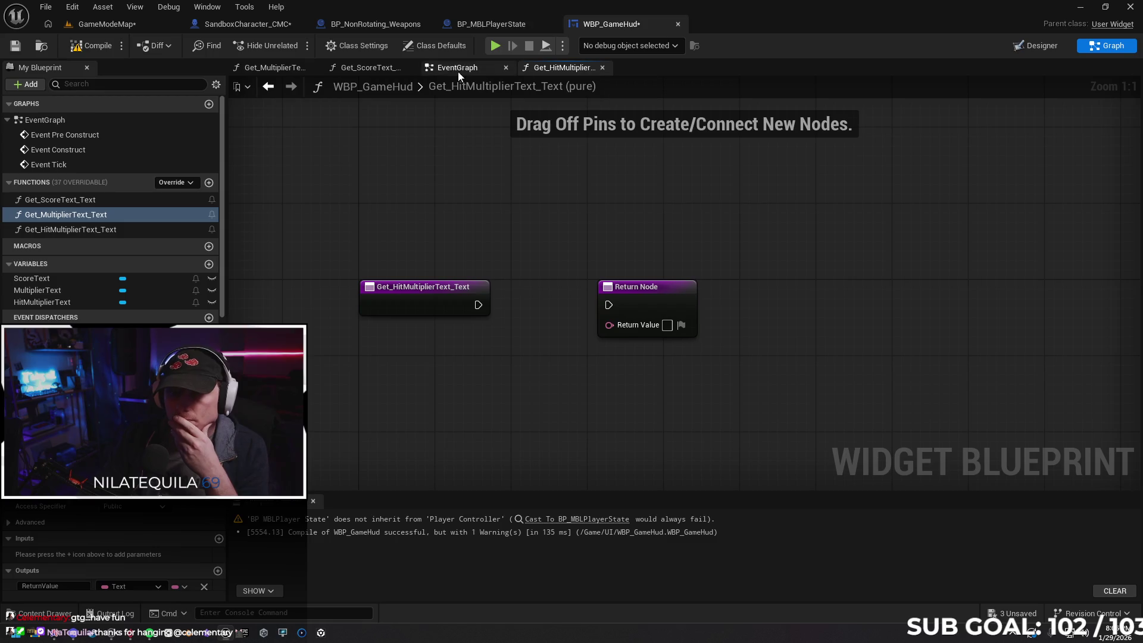
{"action": "left_click", "coordinate": [364, 67]}
{"action": "left_click", "coordinate": [276, 69]}
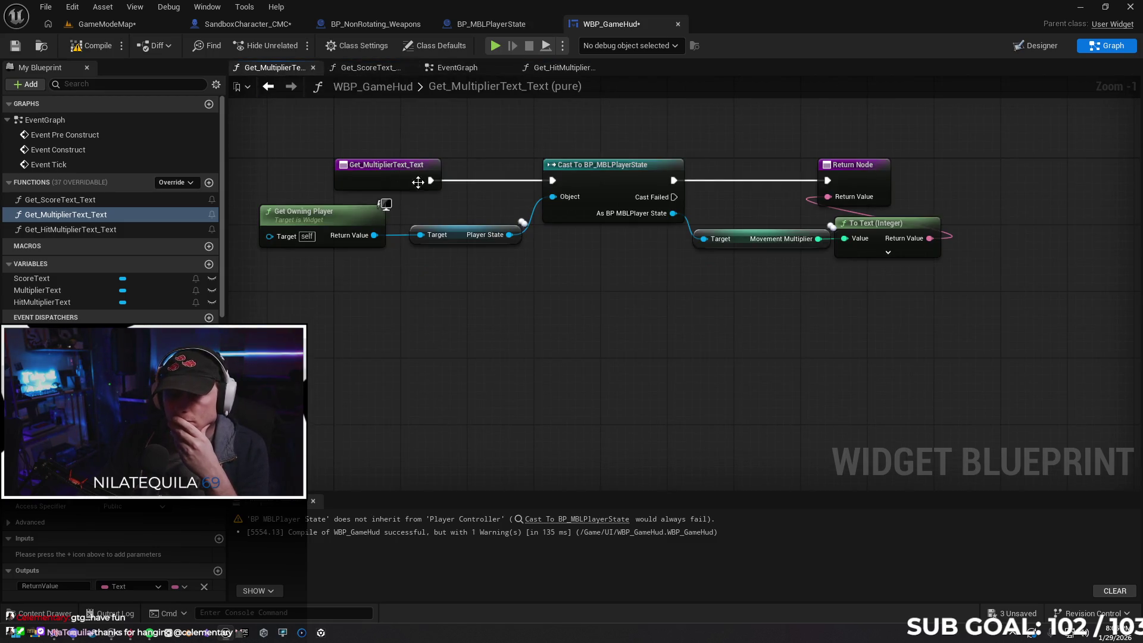
{"action": "left_click", "coordinate": [528, 69]}
{"action": "left_click_drag", "start_coordinate": [528, 70], "coordinate": [464, 68]}
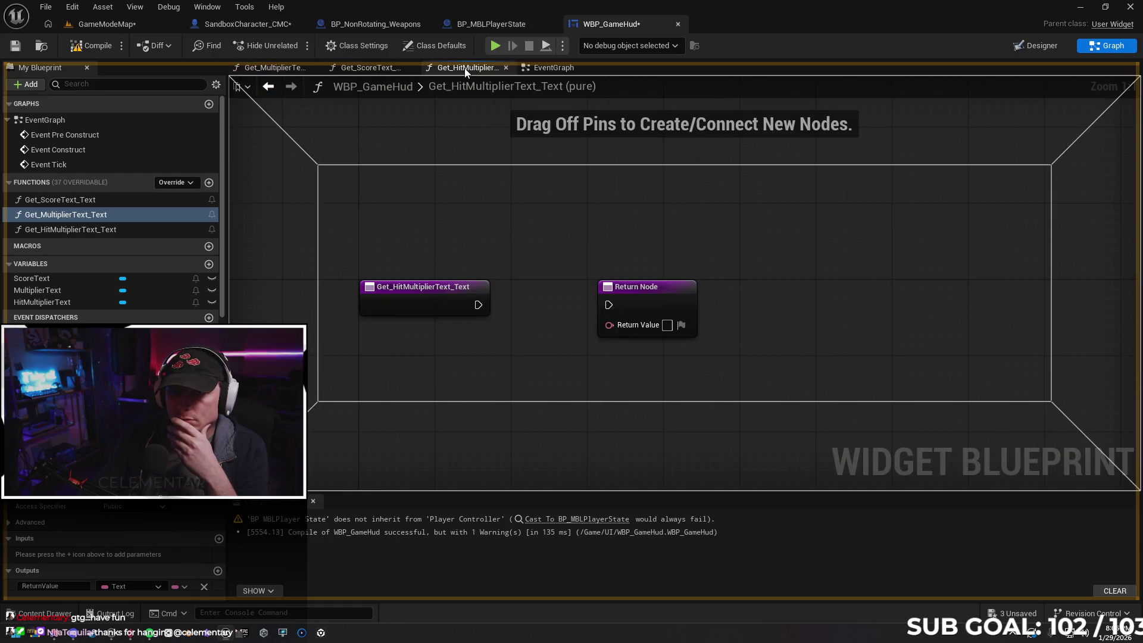
{"action": "left_click", "coordinate": [374, 70]}
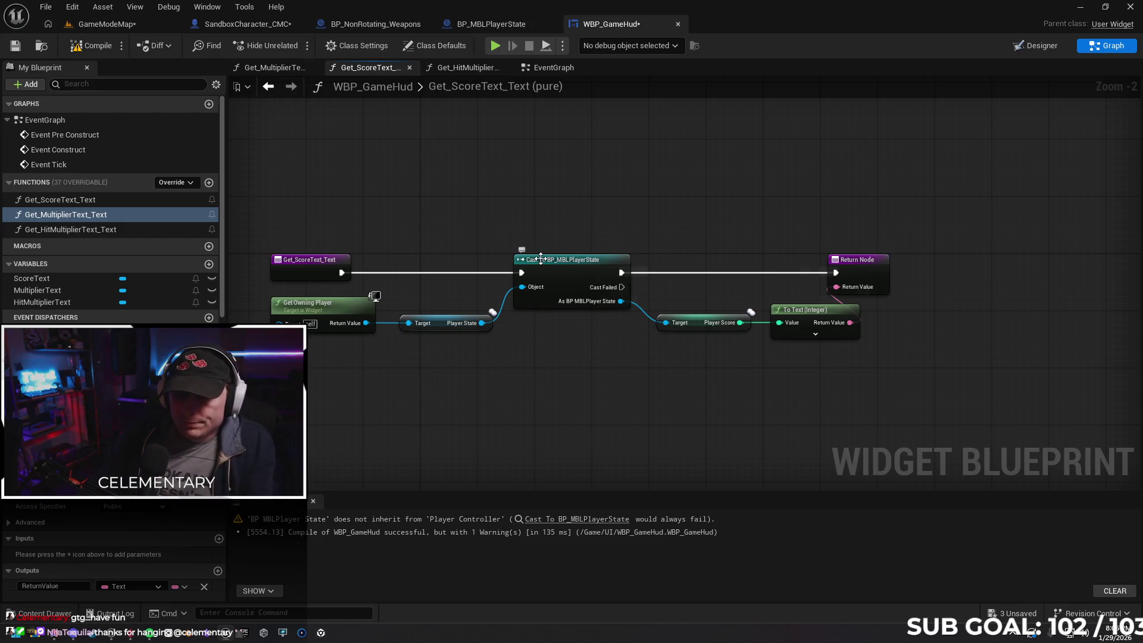
Paste Get_ScoreText_Text's Get Owning Player and cast nodes into Get_HitMultiplierText_Text below the entry
{"action": "left_click", "coordinate": [540, 259]}
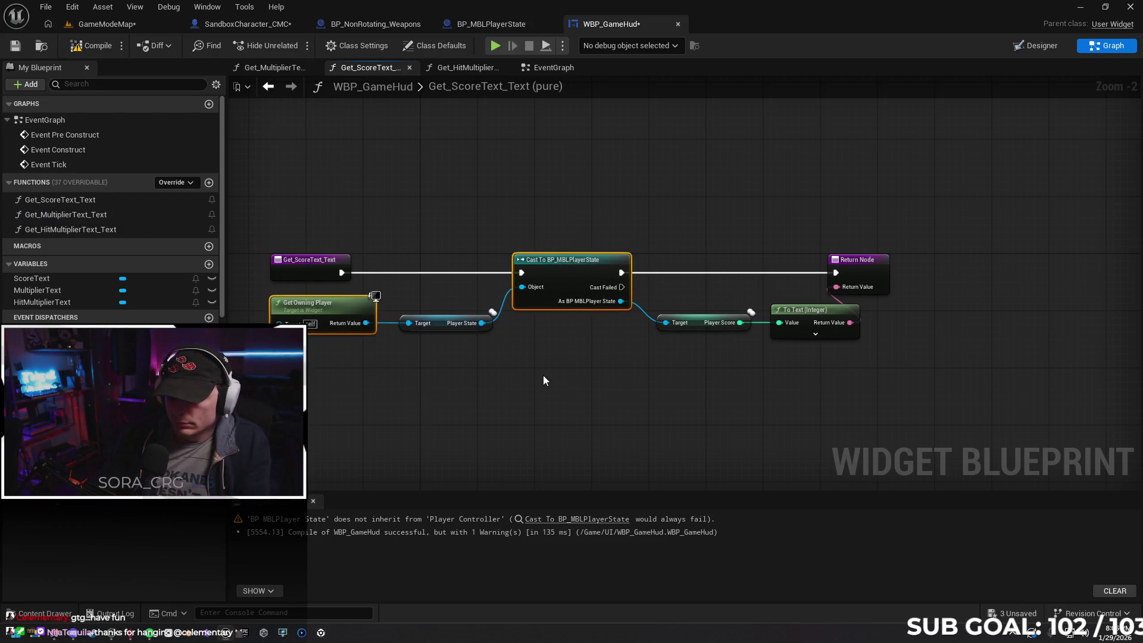
{"action": "left_click", "coordinate": [475, 70]}
{"action": "left_click_drag", "start_coordinate": [627, 295], "coordinate": [837, 305]}
{"action": "left_click", "coordinate": [507, 392]}
{"action": "key", "text": "ctrl+v"}
{"action": "left_click_drag", "start_coordinate": [720, 365], "coordinate": [624, 291]}
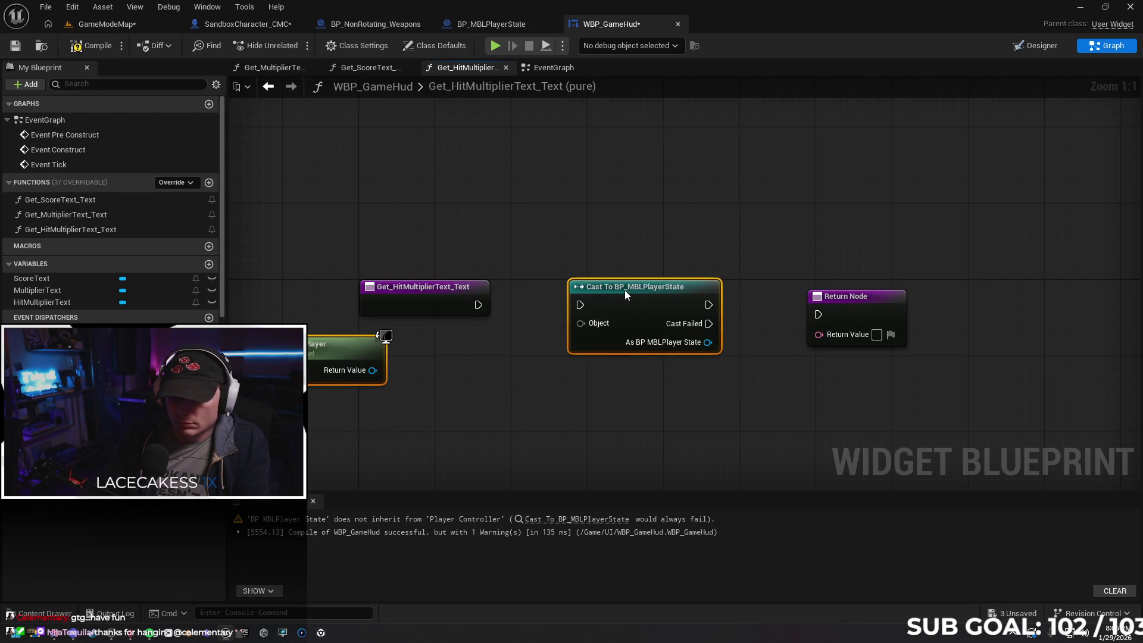
Feed the entry exec and Get Owning Player into the BP_MBLPlayerState cast, returning Player Hit Multiplier as text
{"action": "left_click_drag", "start_coordinate": [478, 305], "coordinate": [580, 305]}
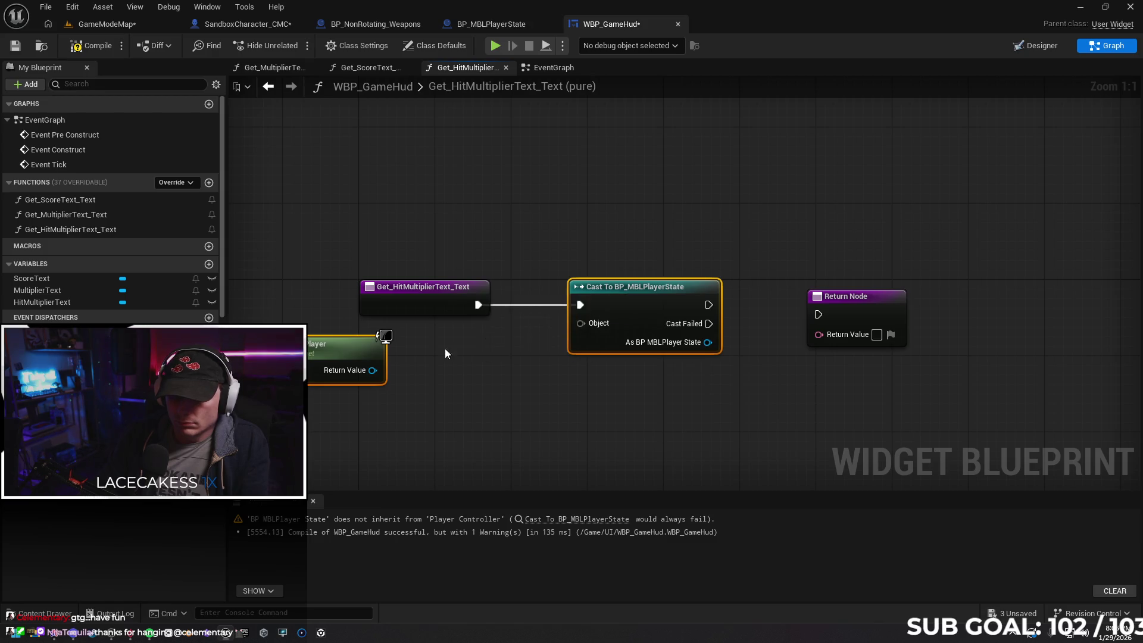
{"action": "left_click_drag", "start_coordinate": [373, 370], "coordinate": [579, 323]}
{"action": "left_click_drag", "start_coordinate": [707, 342], "coordinate": [778, 378]}
{"action": "type", "text": "hit mul"}
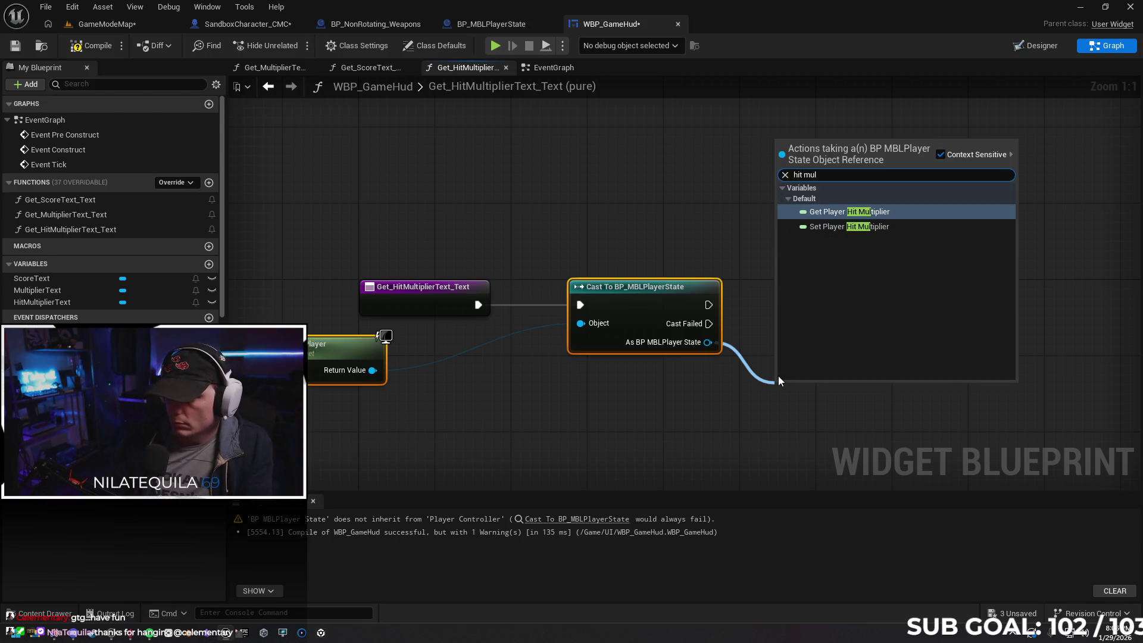
{"action": "key", "text": "Return"}
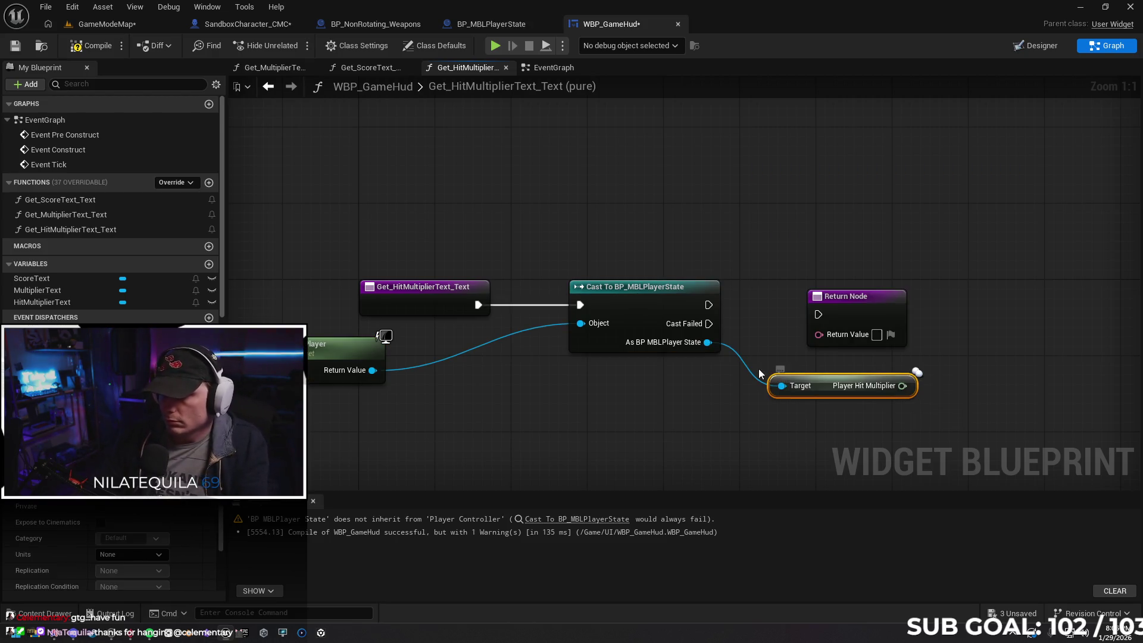
{"action": "left_click_drag", "start_coordinate": [856, 309], "coordinate": [942, 309]}
{"action": "mouse_move", "coordinate": [709, 304]}
{"action": "left_mouse_down"}
{"action": "mouse_move", "coordinate": [904, 315]}
{"action": "mouse_move", "coordinate": [938, 301]}
{"action": "left_mouse_up"}
{"action": "mouse_move", "coordinate": [903, 386]}
{"action": "left_mouse_down"}
{"action": "mouse_move", "coordinate": [891, 337]}
{"action": "mouse_move", "coordinate": [910, 324]}
{"action": "mouse_move", "coordinate": [984, 364]}
{"action": "left_mouse_up"}
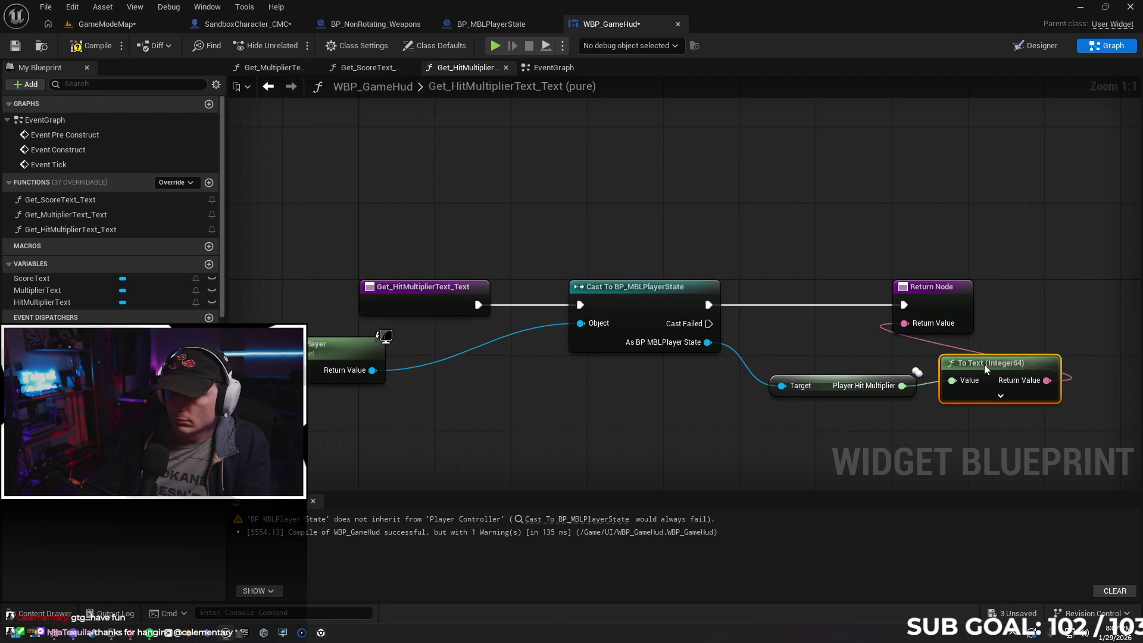
Tidy the function's nodes, straighten the Hit Multiplier-to-text wire, and recompile the widget blueprint
{"action": "mouse_move", "coordinate": [352, 346]}
{"action": "left_mouse_down"}
{"action": "mouse_move", "coordinate": [466, 374]}
{"action": "mouse_move", "coordinate": [480, 356]}
{"action": "mouse_move", "coordinate": [462, 362]}
{"action": "left_mouse_up"}
{"action": "left_click_drag", "start_coordinate": [655, 385], "coordinate": [601, 390]}
{"action": "left_click", "coordinate": [601, 390]}
{"action": "left_click_drag", "start_coordinate": [876, 384], "coordinate": [827, 369]}
{"action": "key", "text": "q"}
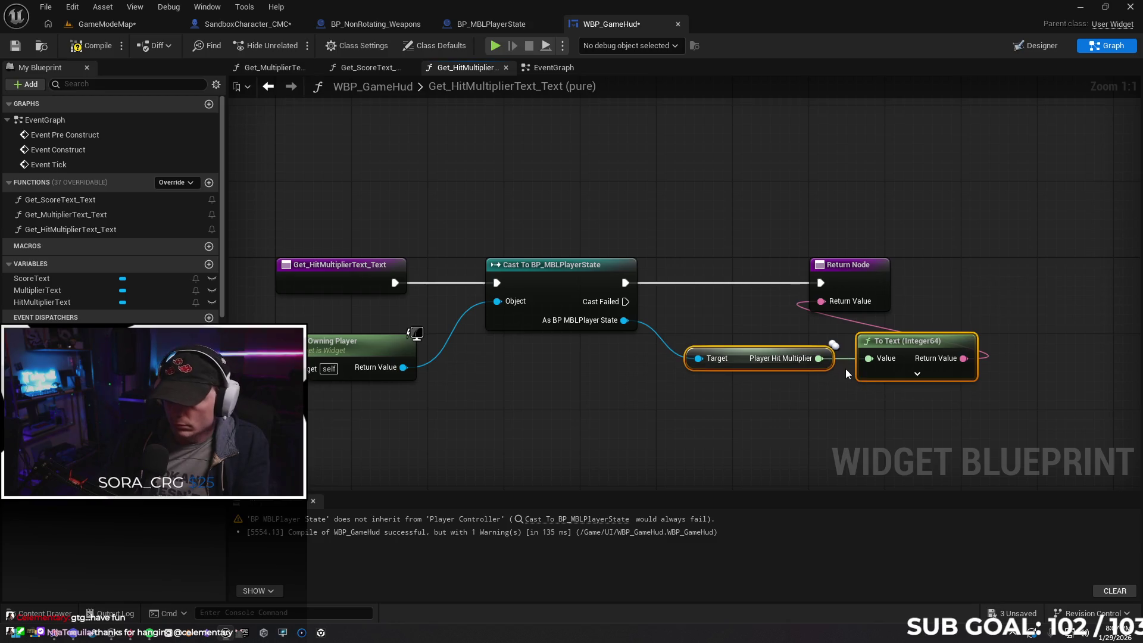
{"action": "left_click", "coordinate": [710, 427]}
{"action": "key", "text": "F7"}
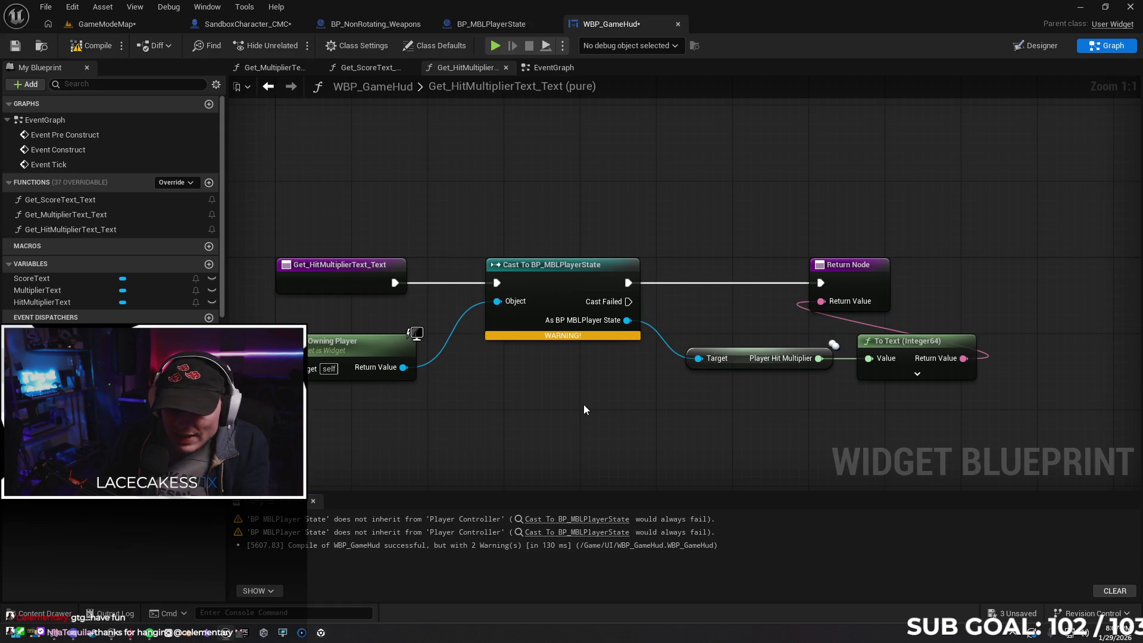
{"action": "left_click_drag", "start_coordinate": [583, 409], "coordinate": [650, 402]}
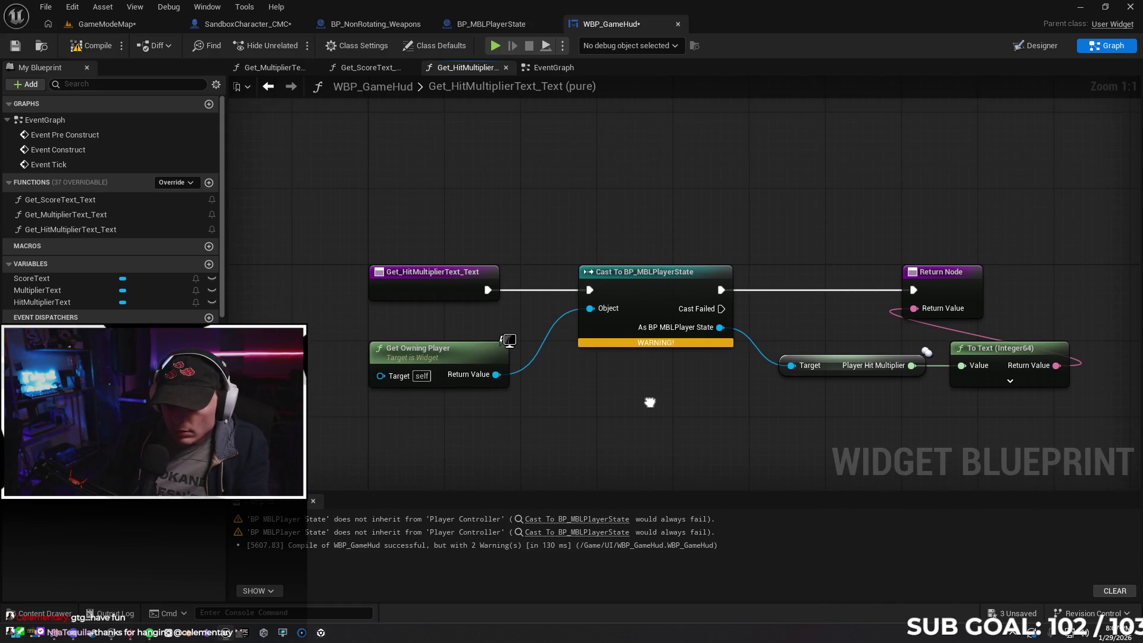
Recompile BP_MBLPlayerState and WBP_GameHud, refreshing the cast node before compiling again
{"action": "left_click", "coordinate": [374, 70]}
{"action": "left_click", "coordinate": [447, 69]}
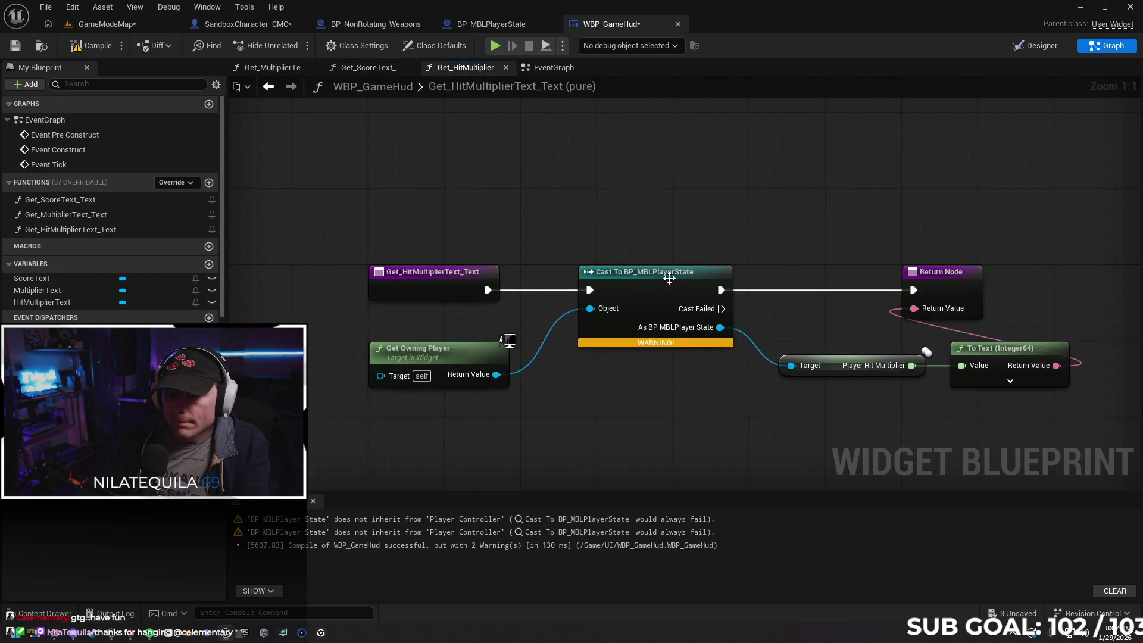
{"action": "left_click", "coordinate": [488, 23]}
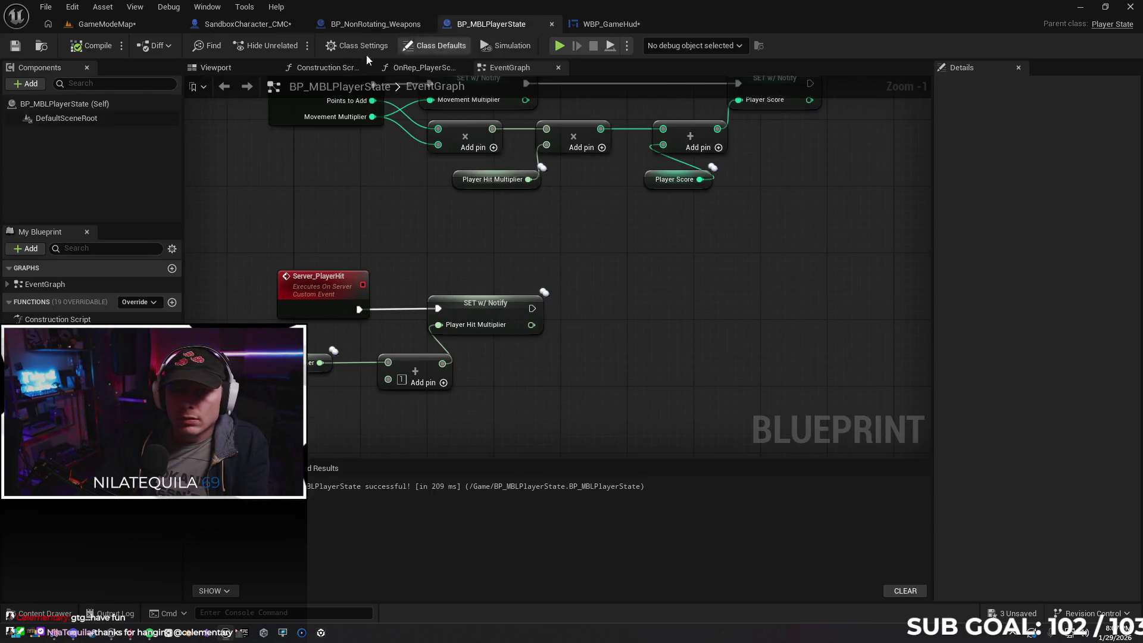
{"action": "left_click", "coordinate": [91, 45]}
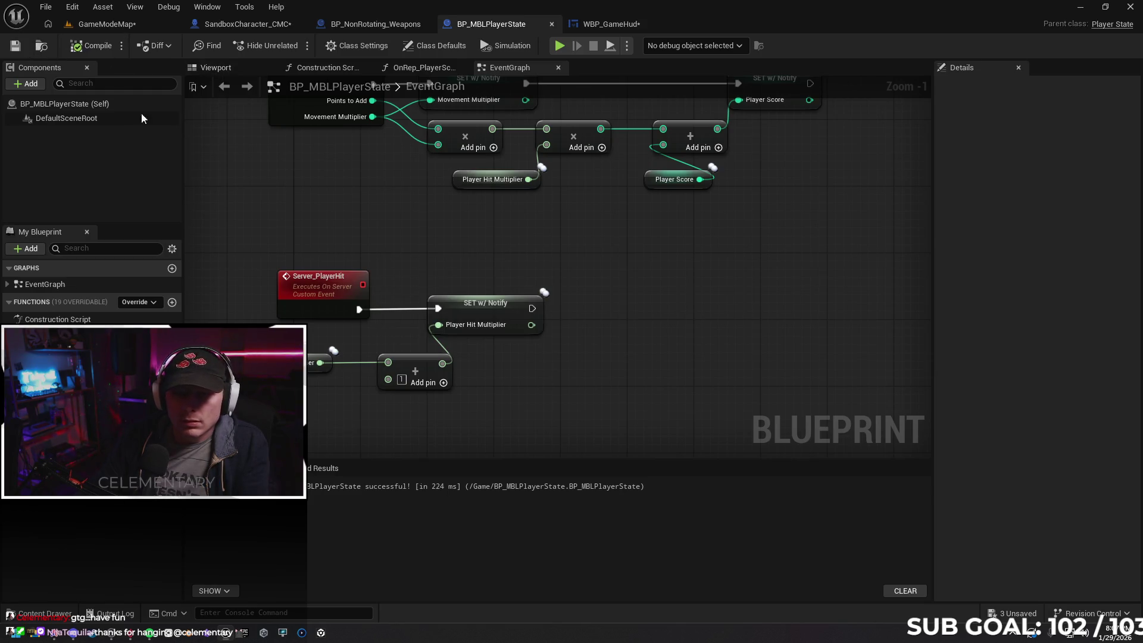
{"action": "left_click_drag", "start_coordinate": [376, 239], "coordinate": [406, 244]}
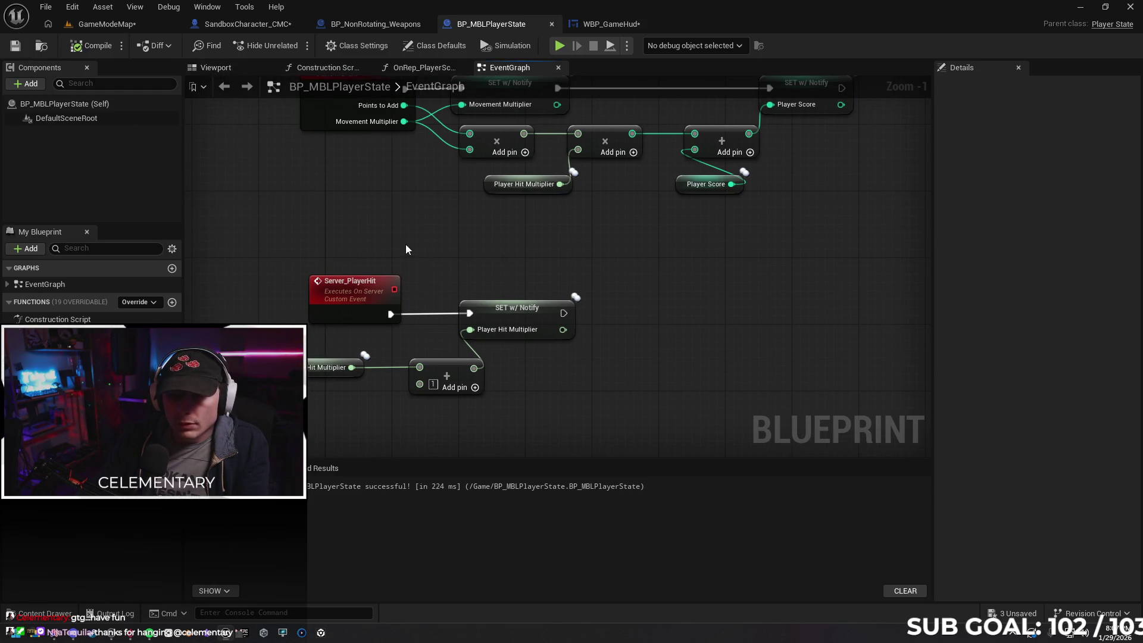
{"action": "left_click", "coordinate": [604, 24]}
{"action": "left_click", "coordinate": [91, 45]}
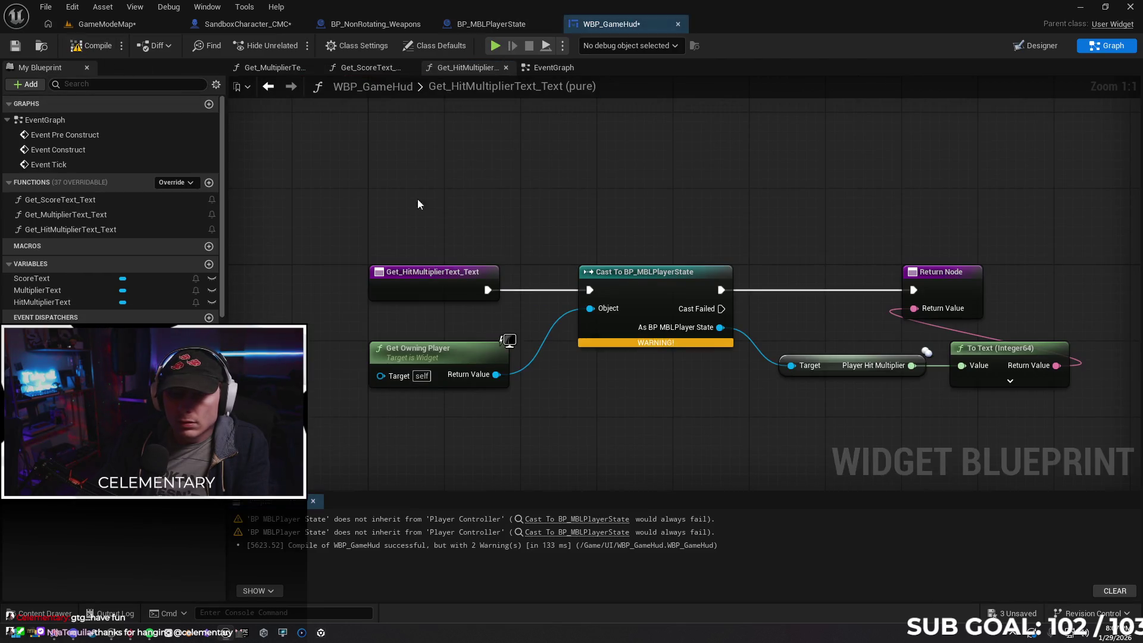
{"action": "right_click", "coordinate": [618, 292]}
{"action": "left_click", "coordinate": [613, 365]}
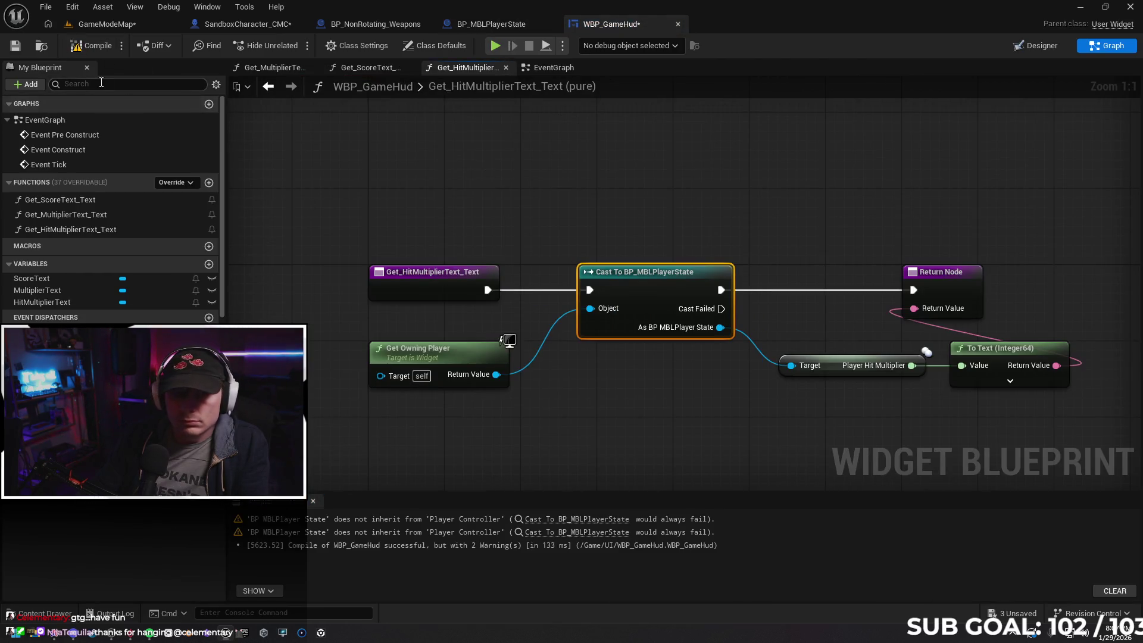
{"action": "left_click", "coordinate": [89, 52]}
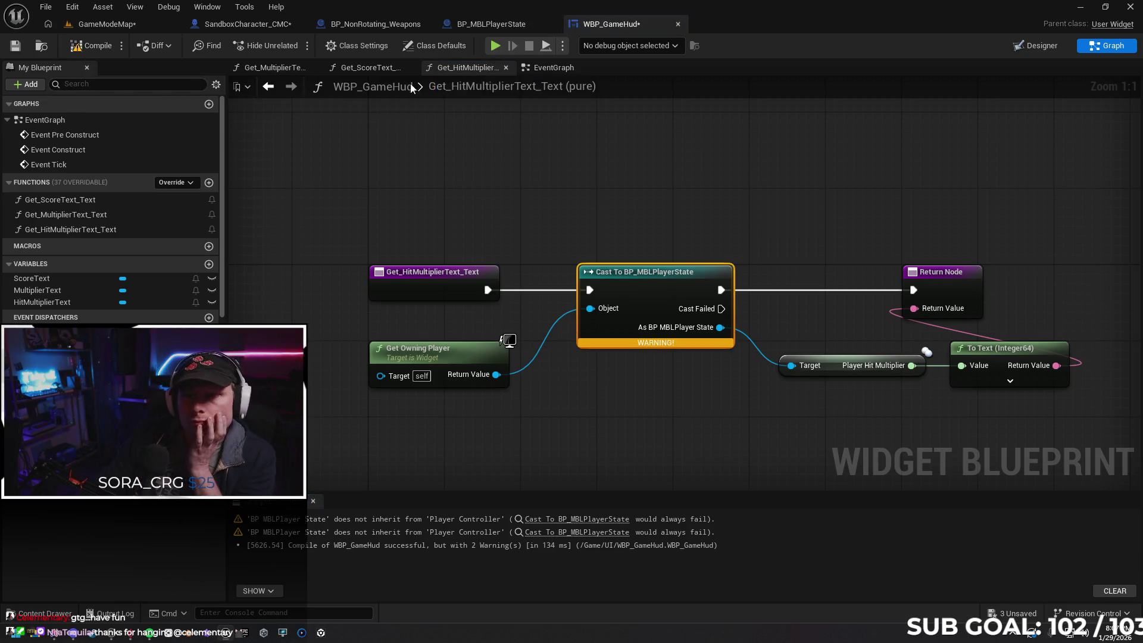
Try replacing Get Owning Player on the cast's Object pin, then restore it with Ctrl+Z
{"action": "left_click", "coordinate": [382, 67]}
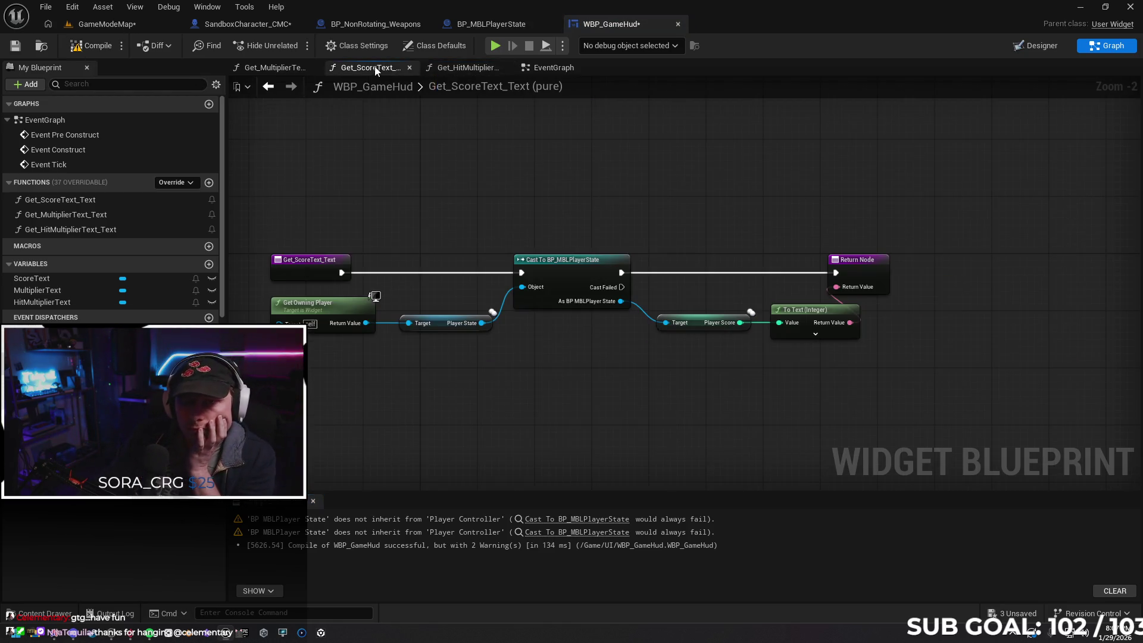
{"action": "left_click", "coordinate": [456, 70]}
{"action": "left_click_drag", "start_coordinate": [527, 437], "coordinate": [617, 404]}
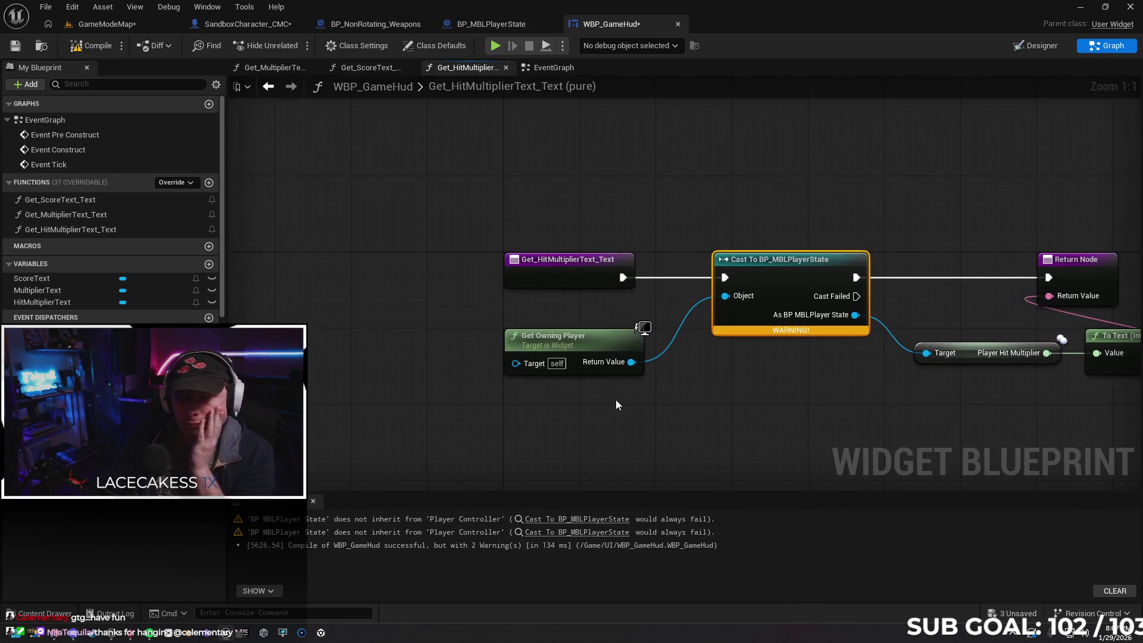
{"action": "left_click", "coordinate": [590, 349]}
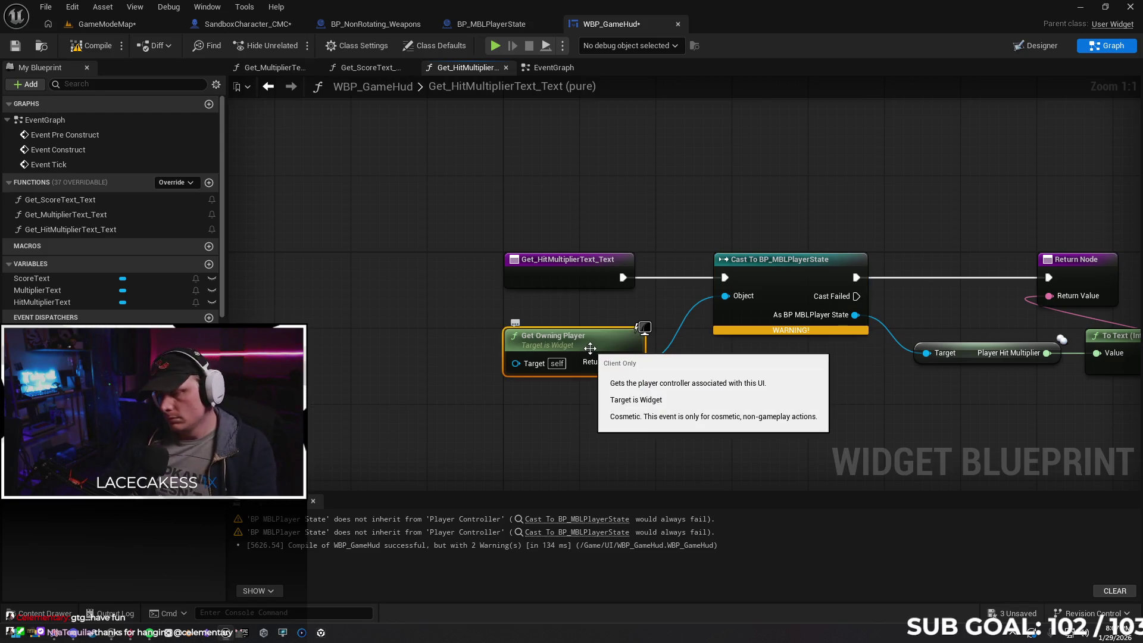
{"action": "key", "text": "Delete"}
{"action": "left_click_drag", "start_coordinate": [725, 303], "coordinate": [670, 340]}
{"action": "right_click", "coordinate": [530, 352]}
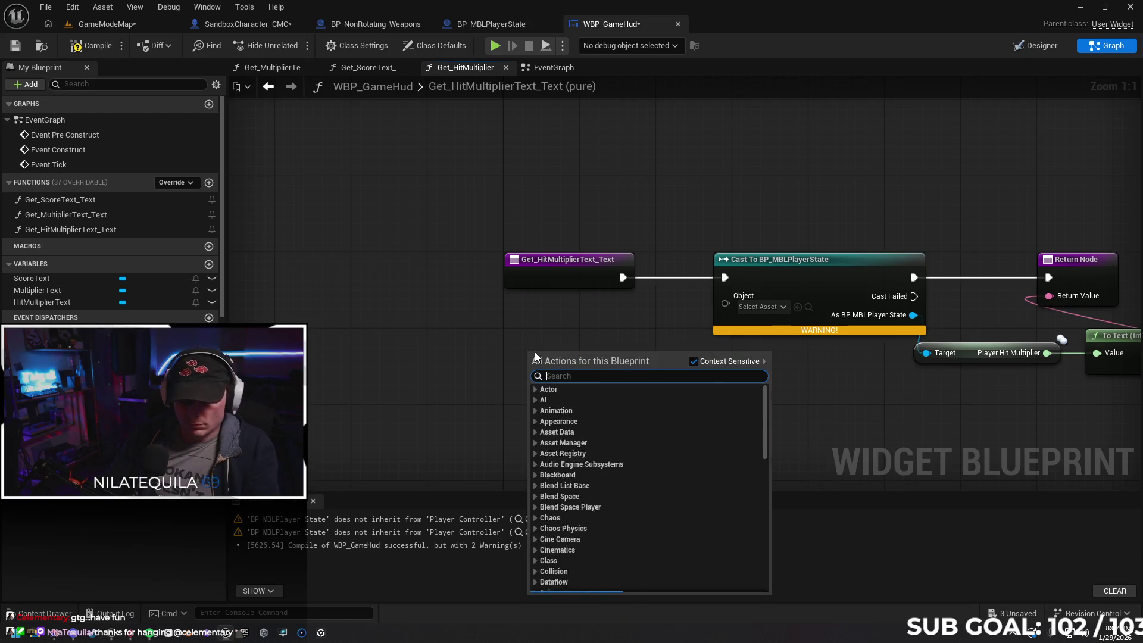
{"action": "key", "text": "Escape"}
{"action": "key", "text": "ctrl+z"}
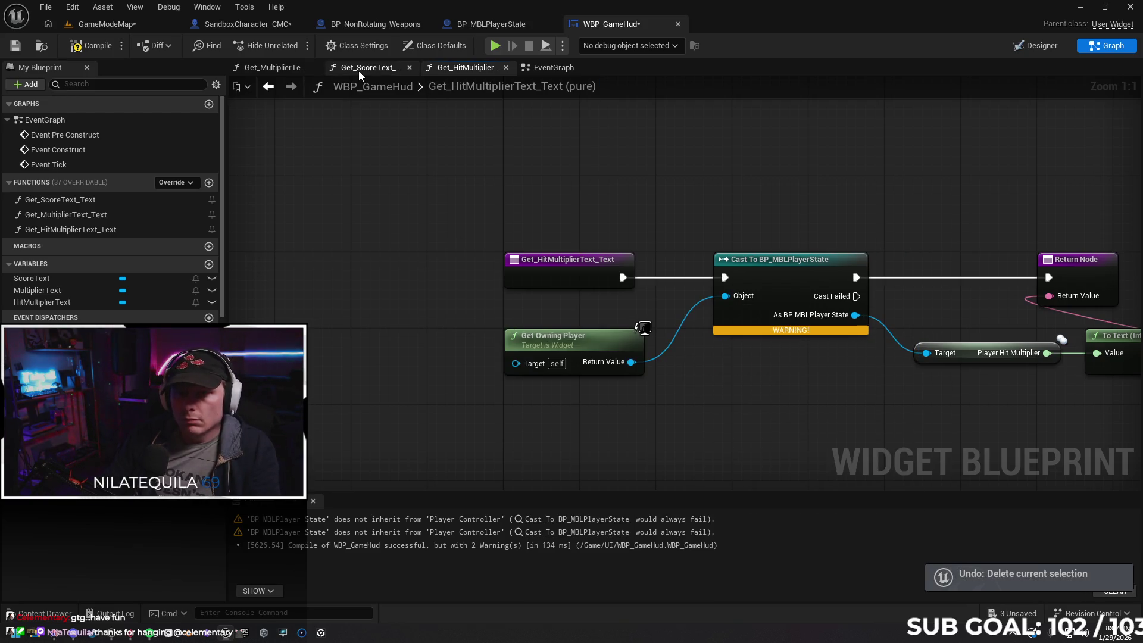
Compare the Get_ScoreText_Text and Get_MultiplierText_Text graphs, then recompile the widget blueprint
{"action": "left_click", "coordinate": [359, 70]}
{"action": "left_click", "coordinate": [297, 71]}
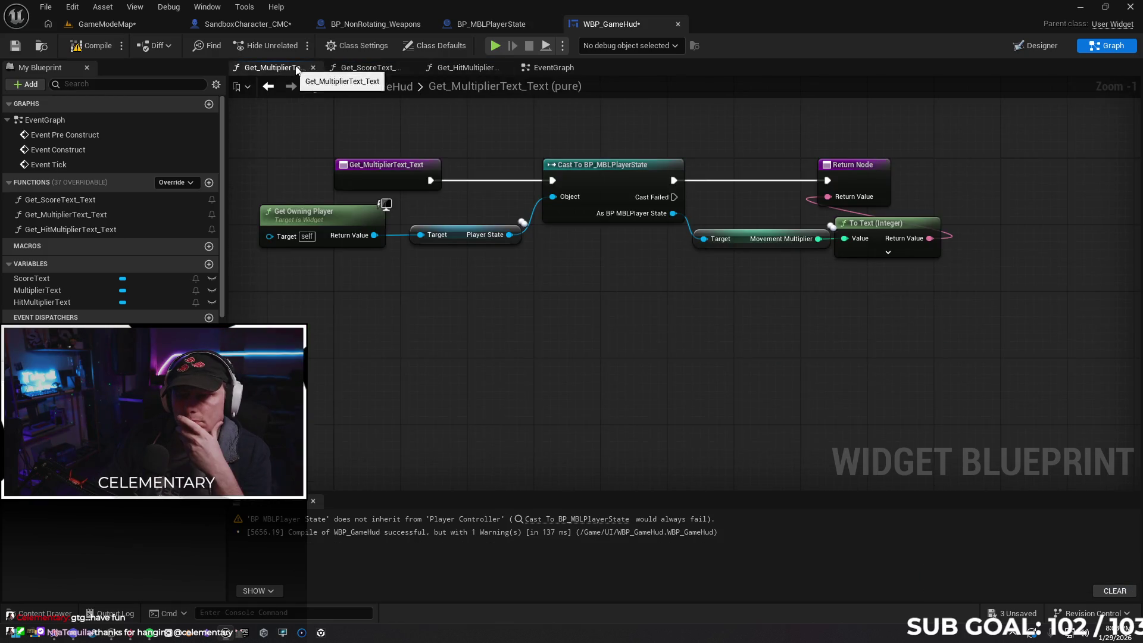
{"action": "left_click", "coordinate": [456, 70]}
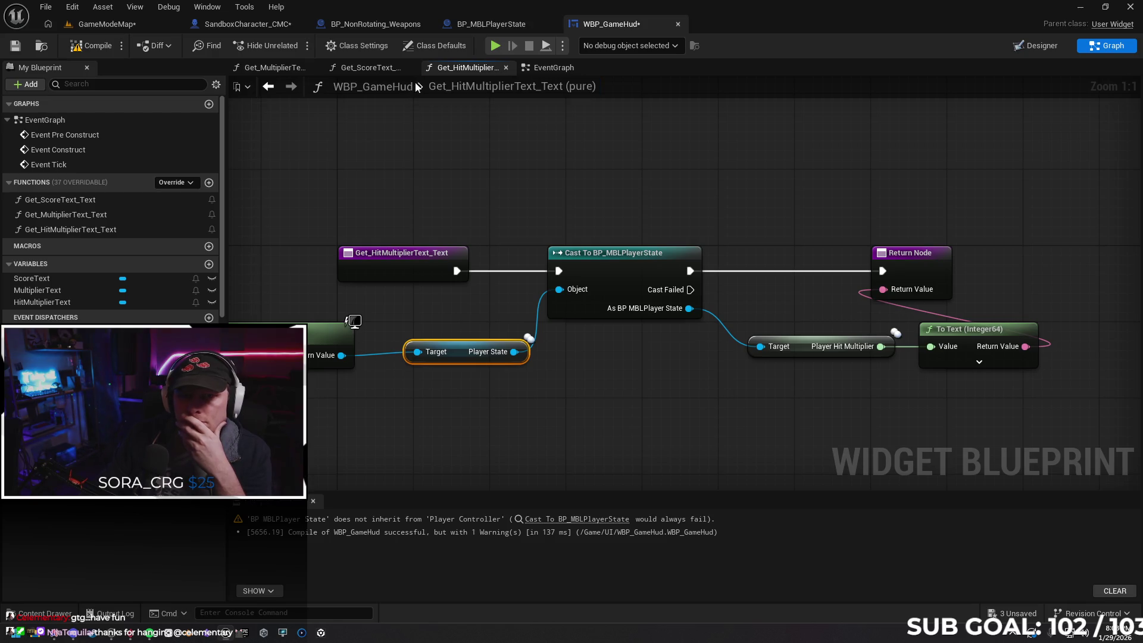
{"action": "left_click", "coordinate": [89, 46]}
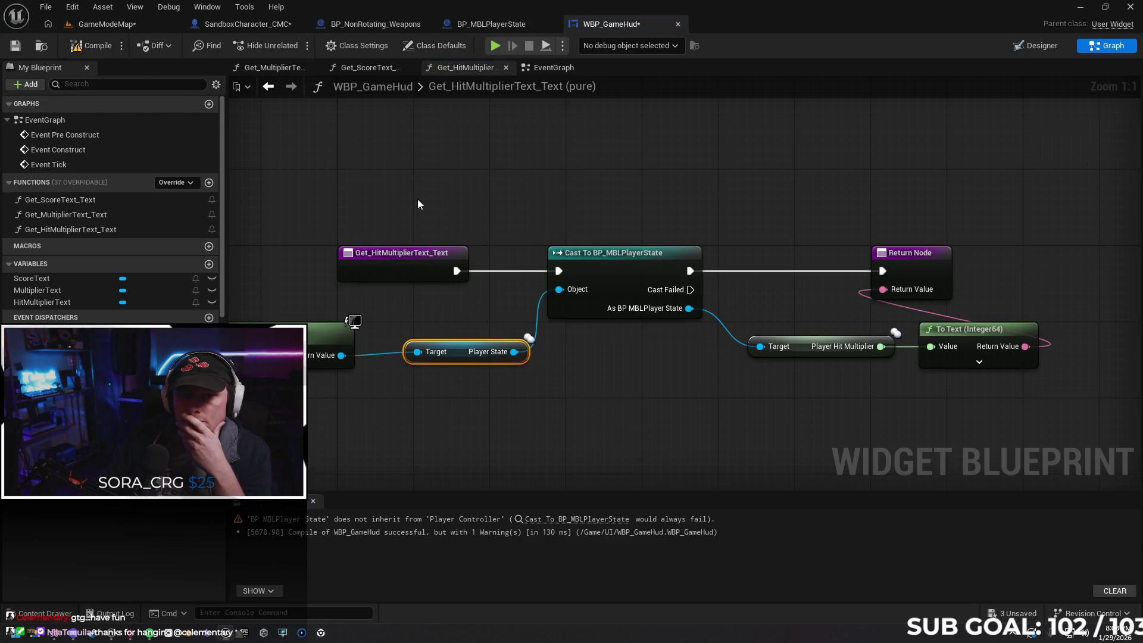
Jump to the flagged EventGraph cast, wire Get Owning Player's Player State into its Object pin, and recompile
{"action": "left_click", "coordinate": [554, 520]}
{"action": "mouse_move", "coordinate": [571, 409]}
{"action": "left_mouse_down"}
{"action": "mouse_move", "coordinate": [864, 371]}
{"action": "mouse_move", "coordinate": [853, 372]}
{"action": "mouse_move", "coordinate": [981, 384]}
{"action": "mouse_move", "coordinate": [563, 387]}
{"action": "mouse_move", "coordinate": [588, 370]}
{"action": "left_mouse_up"}
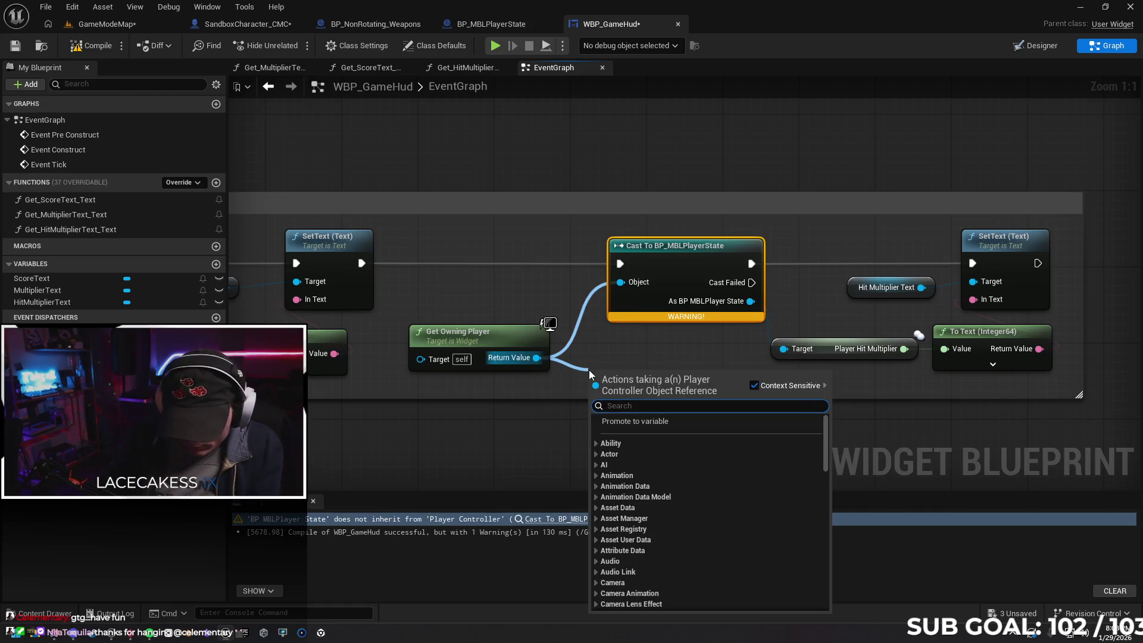
{"action": "left_click", "coordinate": [510, 480]}
{"action": "left_click_drag", "start_coordinate": [416, 353], "coordinate": [801, 322]}
{"action": "left_click_drag", "start_coordinate": [549, 361], "coordinate": [162, 379]}
{"action": "key", "text": "ctrl+z"}
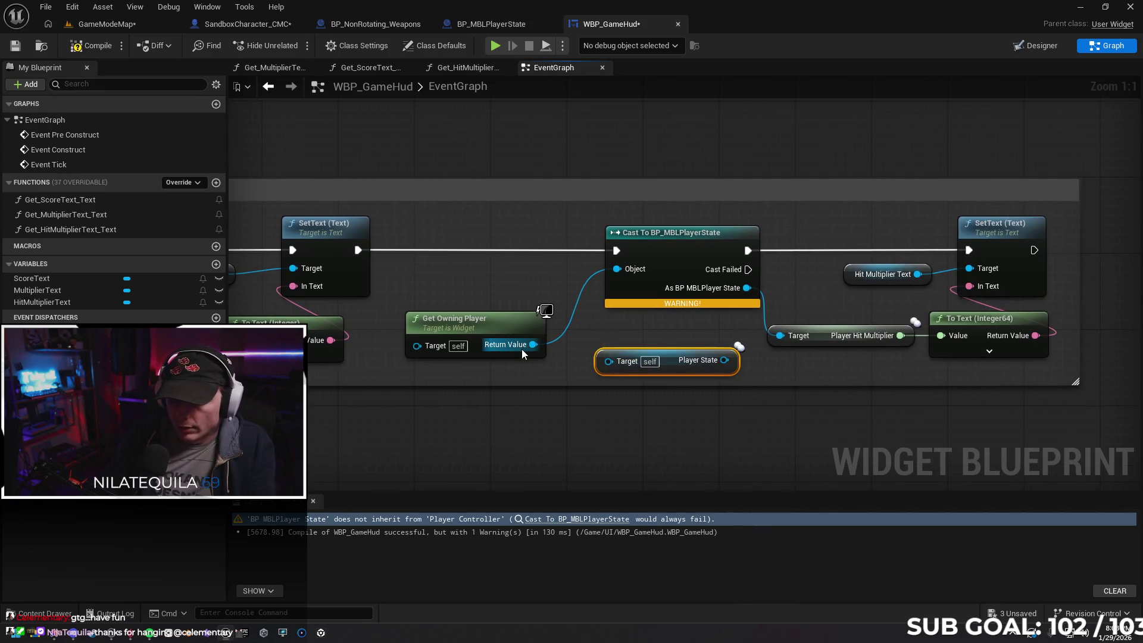
{"action": "left_click_drag", "start_coordinate": [706, 360], "coordinate": [617, 269]}
{"action": "left_click_drag", "start_coordinate": [646, 358], "coordinate": [618, 349]}
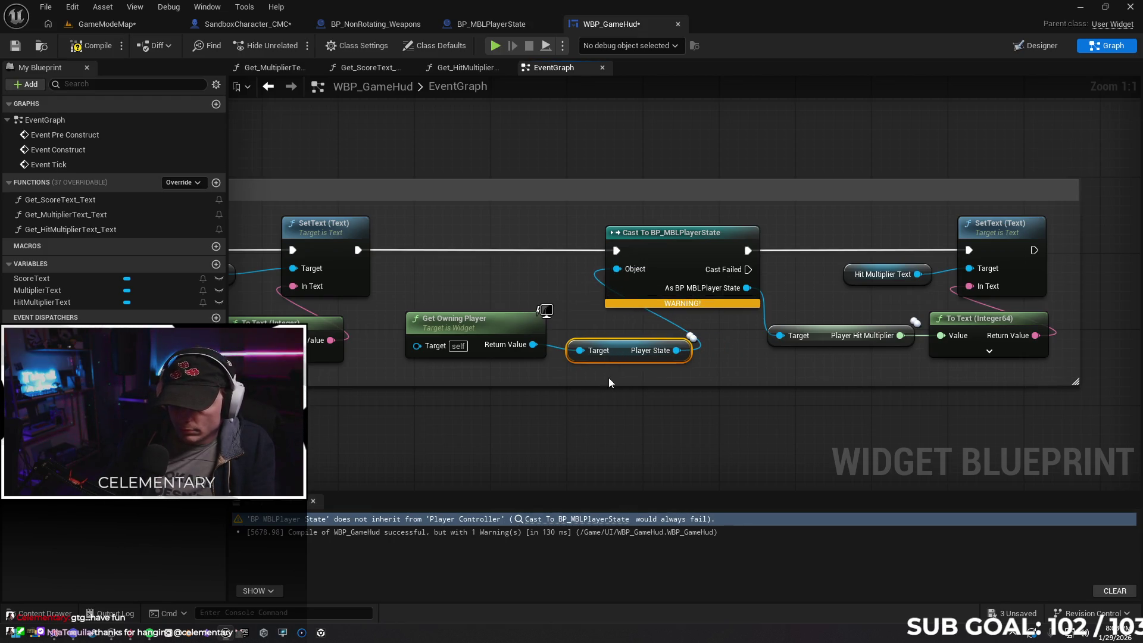
{"action": "left_click_drag", "start_coordinate": [512, 345], "coordinate": [512, 351]}
{"action": "left_click", "coordinate": [545, 441]}
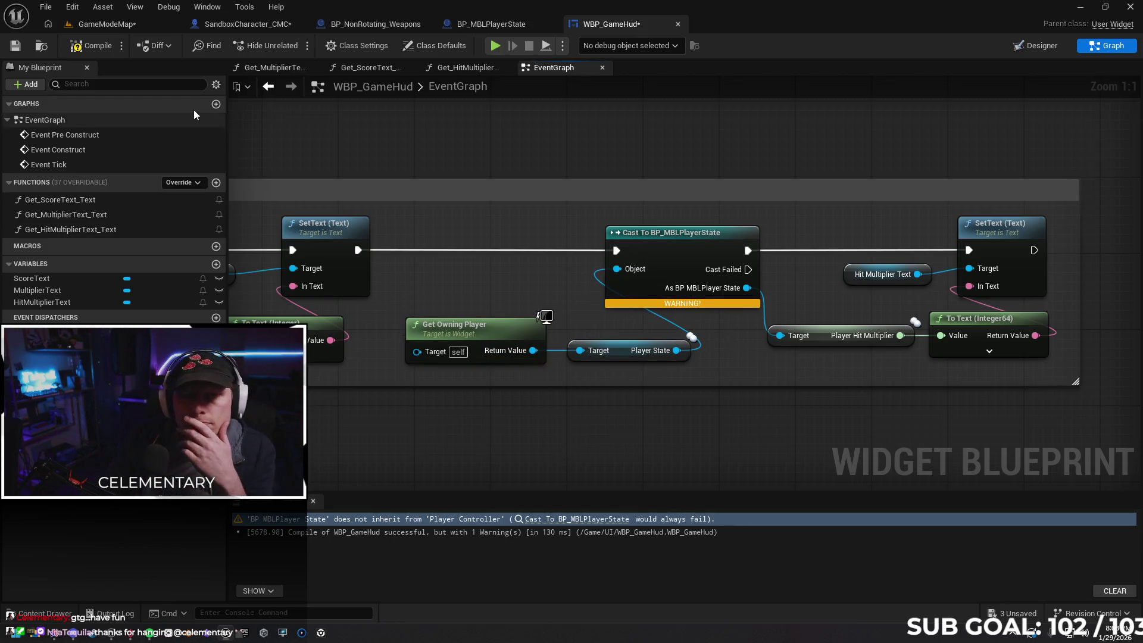
{"action": "left_click", "coordinate": [90, 51]}
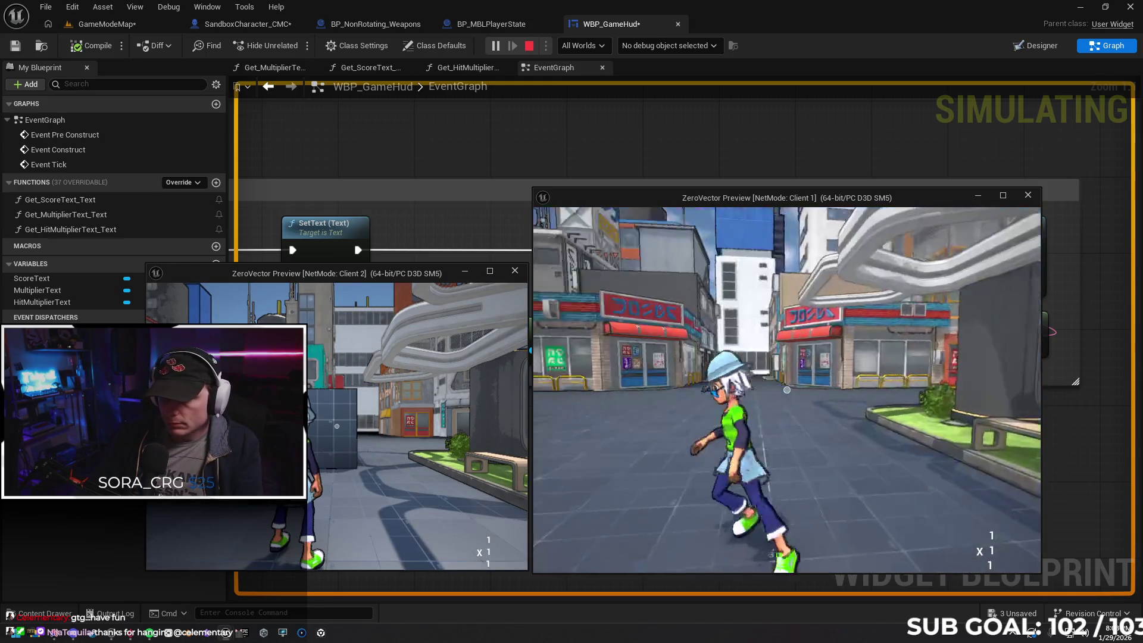
{"action": "key", "text": "w"}
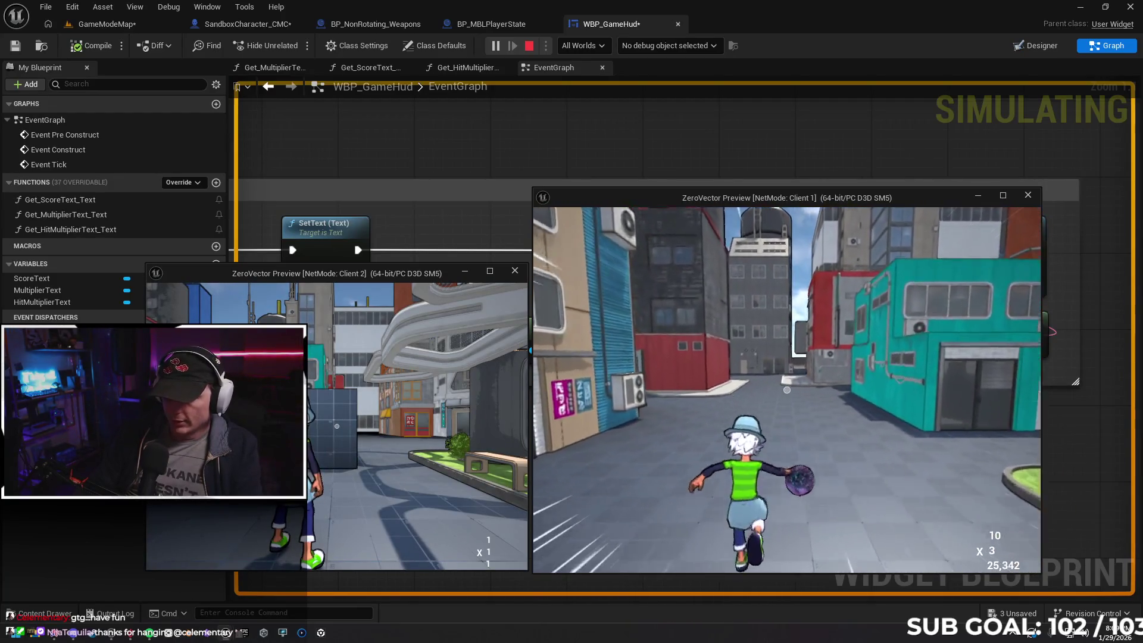
{"action": "key", "text": "super"}
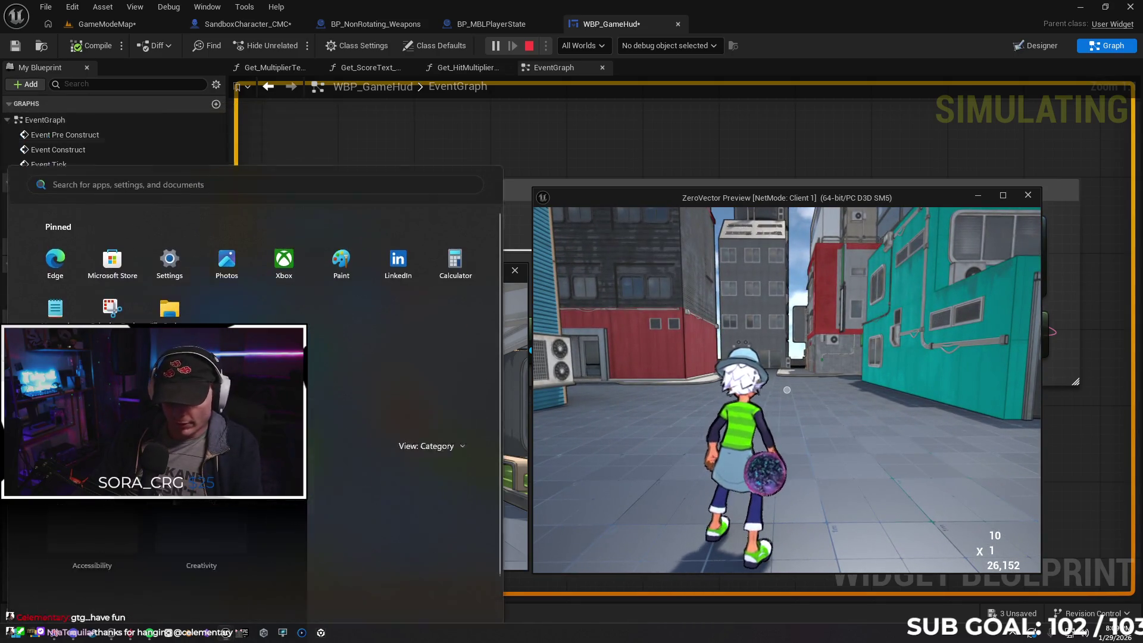
{"action": "key", "text": "super"}
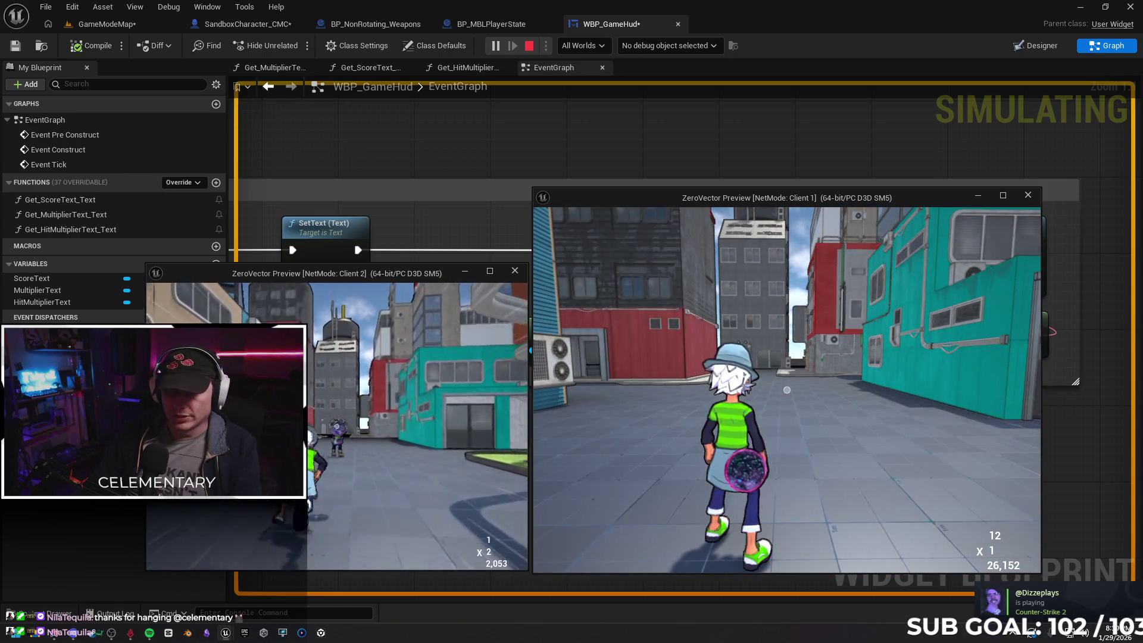
{"action": "key", "text": "Escape"}
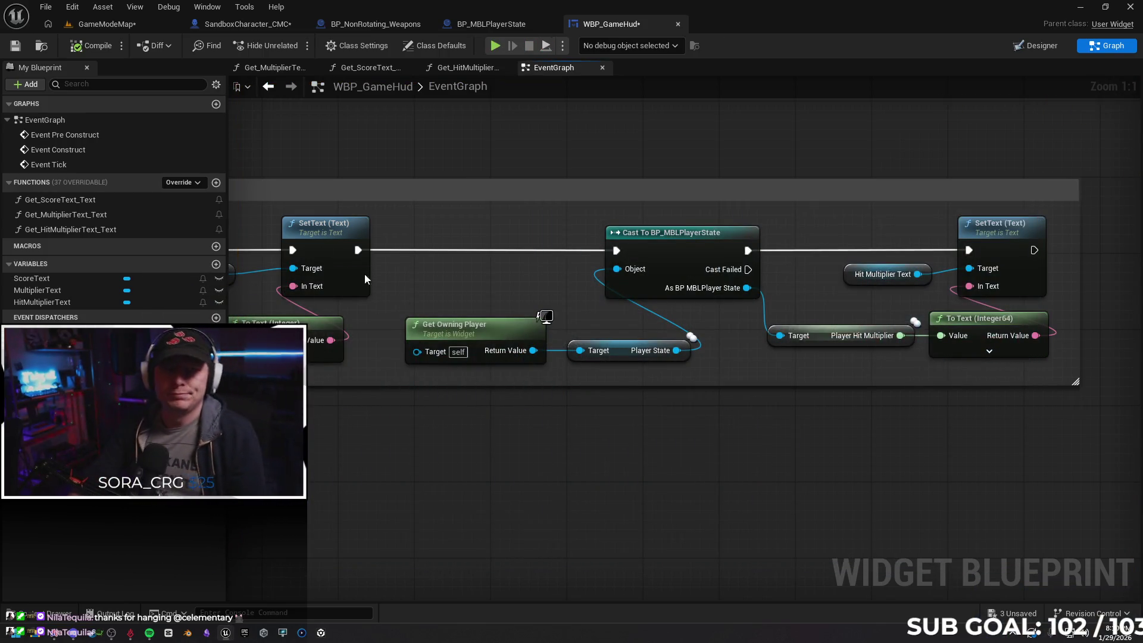
Save WBP_GameHud and switch through the editor tabs to BP_MBLPlayerState
{"action": "left_click", "coordinate": [13, 47]}
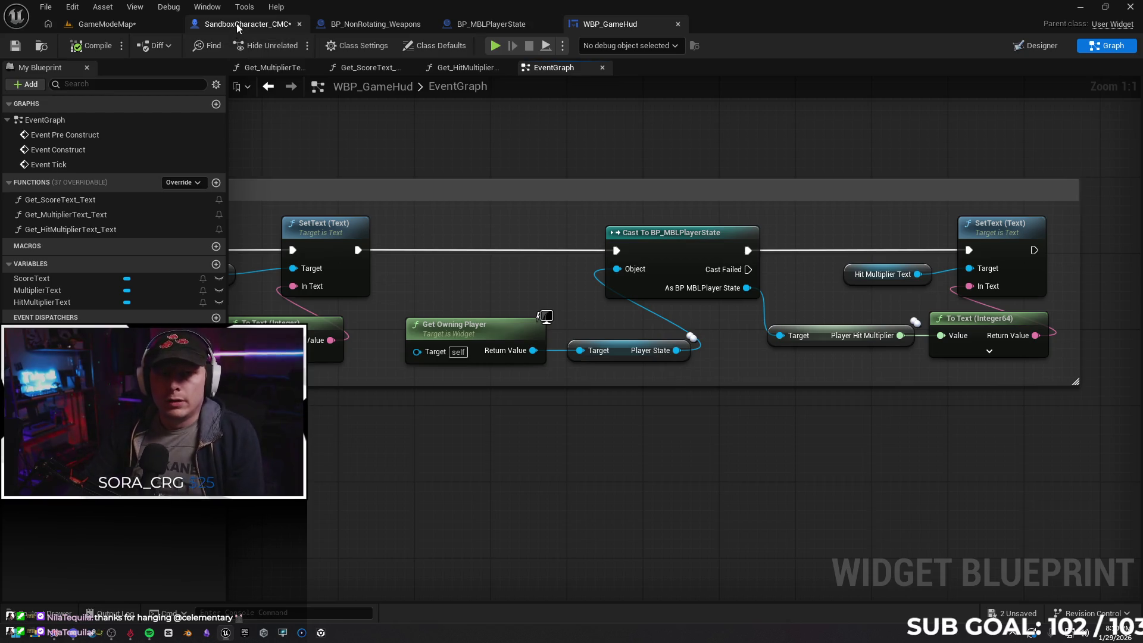
{"action": "key", "text": "ctrl+Tab"}
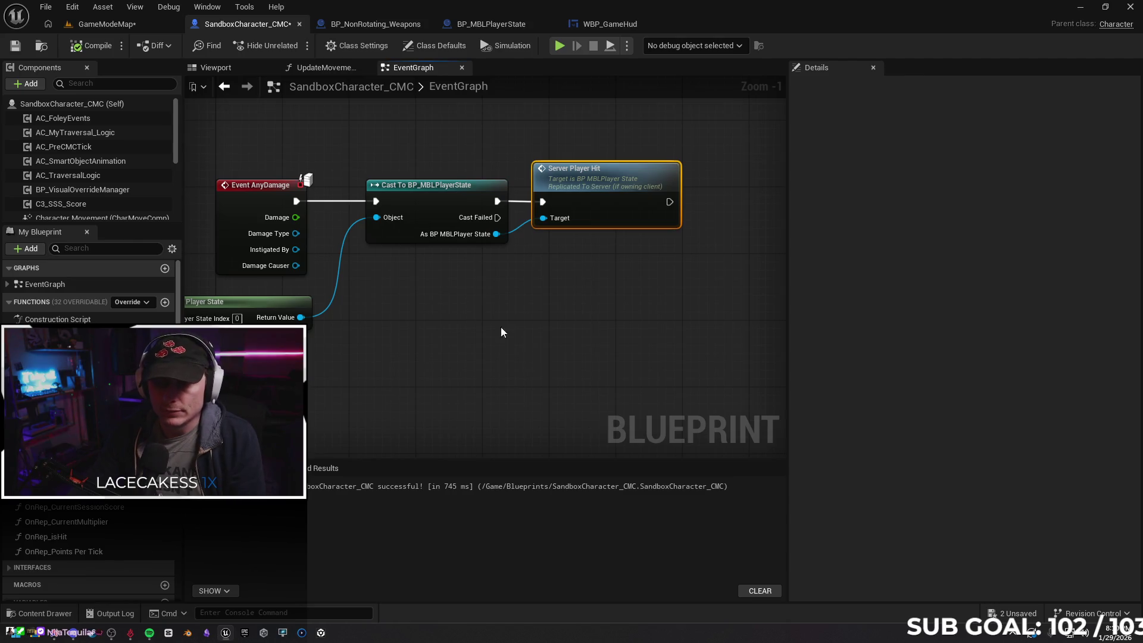
{"action": "left_click", "coordinate": [365, 26]}
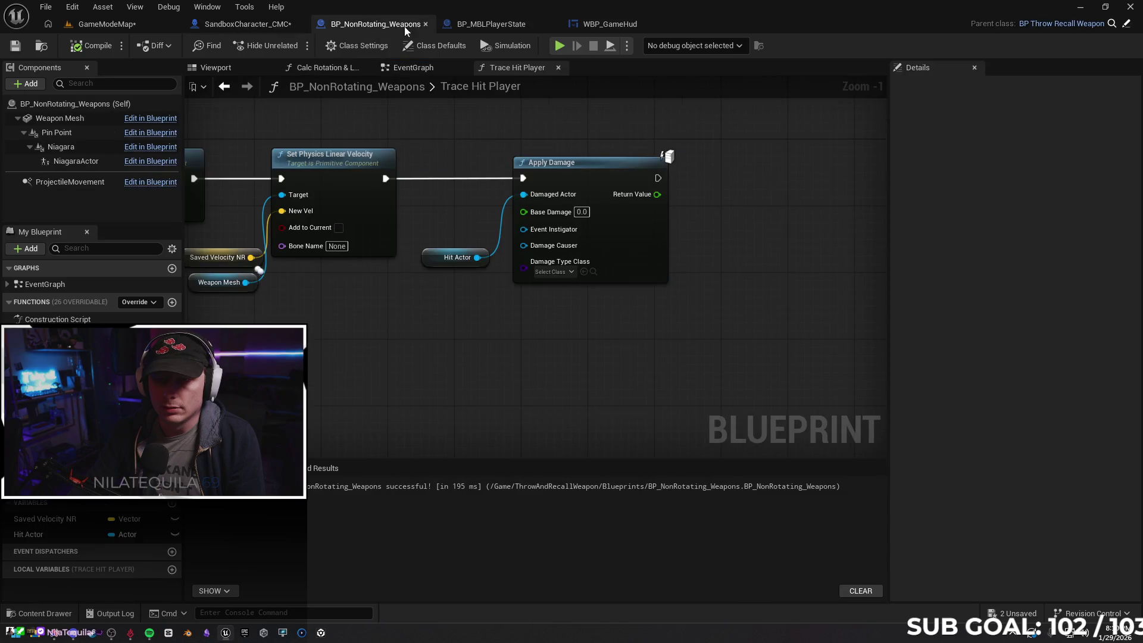
{"action": "left_click", "coordinate": [492, 26]}
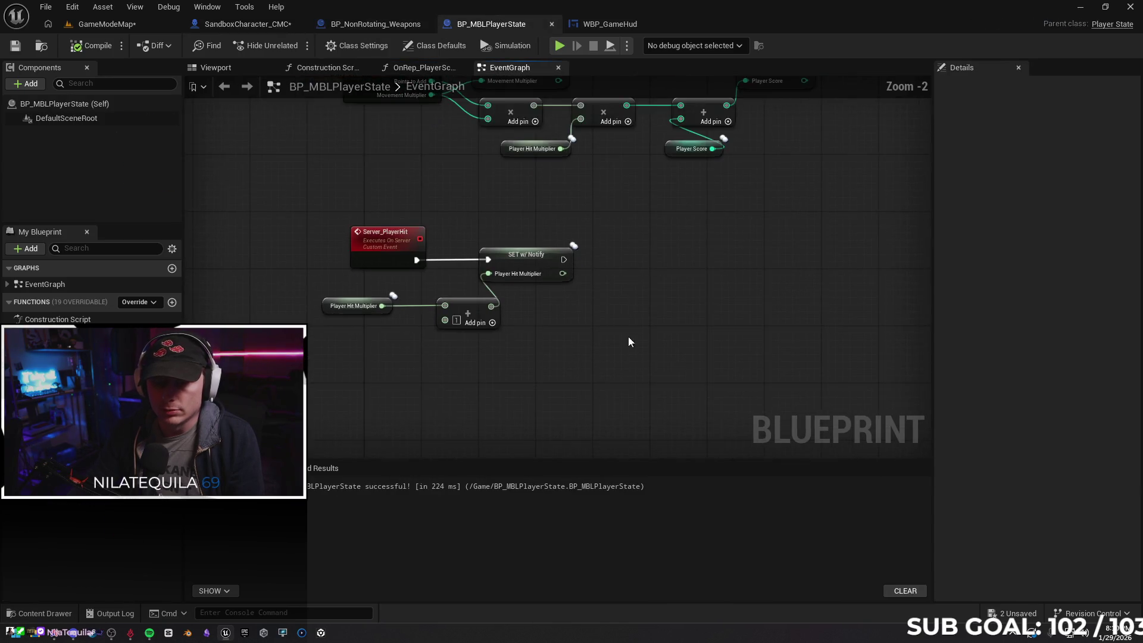
Add a custom event named Server_RecieveHit to the player state event graph
{"action": "right_click", "coordinate": [403, 297]}
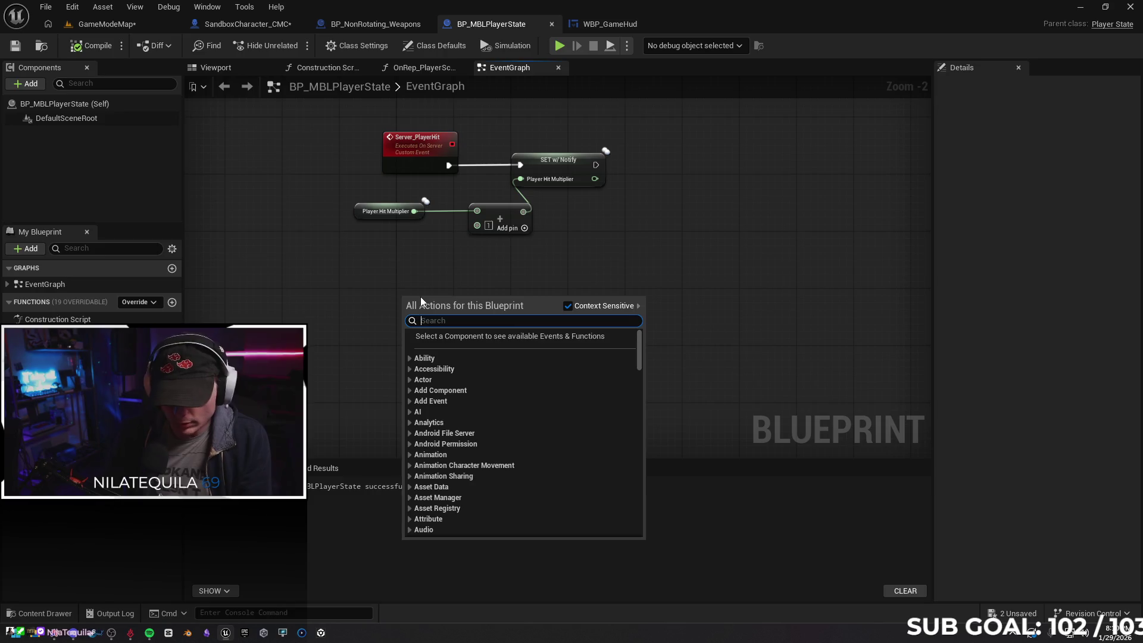
{"action": "type", "text": "cus"}
{"action": "key", "text": "Return"}
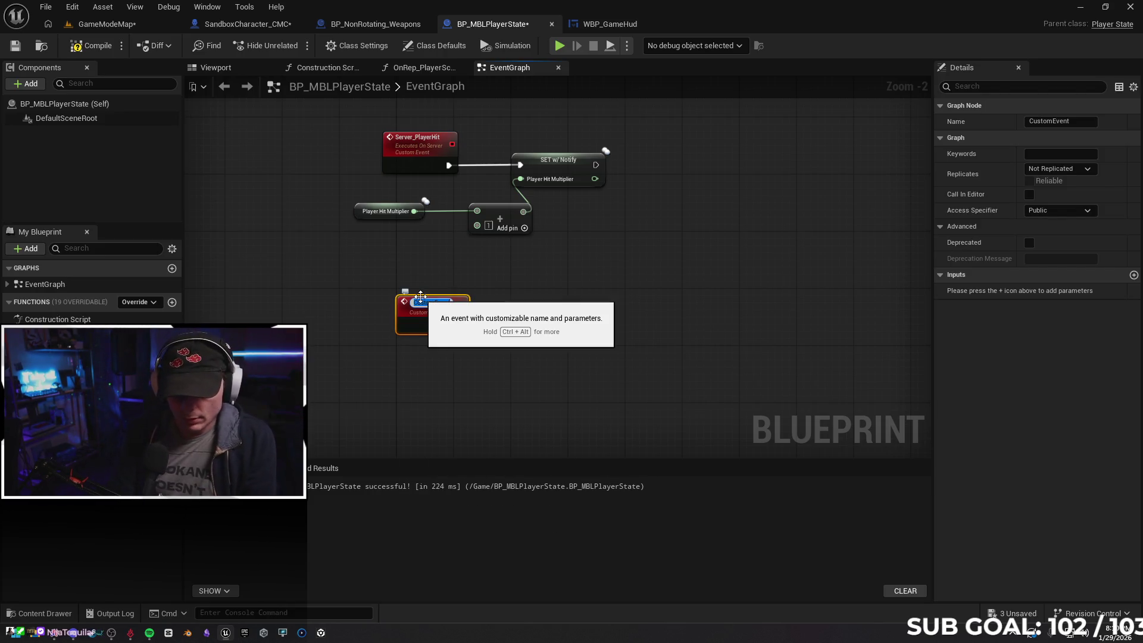
{"action": "type", "text": "Server"}
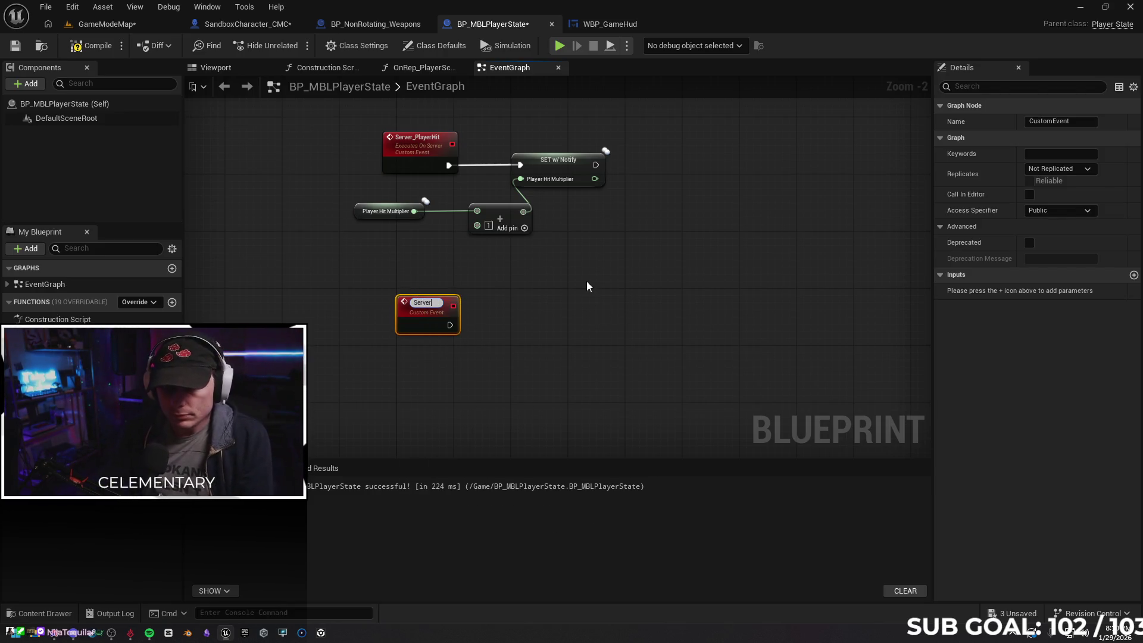
{"action": "type", "text": "_Recieve"}
{"action": "key", "text": "Return"}
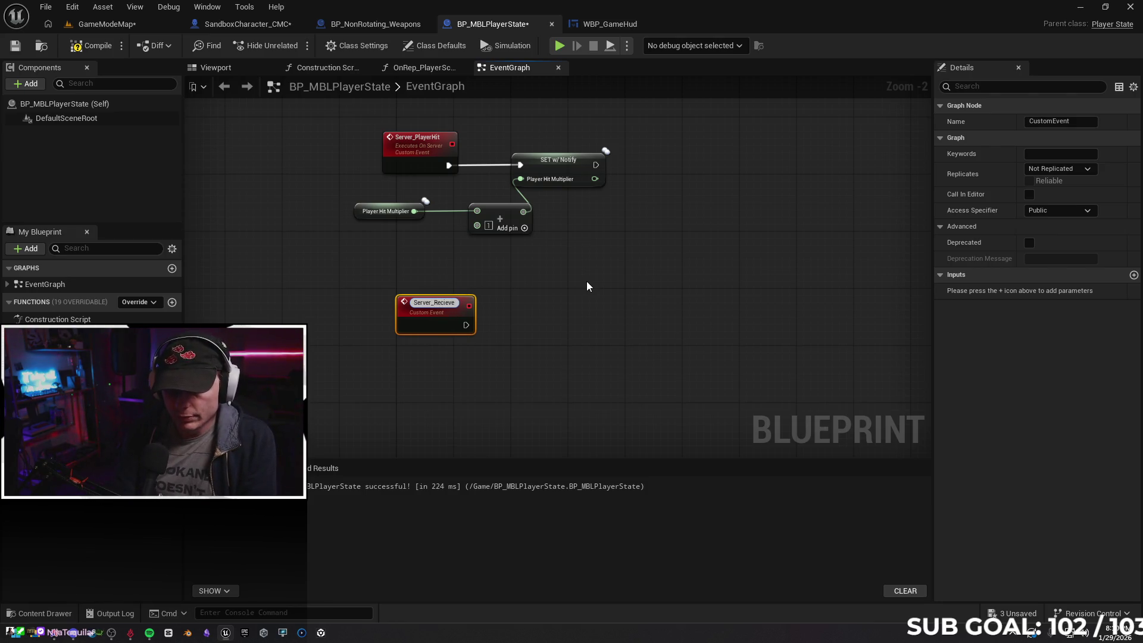
{"action": "type", "text": "Hit"}
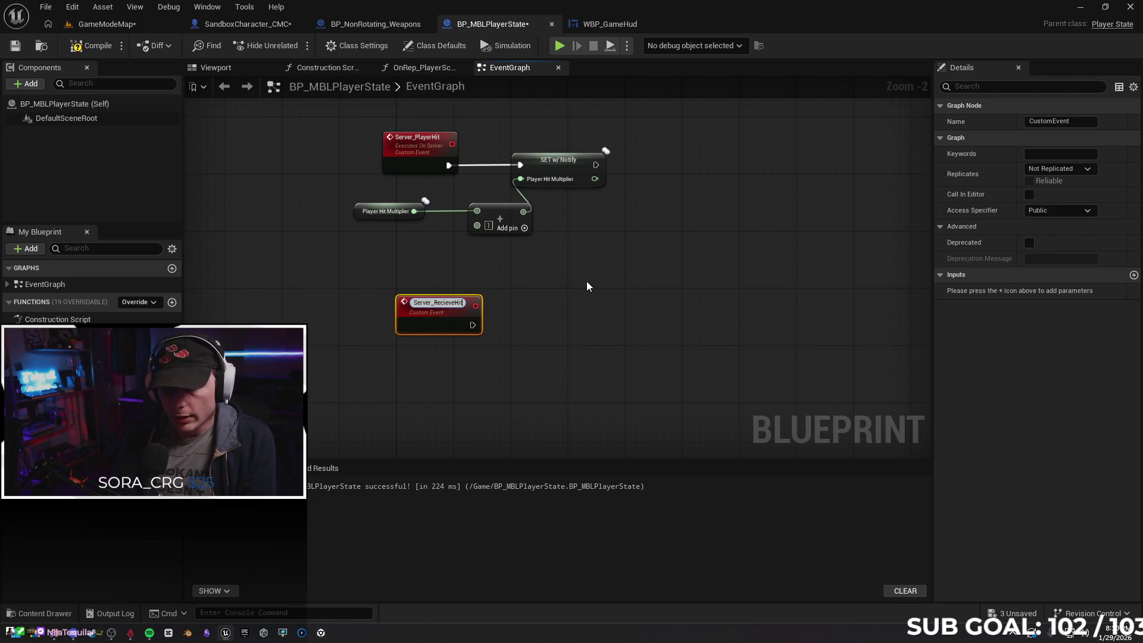
{"action": "key", "text": "Return"}
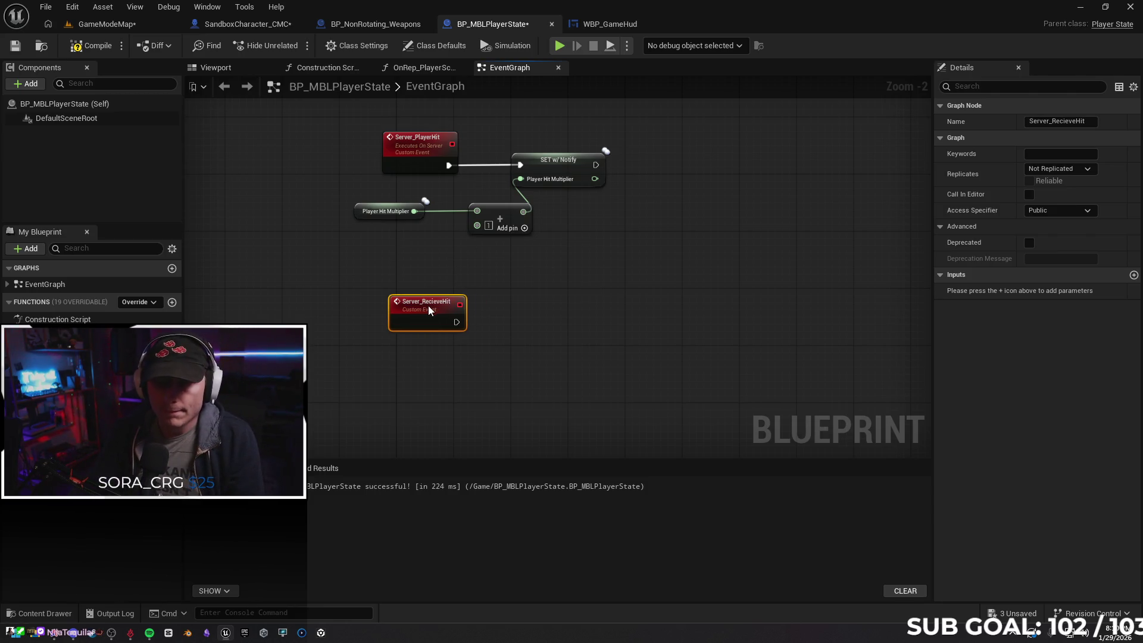
Place a Set PlayerScore node beside the Server_RecieveHit event
{"action": "mouse_move", "coordinate": [524, 309]}
{"action": "left_mouse_down"}
{"action": "mouse_move", "coordinate": [447, 326]}
{"action": "mouse_move", "coordinate": [485, 322]}
{"action": "left_mouse_up"}
{"action": "type", "text": "s"}
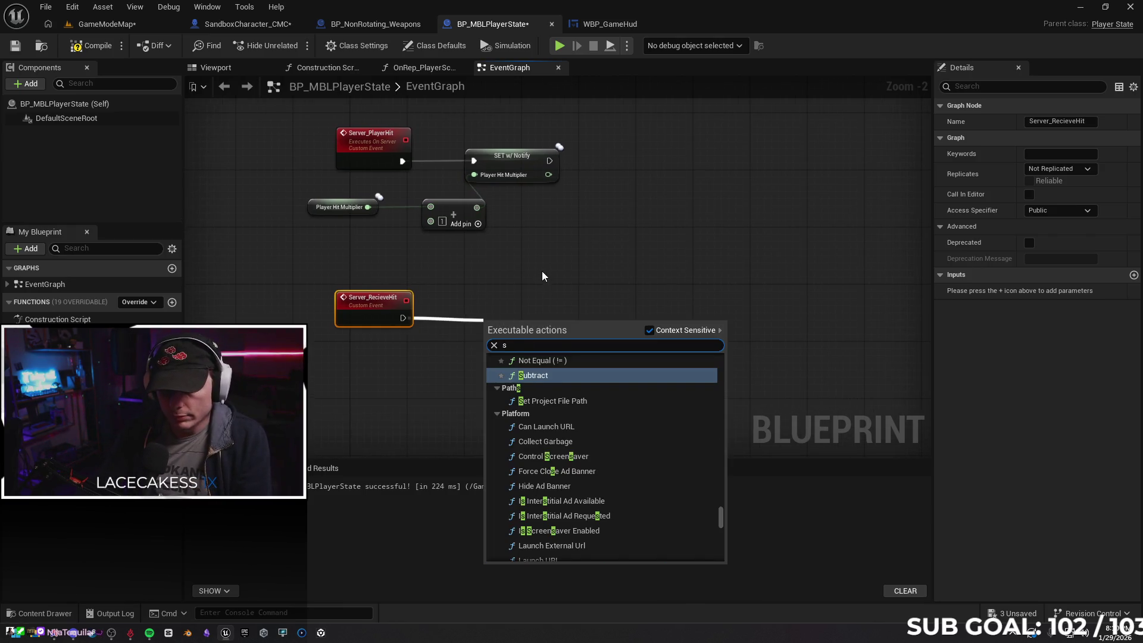
{"action": "type", "text": "et"}
{"action": "left_click", "coordinate": [324, 437]}
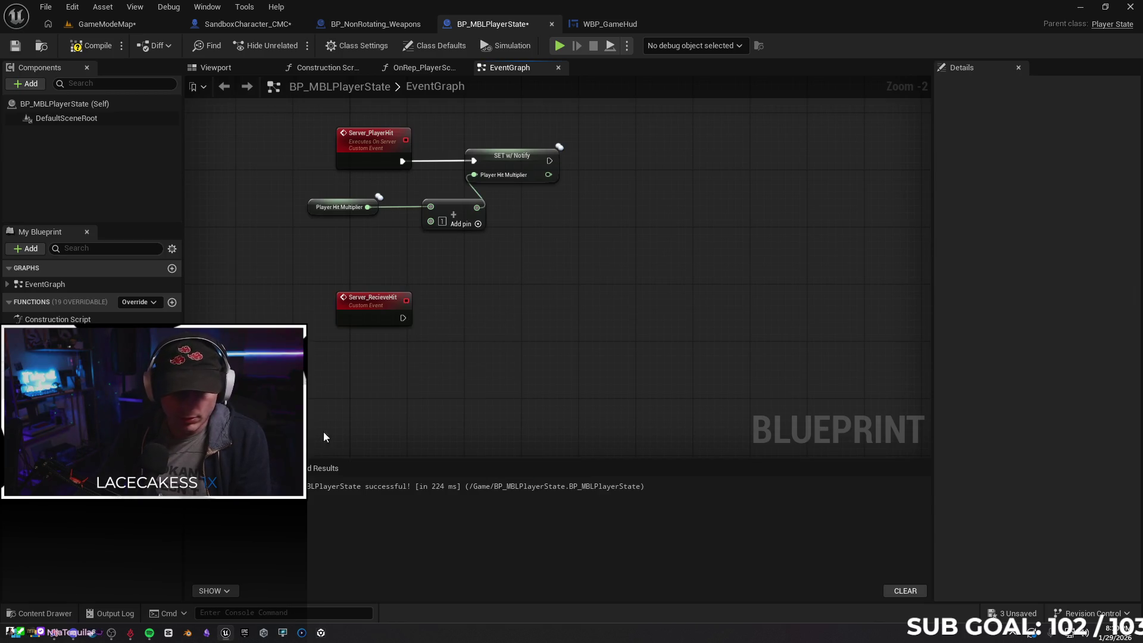
{"action": "left_click_drag", "start_coordinate": [93, 327], "coordinate": [467, 299]}
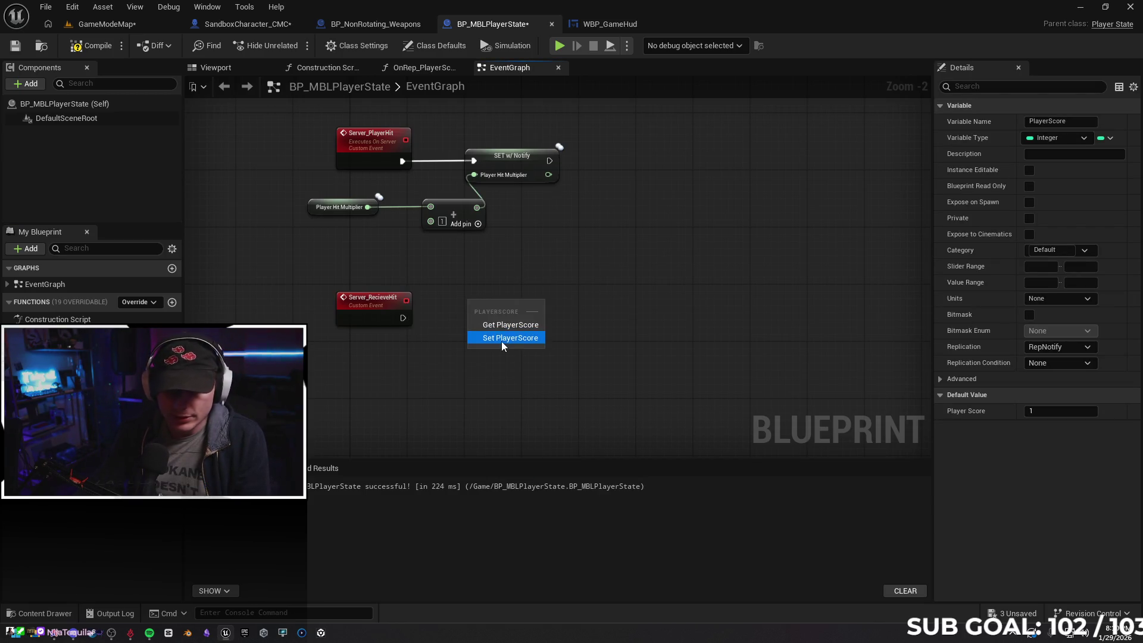
{"action": "left_click", "coordinate": [501, 342]}
{"action": "left_click_drag", "start_coordinate": [515, 315], "coordinate": [508, 329]}
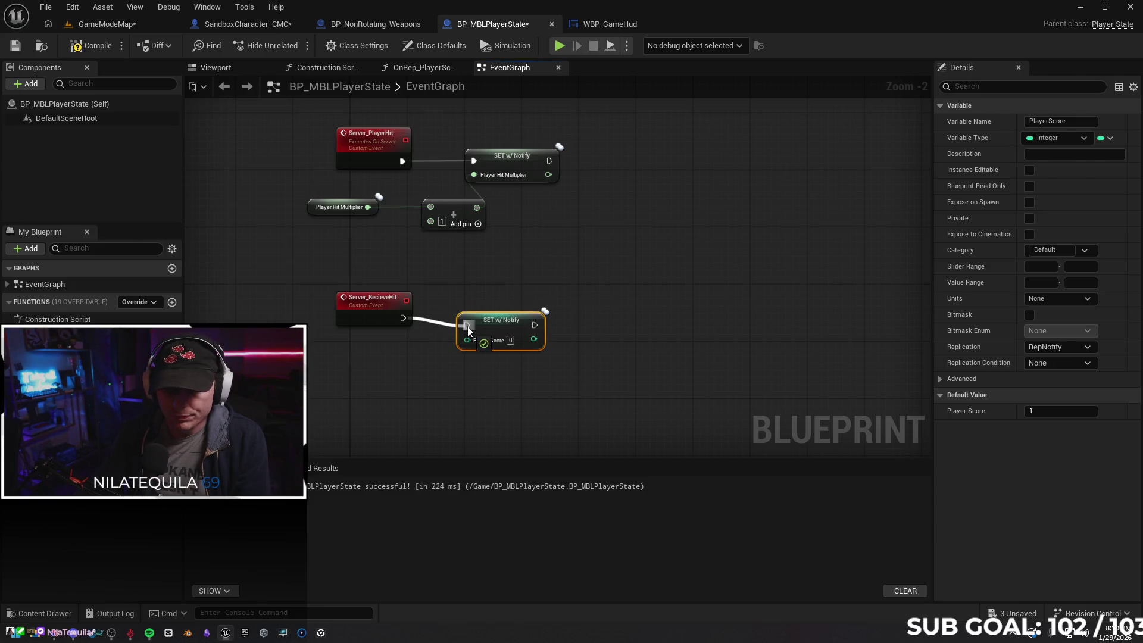